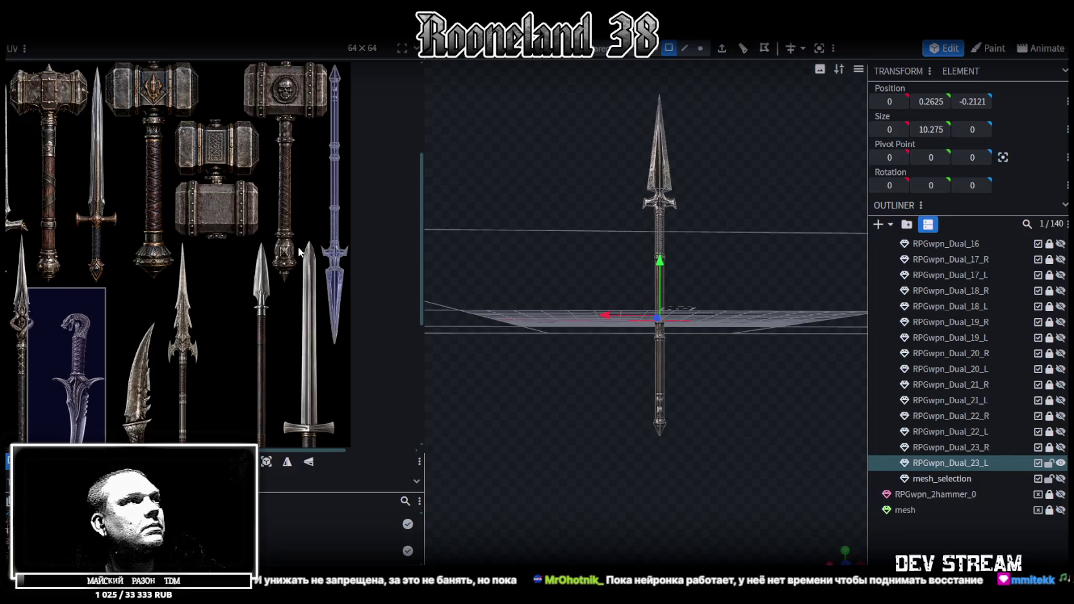
Step: Select three rings on the spear shaft as connected face groups
{"action": "mouse_move", "coordinate": [542, 290]}
{"action": "left_mouse_down"}
{"action": "mouse_move", "coordinate": [557, 278]}
{"action": "mouse_move", "coordinate": [566, 306]}
{"action": "mouse_move", "coordinate": [561, 420]}
{"action": "left_mouse_up"}
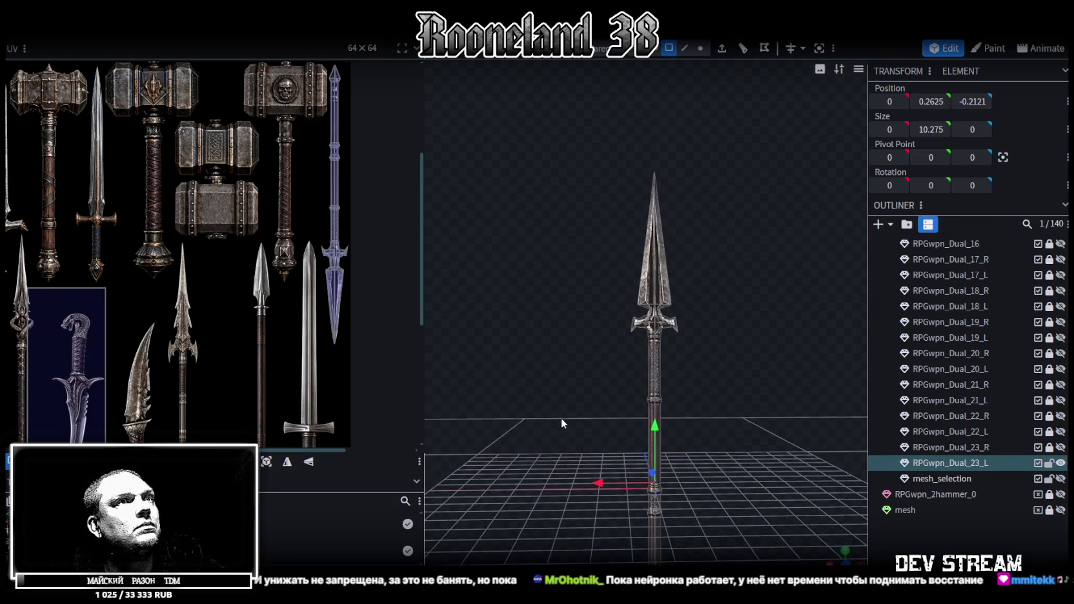
{"action": "left_click_drag", "start_coordinate": [683, 375], "coordinate": [638, 199]}
{"action": "left_click", "coordinate": [653, 49]}
{"action": "left_click", "coordinate": [636, 342]}
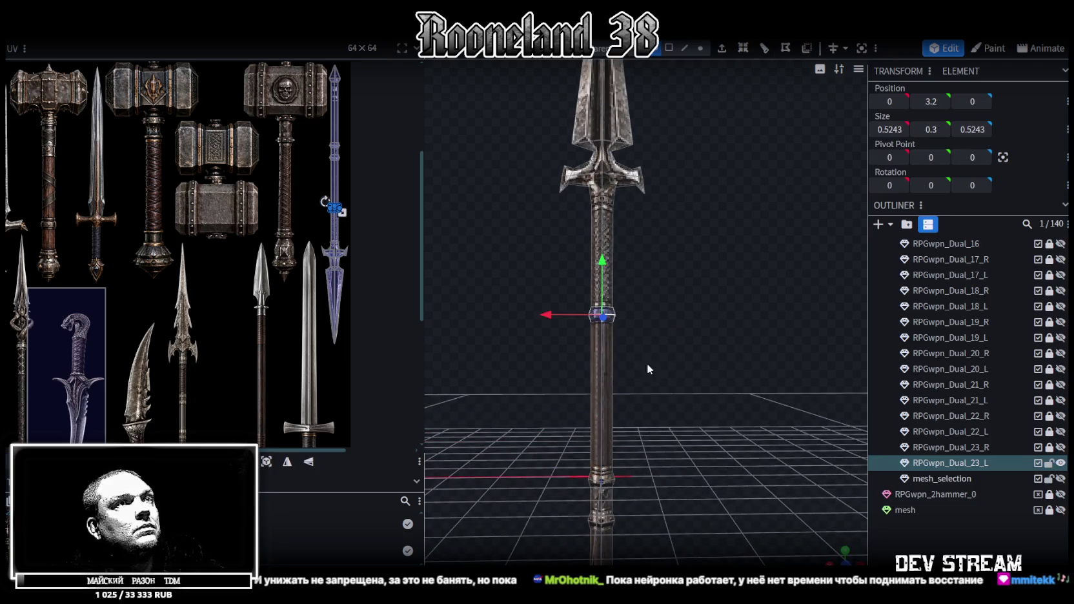
{"action": "scroll", "coordinate": [652, 302], "scroll_direction": "up", "scroll_amount": 3}
{"action": "left_click", "coordinate": [630, 334], "text": "shift"}
{"action": "left_click", "coordinate": [625, 375], "text": "shift"}
{"action": "mouse_move", "coordinate": [691, 362]}
{"action": "left_mouse_down"}
{"action": "mouse_move", "coordinate": [701, 295]}
{"action": "mouse_move", "coordinate": [695, 338]}
{"action": "mouse_move", "coordinate": [659, 352]}
{"action": "left_mouse_up"}
Step: Clear the ring selection and box-select the lower spear shaft instead
{"action": "left_click", "coordinate": [707, 292]}
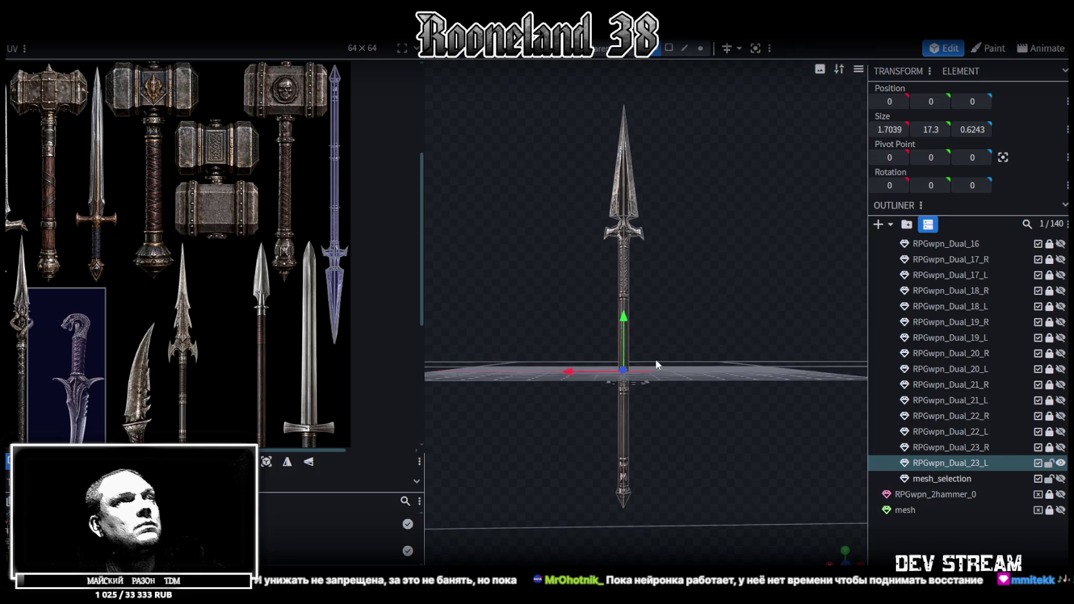
{"action": "left_click_drag", "start_coordinate": [585, 515], "coordinate": [685, 250]}
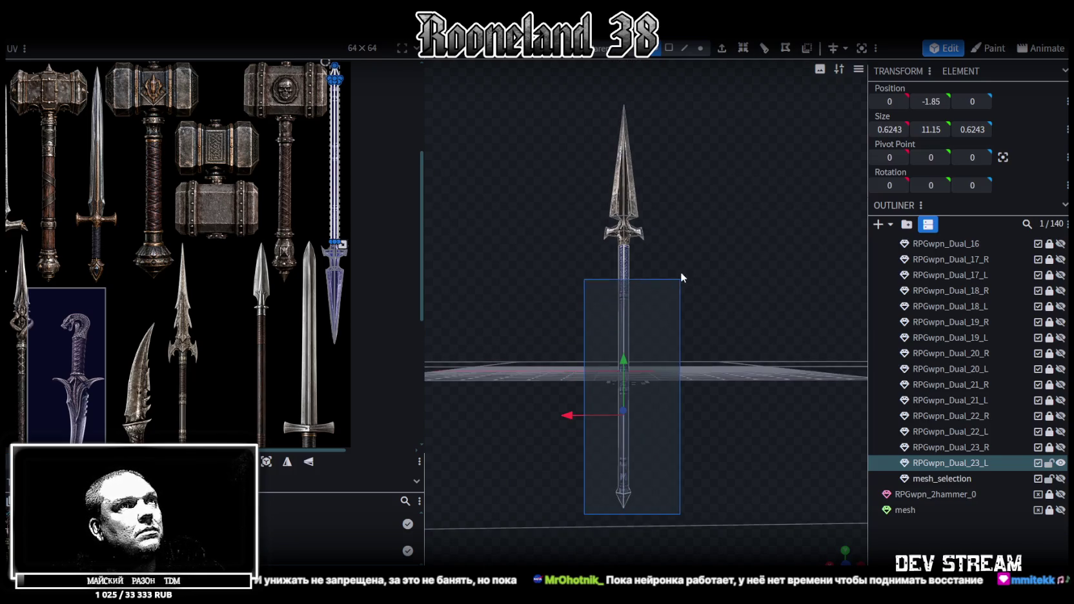
{"action": "left_click_drag", "start_coordinate": [685, 248], "coordinate": [716, 302]}
Step: Select the whole shaft UV island and move it onto the spear picture in the atlas
{"action": "scroll", "coordinate": [314, 282], "scroll_direction": "down", "scroll_amount": 3}
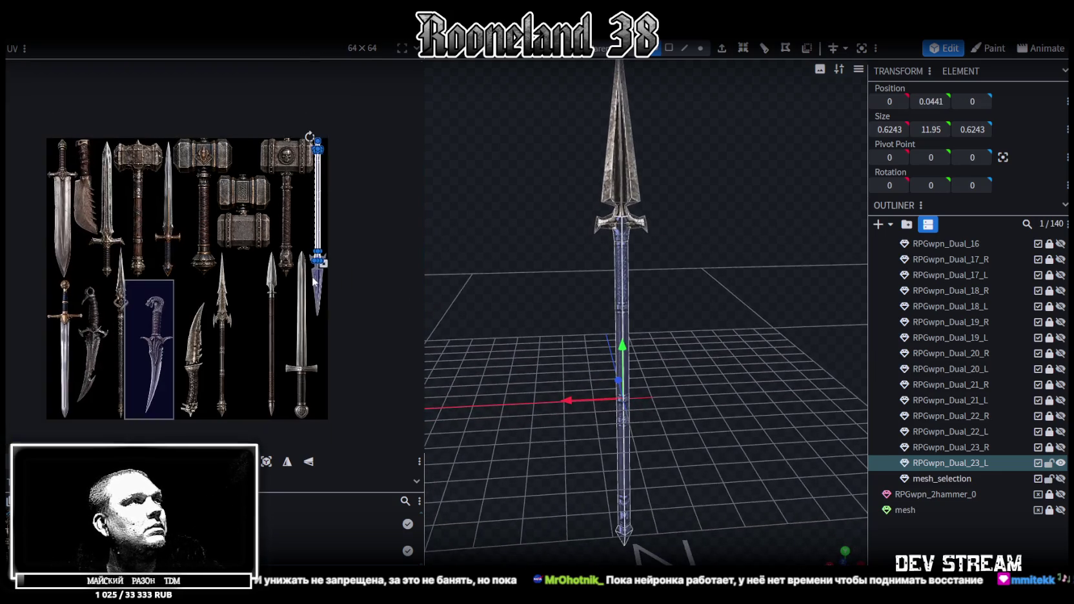
{"action": "left_click_drag", "start_coordinate": [321, 222], "coordinate": [247, 284]}
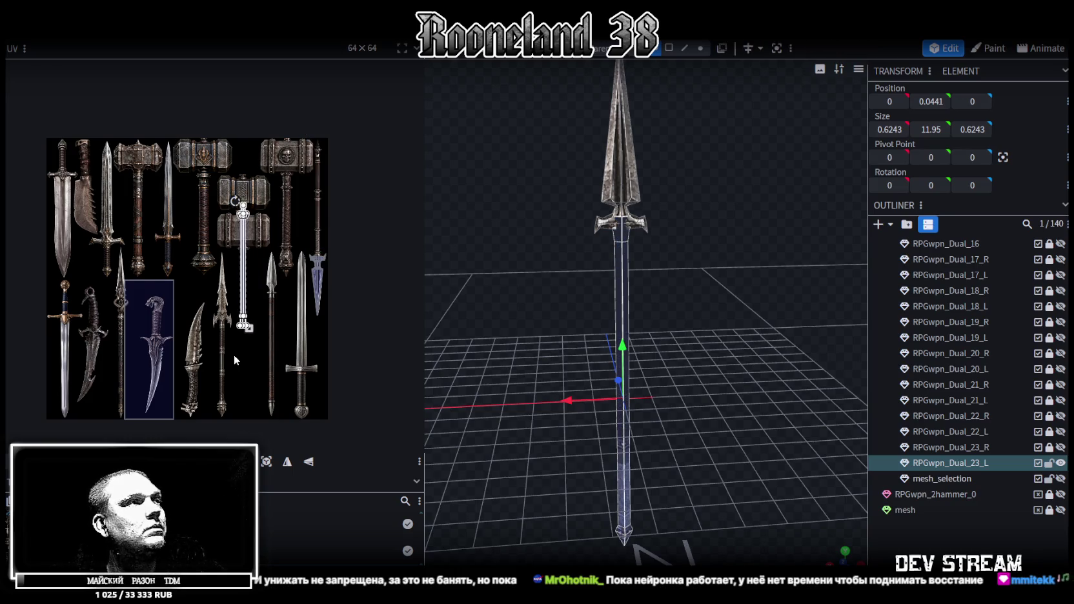
{"action": "scroll", "coordinate": [190, 294], "scroll_direction": "up", "scroll_amount": 3}
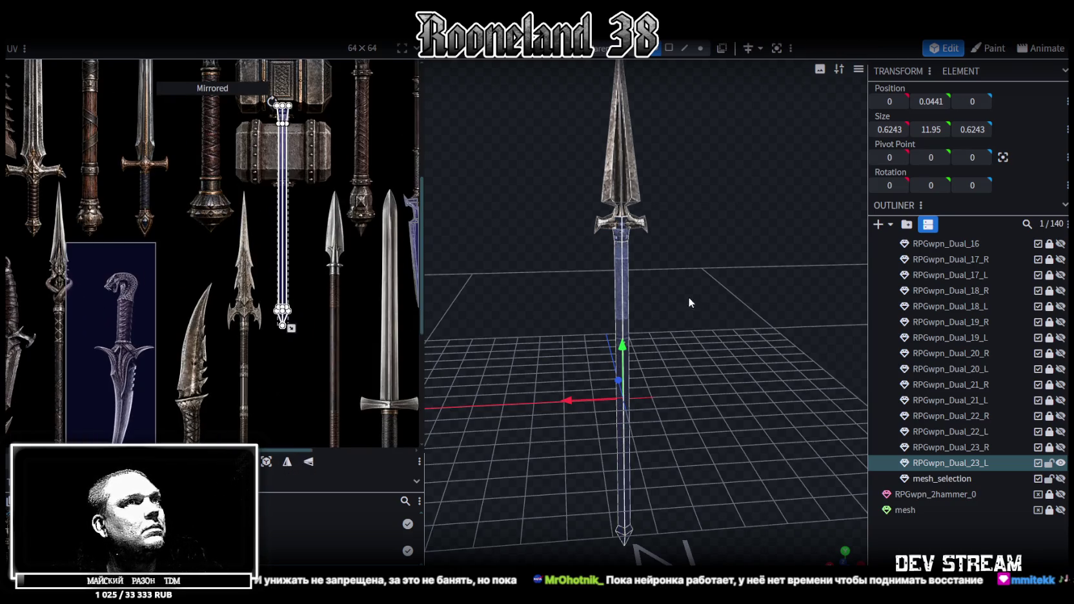
{"action": "double_click", "coordinate": [625, 277]}
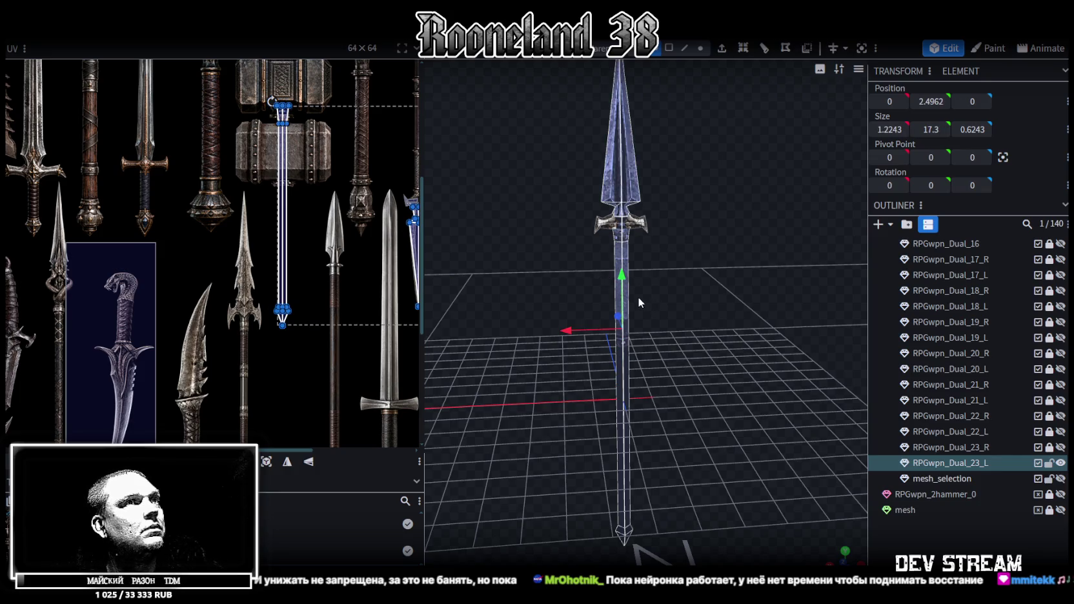
{"action": "left_click", "coordinate": [625, 386]}
{"action": "left_click_drag", "start_coordinate": [266, 100], "coordinate": [316, 337]}
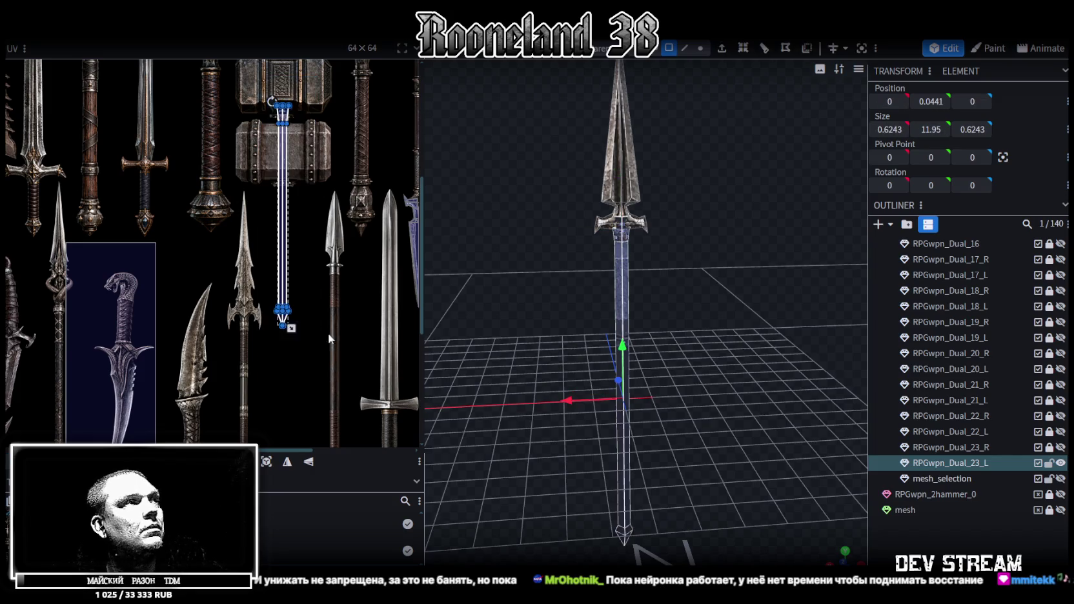
{"action": "left_click_drag", "start_coordinate": [301, 155], "coordinate": [275, 314]}
Step: Pull the shaft island's top UV vertices down along the spear image
{"action": "scroll", "coordinate": [266, 286], "scroll_direction": "up", "scroll_amount": 2}
{"action": "scroll", "coordinate": [266, 286], "scroll_direction": "down", "scroll_amount": 2}
{"action": "middle_click_drag", "start_coordinate": [304, 225], "coordinate": [305, 273]}
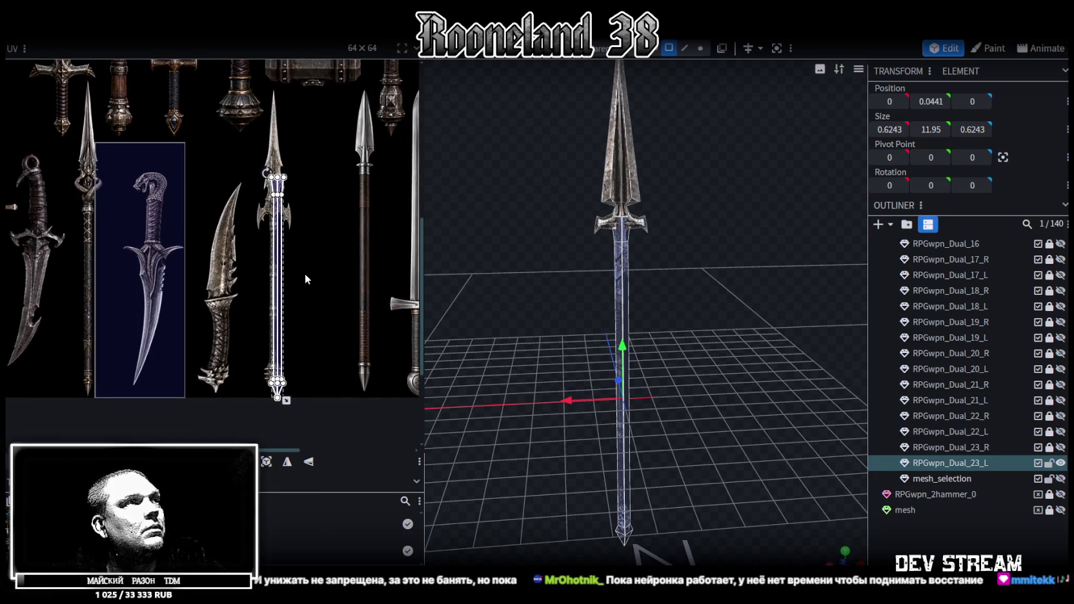
{"action": "left_click_drag", "start_coordinate": [233, 139], "coordinate": [320, 296]}
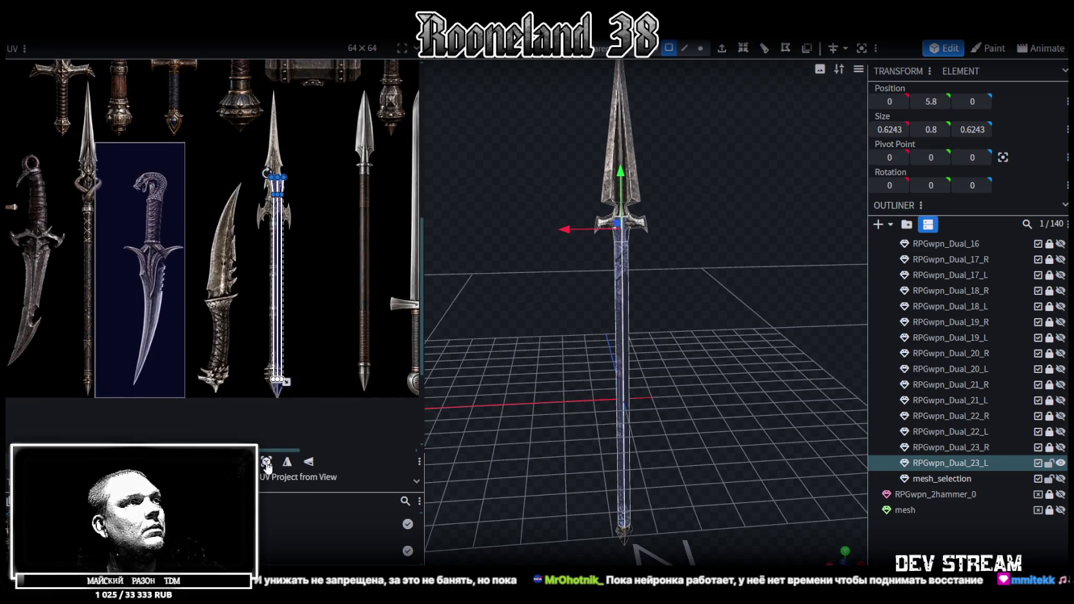
{"action": "left_click_drag", "start_coordinate": [266, 173], "coordinate": [265, 214]}
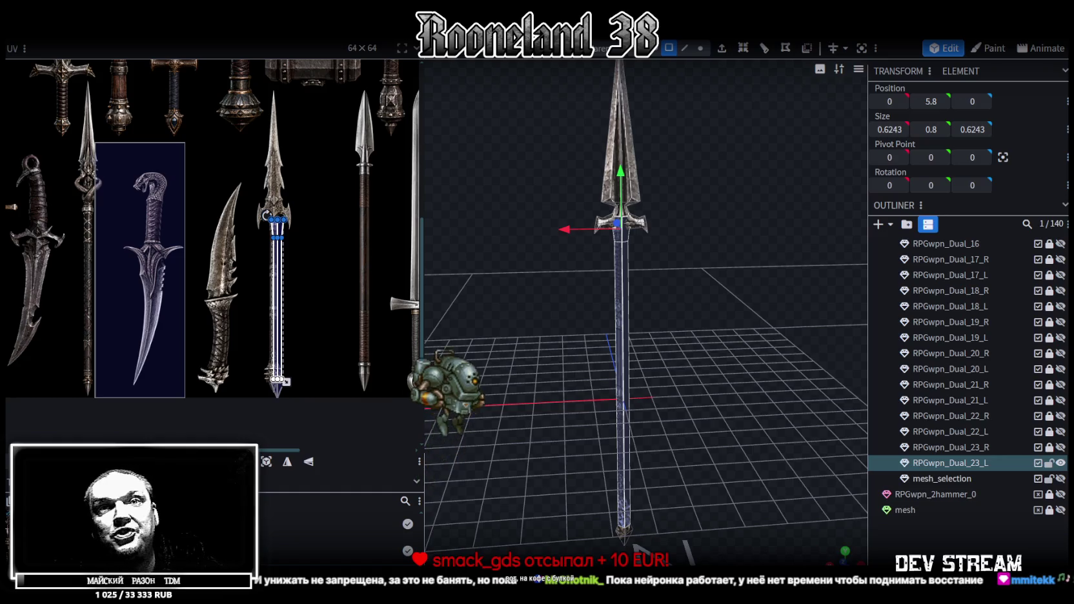
Step: Select all pole UV vertices and nudge the island slightly left on the atlas
{"action": "left_click_drag", "start_coordinate": [329, 170], "coordinate": [255, 414]}
{"action": "scroll", "coordinate": [306, 271], "scroll_direction": "up", "scroll_amount": 3}
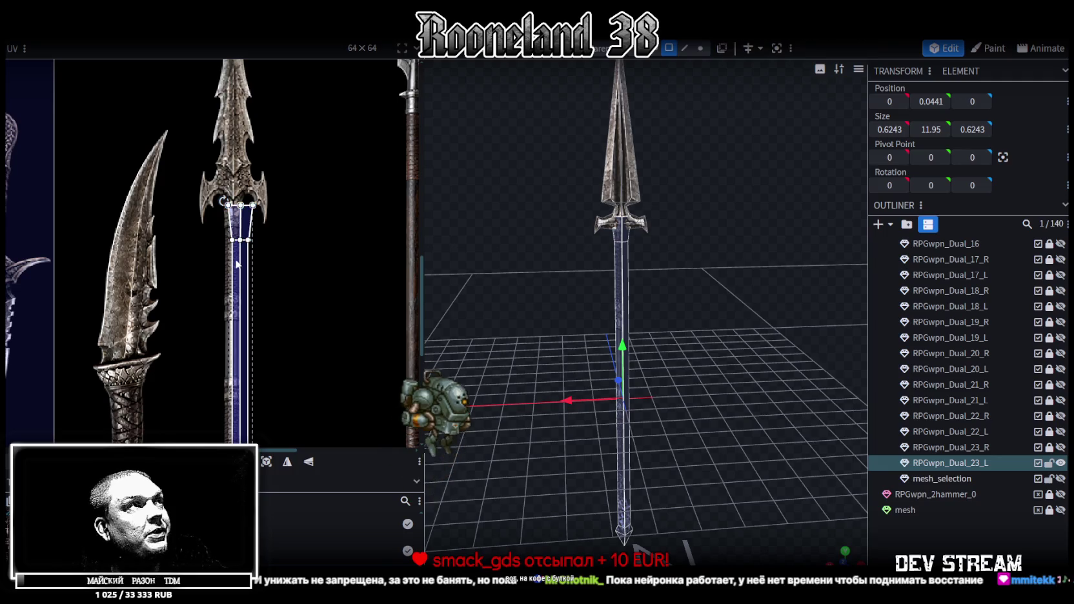
{"action": "left_click_drag", "start_coordinate": [235, 250], "coordinate": [233, 248]}
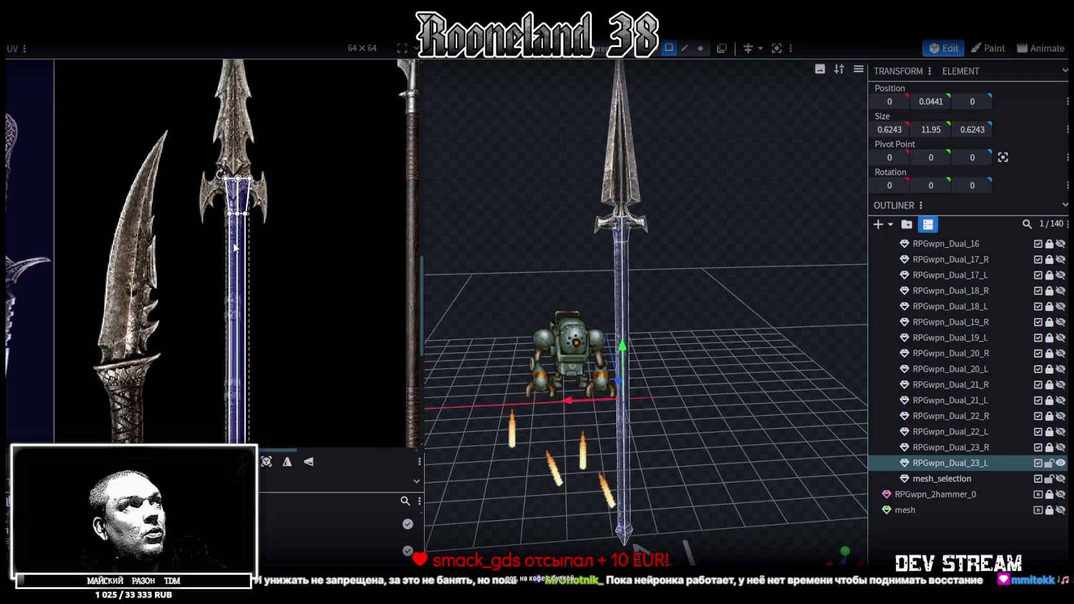
{"action": "left_click_drag", "start_coordinate": [233, 248], "coordinate": [237, 249]}
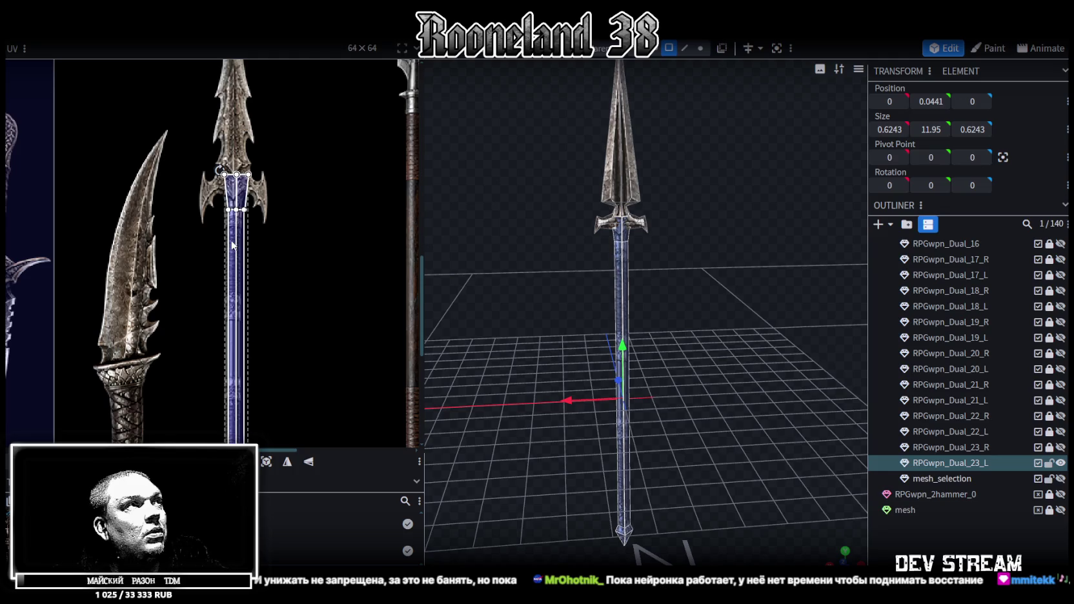
{"action": "scroll", "coordinate": [262, 262], "scroll_direction": "down", "scroll_amount": 2}
{"action": "scroll", "coordinate": [273, 233], "scroll_direction": "up", "scroll_amount": 3}
{"action": "scroll", "coordinate": [271, 244], "scroll_direction": "up", "scroll_amount": 2}
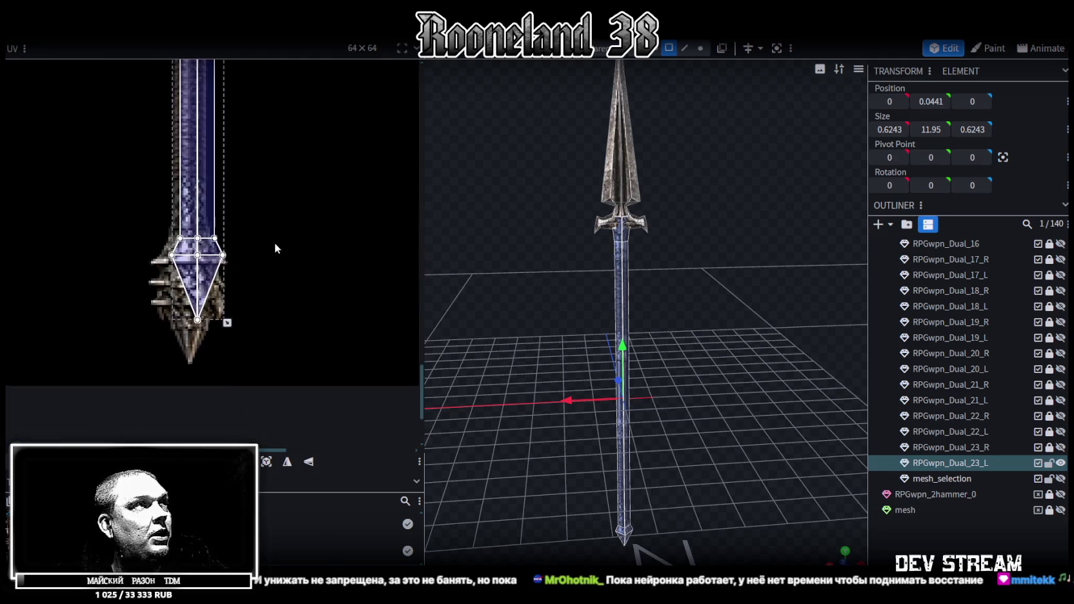
Step: Reshape the pole UV at its crossguard end
{"action": "middle_click_drag", "start_coordinate": [271, 244], "coordinate": [363, 244]}
{"action": "scroll", "coordinate": [358, 271], "scroll_direction": "up", "scroll_amount": 2}
{"action": "scroll", "coordinate": [361, 349], "scroll_direction": "up", "scroll_amount": 5}
{"action": "scroll", "coordinate": [342, 398], "scroll_direction": "up", "scroll_amount": 3}
{"action": "scroll", "coordinate": [240, 104], "scroll_direction": "up", "scroll_amount": 3}
{"action": "left_click_drag", "start_coordinate": [249, 119], "coordinate": [237, 117]}
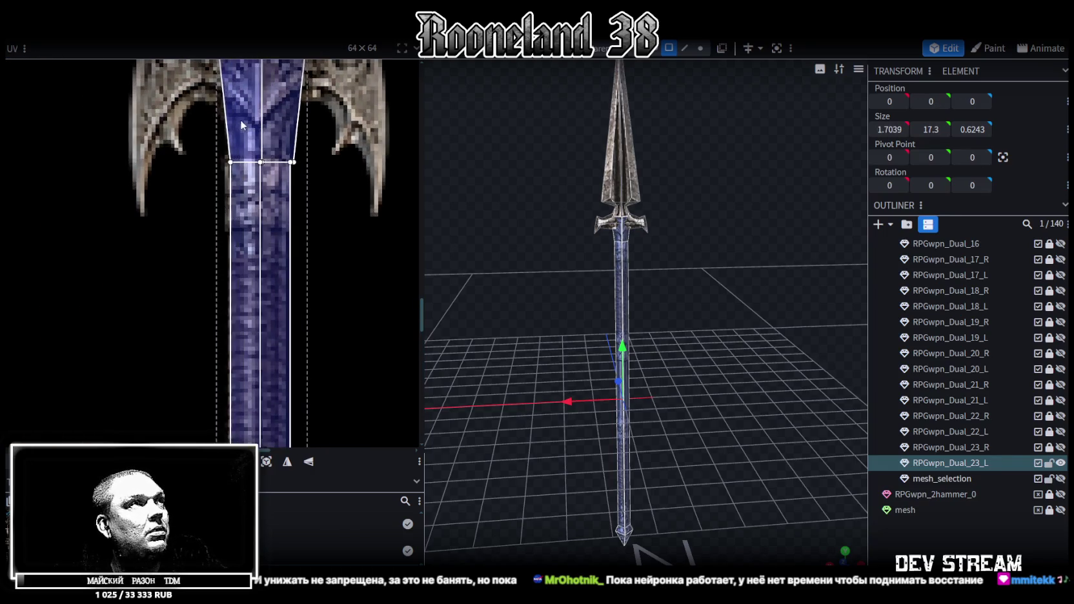
Step: Select the pommel's UV vertices on the atlas
{"action": "scroll", "coordinate": [256, 179], "scroll_direction": "down", "scroll_amount": 3}
{"action": "scroll", "coordinate": [315, 109], "scroll_direction": "down", "scroll_amount": 3}
{"action": "scroll", "coordinate": [295, 190], "scroll_direction": "down", "scroll_amount": 3}
{"action": "scroll", "coordinate": [295, 193], "scroll_direction": "up", "scroll_amount": 3}
{"action": "scroll", "coordinate": [342, 265], "scroll_direction": "up", "scroll_amount": 1}
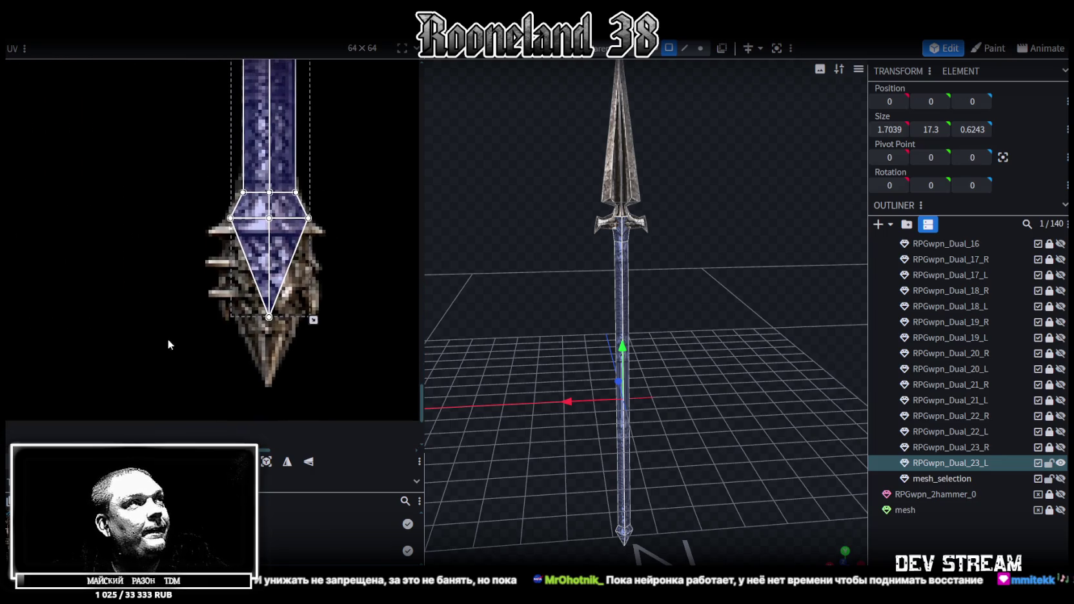
{"action": "left_click_drag", "start_coordinate": [169, 341], "coordinate": [339, 188]}
{"action": "middle_click_drag", "start_coordinate": [348, 246], "coordinate": [345, 207]}
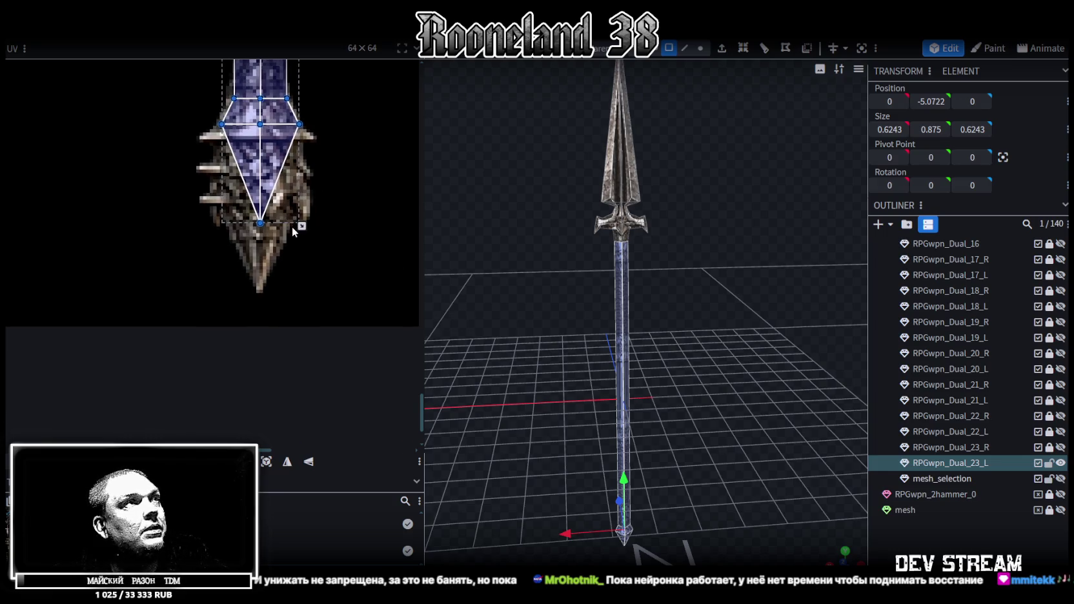
Step: Box-select the spear's bottom point in the viewport and change the shading mode
{"action": "mouse_move", "coordinate": [526, 399]}
{"action": "left_mouse_down"}
{"action": "mouse_move", "coordinate": [618, 198]}
{"action": "mouse_move", "coordinate": [700, 362]}
{"action": "left_mouse_up"}
{"action": "scroll", "coordinate": [581, 400], "scroll_direction": "up", "scroll_amount": 3}
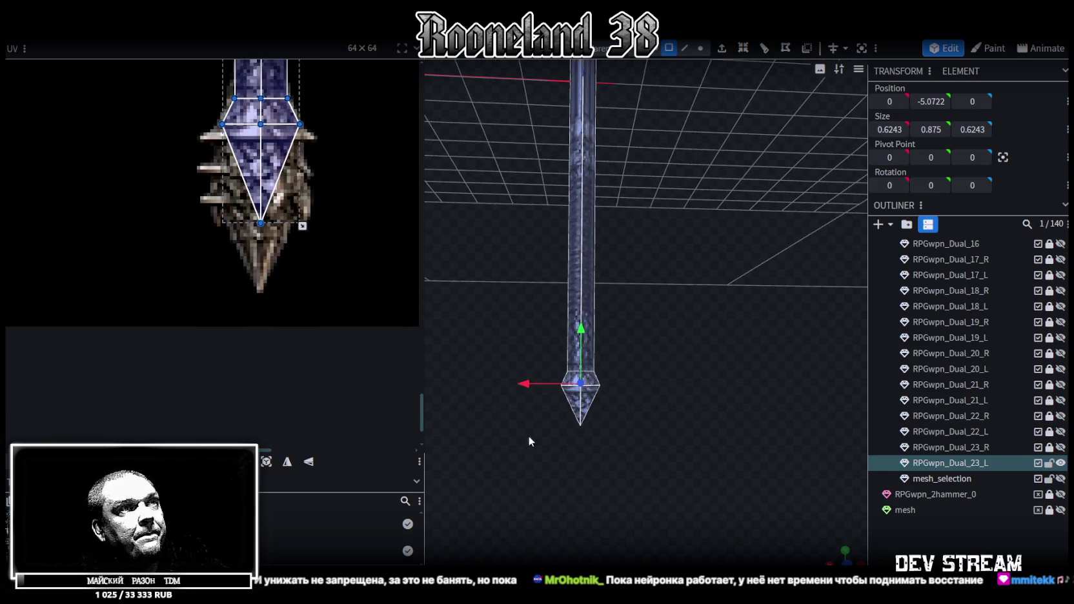
{"action": "mouse_move", "coordinate": [532, 441]}
{"action": "left_mouse_down", "text": "ctrl"}
{"action": "mouse_move", "coordinate": [620, 413]}
{"action": "mouse_move", "coordinate": [678, 349]}
{"action": "left_mouse_up", "text": "ctrl"}
{"action": "key", "text": "z"}
{"action": "key", "text": "z"}
{"action": "key", "text": "z"}
{"action": "key", "text": "z"}
Step: Extrude the bottom point faces along Y- with an extend of 0.75
{"action": "left_click", "coordinate": [722, 48]}
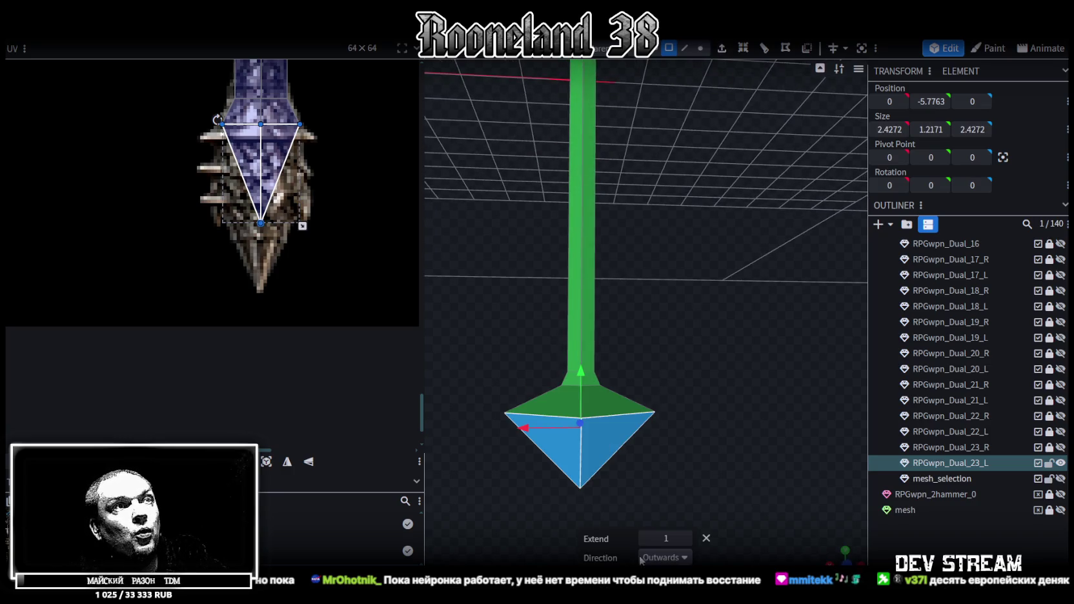
{"action": "left_click", "coordinate": [665, 557]}
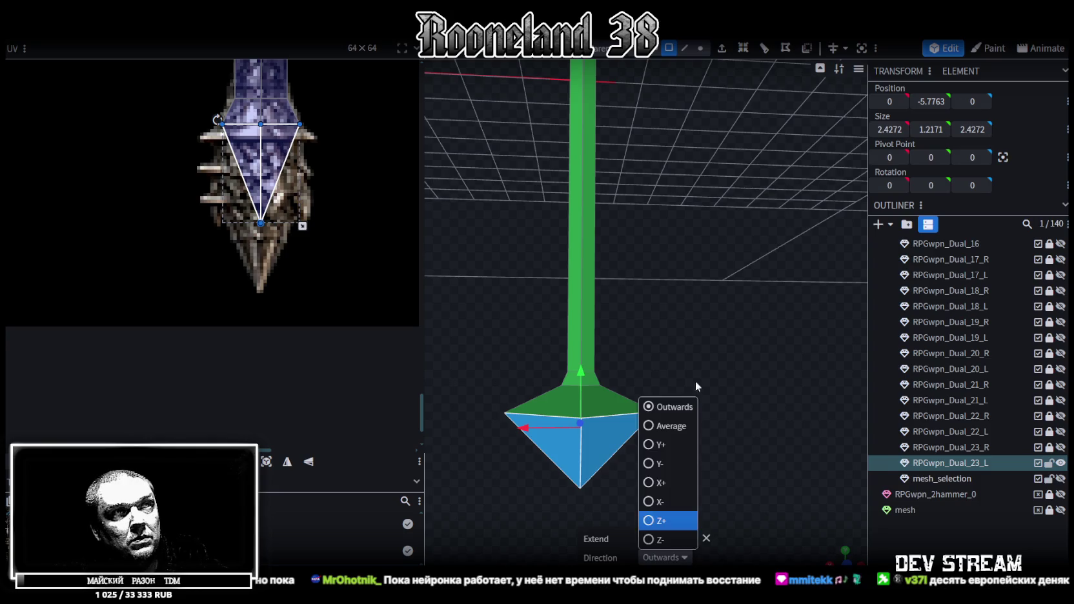
{"action": "left_click", "coordinate": [659, 470]}
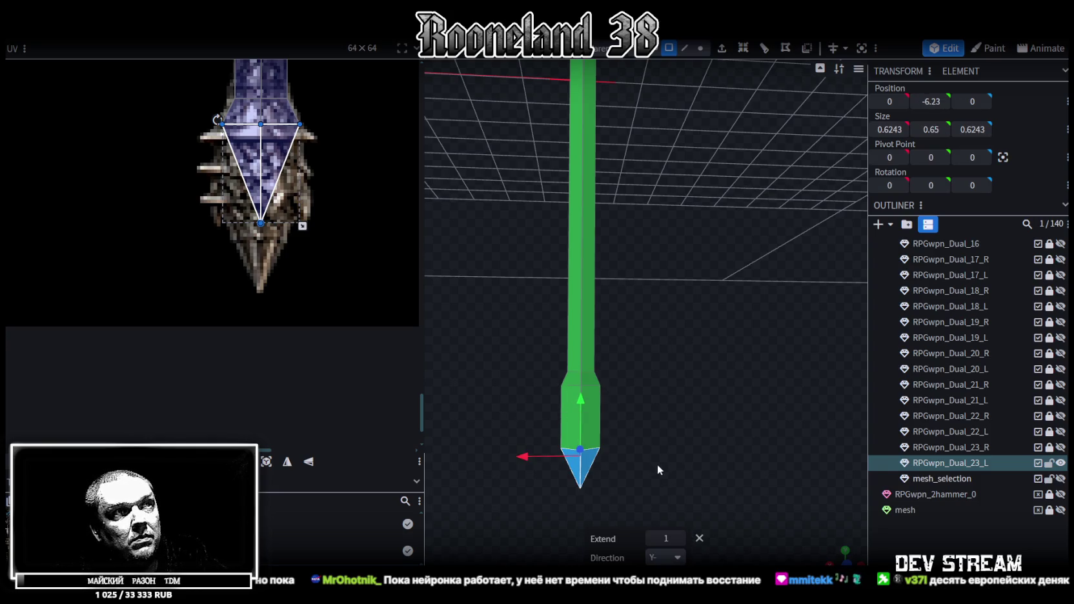
{"action": "left_click", "coordinate": [652, 540]}
Step: Reselect the extruded tip and switch to the front orthographic view
{"action": "left_click_drag", "start_coordinate": [638, 416], "coordinate": [450, 319]}
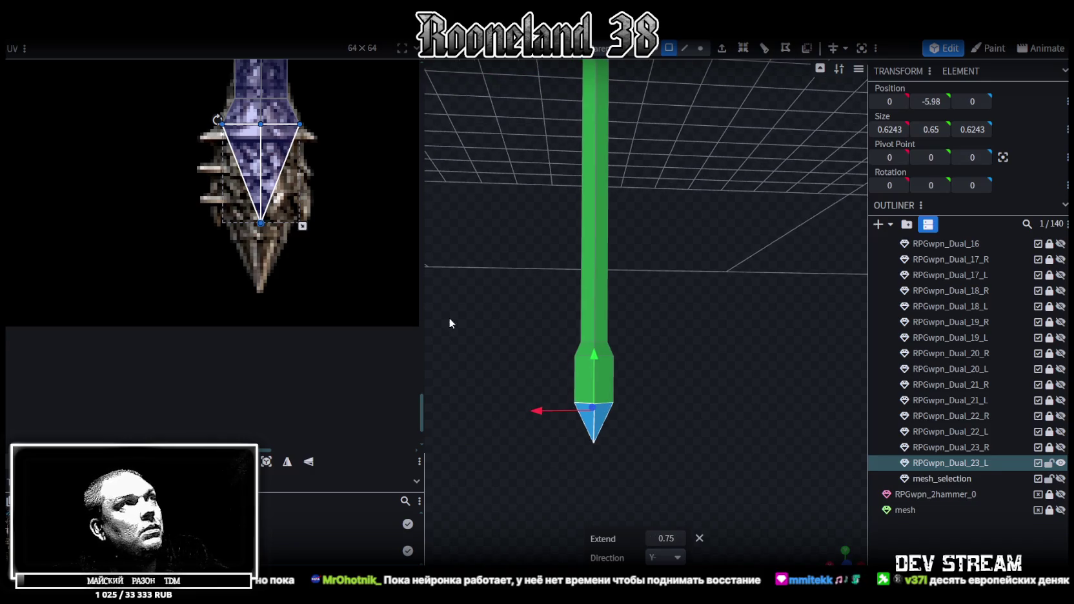
{"action": "left_click_drag", "start_coordinate": [583, 395], "coordinate": [621, 403]}
{"action": "left_click_drag", "start_coordinate": [640, 463], "coordinate": [520, 393]}
{"action": "left_click", "coordinate": [846, 564]}
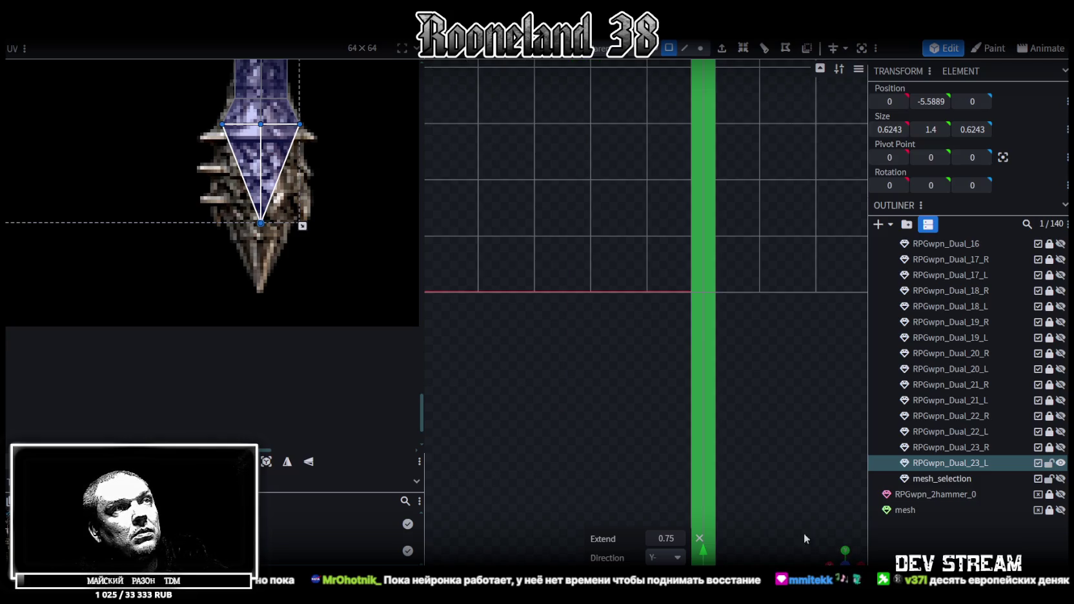
Step: Project the tip's UVs from the front view and move the piece toward the lower right
{"action": "left_click", "coordinate": [287, 463]}
{"action": "scroll", "coordinate": [173, 178], "scroll_direction": "down", "scroll_amount": 3}
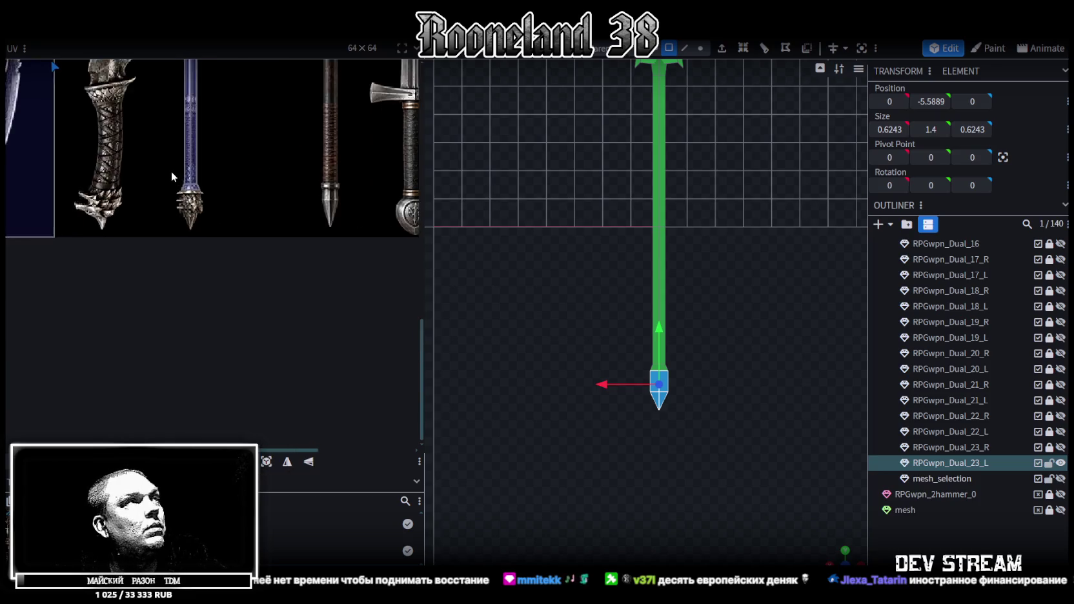
{"action": "scroll", "coordinate": [172, 187], "scroll_direction": "down", "scroll_amount": 5}
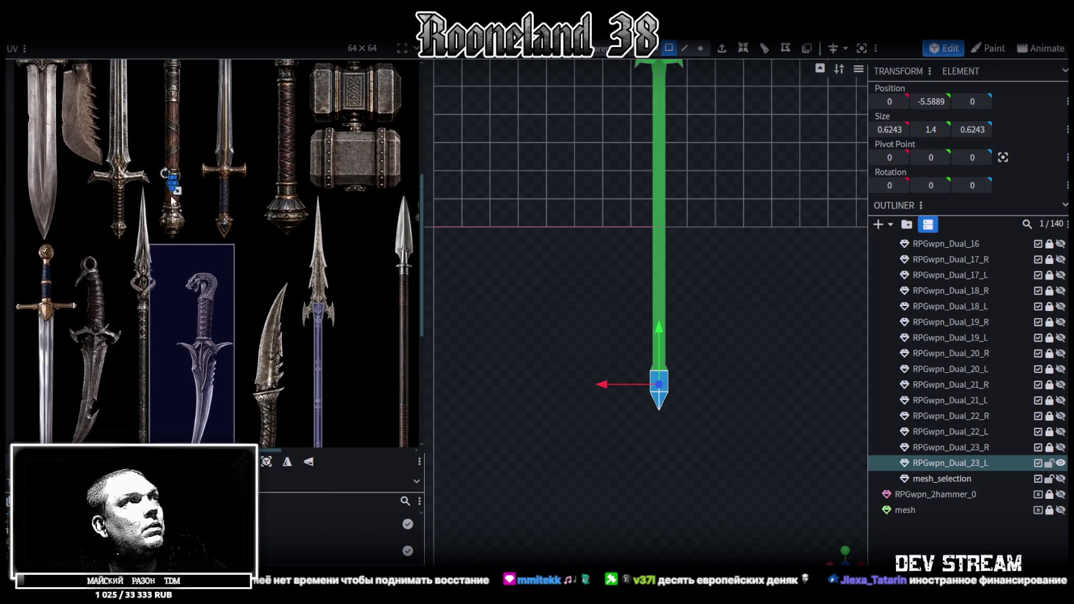
{"action": "left_click_drag", "start_coordinate": [185, 193], "coordinate": [350, 388]}
{"action": "middle_click_drag", "start_coordinate": [373, 386], "coordinate": [333, 257]}
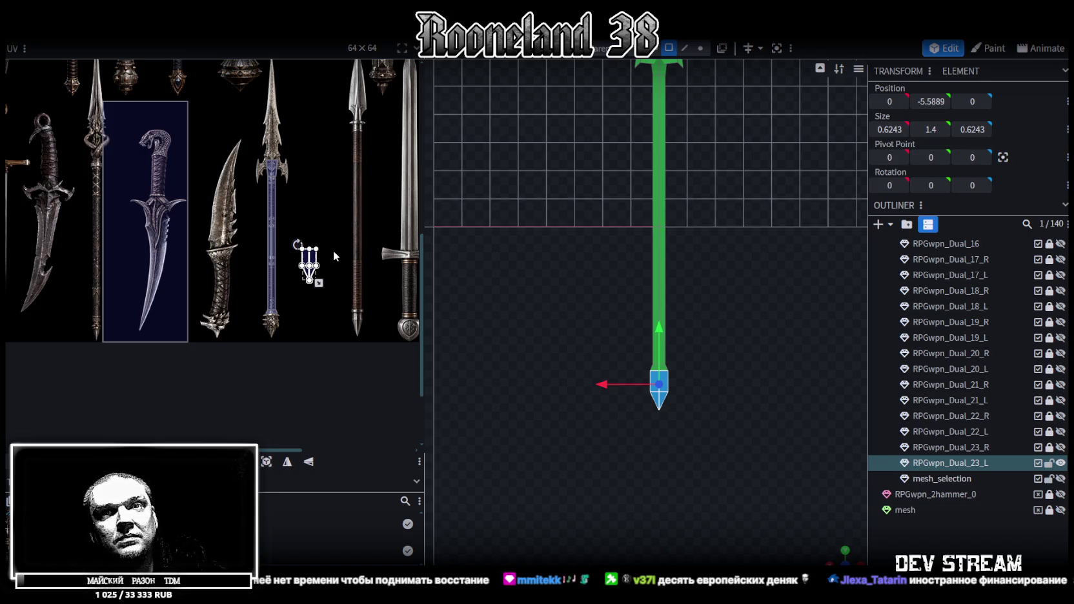
{"action": "middle_click_drag", "start_coordinate": [332, 272], "coordinate": [341, 197]}
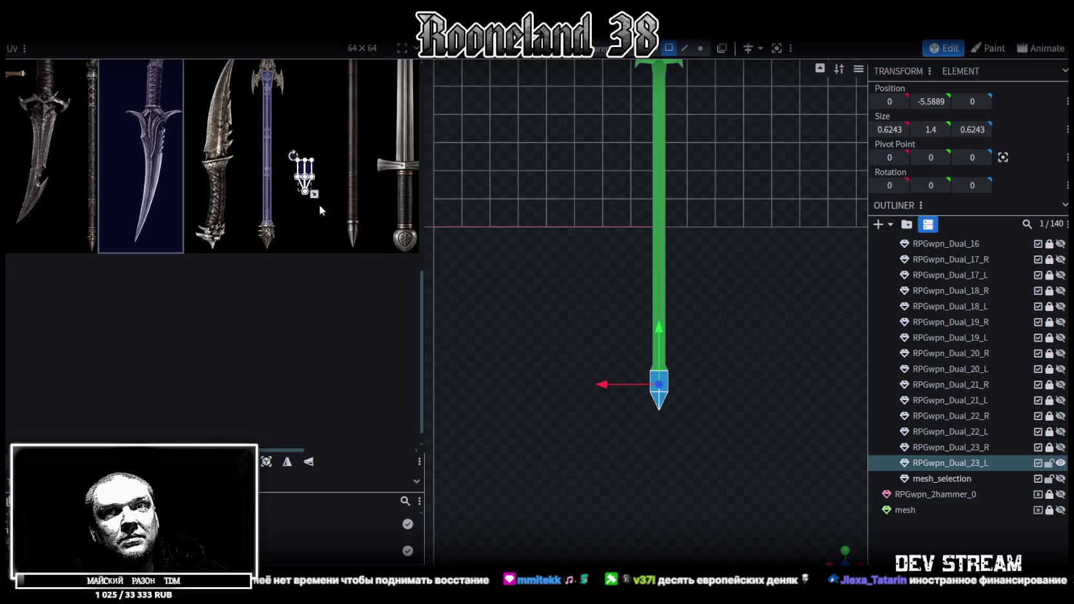
{"action": "scroll", "coordinate": [319, 189], "scroll_direction": "up", "scroll_amount": 3}
{"action": "scroll", "coordinate": [319, 189], "scroll_direction": "up", "scroll_amount": 2}
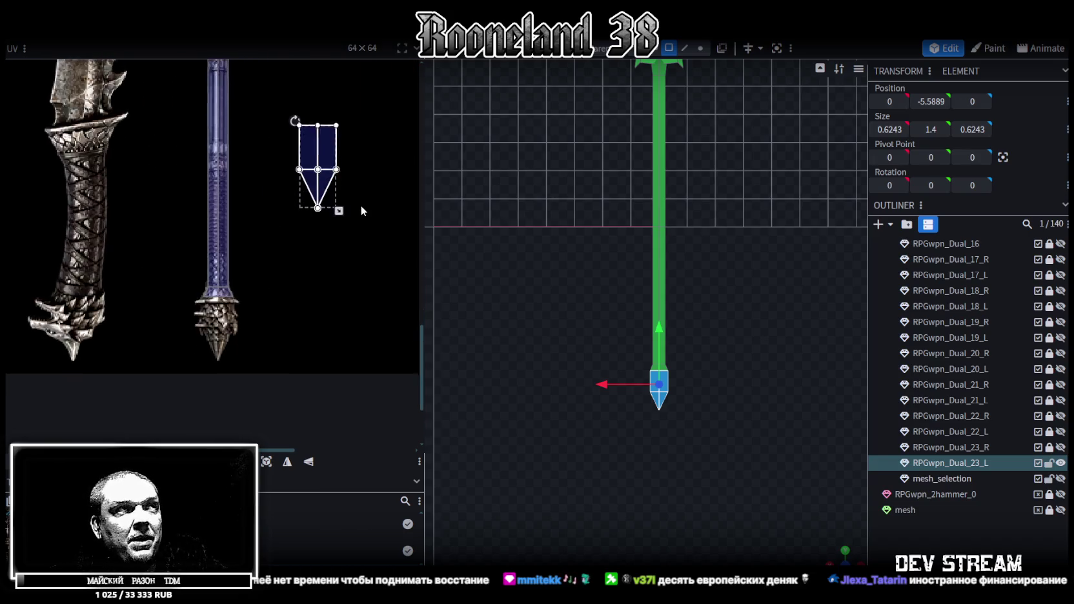
Step: Shrink the tip's UV area and place it over the blue blade texture
{"action": "middle_click_drag", "start_coordinate": [300, 147], "coordinate": [272, 308]}
{"action": "left_click_drag", "start_coordinate": [273, 307], "coordinate": [269, 321]}
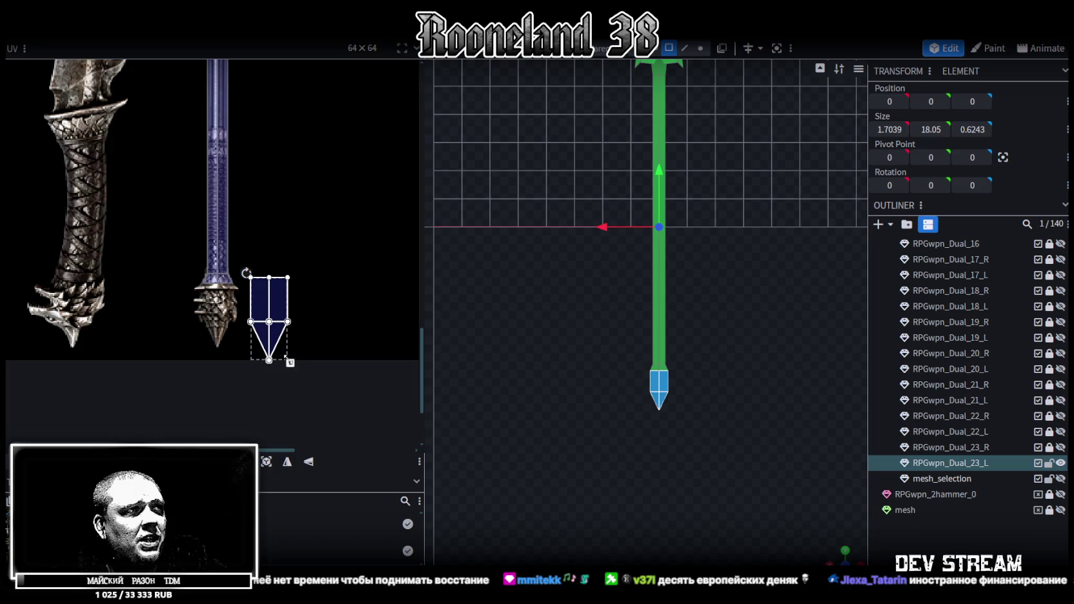
{"action": "left_click_drag", "start_coordinate": [288, 359], "coordinate": [279, 353]}
{"action": "mouse_move", "coordinate": [259, 296]}
{"action": "left_mouse_down"}
{"action": "mouse_move", "coordinate": [215, 295]}
{"action": "mouse_move", "coordinate": [200, 281]}
{"action": "left_mouse_up"}
{"action": "scroll", "coordinate": [210, 295], "scroll_direction": "up", "scroll_amount": 2}
{"action": "scroll", "coordinate": [213, 303], "scroll_direction": "up", "scroll_amount": 2}
{"action": "scroll", "coordinate": [205, 297], "scroll_direction": "up", "scroll_amount": 2}
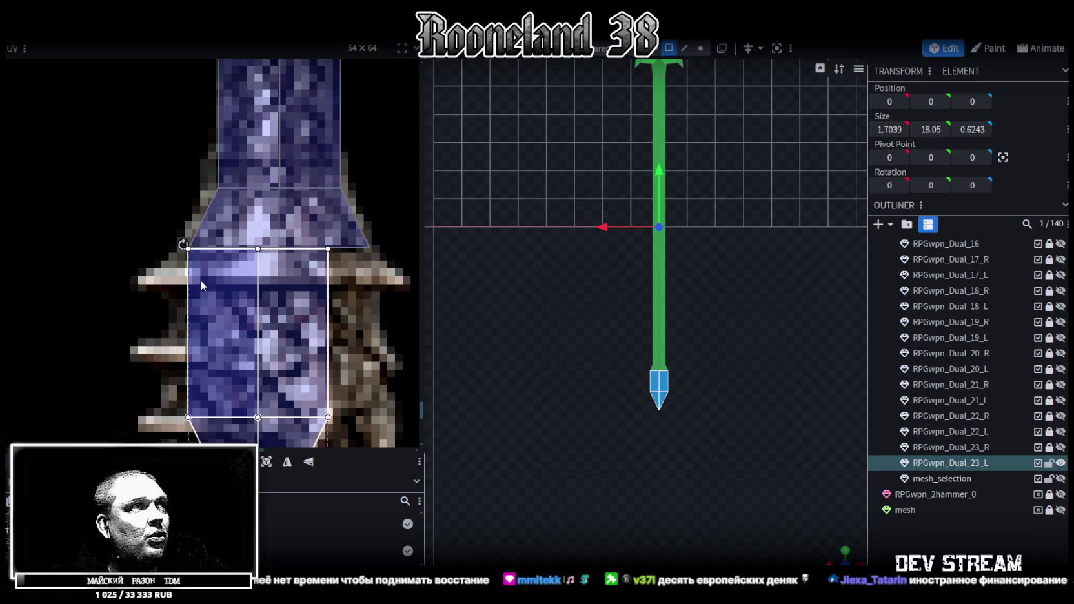
{"action": "scroll", "coordinate": [205, 277], "scroll_direction": "down", "scroll_amount": 3}
{"action": "scroll", "coordinate": [283, 262], "scroll_direction": "up", "scroll_amount": 1}
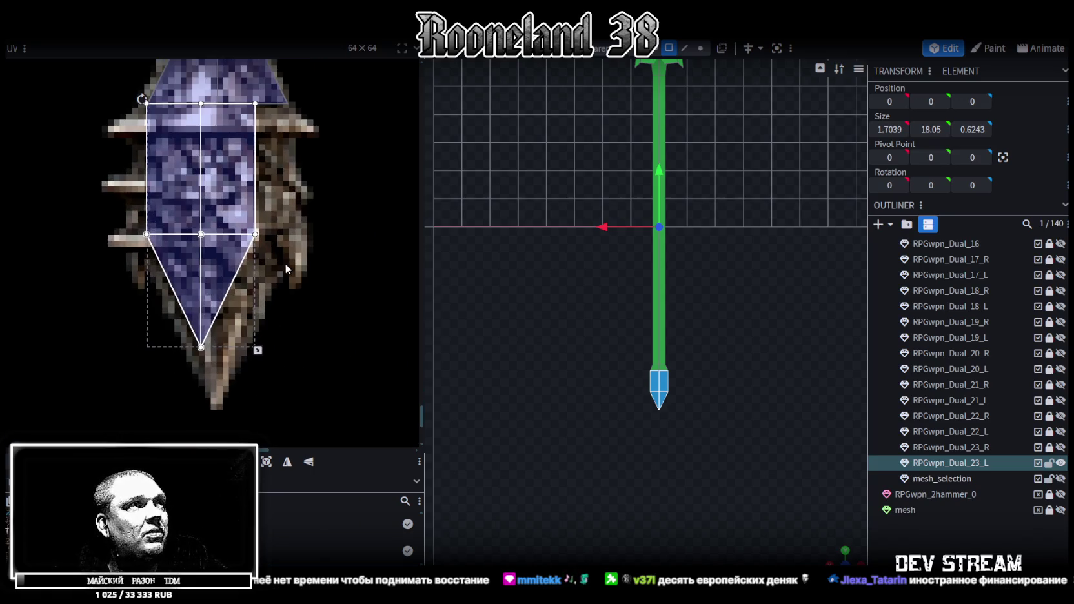
Step: Enlarge the tip's UV area until it covers the blue blade tip
{"action": "left_click_drag", "start_coordinate": [258, 350], "coordinate": [292, 367]}
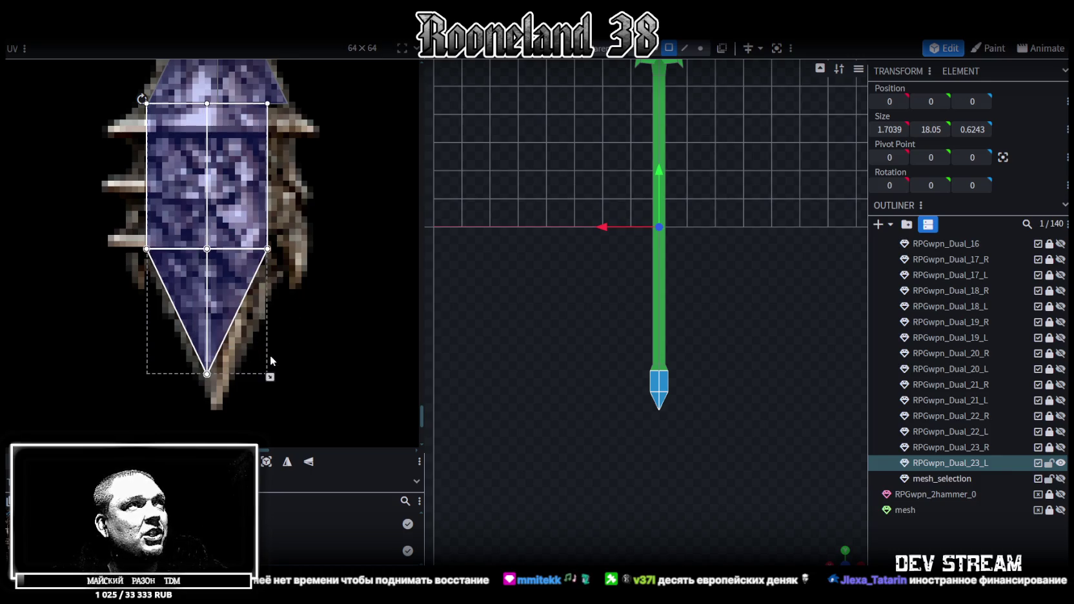
{"action": "scroll", "coordinate": [324, 332], "scroll_direction": "up", "scroll_amount": 1}
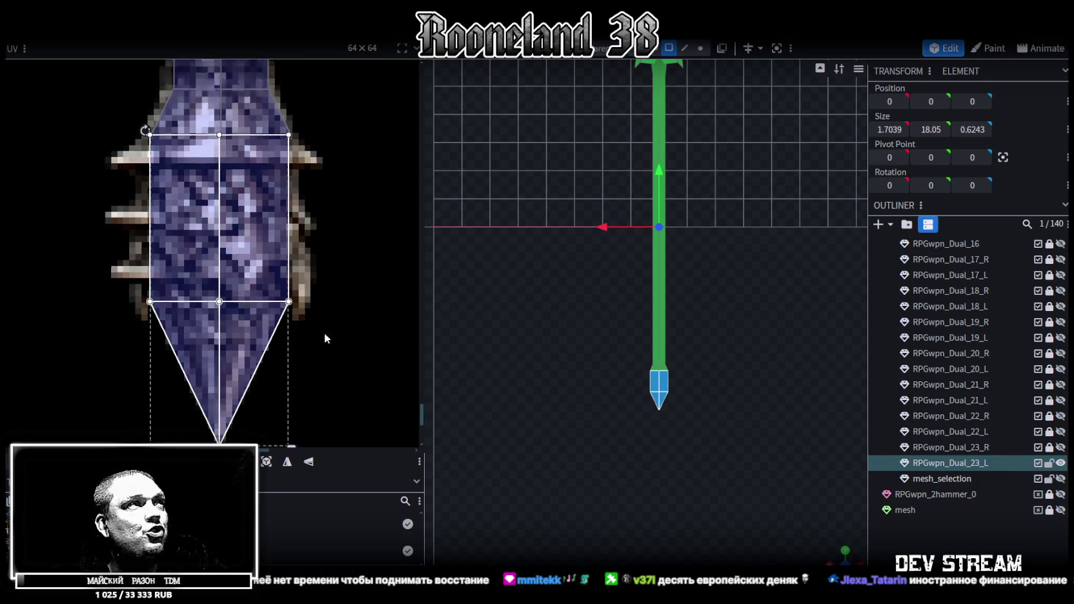
{"action": "scroll", "coordinate": [231, 215], "scroll_direction": "up", "scroll_amount": 2}
{"action": "scroll", "coordinate": [174, 312], "scroll_direction": "up", "scroll_amount": 2}
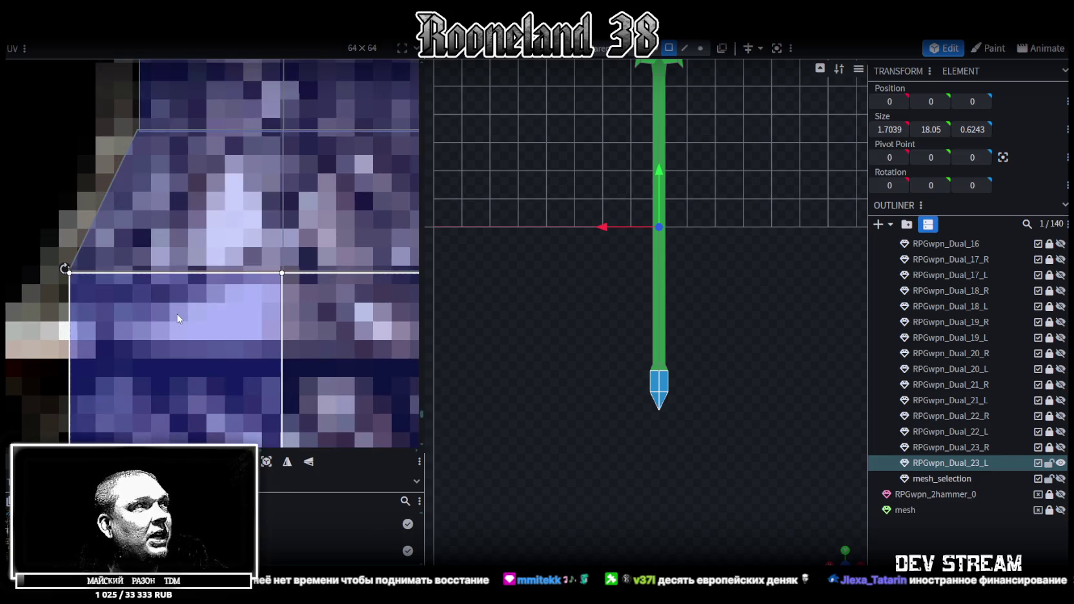
{"action": "scroll", "coordinate": [214, 233], "scroll_direction": "down", "scroll_amount": 5}
{"action": "scroll", "coordinate": [269, 338], "scroll_direction": "up", "scroll_amount": 2}
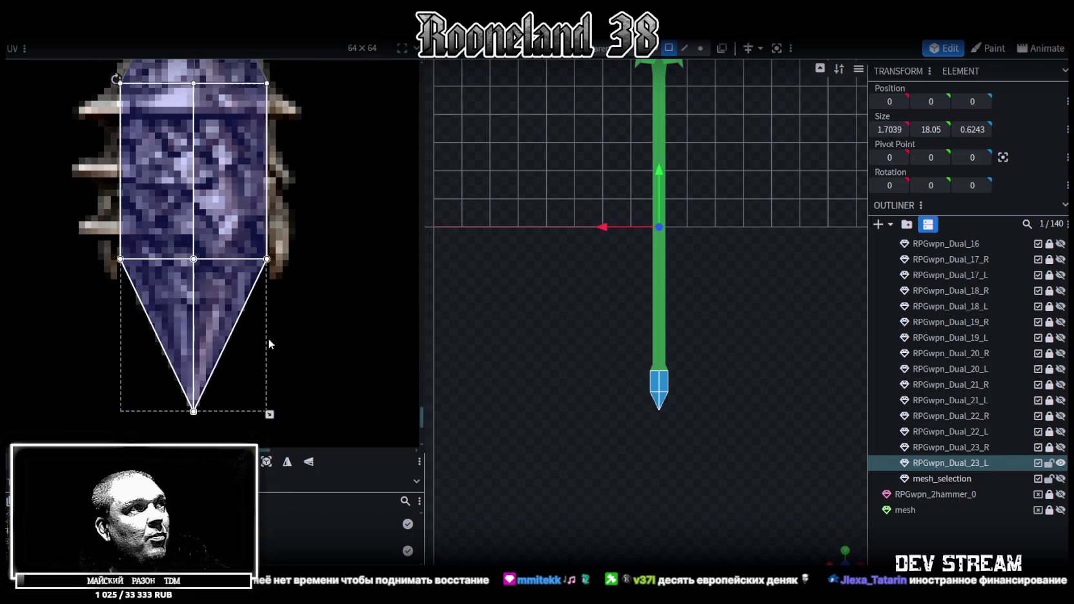
Step: Pull the end triangle's UV point up slightly and add the quad face above it
{"action": "left_click", "coordinate": [219, 407]}
{"action": "left_click", "coordinate": [197, 384]}
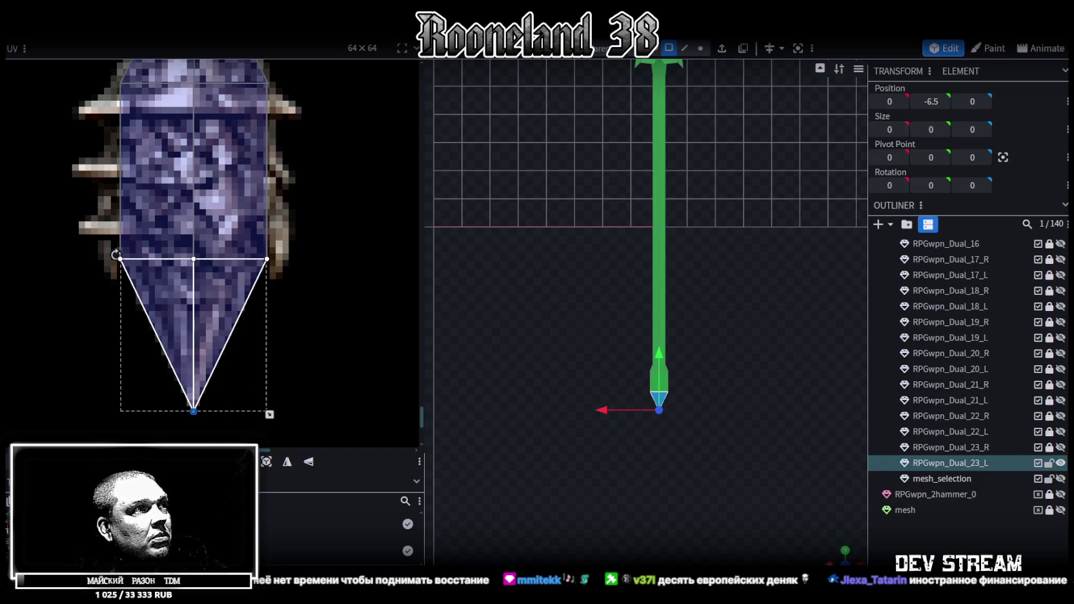
{"action": "left_click_drag", "start_coordinate": [193, 400], "coordinate": [193, 393]}
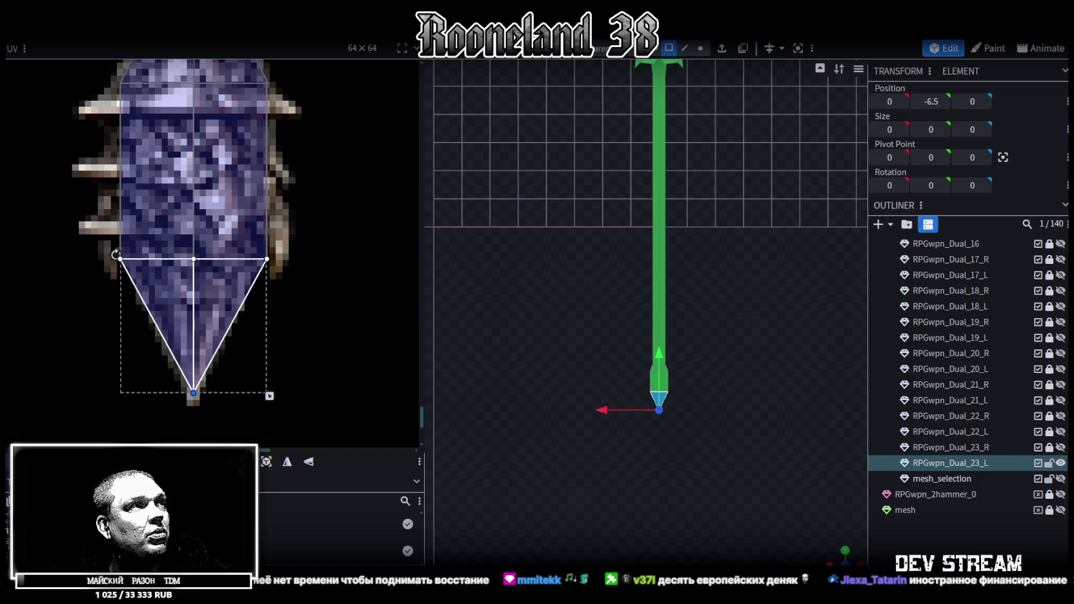
{"action": "scroll", "coordinate": [323, 296], "scroll_direction": "up", "scroll_amount": 2}
{"action": "left_click_drag", "start_coordinate": [361, 265], "coordinate": [74, 323]}
{"action": "scroll", "coordinate": [669, 449], "scroll_direction": "up", "scroll_amount": 2}
{"action": "scroll", "coordinate": [668, 449], "scroll_direction": "up", "scroll_amount": 2}
{"action": "scroll", "coordinate": [668, 449], "scroll_direction": "up", "scroll_amount": 1}
Step: In Vertex mode, move the spear end's point vertex up along the shaft
{"action": "left_click", "coordinate": [701, 48]}
{"action": "scroll", "coordinate": [601, 401], "scroll_direction": "up", "scroll_amount": 1}
{"action": "left_click", "coordinate": [644, 355]}
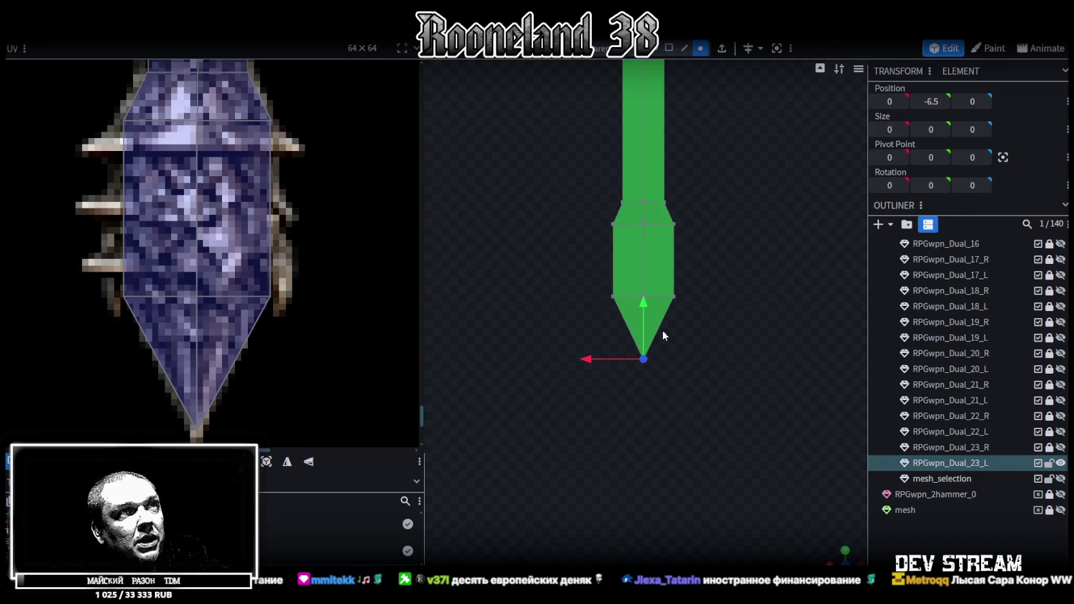
{"action": "left_click_drag", "start_coordinate": [648, 302], "coordinate": [701, 295]}
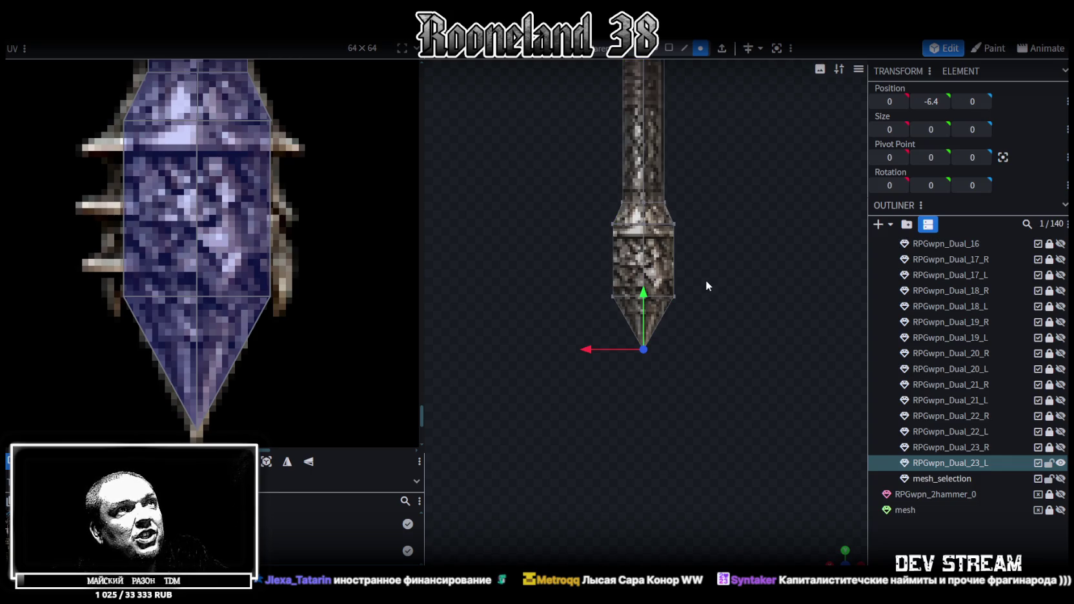
{"action": "scroll", "coordinate": [141, 182], "scroll_direction": "down", "scroll_amount": 1}
{"action": "scroll", "coordinate": [140, 182], "scroll_direction": "down", "scroll_amount": 1}
Step: Shift the middle UV vertex row down and lower the vertex row near the spear's end
{"action": "left_click_drag", "start_coordinate": [90, 90], "coordinate": [226, 297]}
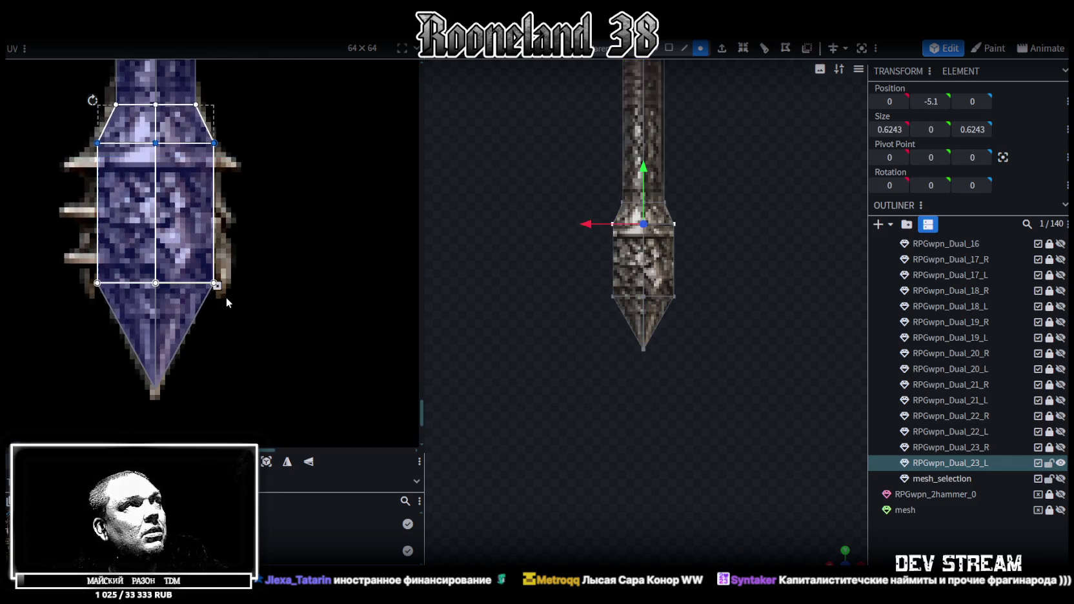
{"action": "left_click_drag", "start_coordinate": [156, 143], "coordinate": [156, 163]}
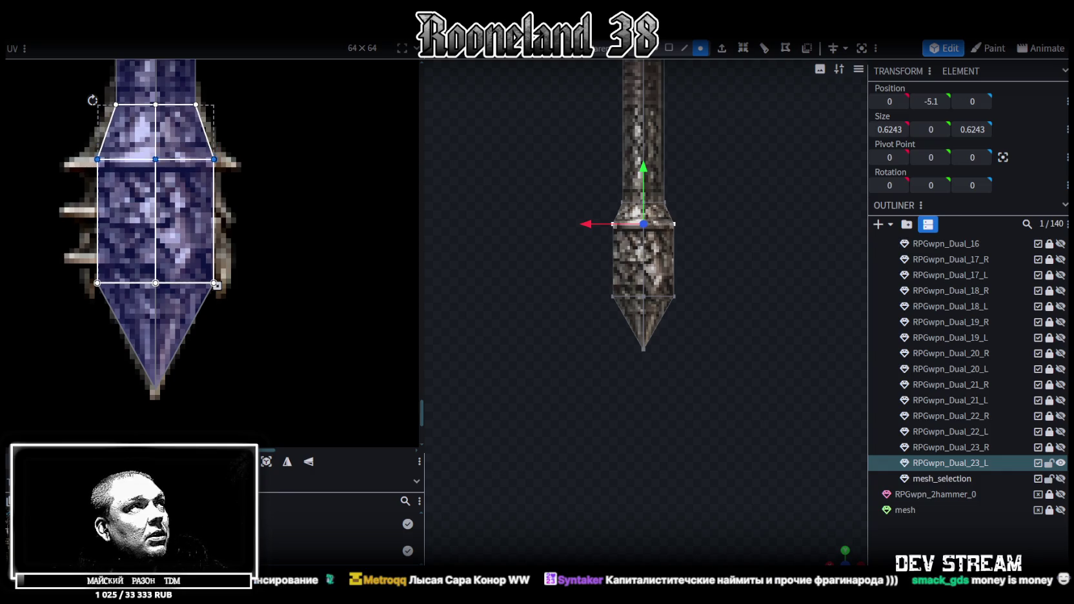
{"action": "left_click", "coordinate": [385, 365]}
{"action": "scroll", "coordinate": [616, 273], "scroll_direction": "up", "scroll_amount": 1}
{"action": "left_click_drag", "start_coordinate": [663, 191], "coordinate": [727, 176]}
{"action": "left_click_drag", "start_coordinate": [641, 132], "coordinate": [631, 163]}
{"action": "scroll", "coordinate": [216, 291], "scroll_direction": "down", "scroll_amount": 2}
{"action": "scroll", "coordinate": [217, 282], "scroll_direction": "down", "scroll_amount": 2}
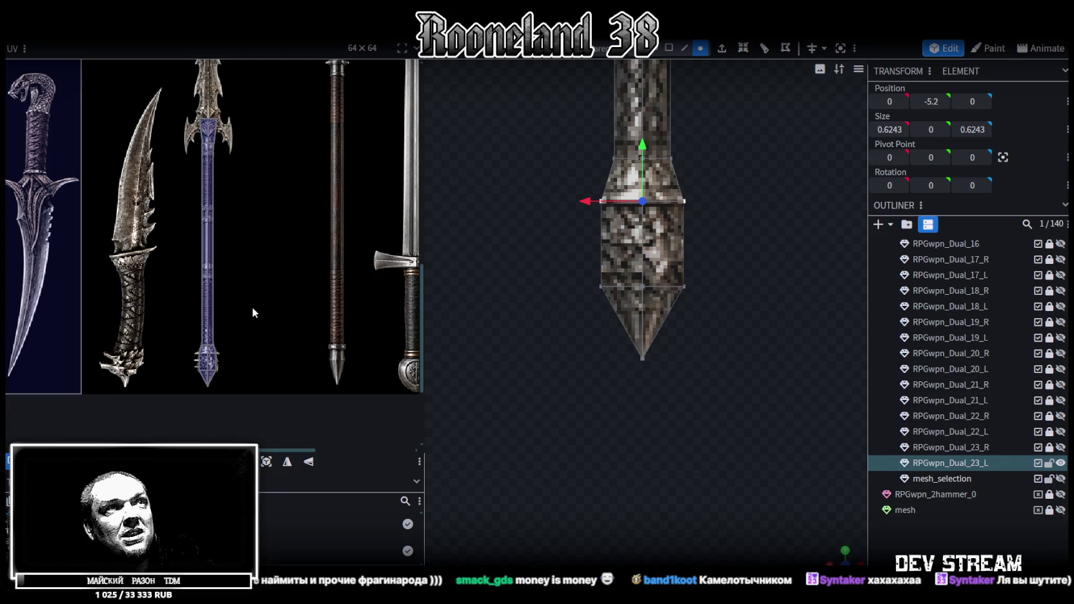
{"action": "middle_click_drag", "start_coordinate": [253, 200], "coordinate": [260, 384]}
{"action": "scroll", "coordinate": [809, 193], "scroll_direction": "down", "scroll_amount": 2}
{"action": "scroll", "coordinate": [750, 164], "scroll_direction": "down", "scroll_amount": 2}
{"action": "scroll", "coordinate": [749, 261], "scroll_direction": "down", "scroll_amount": 2}
{"action": "scroll", "coordinate": [745, 209], "scroll_direction": "down", "scroll_amount": 2}
{"action": "scroll", "coordinate": [718, 265], "scroll_direction": "up", "scroll_amount": 3}
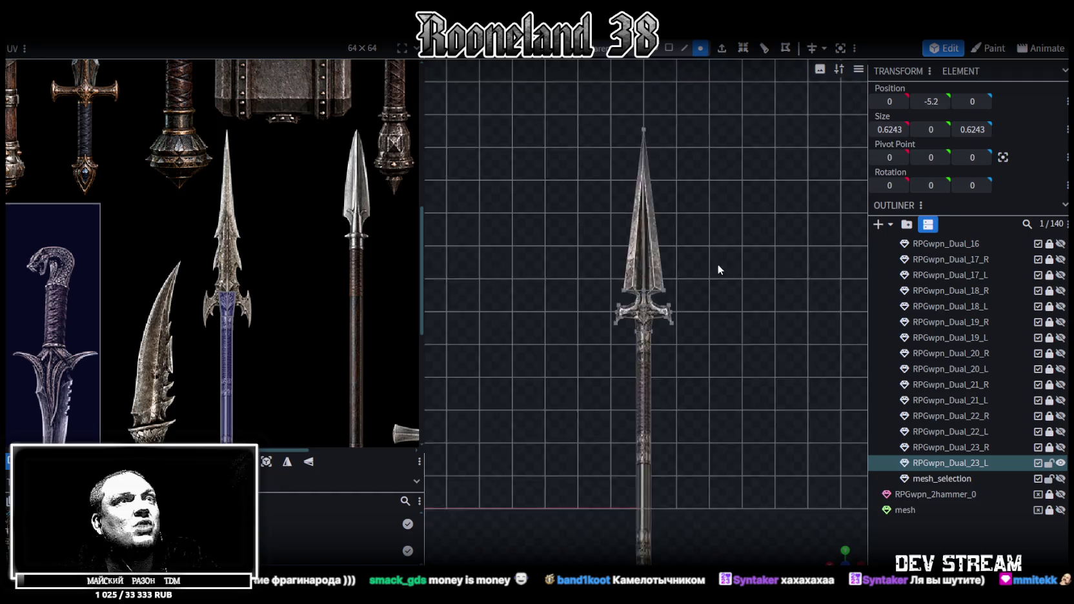
{"action": "scroll", "coordinate": [724, 259], "scroll_direction": "up", "scroll_amount": 3}
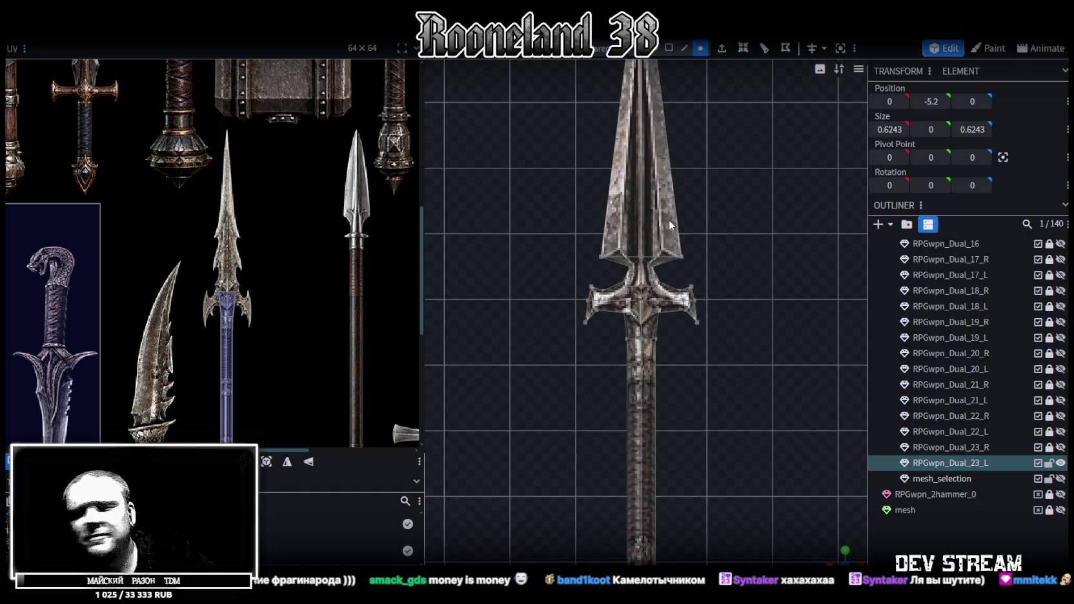
{"action": "scroll", "coordinate": [714, 295], "scroll_direction": "up", "scroll_amount": 2}
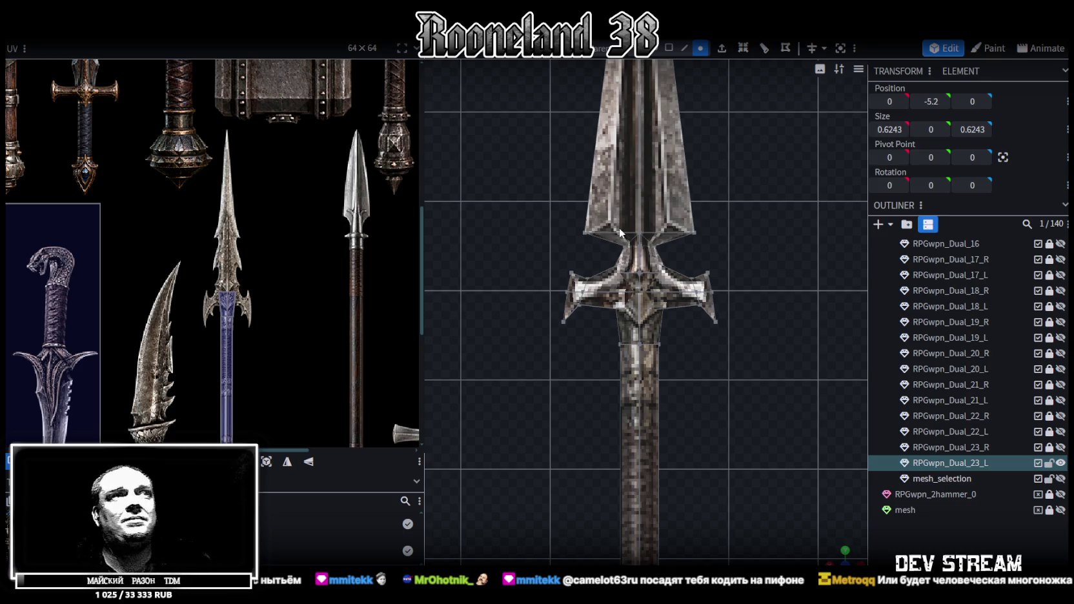
{"action": "scroll", "coordinate": [632, 226], "scroll_direction": "down", "scroll_amount": 2}
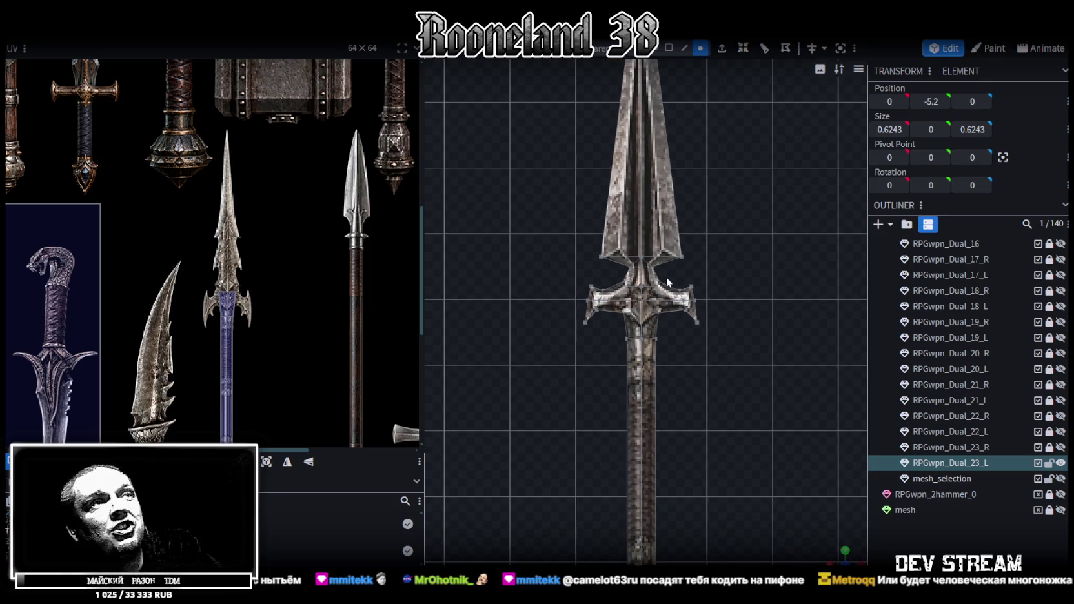
{"action": "scroll", "coordinate": [662, 297], "scroll_direction": "down", "scroll_amount": 1}
{"action": "scroll", "coordinate": [663, 318], "scroll_direction": "down", "scroll_amount": 1}
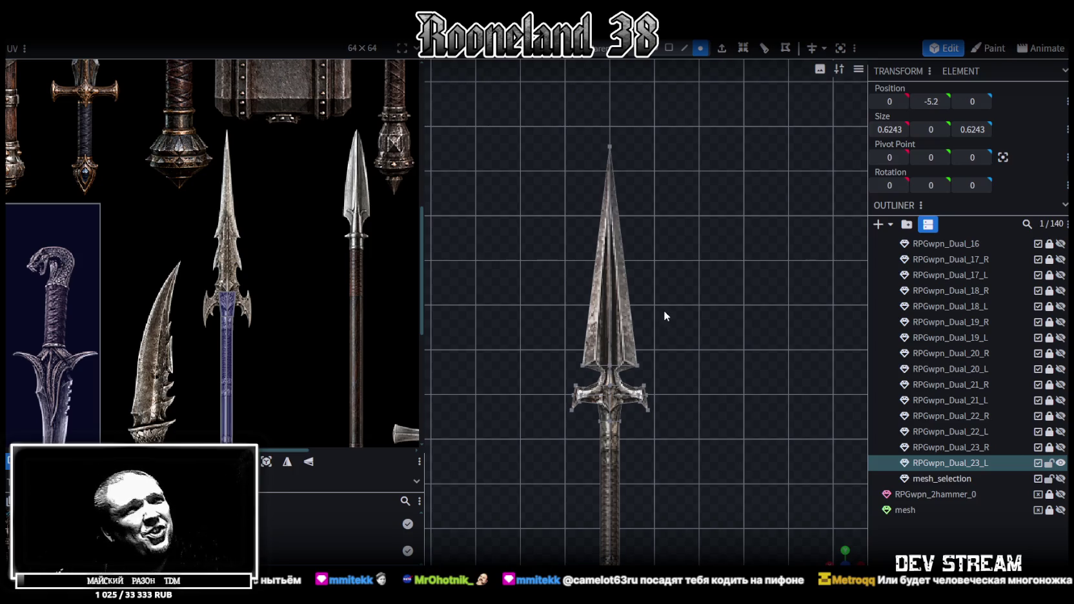
{"action": "scroll", "coordinate": [667, 275], "scroll_direction": "down", "scroll_amount": 1}
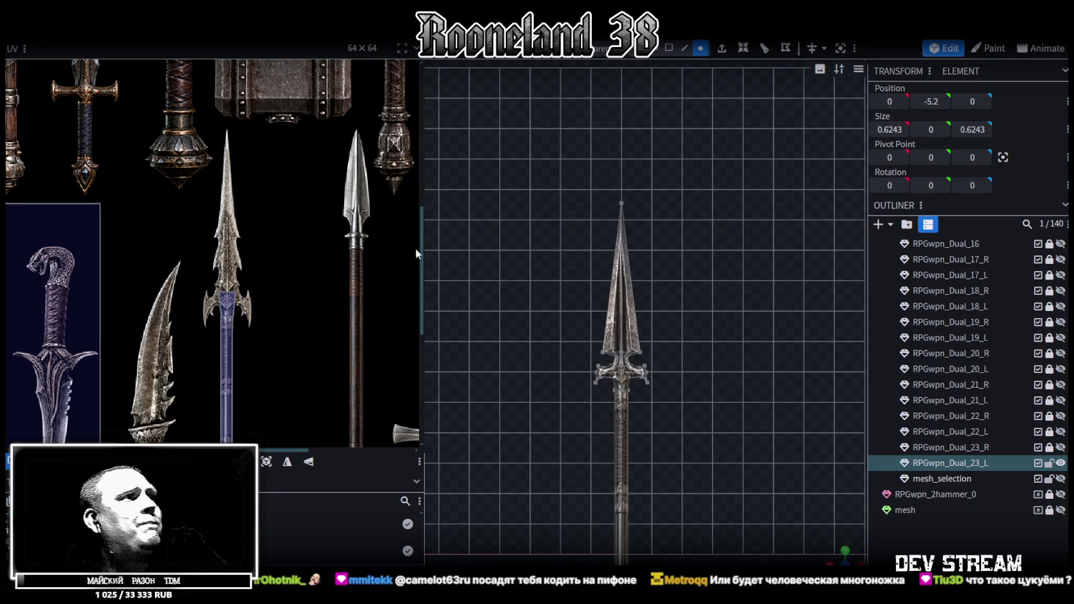
{"action": "scroll", "coordinate": [743, 310], "scroll_direction": "up", "scroll_amount": 1}
{"action": "scroll", "coordinate": [750, 284], "scroll_direction": "up", "scroll_amount": 1}
{"action": "scroll", "coordinate": [695, 304], "scroll_direction": "up", "scroll_amount": 1}
{"action": "scroll", "coordinate": [727, 264], "scroll_direction": "up", "scroll_amount": 1}
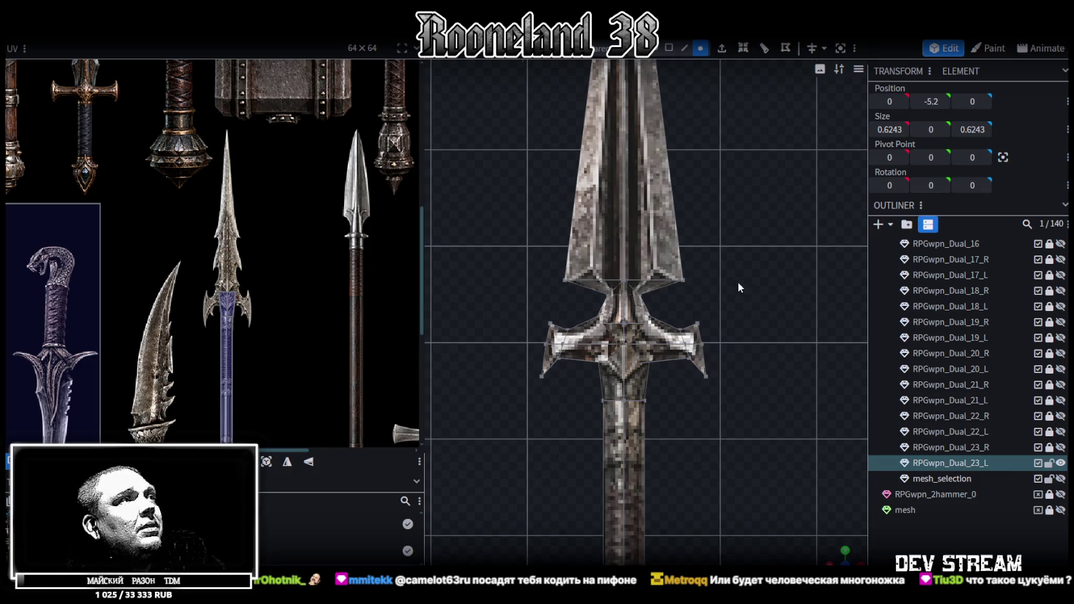
{"action": "scroll", "coordinate": [739, 290], "scroll_direction": "up", "scroll_amount": 2}
{"action": "scroll", "coordinate": [739, 241], "scroll_direction": "up", "scroll_amount": 2}
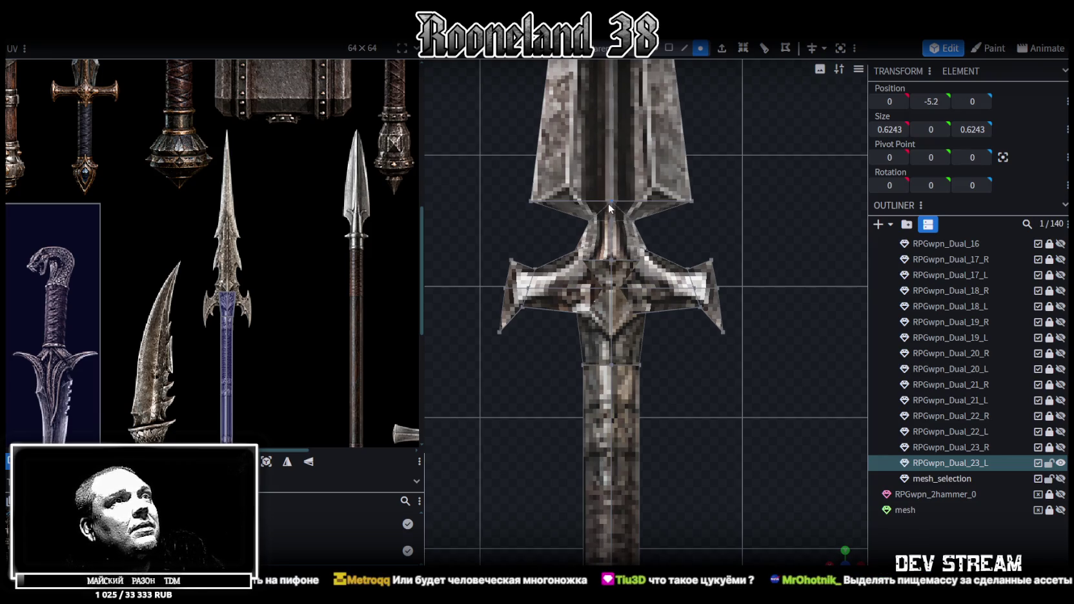
{"action": "left_click", "coordinate": [684, 51]}
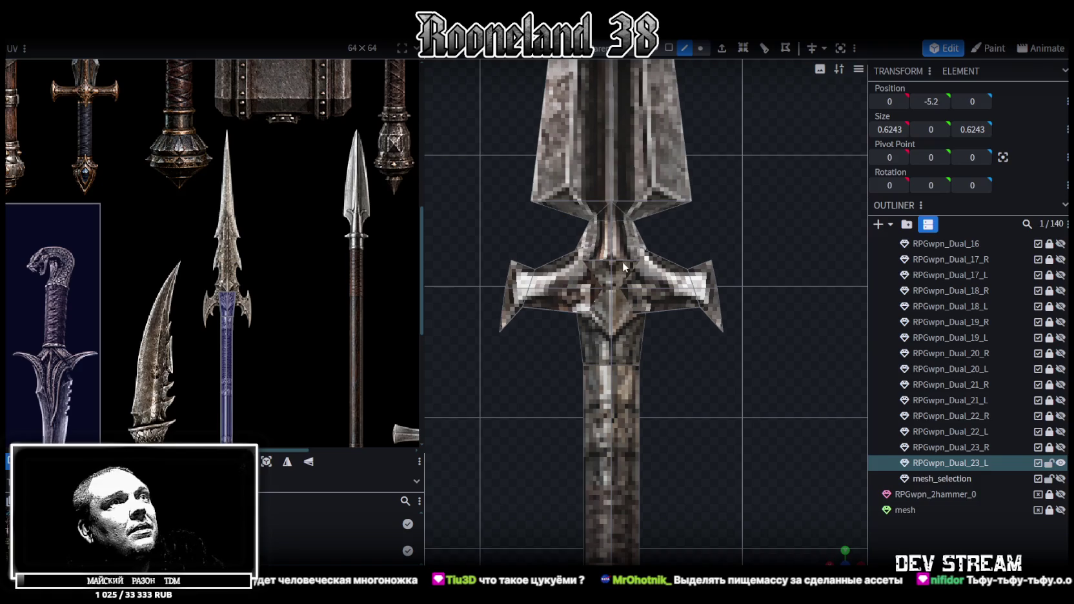
{"action": "scroll", "coordinate": [625, 264], "scroll_direction": "down", "scroll_amount": 3}
{"action": "scroll", "coordinate": [627, 290], "scroll_direction": "down", "scroll_amount": 2}
{"action": "left_click", "coordinate": [669, 48]}
Step: Raise the whole spearhead 0.9 units higher
{"action": "left_click_drag", "start_coordinate": [550, 90], "coordinate": [709, 322]}
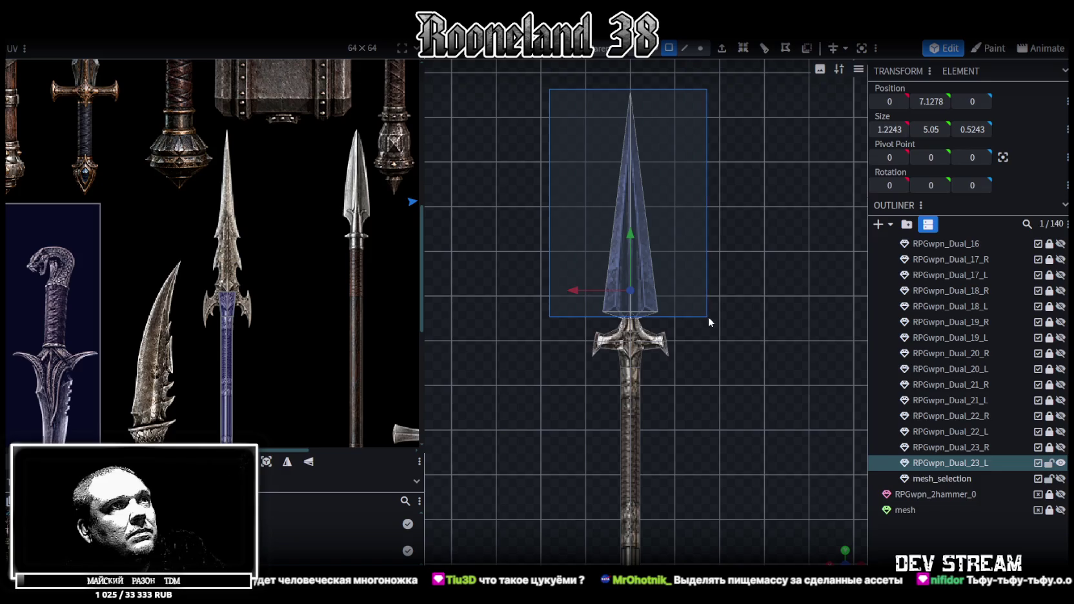
{"action": "left_click_drag", "start_coordinate": [632, 246], "coordinate": [631, 206]}
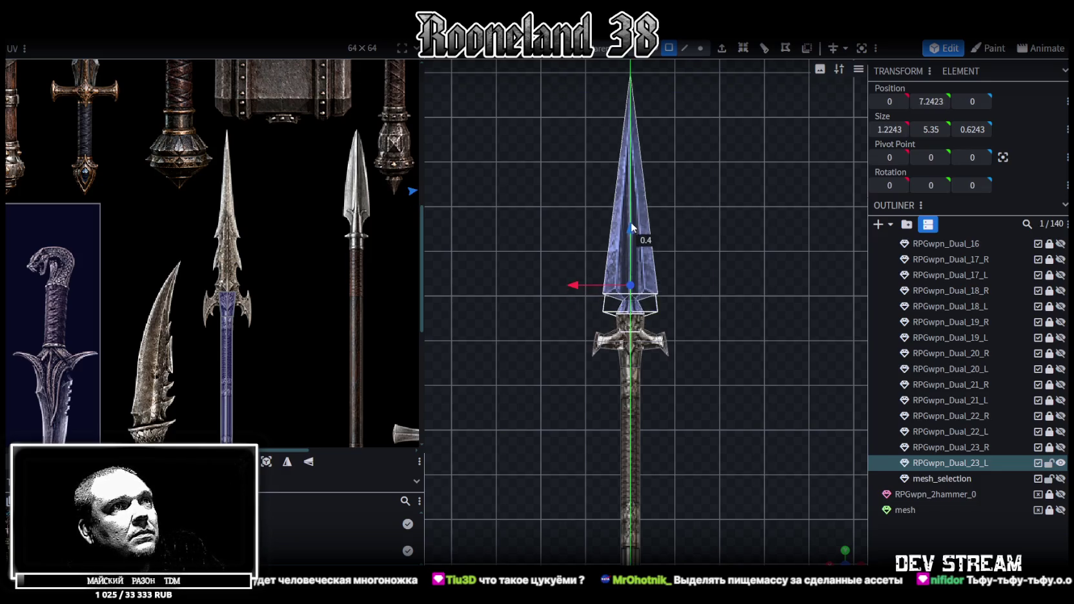
{"action": "scroll", "coordinate": [639, 232], "scroll_direction": "up", "scroll_amount": 2}
{"action": "scroll", "coordinate": [652, 259], "scroll_direction": "up", "scroll_amount": 2}
{"action": "scroll", "coordinate": [665, 284], "scroll_direction": "up", "scroll_amount": 2}
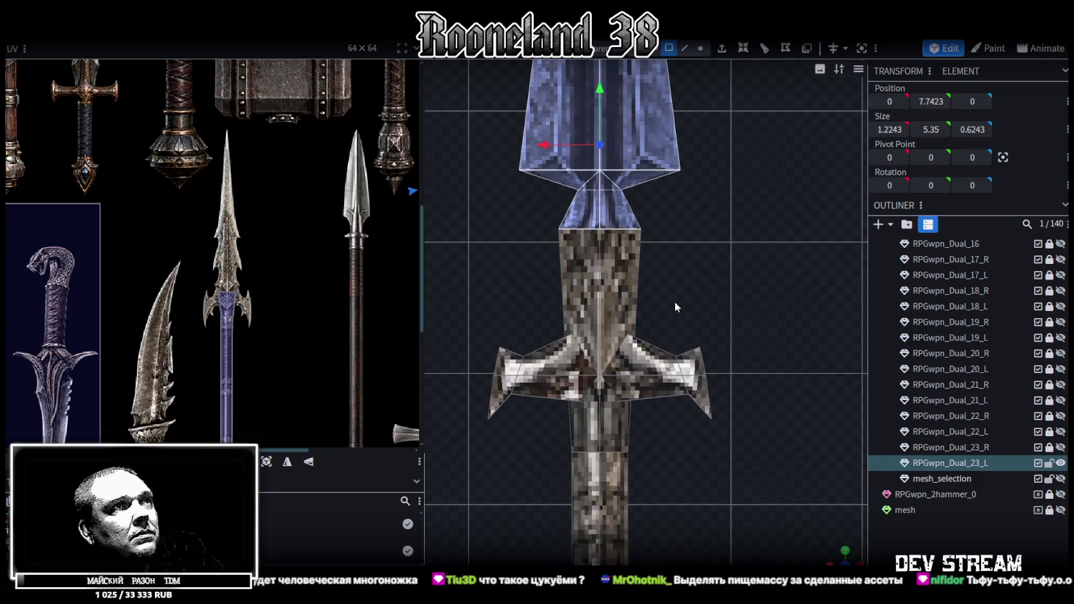
{"action": "scroll", "coordinate": [678, 304], "scroll_direction": "up", "scroll_amount": 2}
{"action": "scroll", "coordinate": [645, 288], "scroll_direction": "up", "scroll_amount": 2}
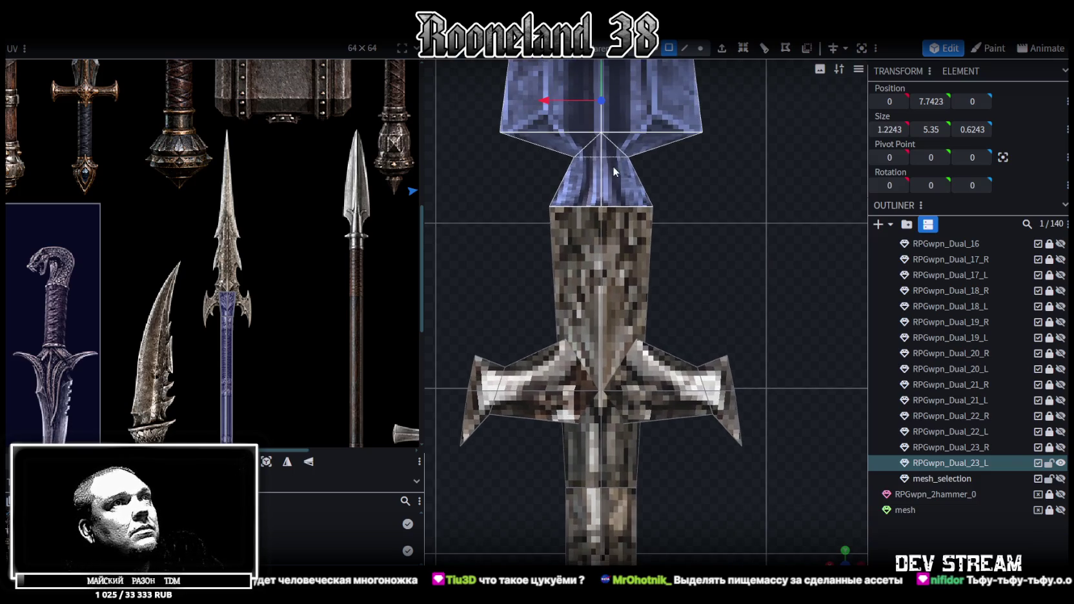
{"action": "scroll", "coordinate": [613, 163], "scroll_direction": "down", "scroll_amount": 1}
Step: Lower the vertex ring below the spearhead by 0.7
{"action": "left_click", "coordinate": [701, 48]}
{"action": "left_click_drag", "start_coordinate": [532, 266], "coordinate": [703, 213]}
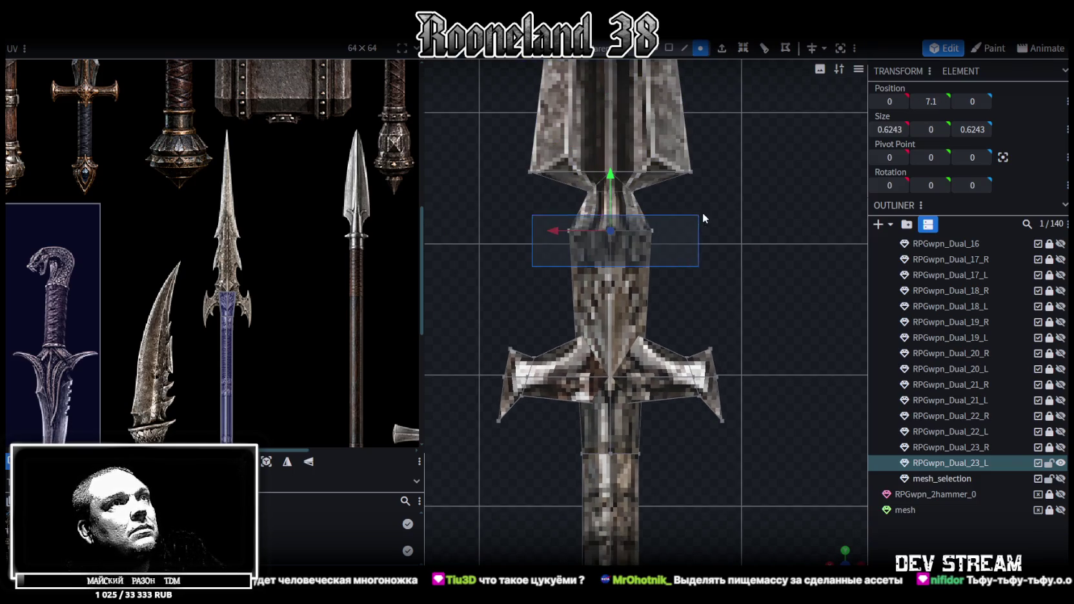
{"action": "mouse_move", "coordinate": [612, 186]}
{"action": "left_mouse_down"}
{"action": "mouse_move", "coordinate": [614, 277]}
{"action": "mouse_move", "coordinate": [613, 257]}
{"action": "left_mouse_up"}
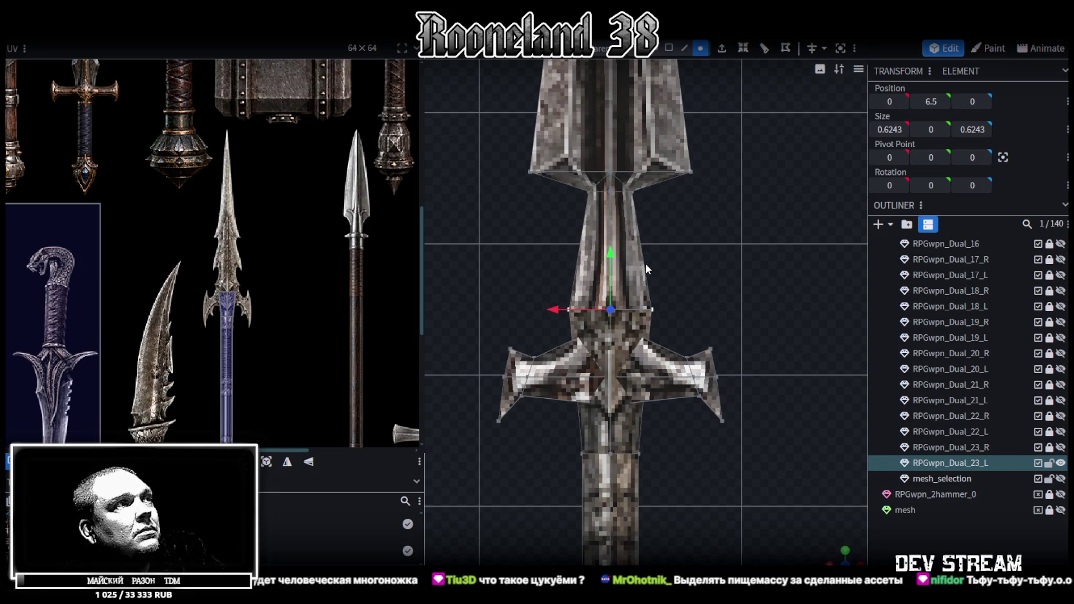
{"action": "scroll", "coordinate": [646, 263], "scroll_direction": "up", "scroll_amount": 2}
{"action": "left_click", "coordinate": [612, 336]}
Step: Loop-cut the guard piece and scale the new edge loop out to 0.8243
{"action": "left_click", "coordinate": [685, 47]}
{"action": "left_click", "coordinate": [614, 323]}
{"action": "left_click", "coordinate": [764, 49]}
{"action": "left_click_drag", "start_coordinate": [504, 227], "coordinate": [710, 290]}
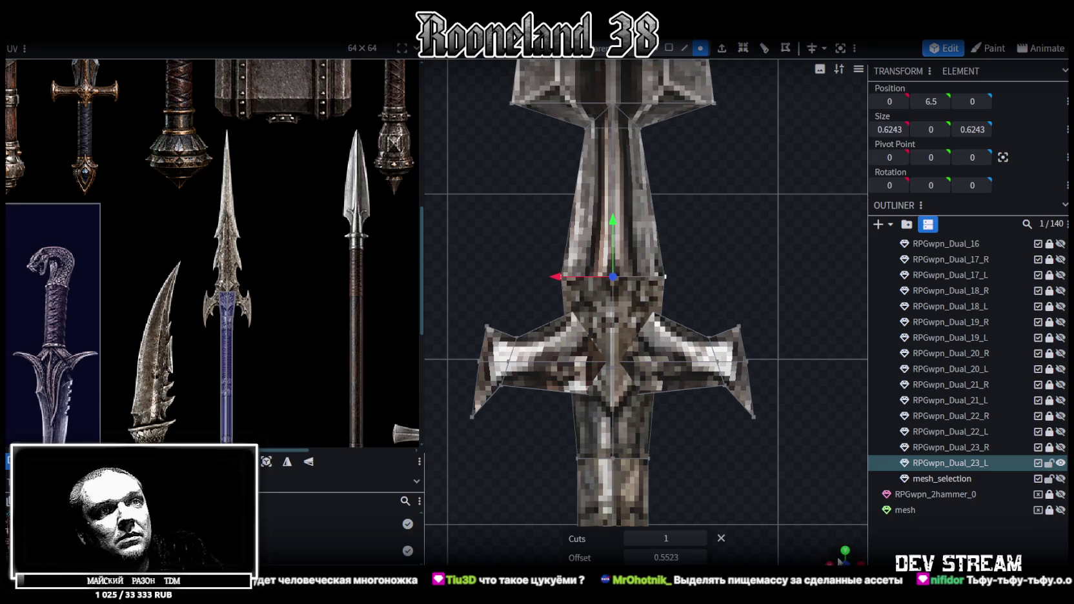
{"action": "middle_click_drag", "start_coordinate": [791, 517], "coordinate": [783, 412]}
{"action": "mouse_move", "coordinate": [764, 256]}
{"action": "middle_mouse_down"}
{"action": "mouse_move", "coordinate": [774, 273]}
{"action": "mouse_move", "coordinate": [738, 261]}
{"action": "middle_mouse_up"}
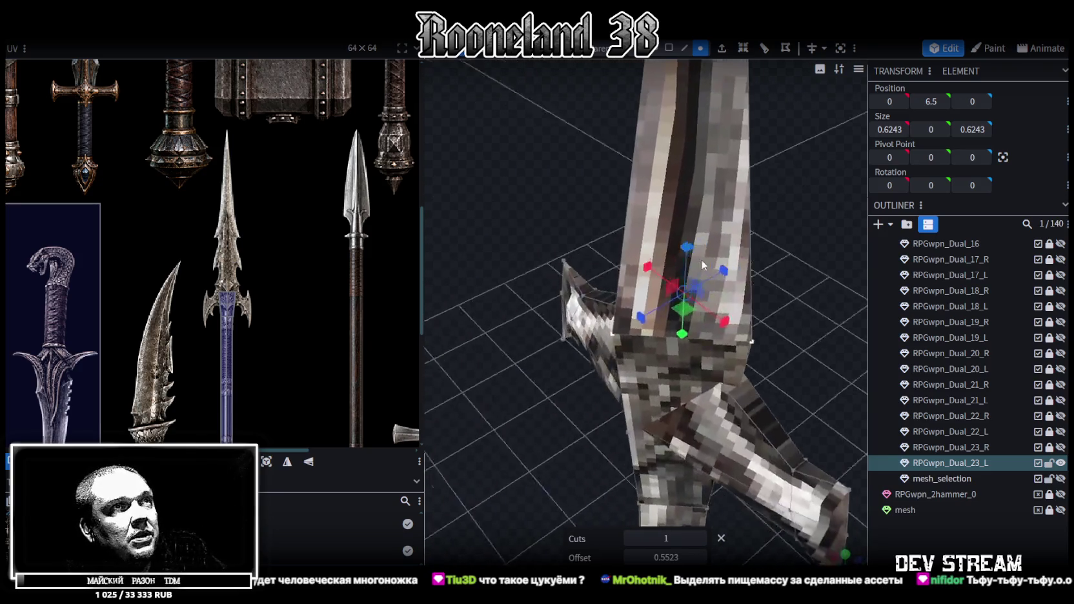
{"action": "middle_click_drag", "start_coordinate": [466, 262], "coordinate": [710, 294]}
{"action": "left_click_drag", "start_coordinate": [712, 295], "coordinate": [726, 302]}
{"action": "mouse_move", "coordinate": [726, 302]}
{"action": "middle_mouse_down"}
{"action": "mouse_move", "coordinate": [743, 480]}
{"action": "mouse_move", "coordinate": [678, 399]}
{"action": "mouse_move", "coordinate": [483, 426]}
{"action": "middle_mouse_up"}
Step: Select the blade's upper neck ring at height 7.4
{"action": "mouse_move", "coordinate": [718, 297]}
{"action": "middle_mouse_down"}
{"action": "mouse_move", "coordinate": [764, 317]}
{"action": "mouse_move", "coordinate": [729, 300]}
{"action": "mouse_move", "coordinate": [747, 294]}
{"action": "mouse_move", "coordinate": [710, 284]}
{"action": "middle_mouse_up"}
{"action": "left_click", "coordinate": [624, 229]}
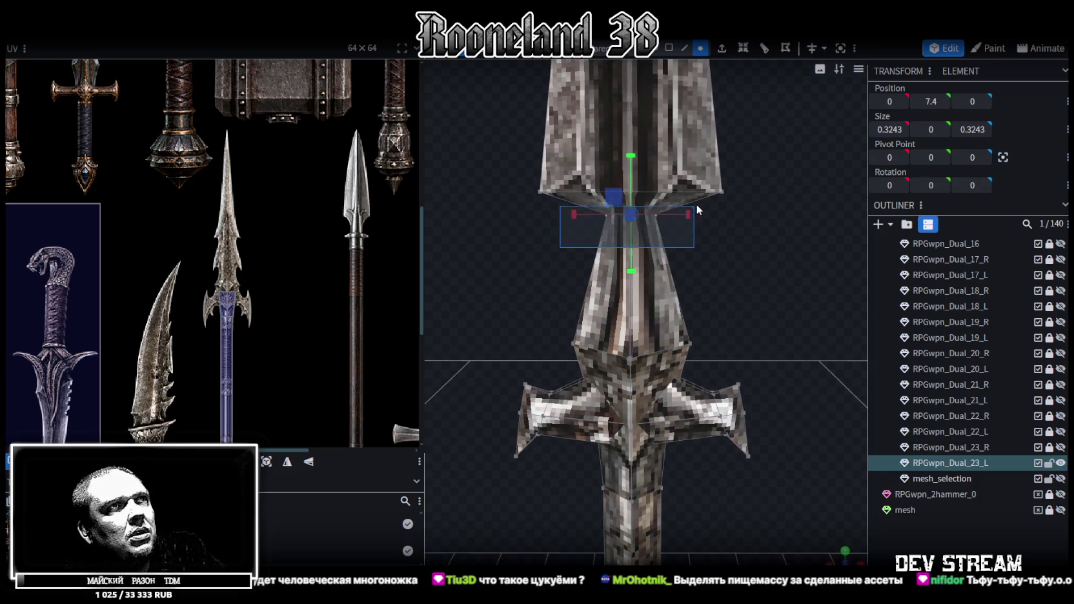
{"action": "mouse_move", "coordinate": [795, 239]}
{"action": "middle_mouse_down"}
{"action": "mouse_move", "coordinate": [658, 231]}
{"action": "mouse_move", "coordinate": [642, 248]}
{"action": "mouse_move", "coordinate": [737, 267]}
{"action": "mouse_move", "coordinate": [670, 243]}
{"action": "mouse_move", "coordinate": [664, 226]}
{"action": "mouse_move", "coordinate": [693, 276]}
{"action": "mouse_move", "coordinate": [844, 255]}
{"action": "mouse_move", "coordinate": [816, 260]}
{"action": "middle_mouse_up"}
{"action": "scroll", "coordinate": [662, 289], "scroll_direction": "down", "scroll_amount": 2}
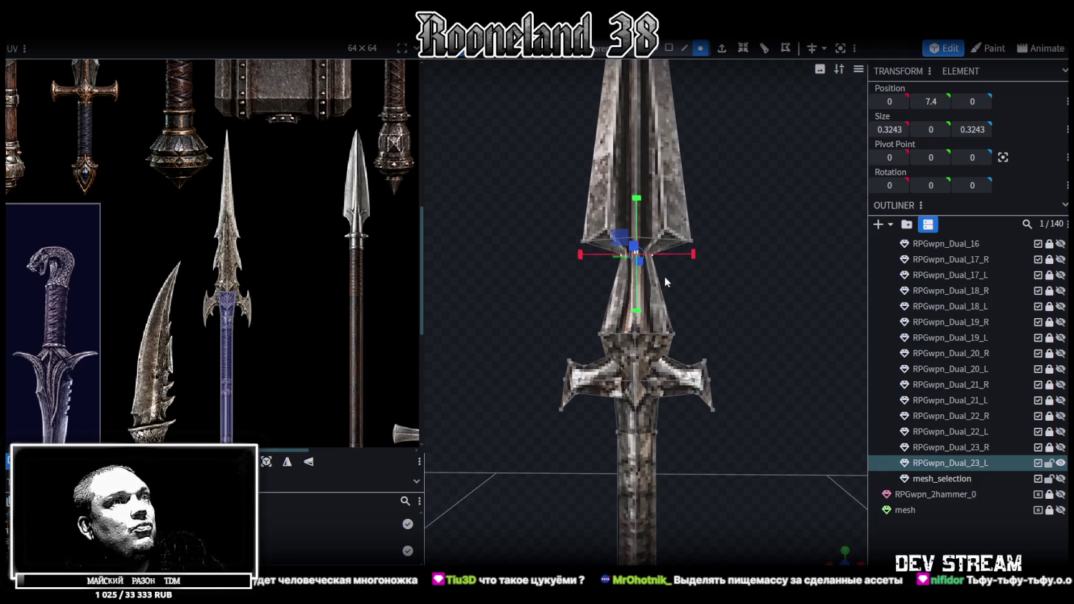
Step: Select the hilt collar face and stretch its UV top edge upward
{"action": "scroll", "coordinate": [224, 307], "scroll_direction": "up", "scroll_amount": 3}
{"action": "scroll", "coordinate": [224, 306], "scroll_direction": "up", "scroll_amount": 2}
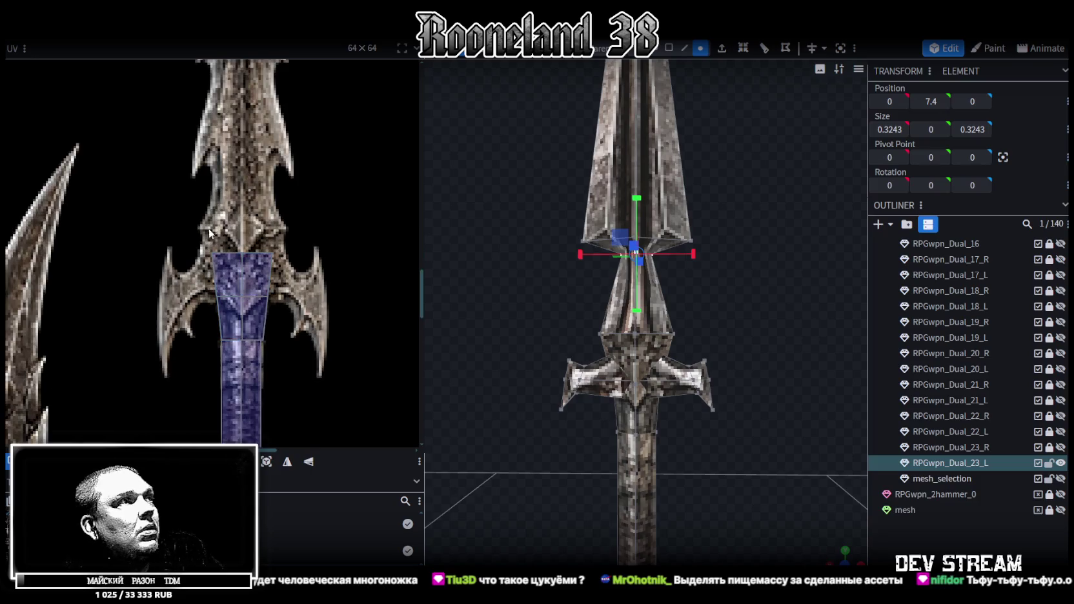
{"action": "left_click", "coordinate": [226, 278]}
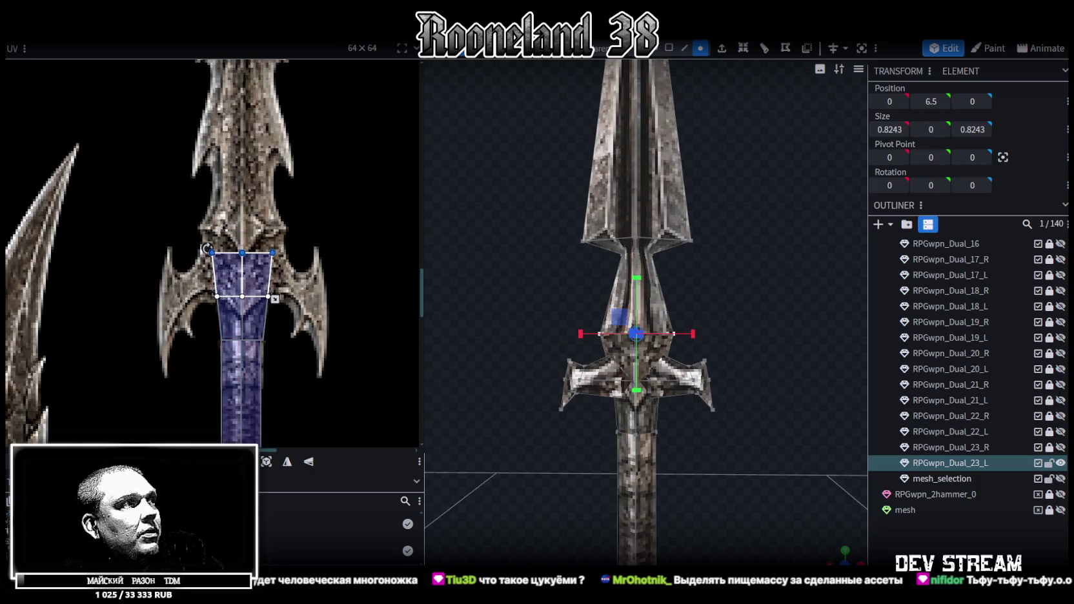
{"action": "left_click_drag", "start_coordinate": [207, 249], "coordinate": [206, 229]}
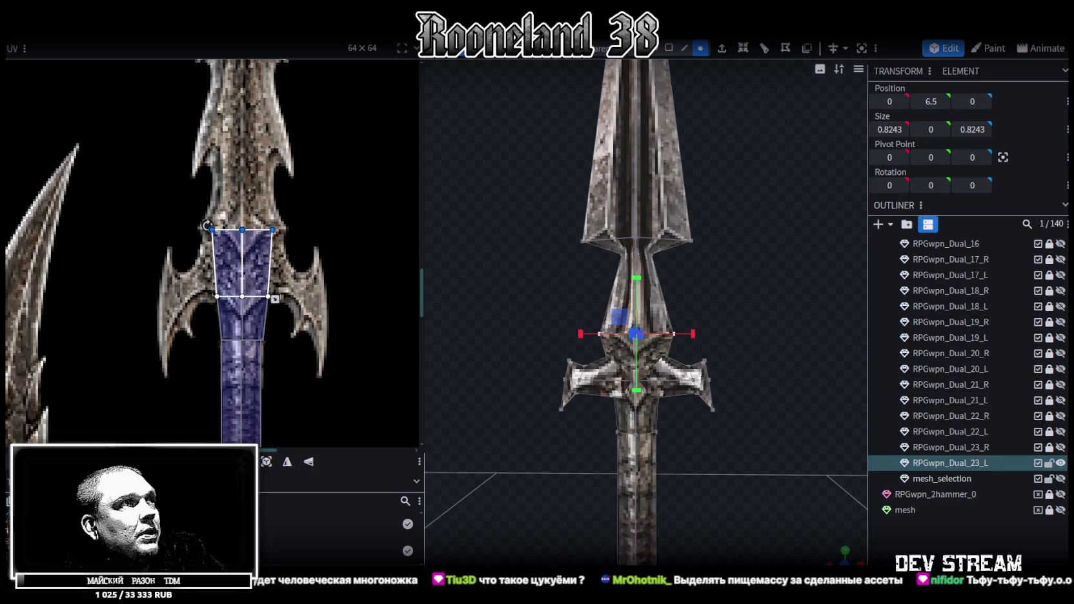
Step: Widen the collar UV's top-left corner over the guard and select the top-right corner
{"action": "scroll", "coordinate": [226, 272], "scroll_direction": "down", "scroll_amount": 3}
{"action": "scroll", "coordinate": [225, 272], "scroll_direction": "down", "scroll_amount": 3}
{"action": "scroll", "coordinate": [225, 266], "scroll_direction": "up", "scroll_amount": 3}
{"action": "scroll", "coordinate": [276, 279], "scroll_direction": "up", "scroll_amount": 2}
{"action": "scroll", "coordinate": [267, 266], "scroll_direction": "up", "scroll_amount": 2}
{"action": "left_click", "coordinate": [283, 340]}
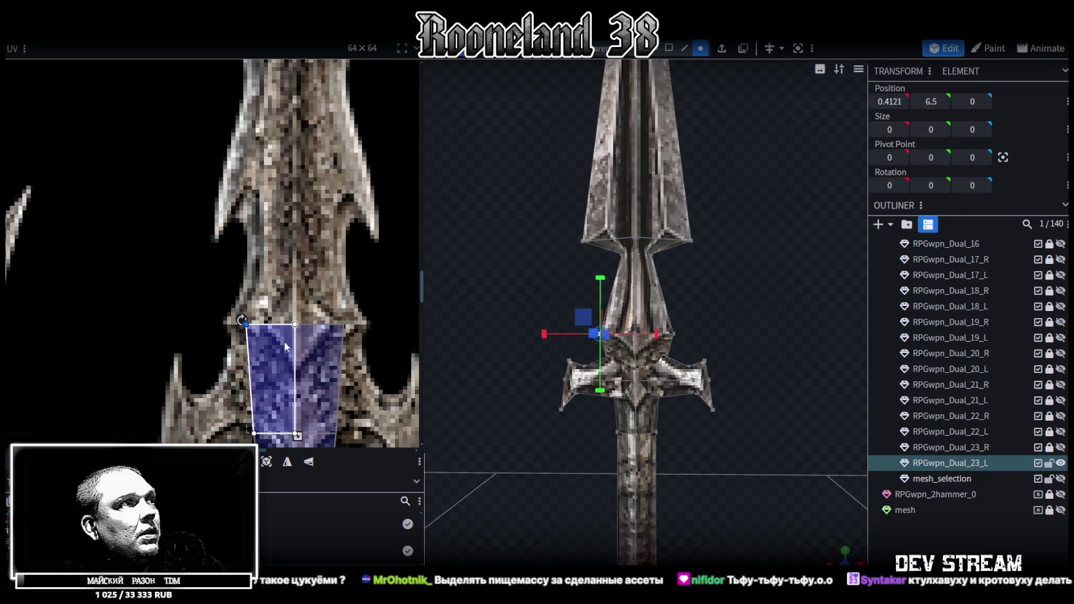
{"action": "left_click_drag", "start_coordinate": [248, 325], "coordinate": [235, 323]}
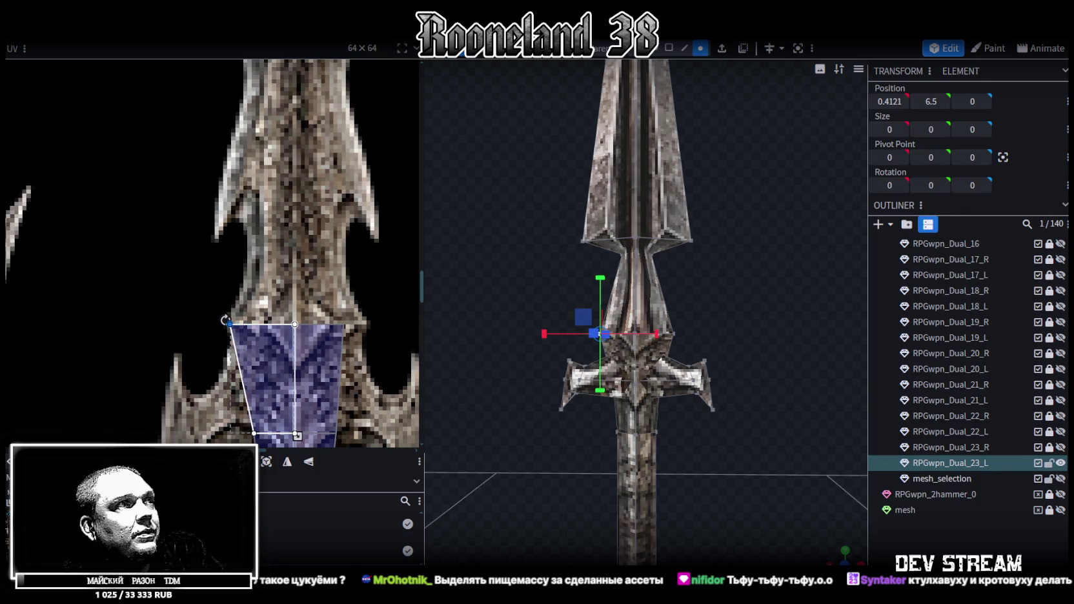
{"action": "mouse_move", "coordinate": [368, 302]}
{"action": "left_mouse_down"}
{"action": "mouse_move", "coordinate": [313, 350]}
{"action": "mouse_move", "coordinate": [360, 325]}
{"action": "left_mouse_up"}
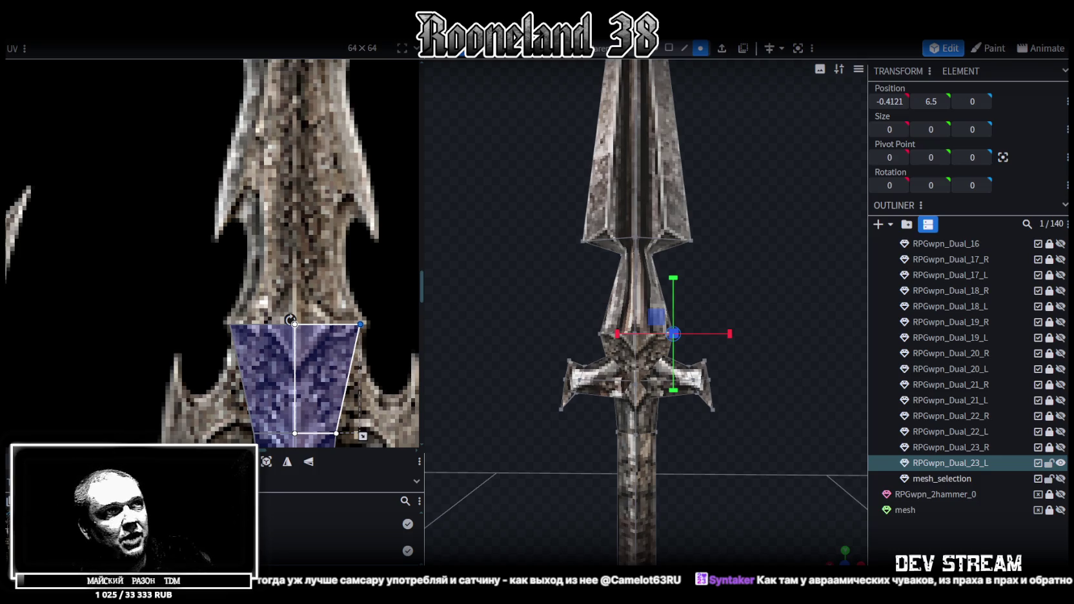
{"action": "scroll", "coordinate": [609, 442], "scroll_direction": "up", "scroll_amount": 1}
{"action": "scroll", "coordinate": [609, 442], "scroll_direction": "up", "scroll_amount": 2}
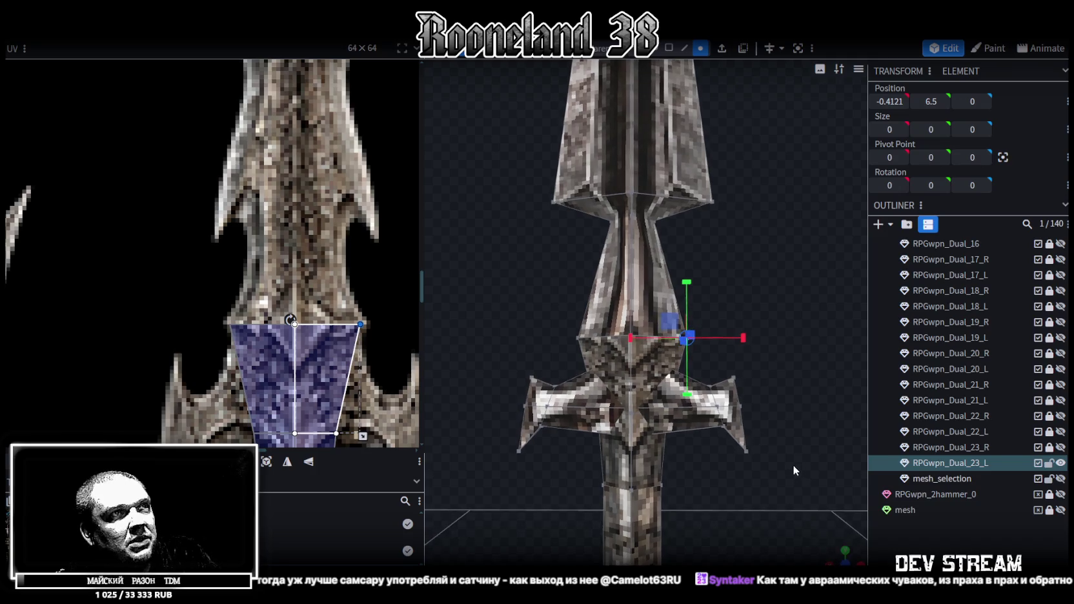
{"action": "mouse_move", "coordinate": [537, 285]}
{"action": "left_mouse_down"}
{"action": "mouse_move", "coordinate": [752, 353]}
{"action": "mouse_move", "coordinate": [656, 400]}
{"action": "left_mouse_up"}
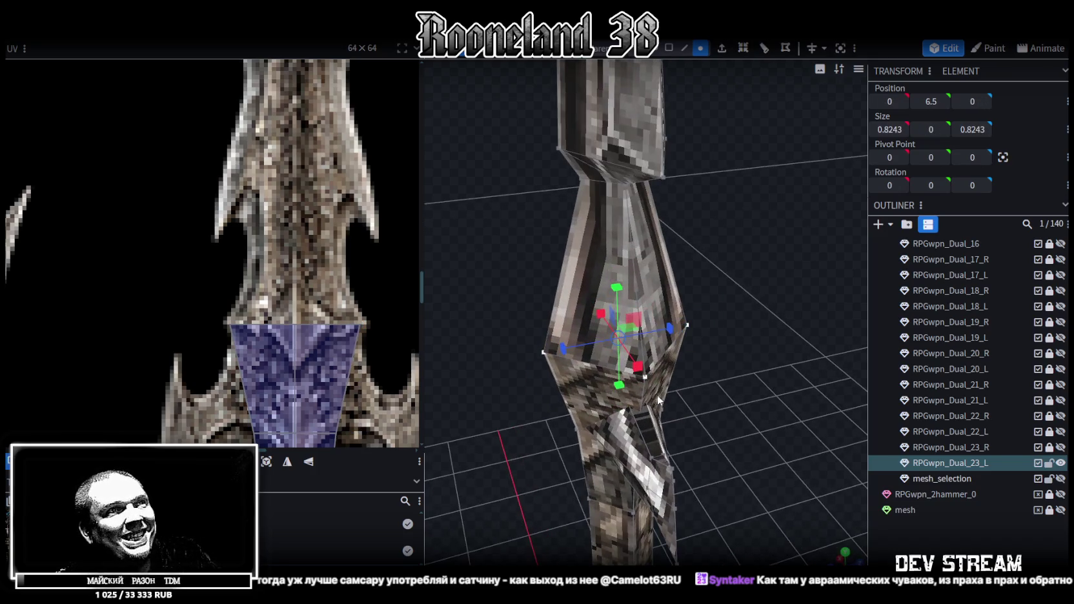
{"action": "key", "text": "KP_1"}
{"action": "scroll", "coordinate": [449, 328], "scroll_direction": "down", "scroll_amount": 1}
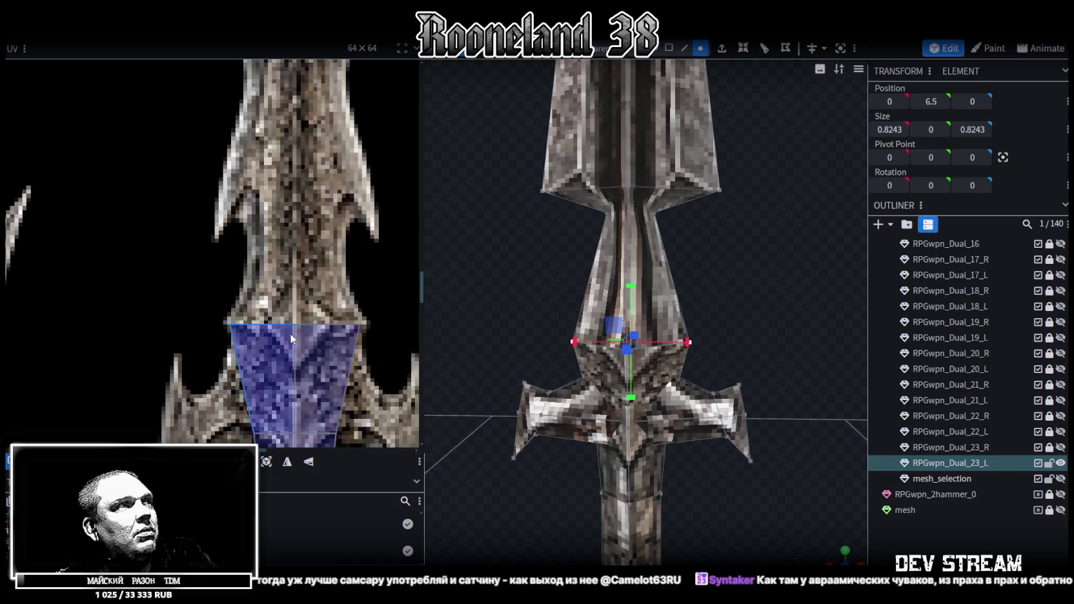
{"action": "scroll", "coordinate": [289, 333], "scroll_direction": "down", "scroll_amount": 3}
{"action": "scroll", "coordinate": [315, 321], "scroll_direction": "down", "scroll_amount": 1}
{"action": "left_click_drag", "start_coordinate": [726, 292], "coordinate": [726, 269]}
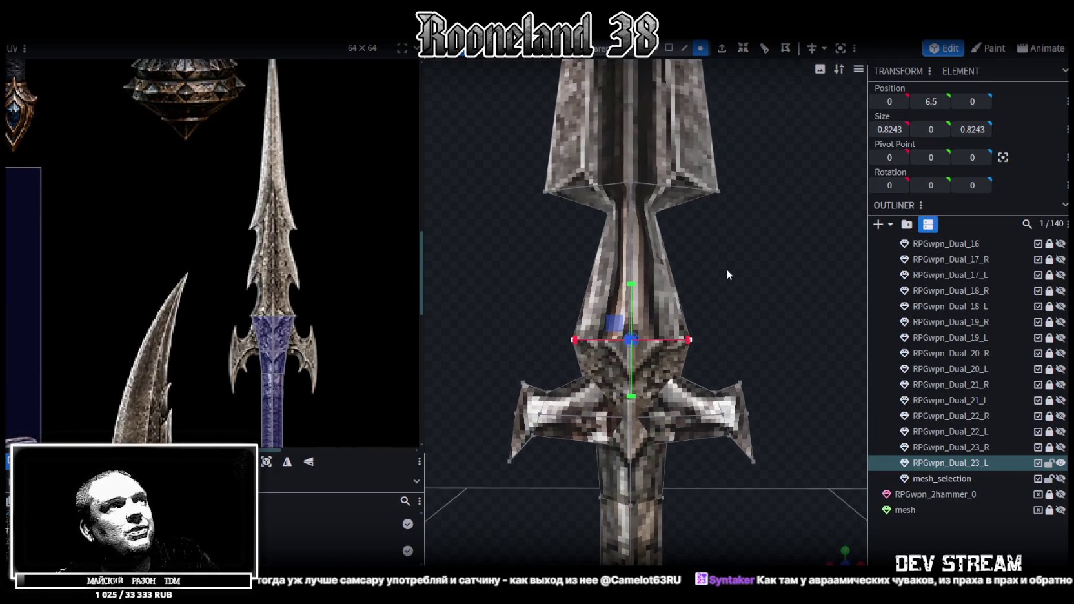
{"action": "left_click_drag", "start_coordinate": [642, 232], "coordinate": [658, 289]}
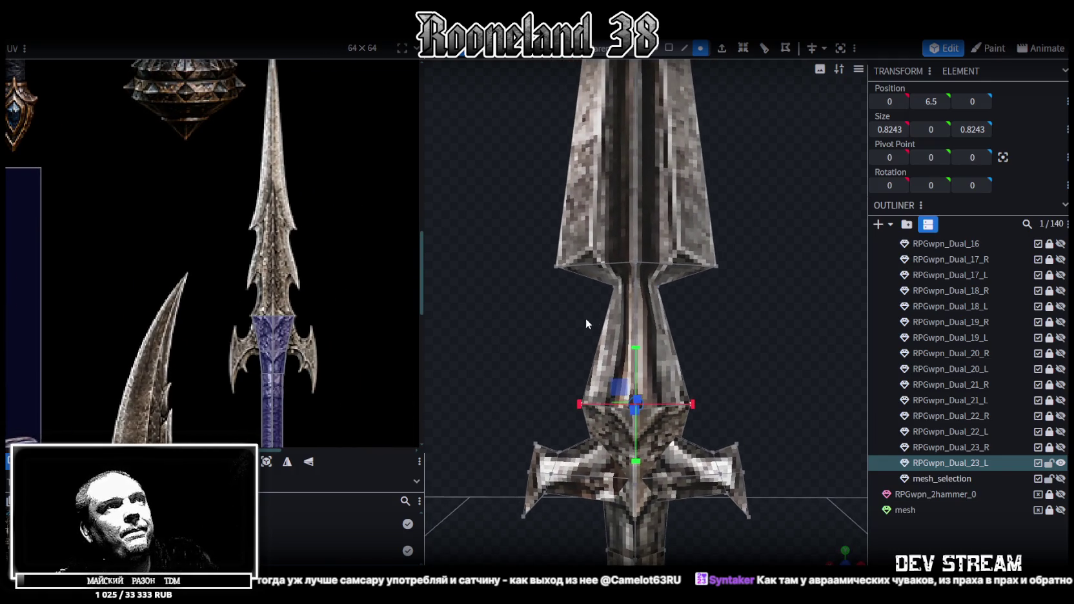
{"action": "scroll", "coordinate": [667, 282], "scroll_direction": "down", "scroll_amount": 3}
{"action": "scroll", "coordinate": [683, 302], "scroll_direction": "down", "scroll_amount": 2}
{"action": "left_click_drag", "start_coordinate": [680, 272], "coordinate": [702, 250]}
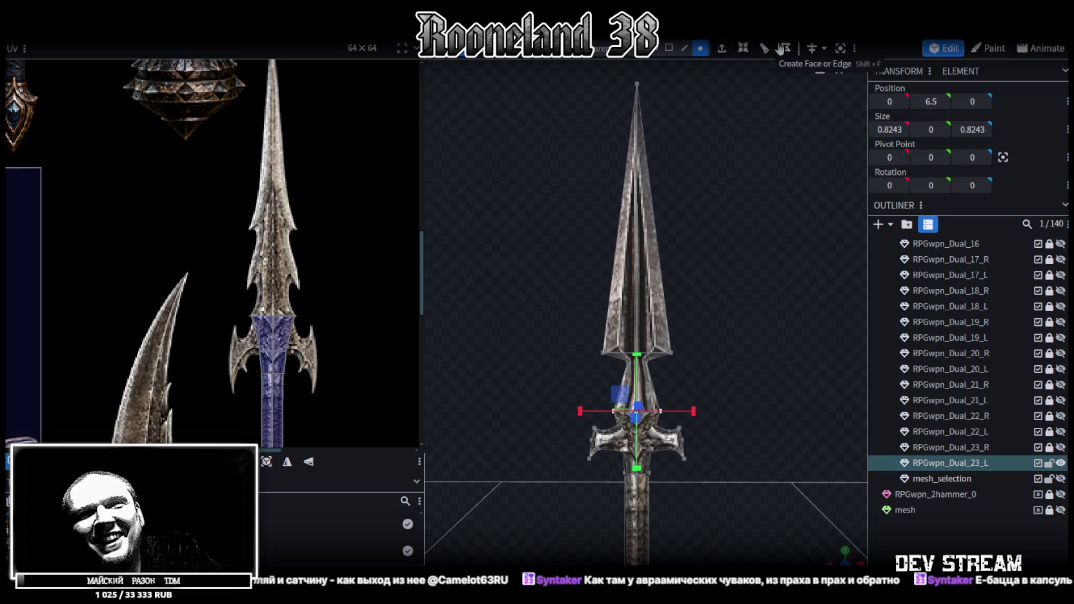
Step: Split the upper blade faces into their own mesh, RPGwpn_Dual_23_L_selection
{"action": "scroll", "coordinate": [636, 234], "scroll_direction": "down", "scroll_amount": 2}
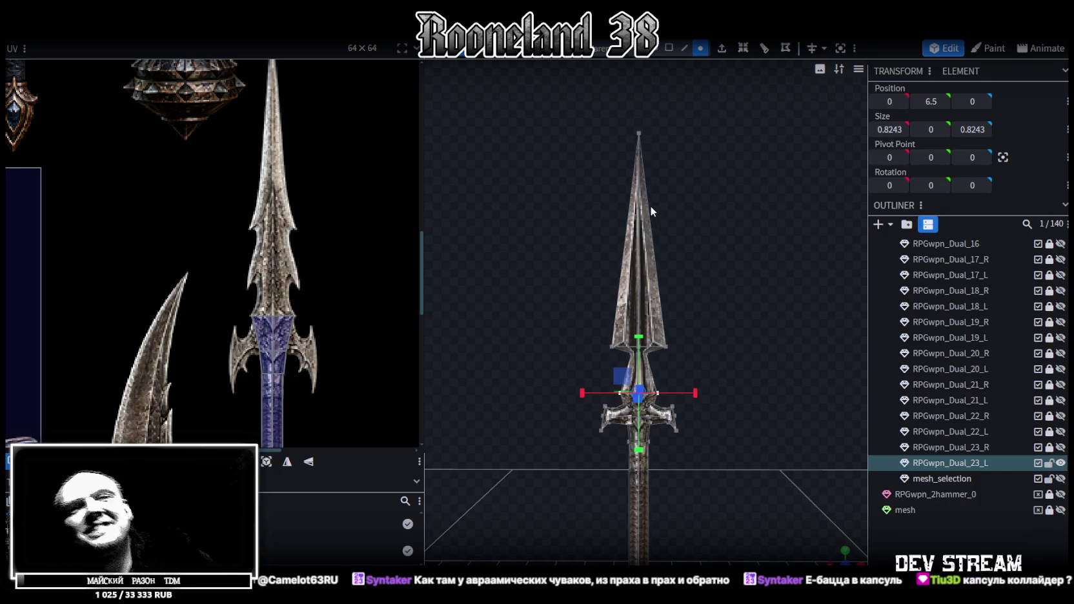
{"action": "scroll", "coordinate": [743, 252], "scroll_direction": "up", "scroll_amount": 2}
{"action": "mouse_move", "coordinate": [788, 248]}
{"action": "left_mouse_down"}
{"action": "mouse_move", "coordinate": [688, 235]}
{"action": "mouse_move", "coordinate": [672, 218]}
{"action": "mouse_move", "coordinate": [726, 218]}
{"action": "mouse_move", "coordinate": [784, 239]}
{"action": "mouse_move", "coordinate": [819, 230]}
{"action": "mouse_move", "coordinate": [805, 241]}
{"action": "left_mouse_up"}
{"action": "mouse_move", "coordinate": [727, 274]}
{"action": "left_mouse_down"}
{"action": "mouse_move", "coordinate": [671, 264]}
{"action": "mouse_move", "coordinate": [640, 132]}
{"action": "left_mouse_up"}
{"action": "left_click", "coordinate": [669, 47]}
{"action": "left_click_drag", "start_coordinate": [525, 128], "coordinate": [756, 351]}
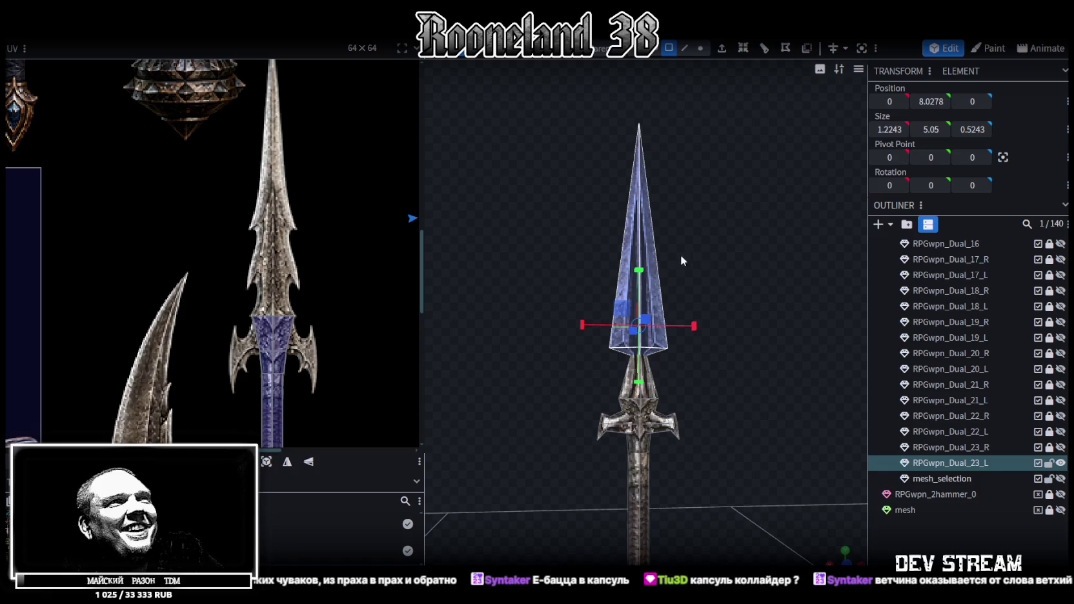
{"action": "mouse_move", "coordinate": [686, 256]}
{"action": "left_mouse_down"}
{"action": "mouse_move", "coordinate": [535, 281]}
{"action": "mouse_move", "coordinate": [671, 287]}
{"action": "mouse_move", "coordinate": [730, 263]}
{"action": "left_mouse_up"}
{"action": "scroll", "coordinate": [670, 287], "scroll_direction": "up", "scroll_amount": 2}
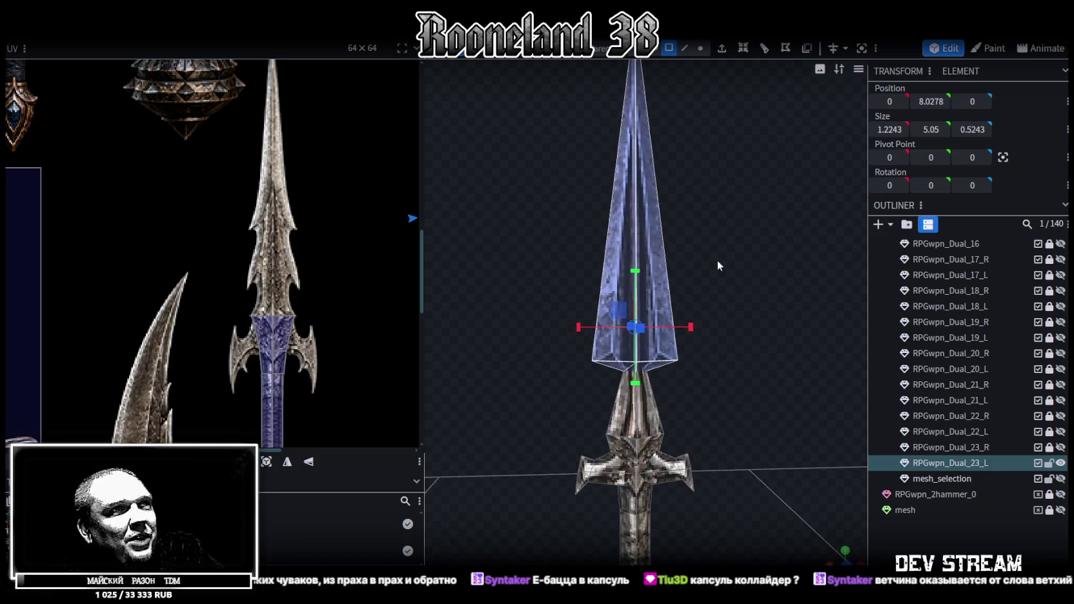
{"action": "right_click", "coordinate": [659, 263]}
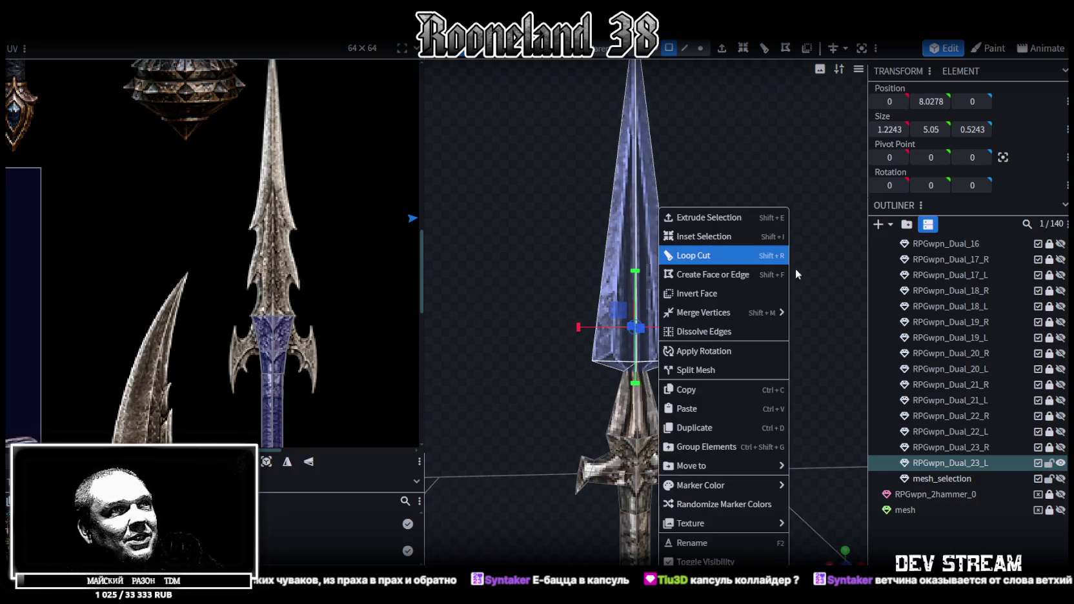
{"action": "left_click", "coordinate": [707, 370]}
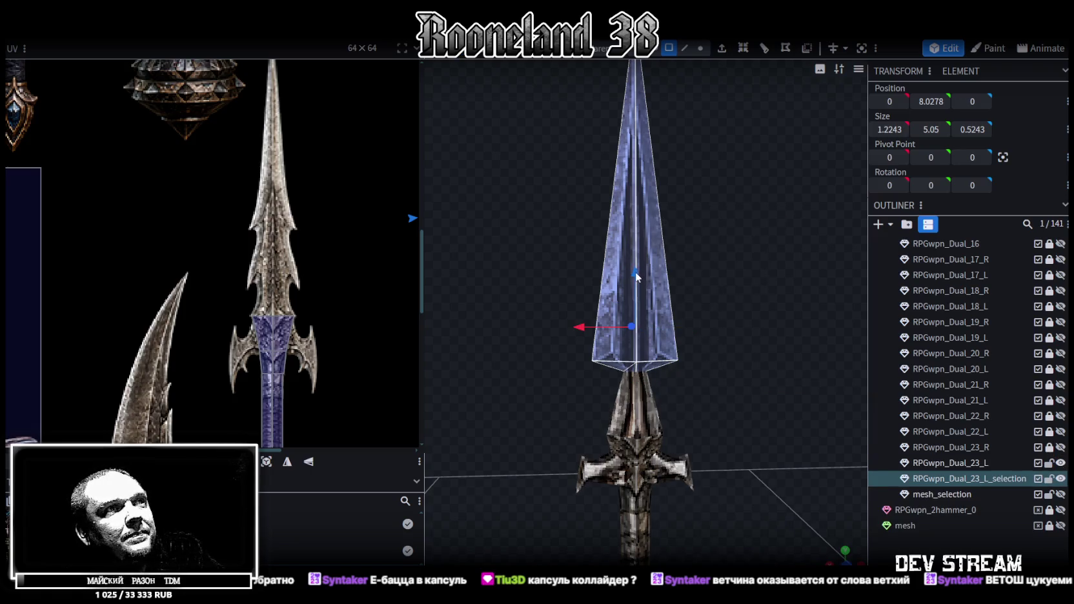
Step: Raise the separated blade piece to Y 9.2278, leaving a gap above the neck
{"action": "left_click_drag", "start_coordinate": [637, 271], "coordinate": [640, 191]}
{"action": "scroll", "coordinate": [691, 308], "scroll_direction": "up", "scroll_amount": 2}
{"action": "scroll", "coordinate": [661, 298], "scroll_direction": "up", "scroll_amount": 2}
{"action": "scroll", "coordinate": [668, 286], "scroll_direction": "up", "scroll_amount": 2}
{"action": "scroll", "coordinate": [692, 304], "scroll_direction": "up", "scroll_amount": 1}
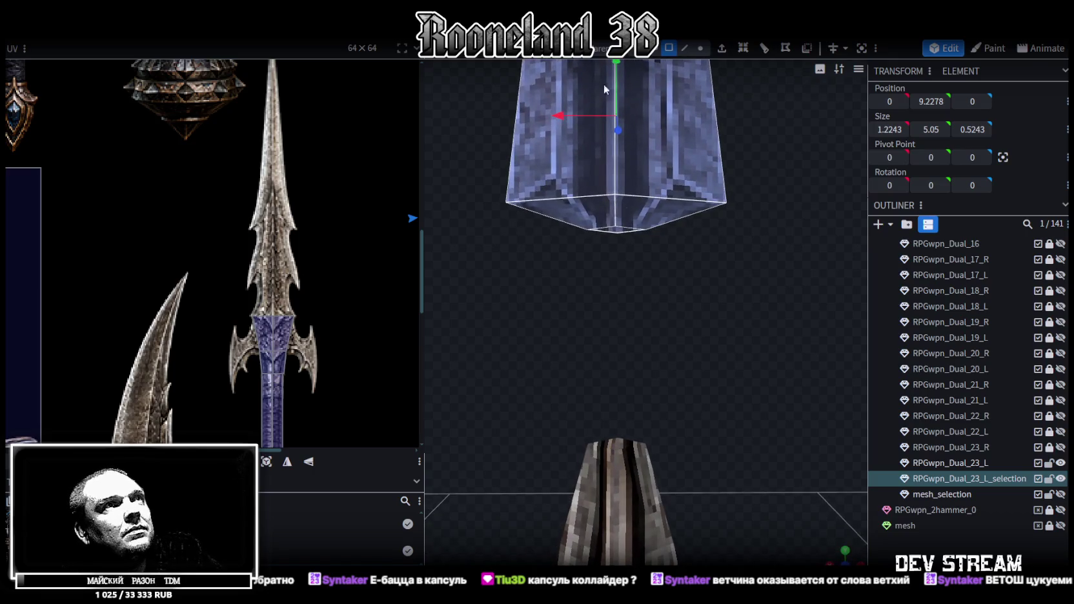
Step: Merge the blade's bottom-edge vertices into a single point
{"action": "left_click", "coordinate": [700, 48]}
{"action": "scroll", "coordinate": [563, 237], "scroll_direction": "up", "scroll_amount": 1}
{"action": "left_click_drag", "start_coordinate": [560, 246], "coordinate": [680, 195]}
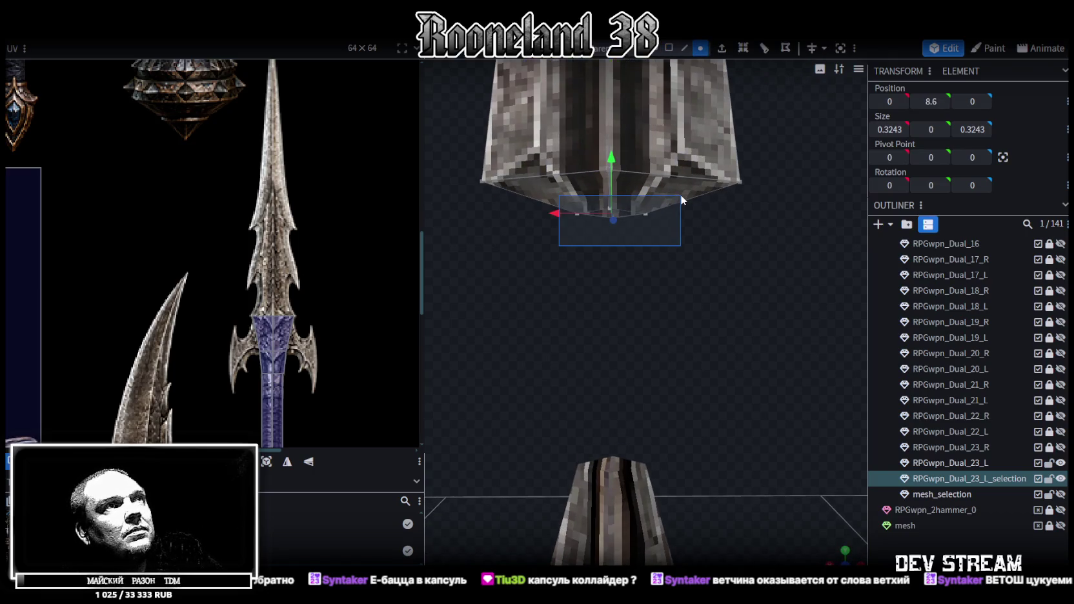
{"action": "right_click", "coordinate": [646, 212]}
{"action": "mouse_move", "coordinate": [690, 299]}
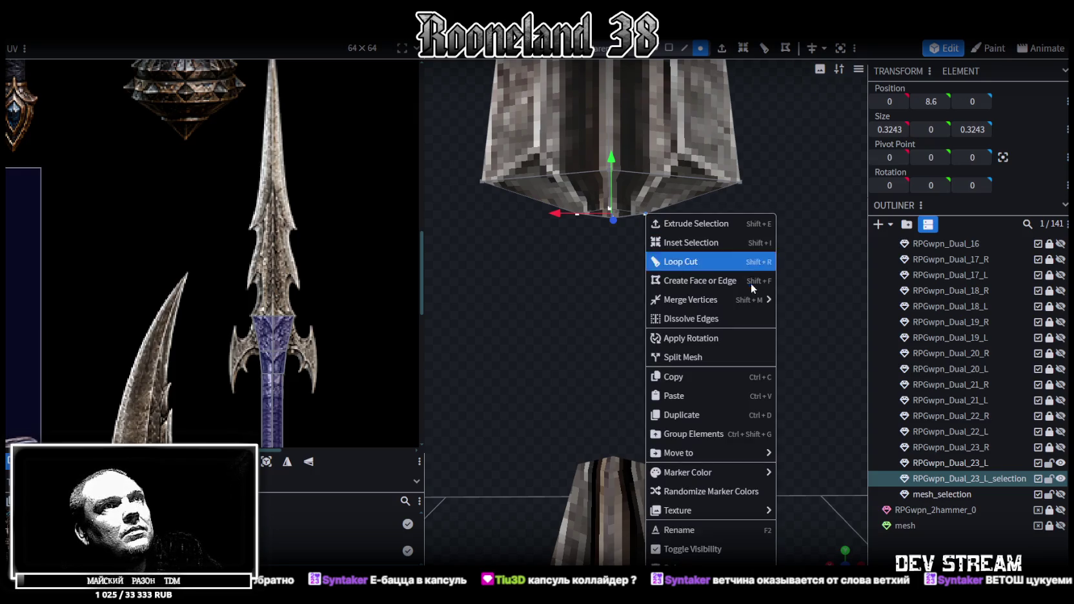
{"action": "left_click", "coordinate": [825, 314]}
Step: Raise the blade base's centre vertex to Y 9.3, forming a notched V bottom
{"action": "key", "text": "z"}
{"action": "key", "text": "z"}
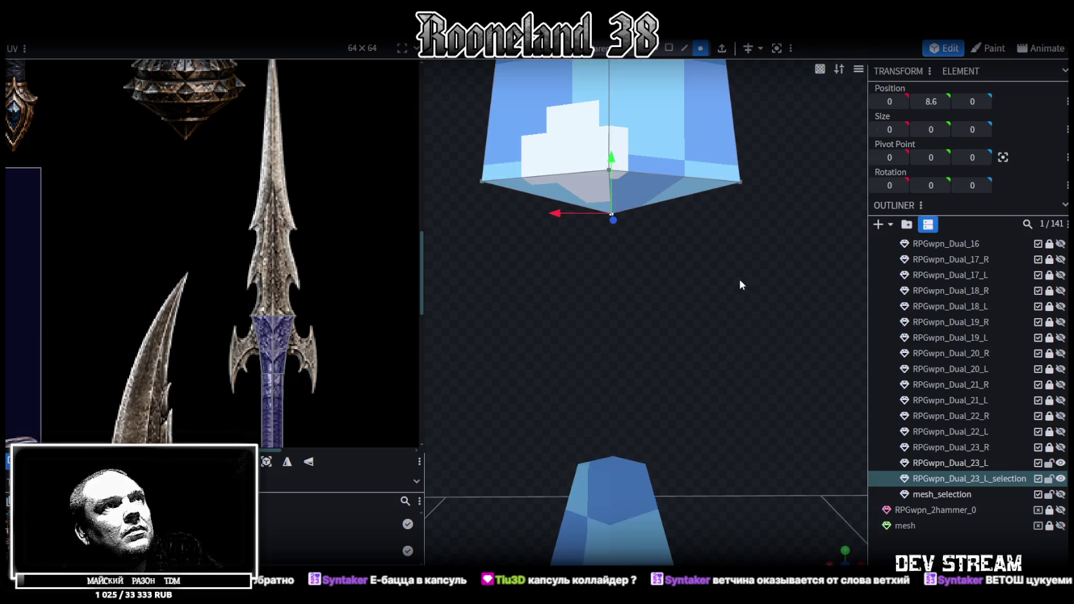
{"action": "key", "text": "z"}
{"action": "mouse_move", "coordinate": [712, 269]}
{"action": "left_mouse_down"}
{"action": "mouse_move", "coordinate": [654, 284]}
{"action": "mouse_move", "coordinate": [701, 256]}
{"action": "mouse_move", "coordinate": [633, 289]}
{"action": "left_mouse_up"}
{"action": "left_click", "coordinate": [607, 177]}
{"action": "left_click_drag", "start_coordinate": [608, 177], "coordinate": [624, 154]}
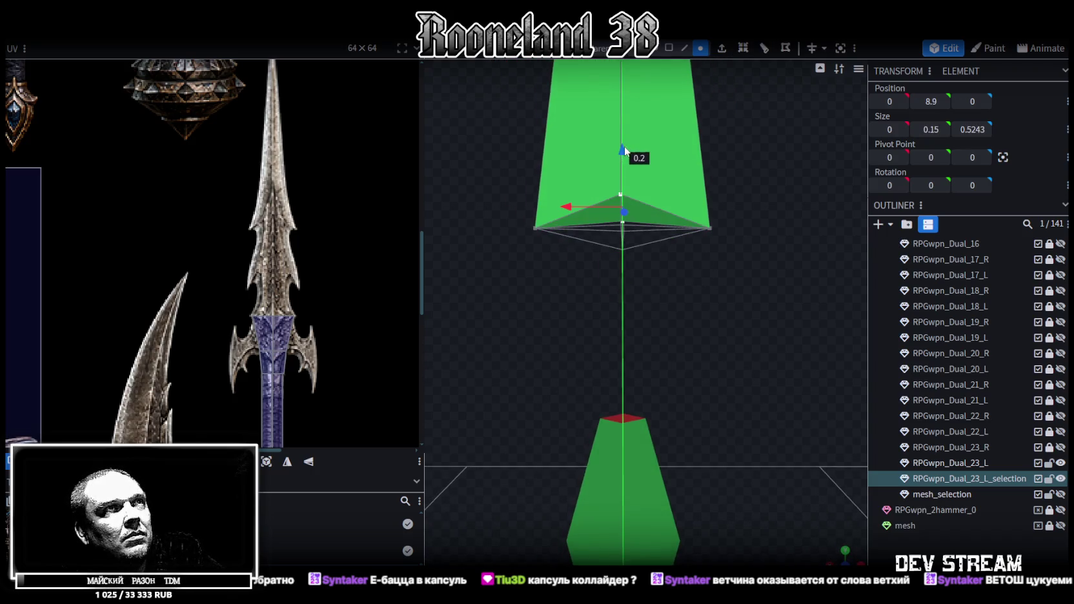
{"action": "left_click_drag", "start_coordinate": [623, 147], "coordinate": [625, 135]}
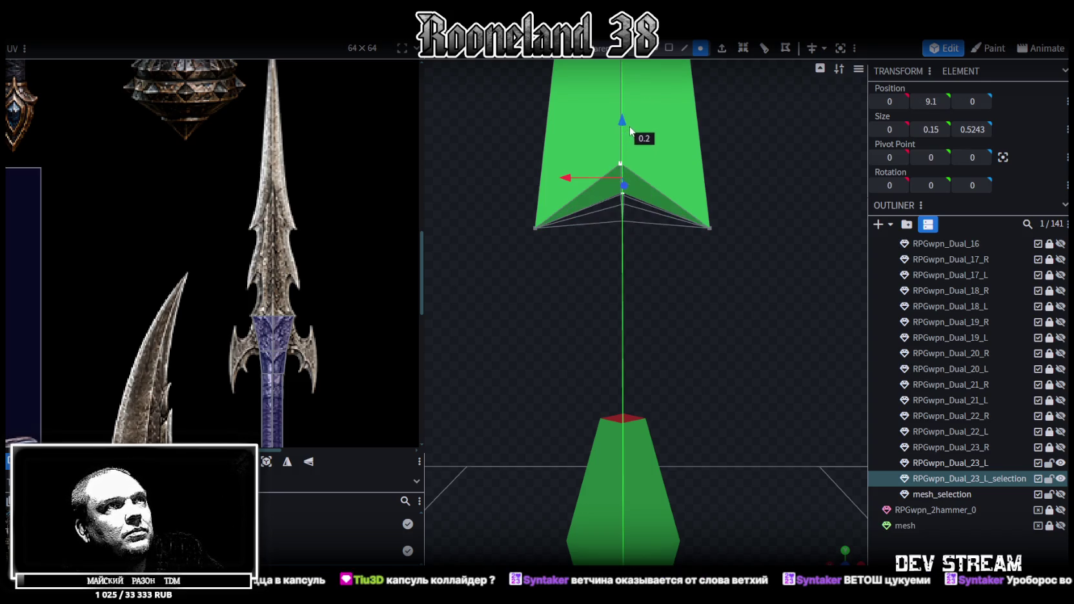
{"action": "left_click", "coordinate": [622, 193]}
{"action": "left_click", "coordinate": [623, 192]}
{"action": "mouse_move", "coordinate": [623, 174]}
{"action": "left_mouse_down"}
{"action": "mouse_move", "coordinate": [625, 132]}
{"action": "mouse_move", "coordinate": [624, 275]}
{"action": "mouse_move", "coordinate": [694, 284]}
{"action": "mouse_move", "coordinate": [612, 125]}
{"action": "left_mouse_up"}
Step: Select a front face at the top of the hilt in face mode
{"action": "left_click", "coordinate": [669, 48]}
{"action": "mouse_move", "coordinate": [684, 194]}
{"action": "left_mouse_down"}
{"action": "mouse_move", "coordinate": [726, 265]}
{"action": "mouse_move", "coordinate": [671, 381]}
{"action": "left_mouse_up"}
{"action": "left_click", "coordinate": [628, 333]}
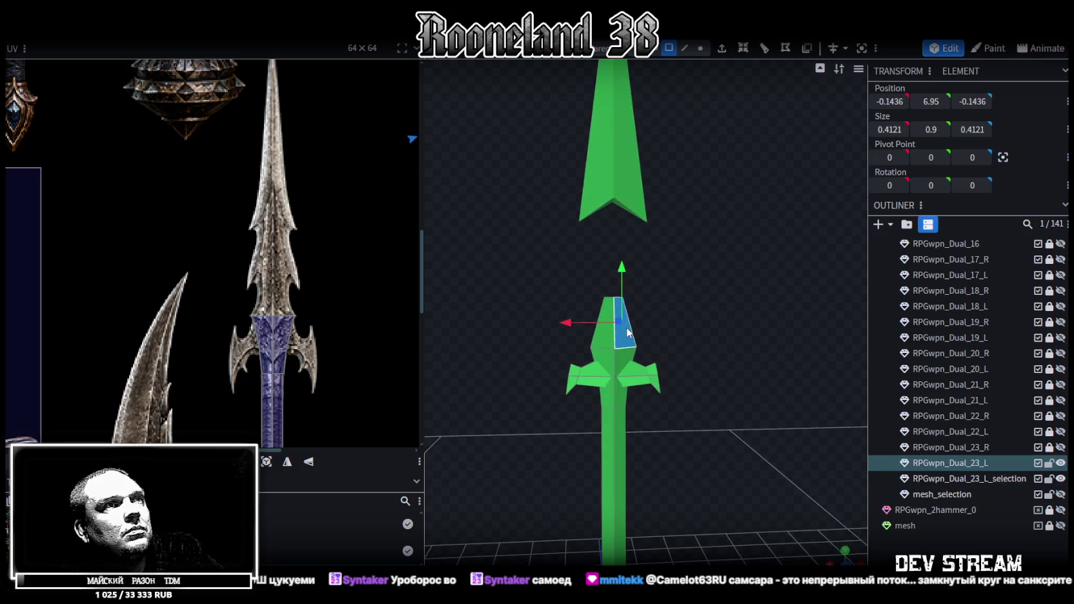
Step: Select both front hilt-top faces and project their UVs from the front view
{"action": "left_click", "coordinate": [604, 323], "text": "shift"}
{"action": "key", "text": "KP_1"}
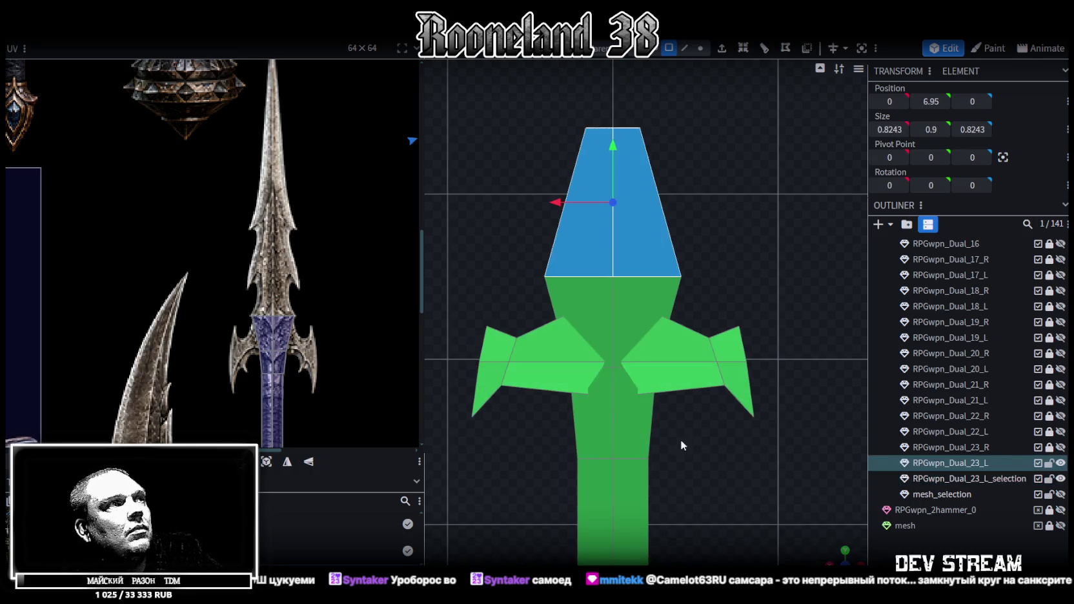
{"action": "left_click", "coordinate": [266, 463]}
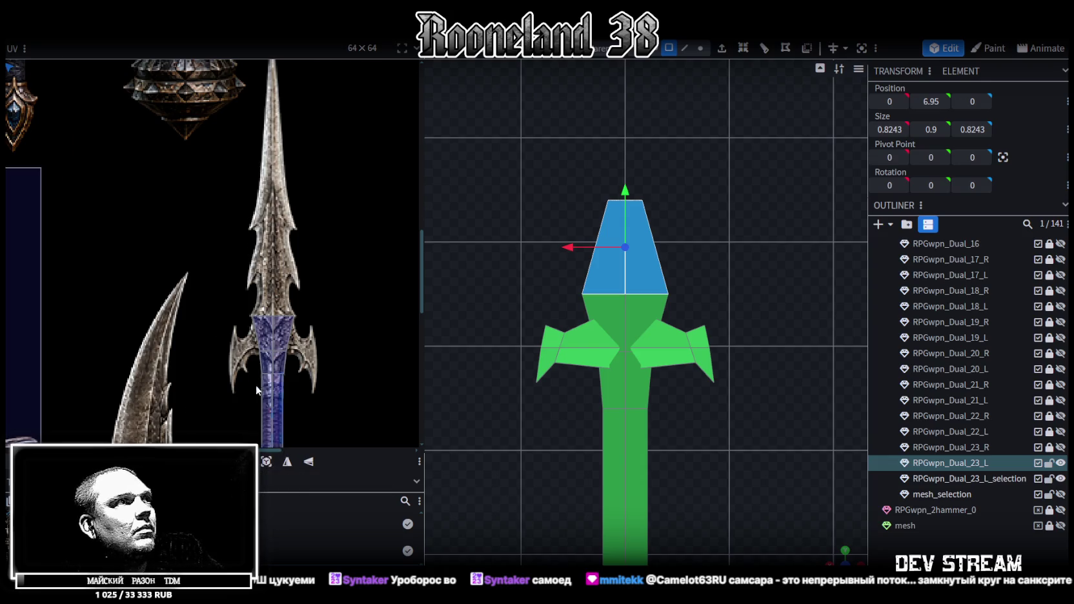
Step: Place the new UV island over the spear's spiked guard section on the atlas
{"action": "scroll", "coordinate": [171, 214], "scroll_direction": "down", "scroll_amount": 5}
{"action": "scroll", "coordinate": [148, 180], "scroll_direction": "down", "scroll_amount": 2}
{"action": "left_click_drag", "start_coordinate": [123, 133], "coordinate": [349, 349]}
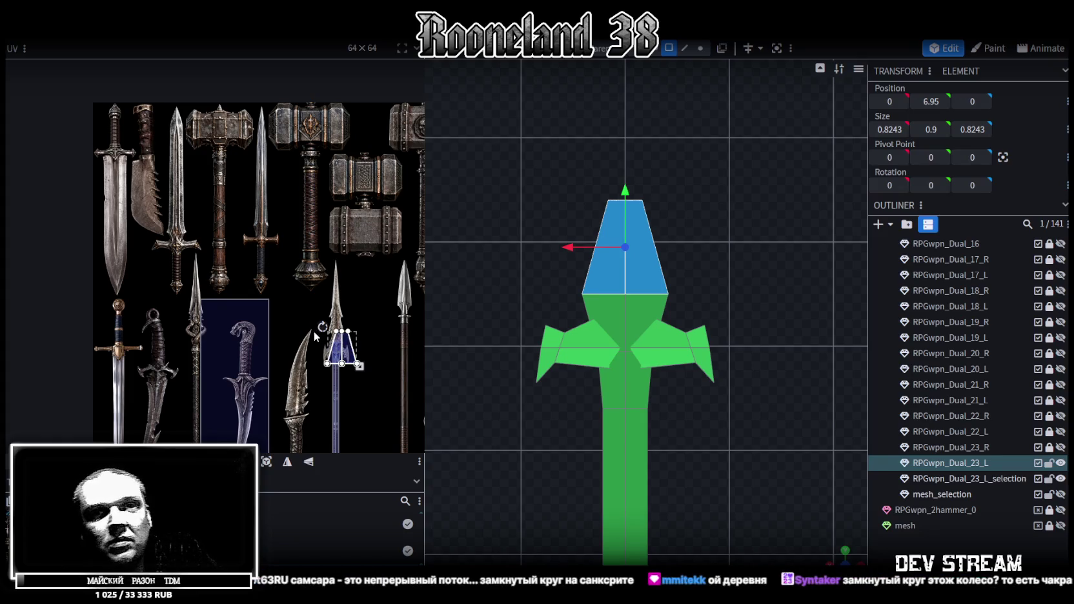
{"action": "scroll", "coordinate": [315, 311], "scroll_direction": "up", "scroll_amount": 5}
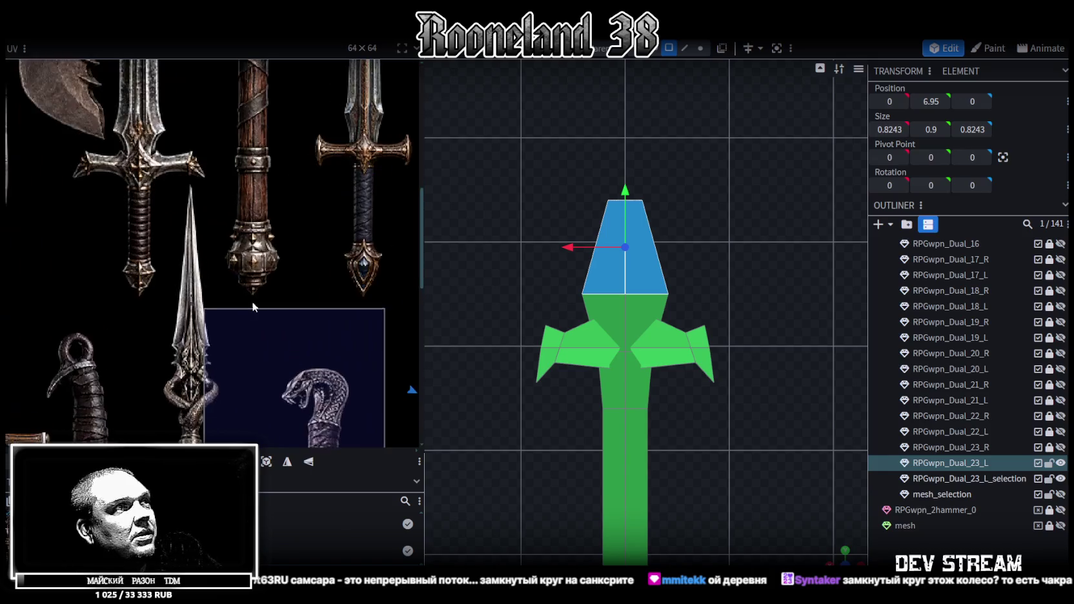
{"action": "scroll", "coordinate": [257, 308], "scroll_direction": "up", "scroll_amount": 1}
{"action": "scroll", "coordinate": [296, 327], "scroll_direction": "up", "scroll_amount": 1}
{"action": "scroll", "coordinate": [300, 339], "scroll_direction": "up", "scroll_amount": 1}
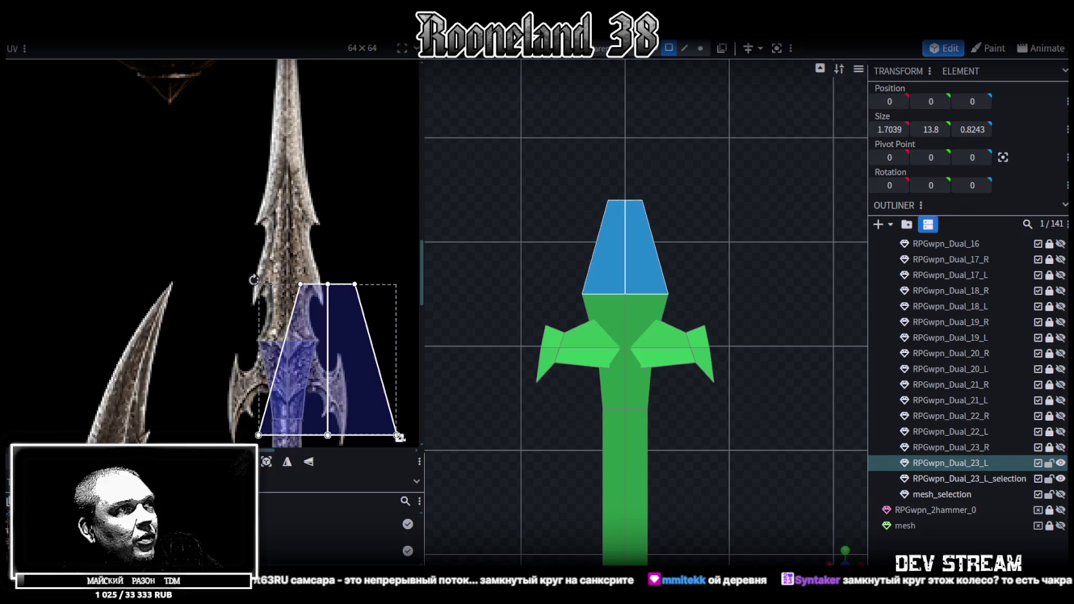
Step: Shrink, shift and widen the UV island to cover the purple diamond blade texture
{"action": "left_click_drag", "start_coordinate": [399, 438], "coordinate": [326, 372]}
{"action": "scroll", "coordinate": [303, 348], "scroll_direction": "up", "scroll_amount": 1}
{"action": "scroll", "coordinate": [291, 328], "scroll_direction": "up", "scroll_amount": 2}
{"action": "left_click_drag", "start_coordinate": [291, 334], "coordinate": [287, 324]}
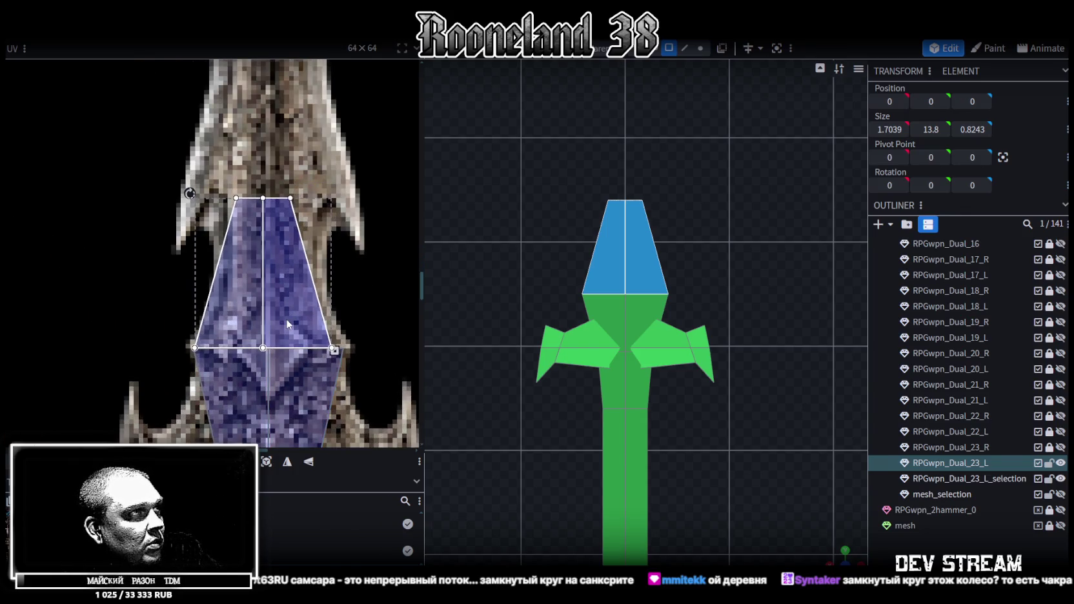
{"action": "scroll", "coordinate": [326, 339], "scroll_direction": "up", "scroll_amount": 1}
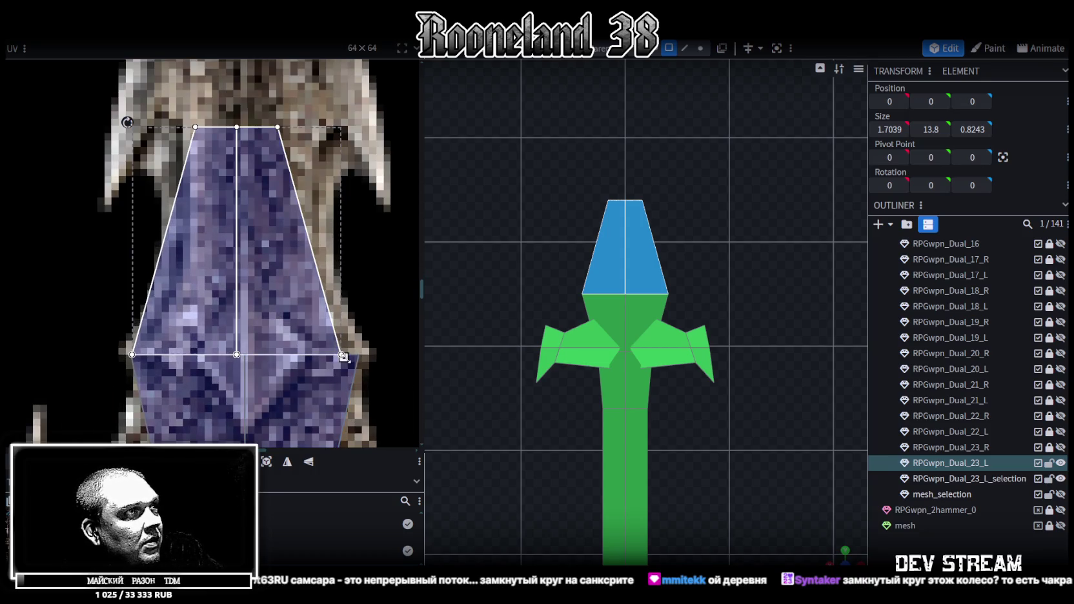
{"action": "left_click_drag", "start_coordinate": [344, 356], "coordinate": [371, 359]}
{"action": "scroll", "coordinate": [217, 350], "scroll_direction": "up", "scroll_amount": 1}
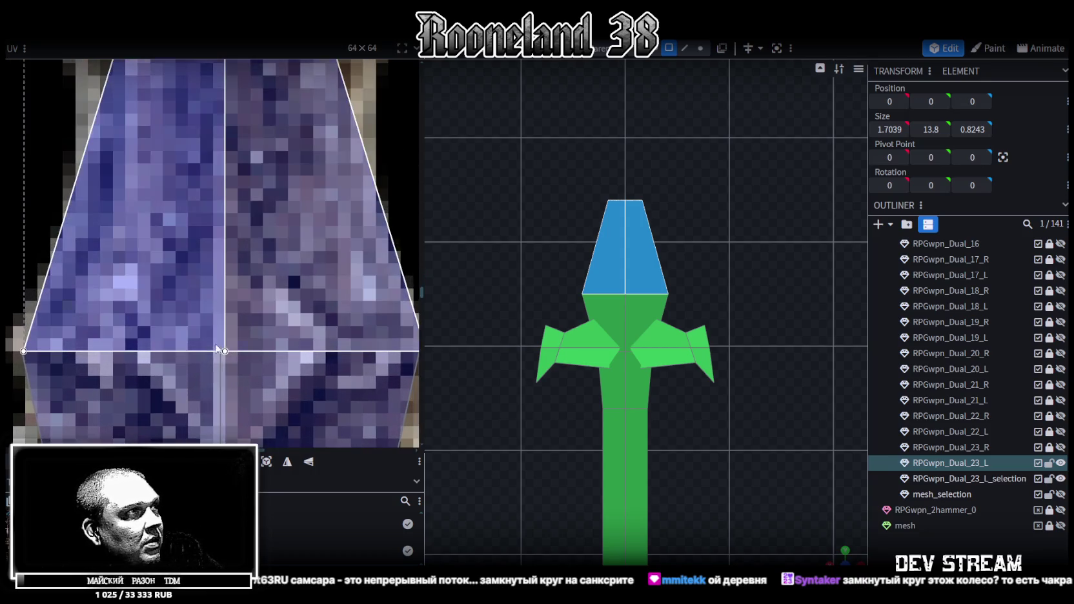
{"action": "scroll", "coordinate": [217, 349], "scroll_direction": "up", "scroll_amount": 2}
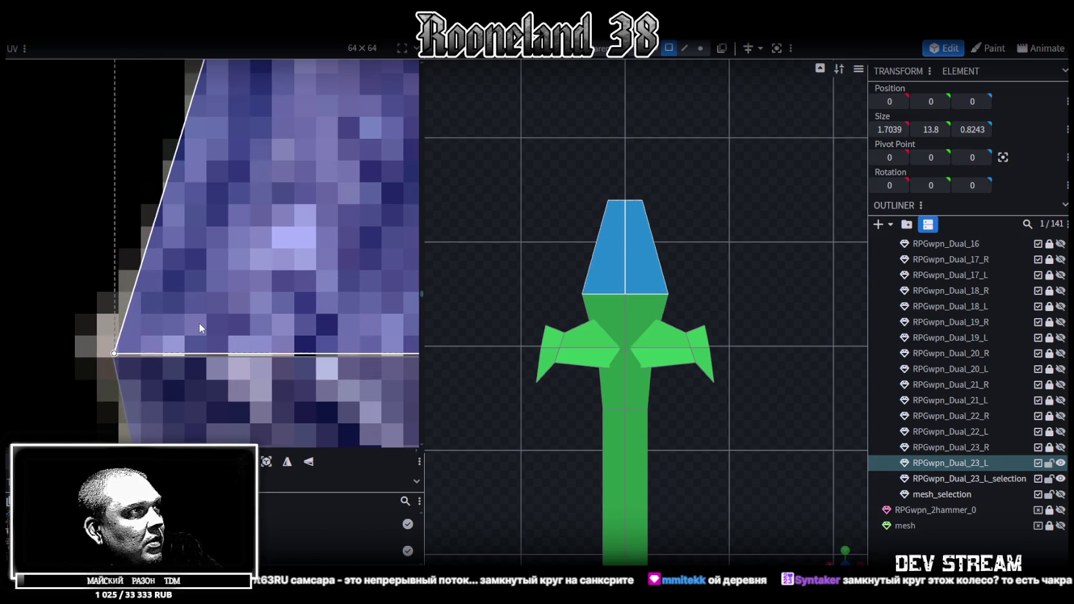
{"action": "scroll", "coordinate": [197, 324], "scroll_direction": "down", "scroll_amount": 3}
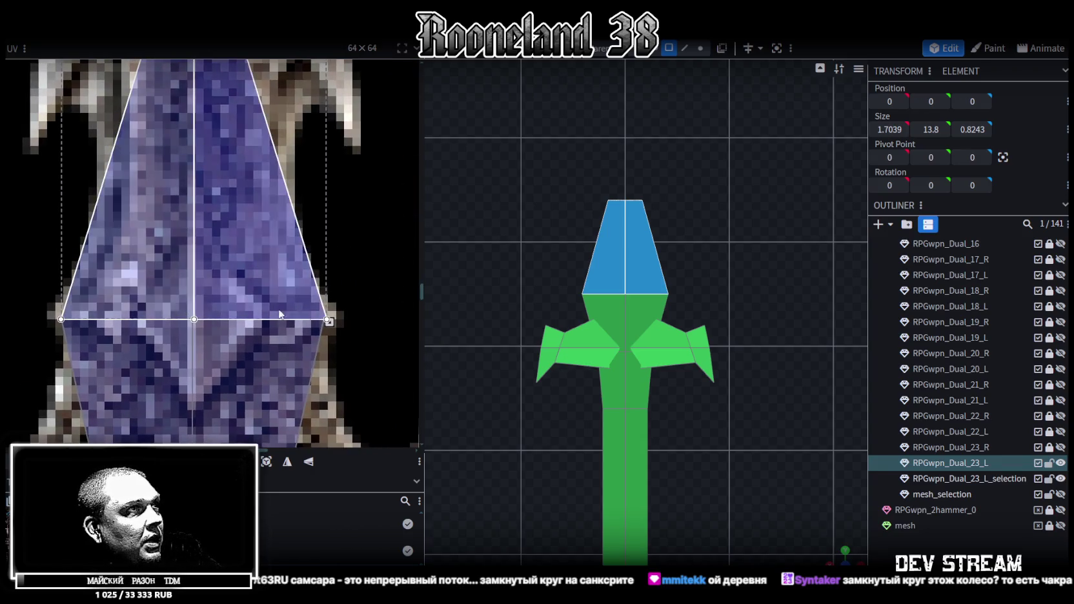
{"action": "scroll", "coordinate": [333, 329], "scroll_direction": "up", "scroll_amount": 1}
{"action": "left_click_drag", "start_coordinate": [298, 309], "coordinate": [295, 307]}
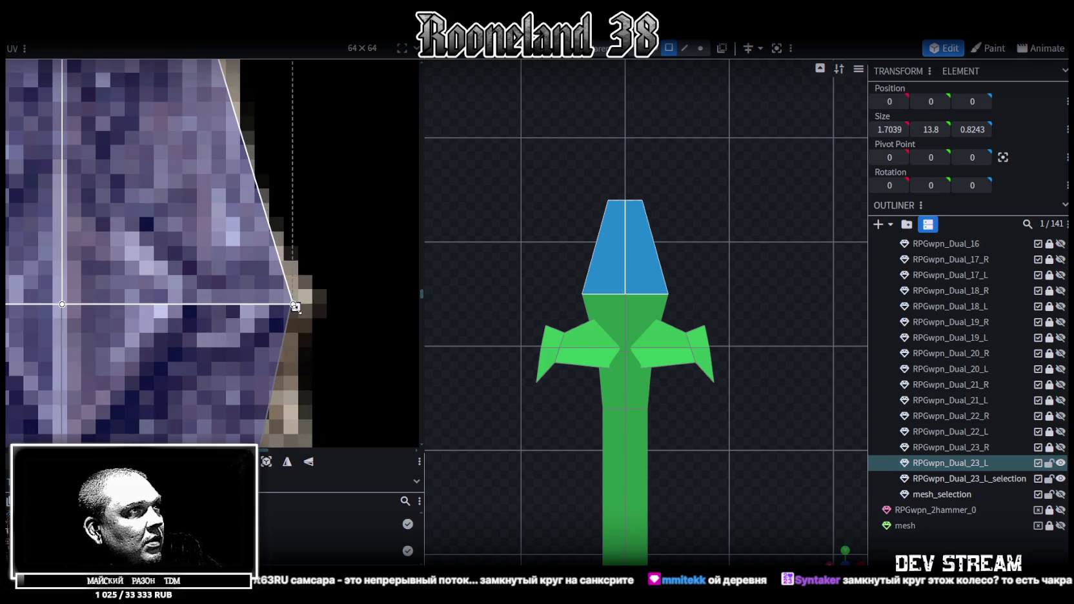
Step: Select the left half of the blade top in the viewport
{"action": "scroll", "coordinate": [282, 301], "scroll_direction": "down", "scroll_amount": 5}
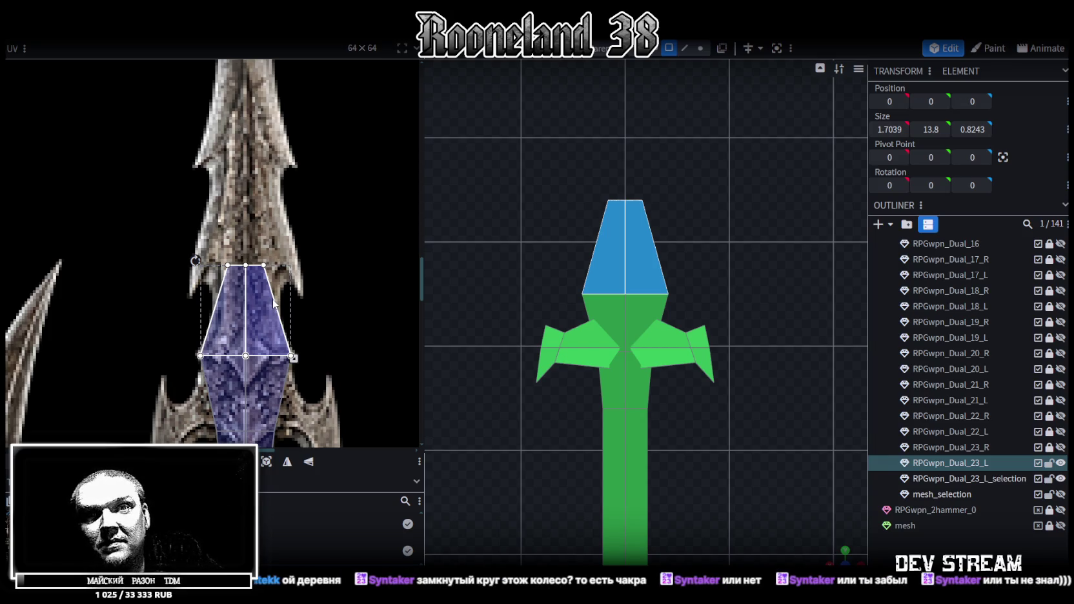
{"action": "scroll", "coordinate": [274, 303], "scroll_direction": "down", "scroll_amount": 2}
{"action": "scroll", "coordinate": [326, 260], "scroll_direction": "up", "scroll_amount": 2}
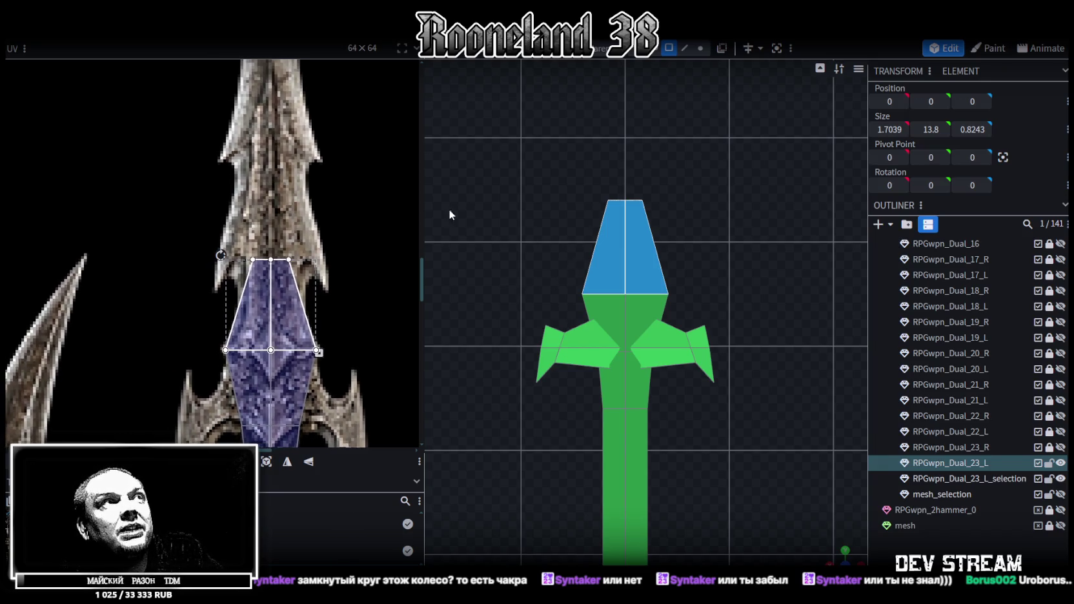
{"action": "scroll", "coordinate": [270, 183], "scroll_direction": "down", "scroll_amount": 3}
{"action": "left_click", "coordinate": [607, 247]}
{"action": "scroll", "coordinate": [309, 170], "scroll_direction": "down", "scroll_amount": 3}
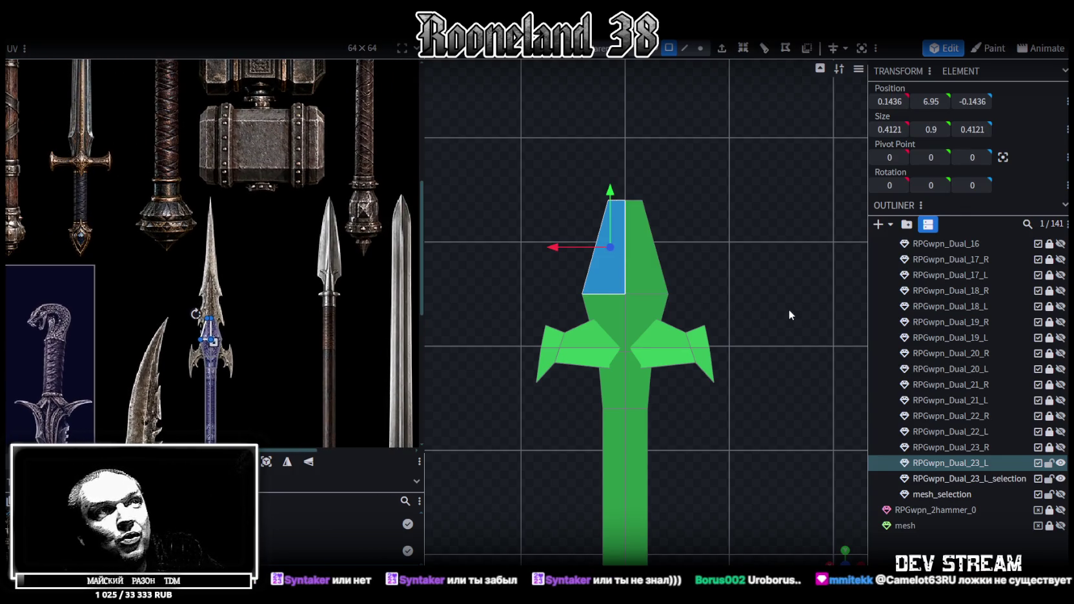
Step: Select both blade tip halves and project their UVs from the current view
{"action": "scroll", "coordinate": [745, 293], "scroll_direction": "down", "scroll_amount": 3}
{"action": "left_click", "coordinate": [643, 275]}
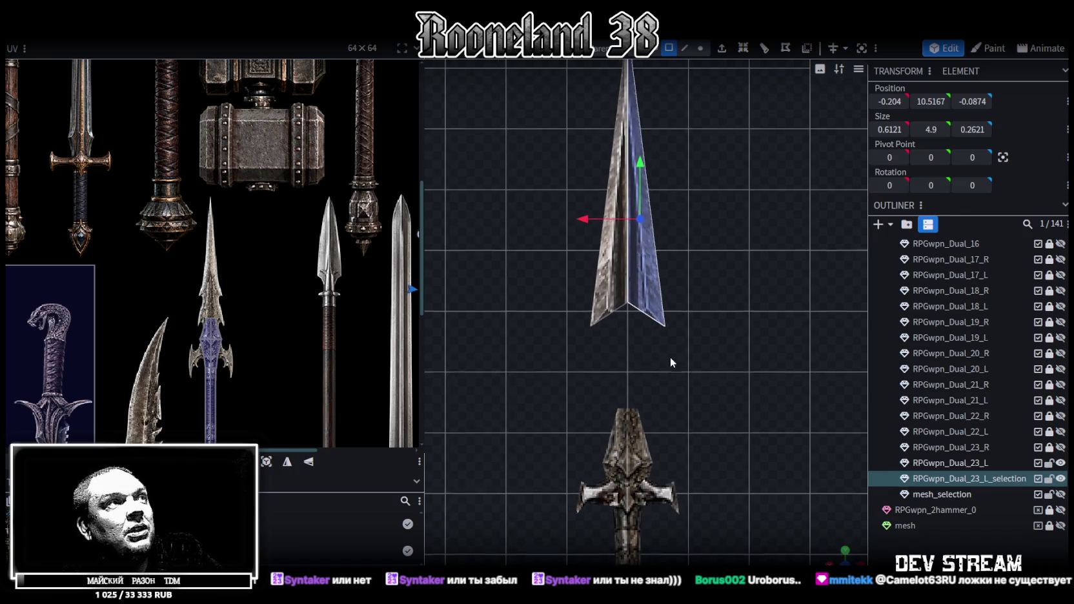
{"action": "scroll", "coordinate": [562, 155], "scroll_direction": "down", "scroll_amount": 2}
{"action": "left_click_drag", "start_coordinate": [568, 108], "coordinate": [742, 356]}
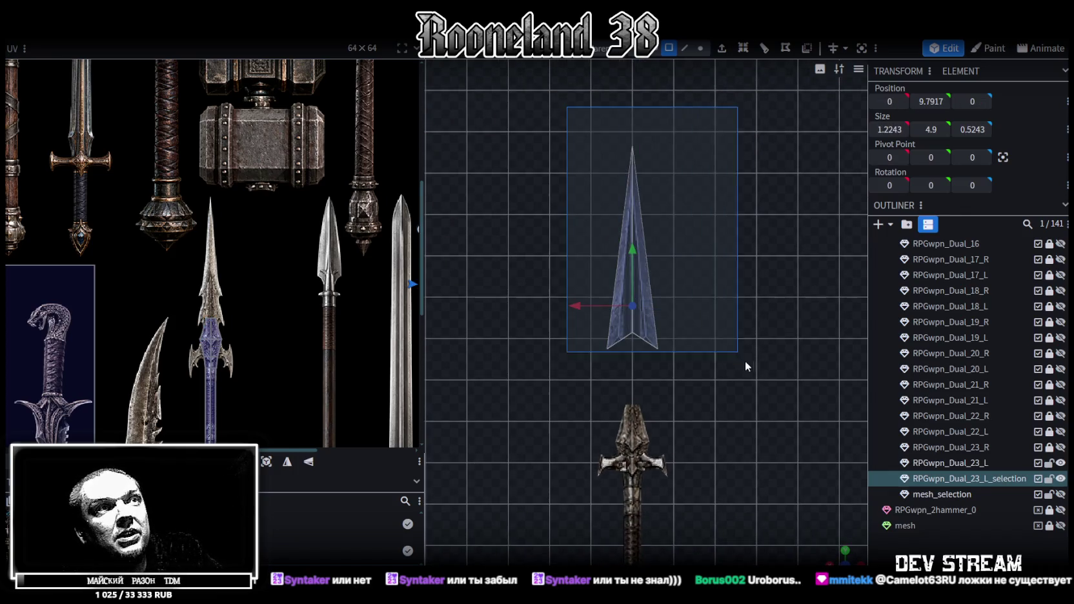
{"action": "scroll", "coordinate": [329, 310], "scroll_direction": "down", "scroll_amount": 2}
{"action": "scroll", "coordinate": [336, 298], "scroll_direction": "down", "scroll_amount": 2}
{"action": "scroll", "coordinate": [306, 288], "scroll_direction": "down", "scroll_amount": 1}
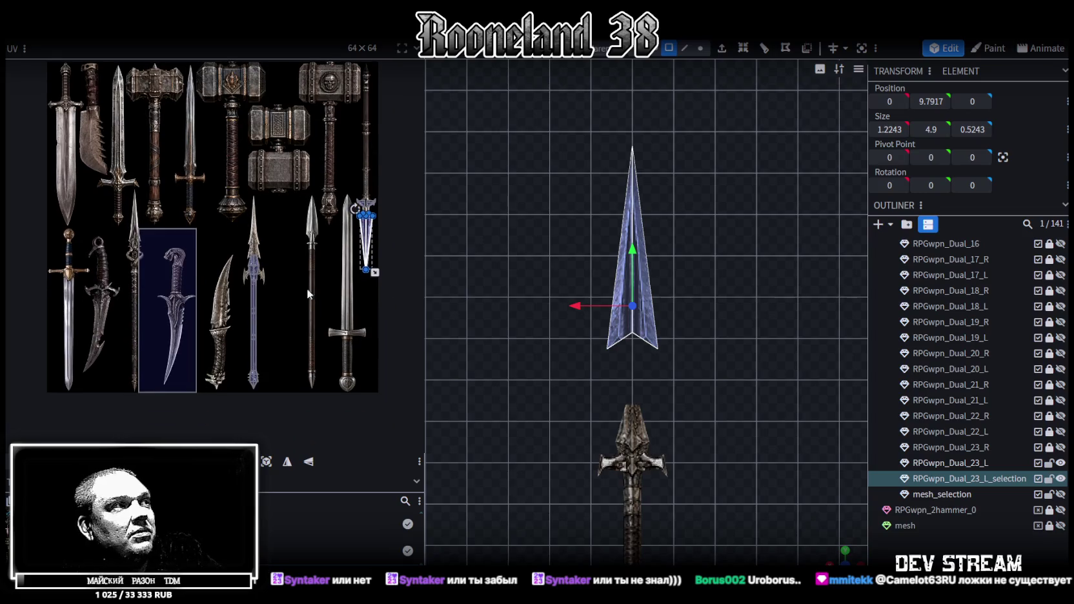
{"action": "left_click", "coordinate": [308, 461]}
Step: Move the blade tip's UV island onto the upper spear blade texture
{"action": "scroll", "coordinate": [175, 161], "scroll_direction": "up", "scroll_amount": 3}
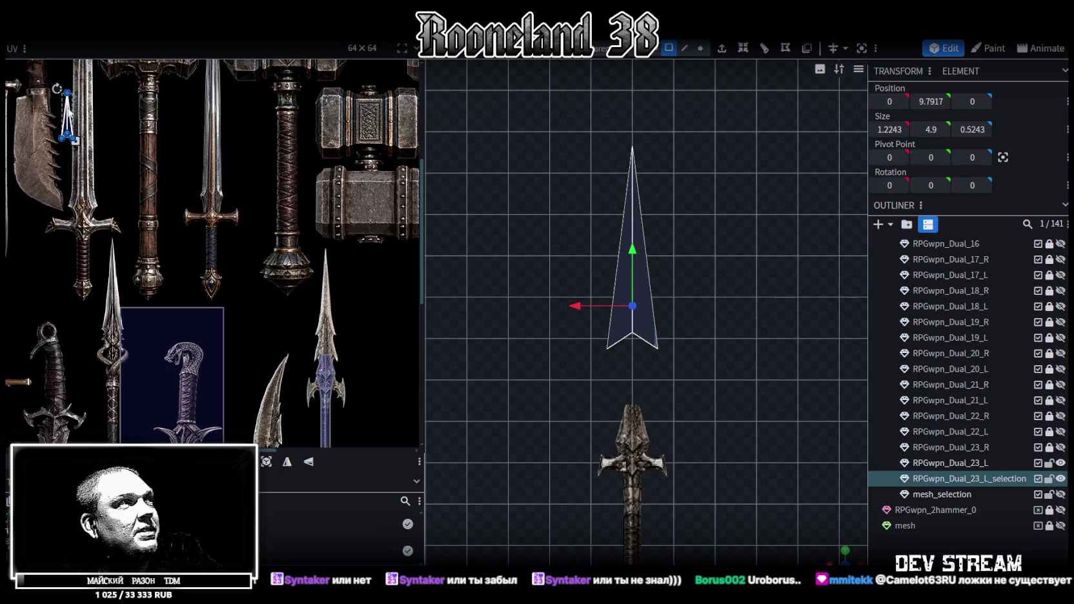
{"action": "left_click_drag", "start_coordinate": [69, 117], "coordinate": [322, 342]}
{"action": "scroll", "coordinate": [322, 342], "scroll_direction": "up", "scroll_amount": 2}
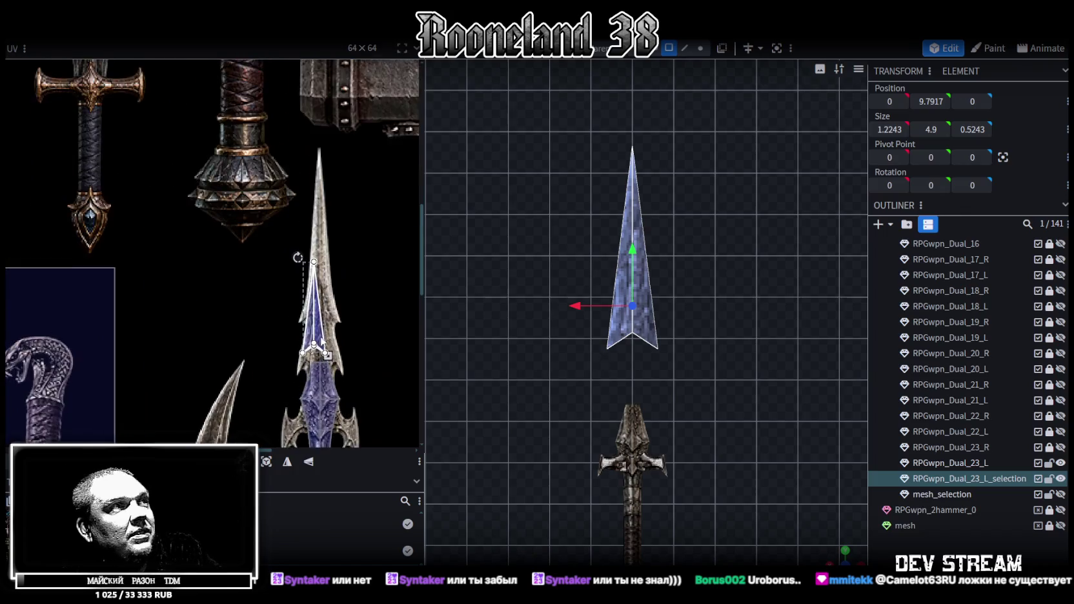
{"action": "scroll", "coordinate": [316, 323], "scroll_direction": "up", "scroll_amount": 2}
{"action": "scroll", "coordinate": [304, 290], "scroll_direction": "up", "scroll_amount": 1}
{"action": "mouse_move", "coordinate": [299, 282]}
{"action": "left_mouse_down"}
{"action": "mouse_move", "coordinate": [290, 274]}
{"action": "mouse_move", "coordinate": [322, 381]}
{"action": "left_mouse_up"}
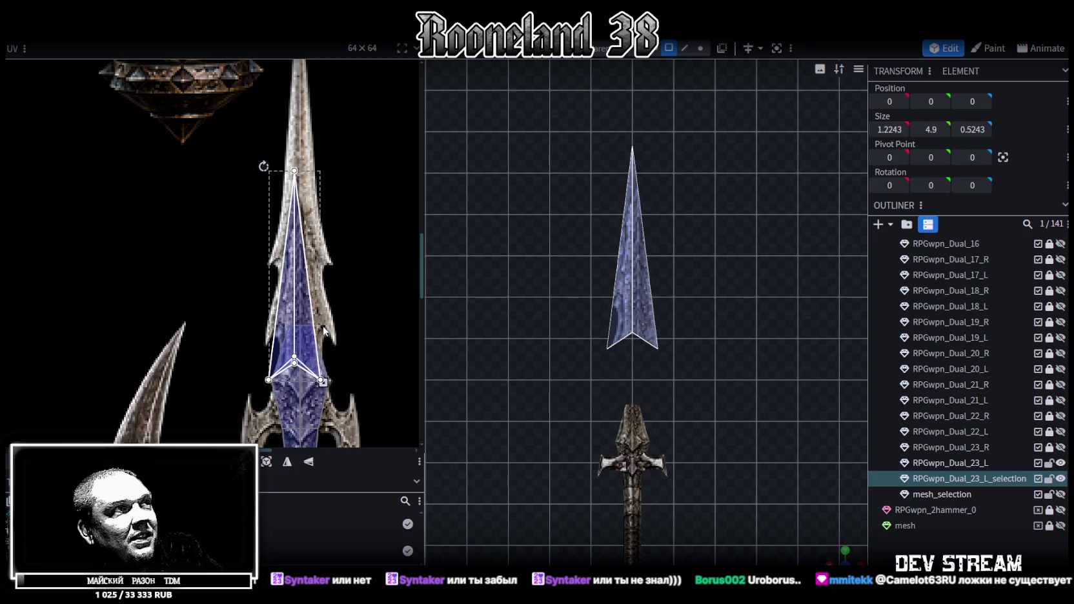
{"action": "mouse_move", "coordinate": [310, 336]}
{"action": "left_mouse_down"}
{"action": "mouse_move", "coordinate": [289, 264]}
{"action": "mouse_move", "coordinate": [319, 352]}
{"action": "mouse_move", "coordinate": [322, 308]}
{"action": "left_mouse_up"}
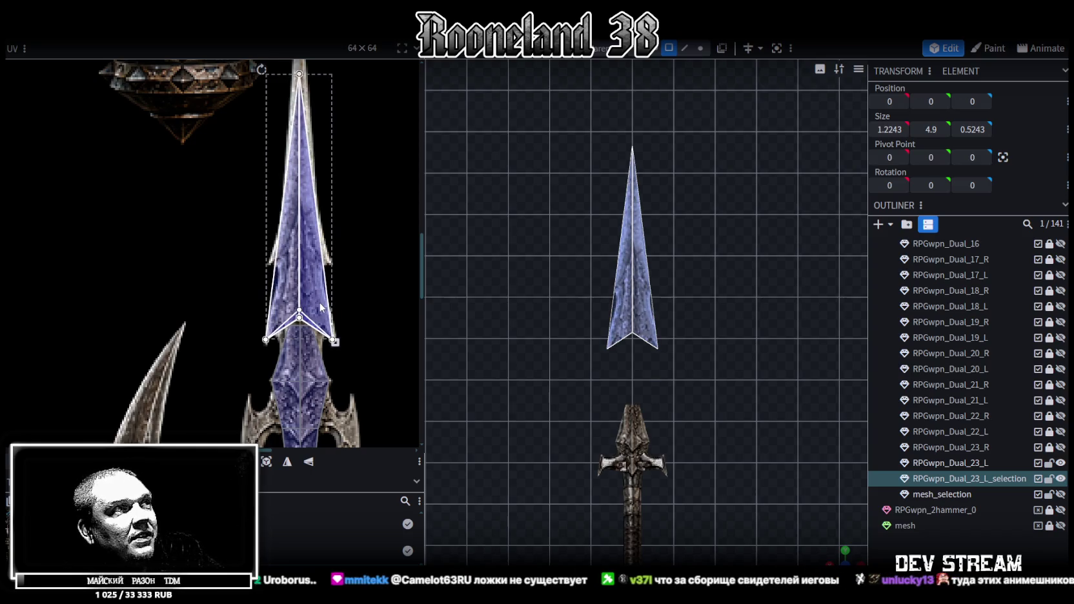
Step: Pull the top UV vertex down to shorten the triangle and settle its position
{"action": "scroll", "coordinate": [356, 344], "scroll_direction": "up", "scroll_amount": 2}
{"action": "scroll", "coordinate": [705, 228], "scroll_direction": "up", "scroll_amount": 1}
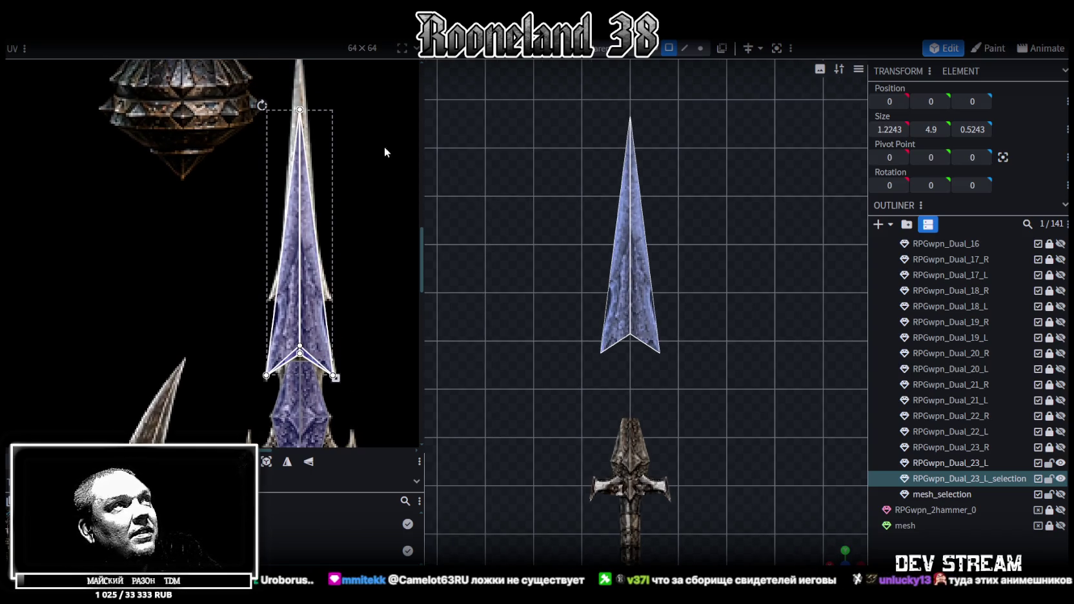
{"action": "left_click", "coordinate": [300, 110]}
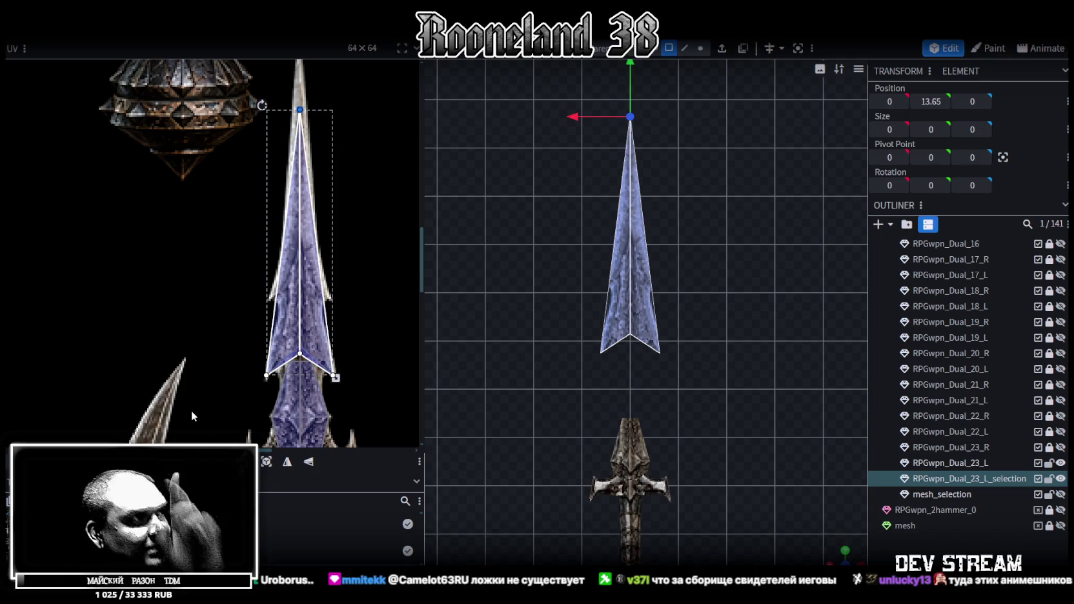
{"action": "left_click_drag", "start_coordinate": [300, 110], "coordinate": [299, 225]}
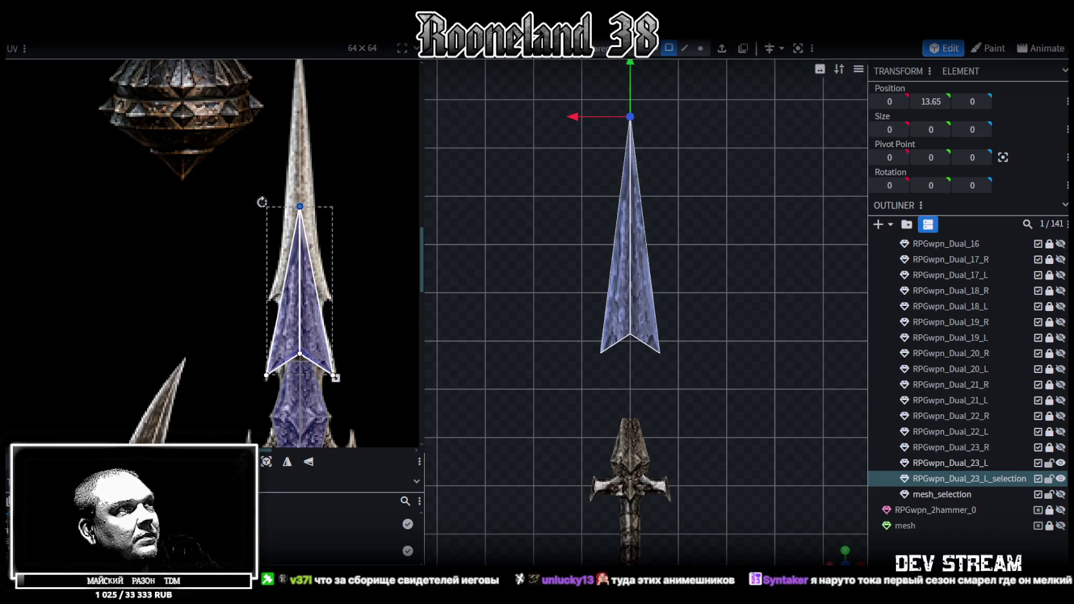
{"action": "scroll", "coordinate": [296, 387], "scroll_direction": "up", "scroll_amount": 3}
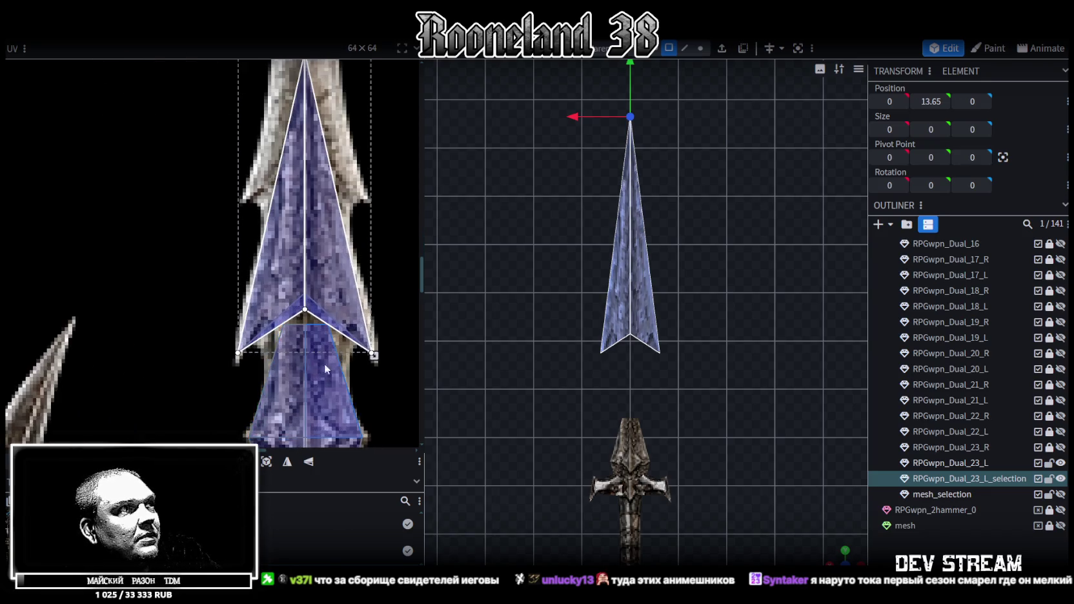
{"action": "left_click_drag", "start_coordinate": [344, 305], "coordinate": [339, 299]}
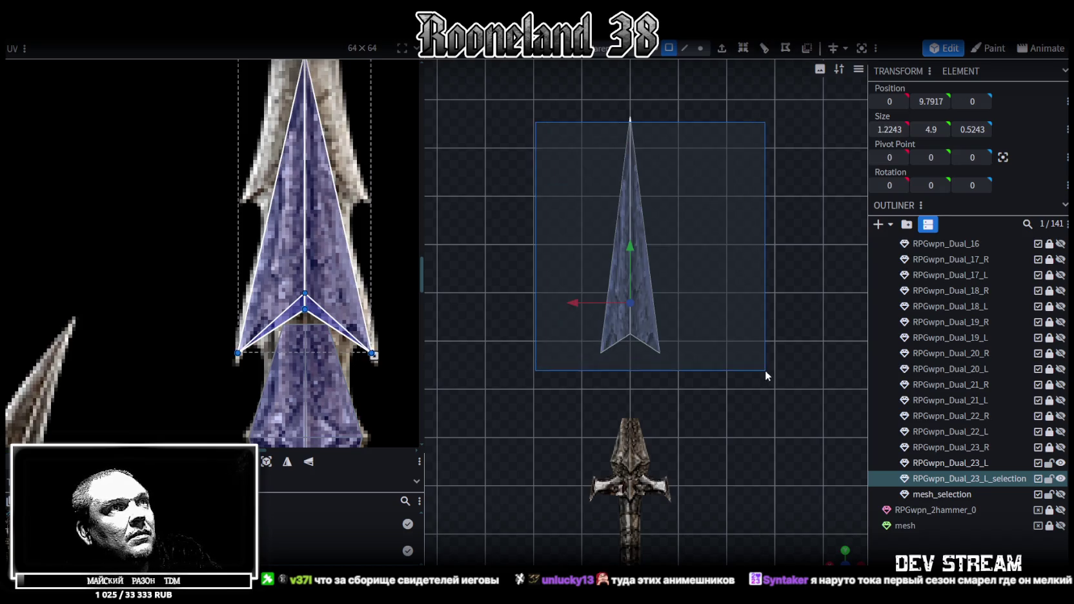
{"action": "left_click_drag", "start_coordinate": [535, 122], "coordinate": [766, 371]}
{"action": "left_click_drag", "start_coordinate": [330, 293], "coordinate": [335, 288]}
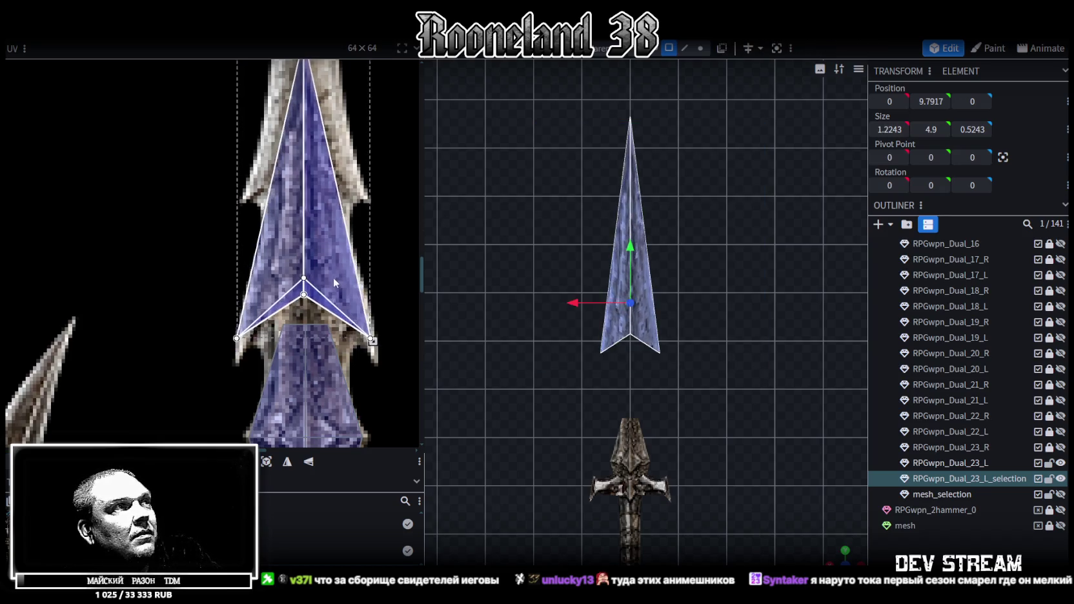
Step: Lower the blade tip vertex to Y 11.45 in vertex mode
{"action": "left_click", "coordinate": [701, 48]}
{"action": "left_click_drag", "start_coordinate": [599, 98], "coordinate": [693, 137]}
{"action": "left_click_drag", "start_coordinate": [635, 82], "coordinate": [626, 188]}
Step: Lower the tip vertex a little further to Y 11.25
{"action": "scroll", "coordinate": [658, 306], "scroll_direction": "up", "scroll_amount": 4}
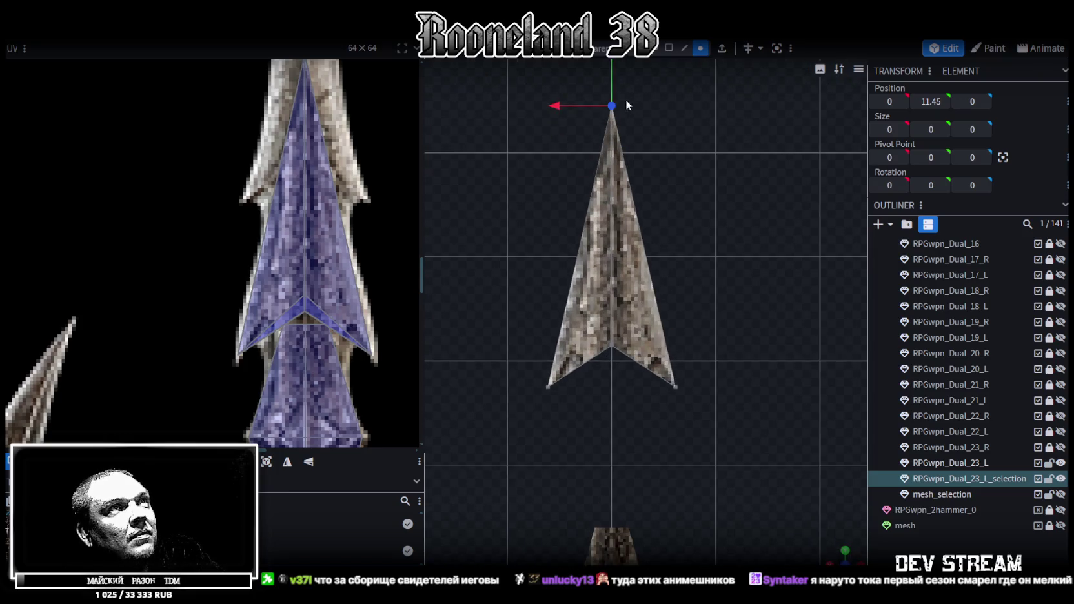
{"action": "left_click_drag", "start_coordinate": [613, 82], "coordinate": [611, 100]}
{"action": "scroll", "coordinate": [683, 335], "scroll_direction": "down", "scroll_amount": 2}
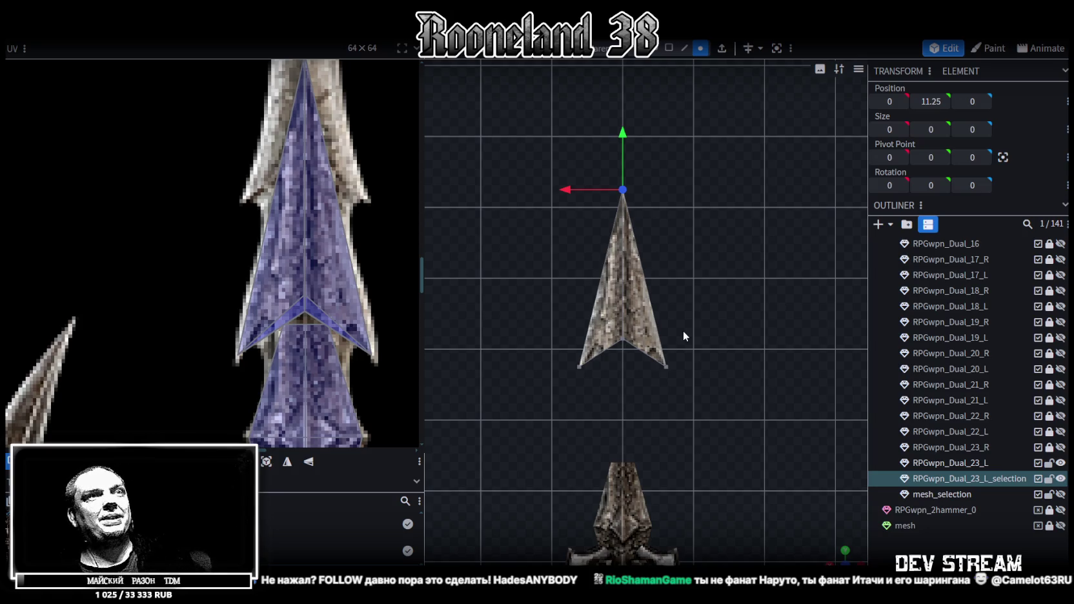
Step: Move the whole arrowhead down by -1.8 to Y 7.4917, seating it on the hilt
{"action": "mouse_move", "coordinate": [497, 155]}
{"action": "left_mouse_down"}
{"action": "mouse_move", "coordinate": [611, 283]}
{"action": "mouse_move", "coordinate": [723, 379]}
{"action": "left_mouse_up"}
{"action": "mouse_move", "coordinate": [724, 378]}
{"action": "right_mouse_down"}
{"action": "mouse_move", "coordinate": [680, 323]}
{"action": "mouse_move", "coordinate": [634, 157]}
{"action": "right_mouse_up"}
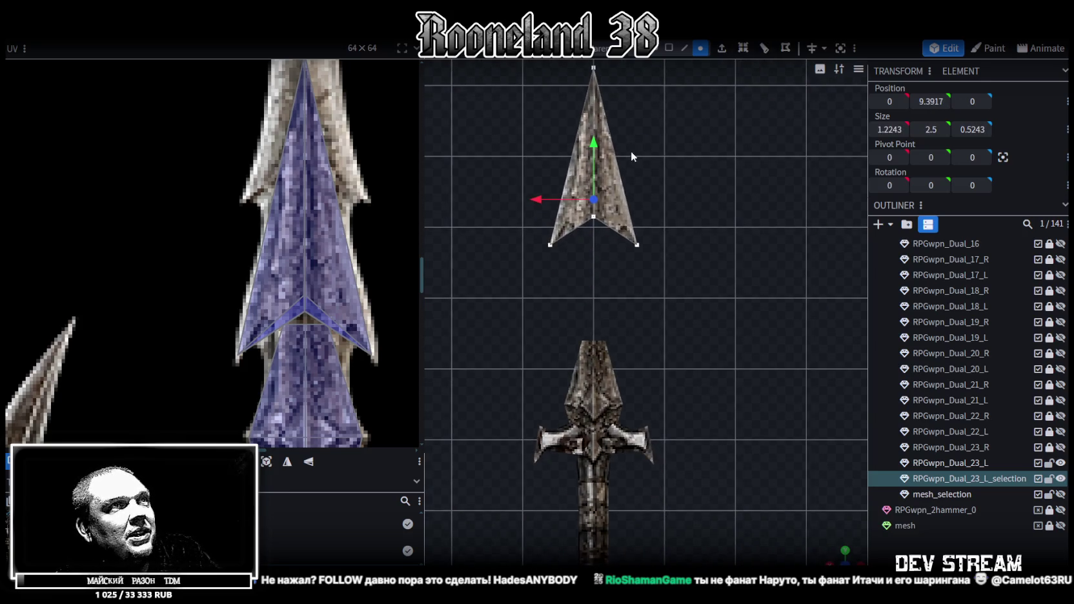
{"action": "left_click_drag", "start_coordinate": [591, 149], "coordinate": [596, 281]}
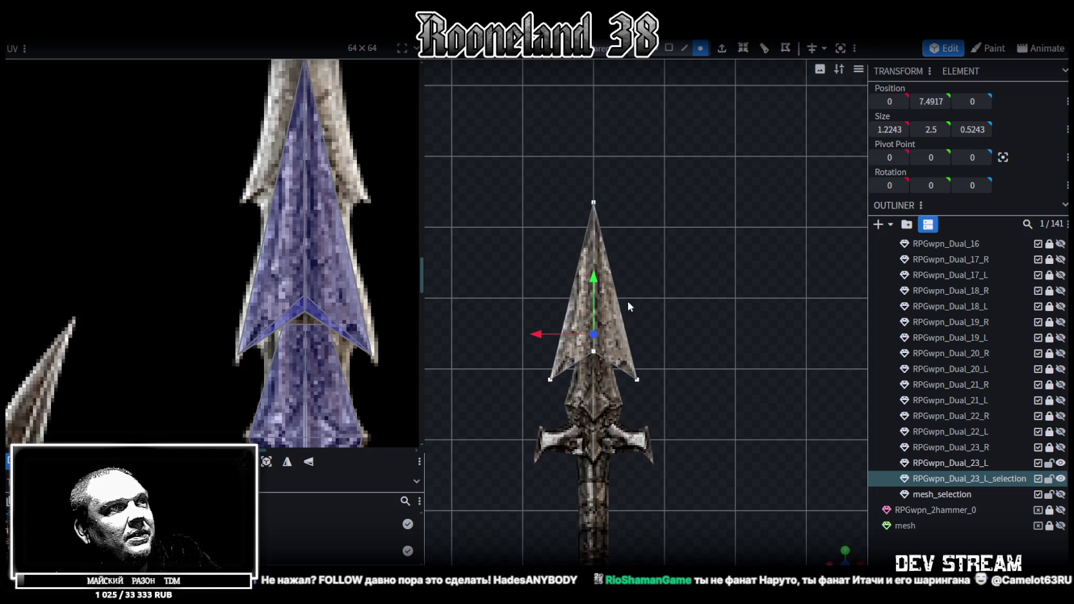
{"action": "scroll", "coordinate": [682, 358], "scroll_direction": "down", "scroll_amount": 3}
{"action": "left_click", "coordinate": [671, 48]}
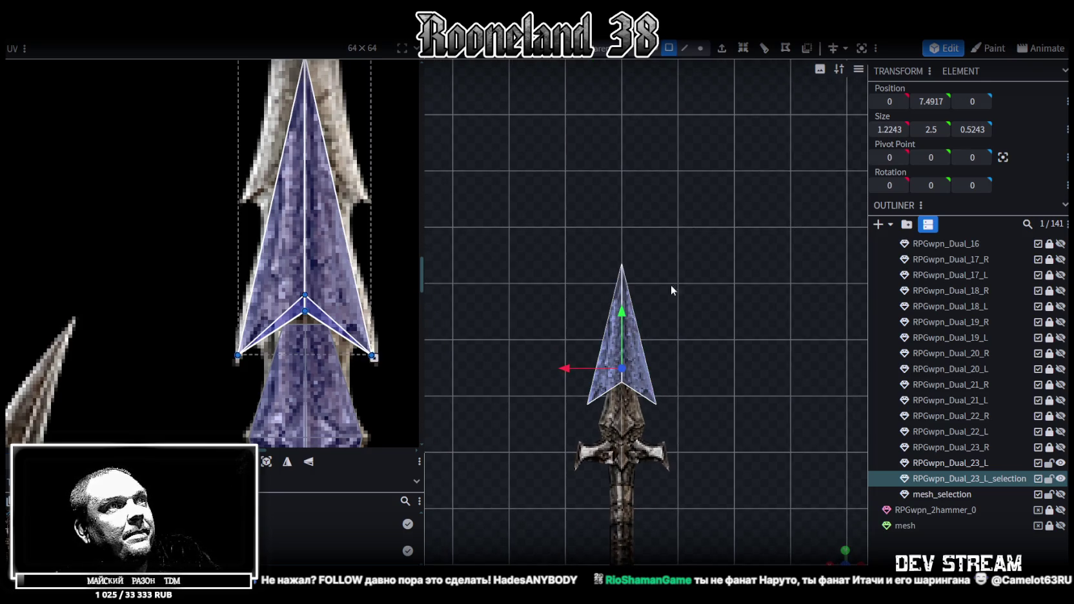
Step: Copy and paste the arrowhead faces, raising the pasted copy above the original
{"action": "left_click", "coordinate": [639, 360]}
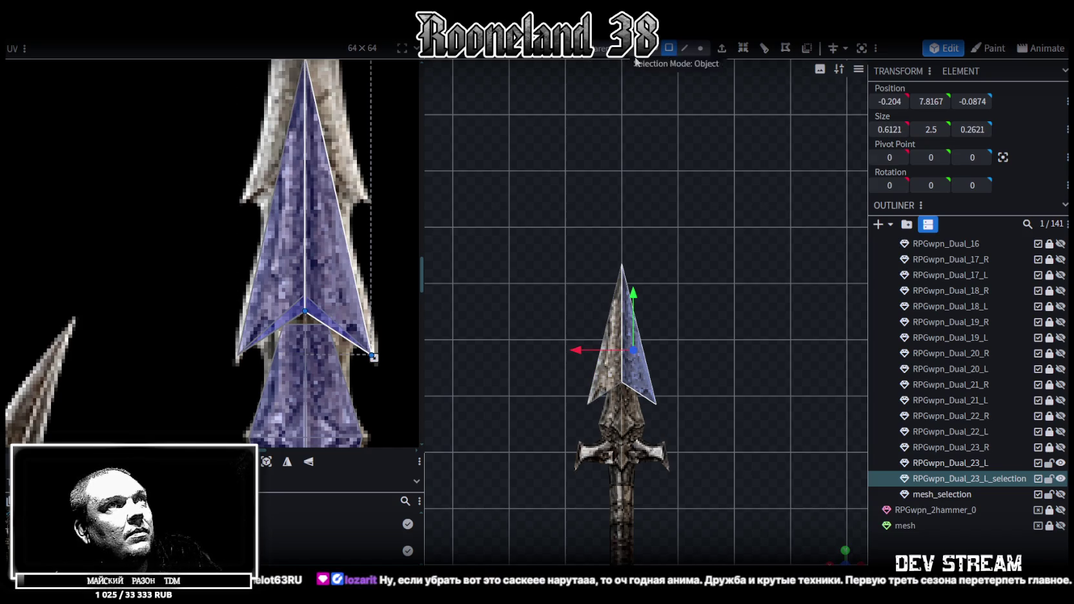
{"action": "key", "text": "ctrl+a"}
{"action": "key", "text": "ctrl+c"}
{"action": "key", "text": "ctrl+v"}
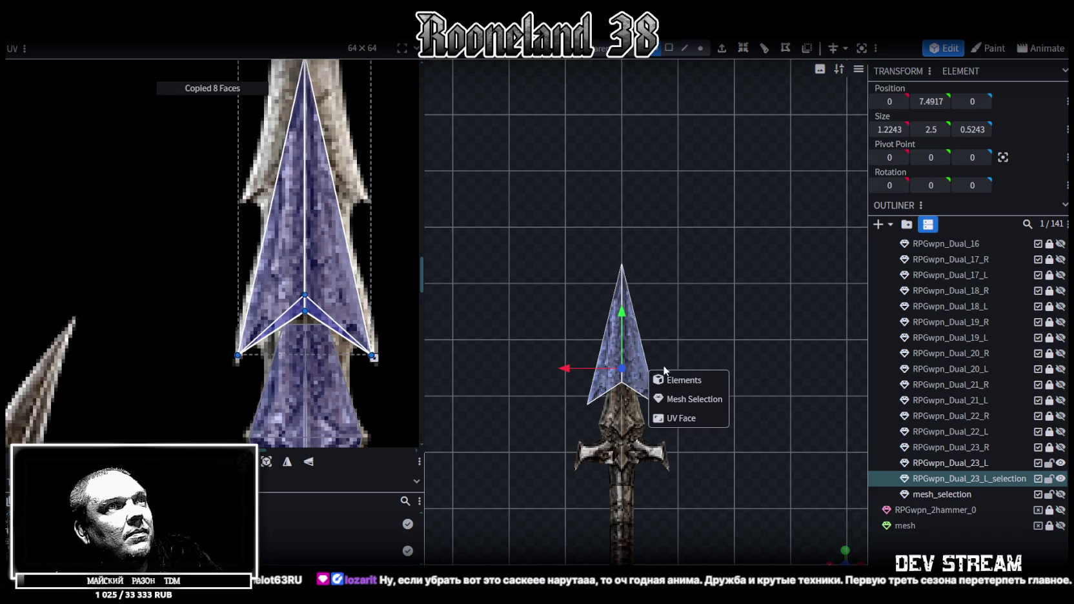
{"action": "left_click", "coordinate": [691, 399]}
{"action": "left_click_drag", "start_coordinate": [621, 321], "coordinate": [621, 254]}
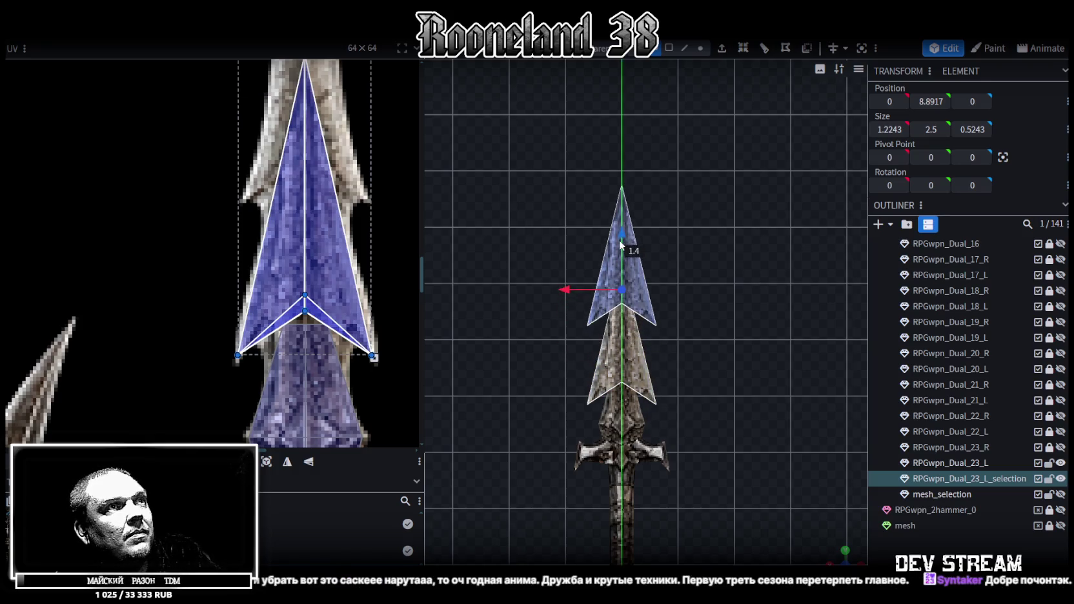
Step: Move the tip's UV island up onto the blade texture, narrow it, and inset the tip faces
{"action": "scroll", "coordinate": [678, 259], "scroll_direction": "down", "scroll_amount": 2}
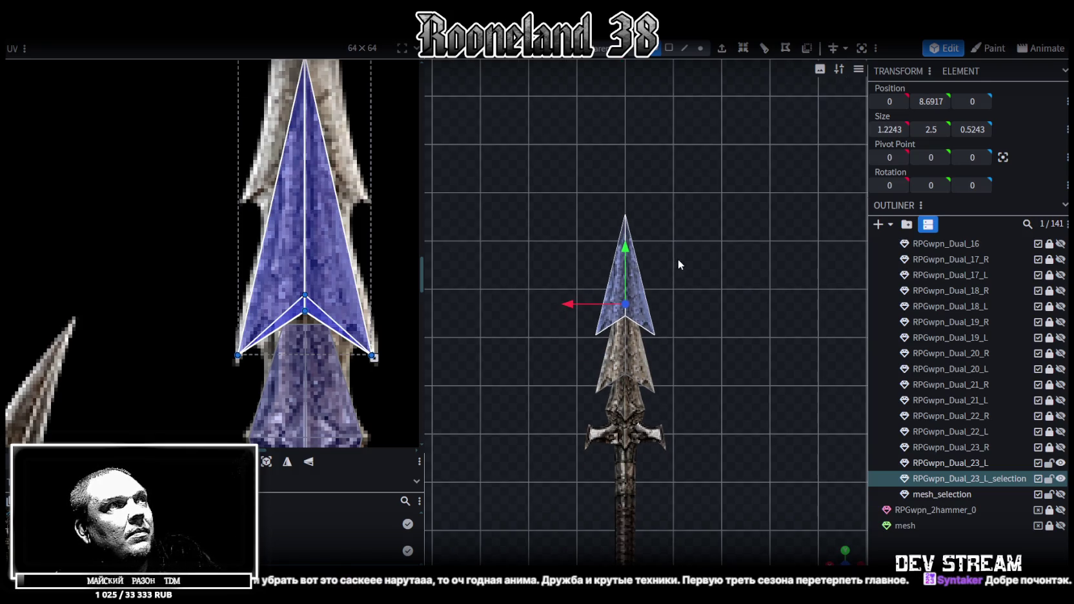
{"action": "scroll", "coordinate": [390, 305], "scroll_direction": "up", "scroll_amount": 3}
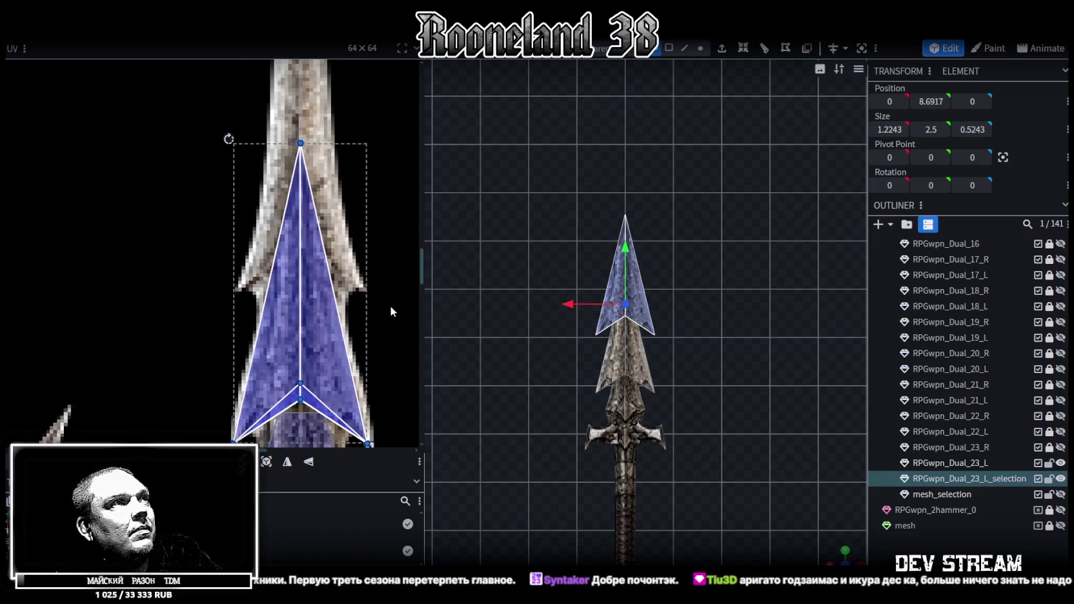
{"action": "left_click_drag", "start_coordinate": [368, 445], "coordinate": [370, 282]}
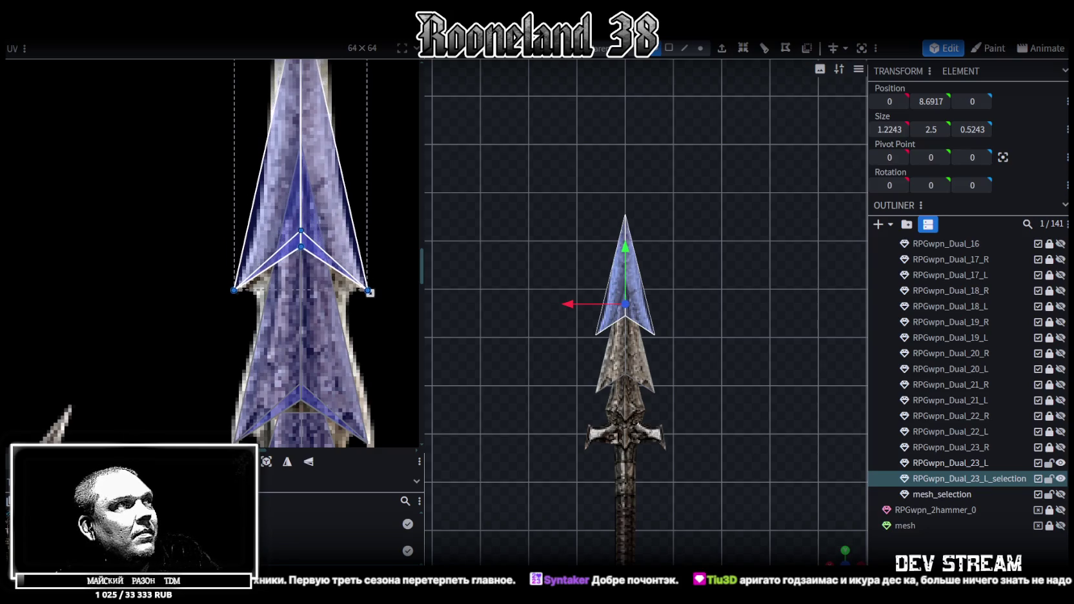
{"action": "scroll", "coordinate": [319, 361], "scroll_direction": "up", "scroll_amount": 2}
{"action": "scroll", "coordinate": [356, 387], "scroll_direction": "down", "scroll_amount": 2}
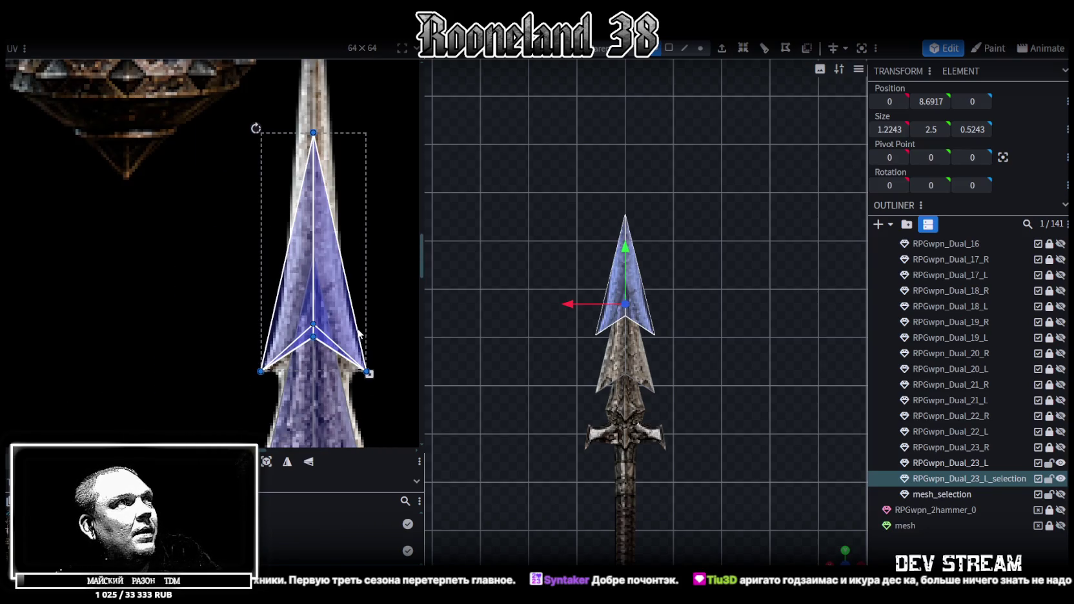
{"action": "scroll", "coordinate": [362, 353], "scroll_direction": "up", "scroll_amount": 1}
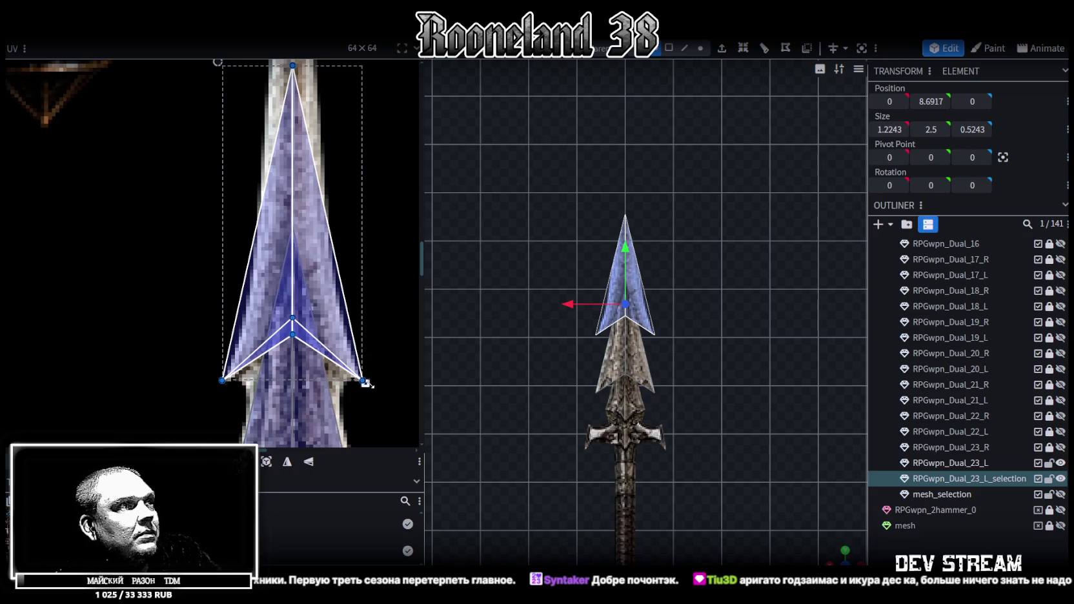
{"action": "left_click_drag", "start_coordinate": [365, 383], "coordinate": [348, 383]}
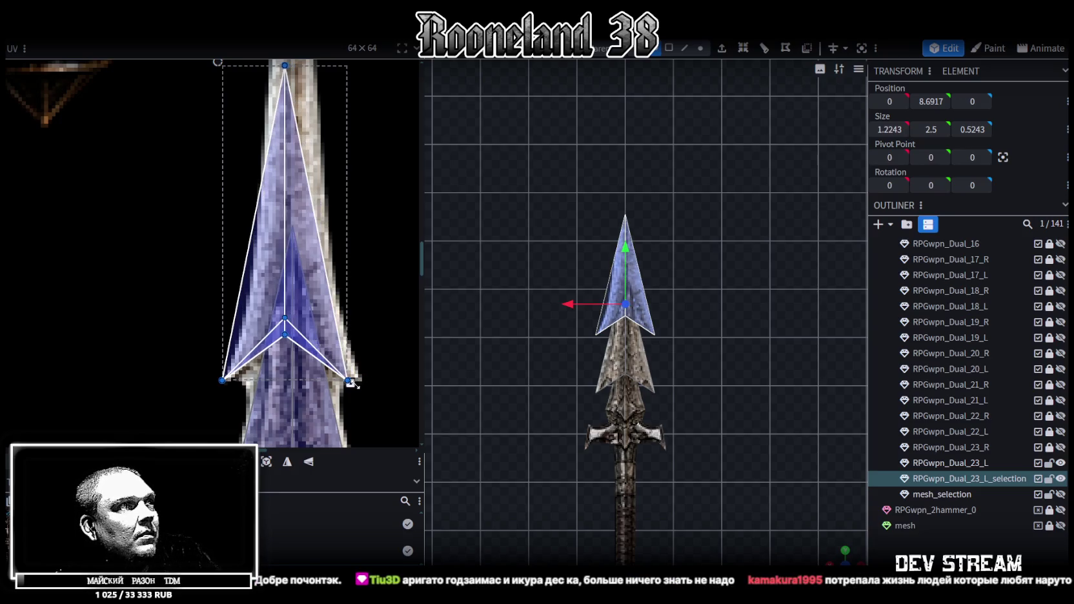
{"action": "left_click_drag", "start_coordinate": [346, 382], "coordinate": [356, 383]}
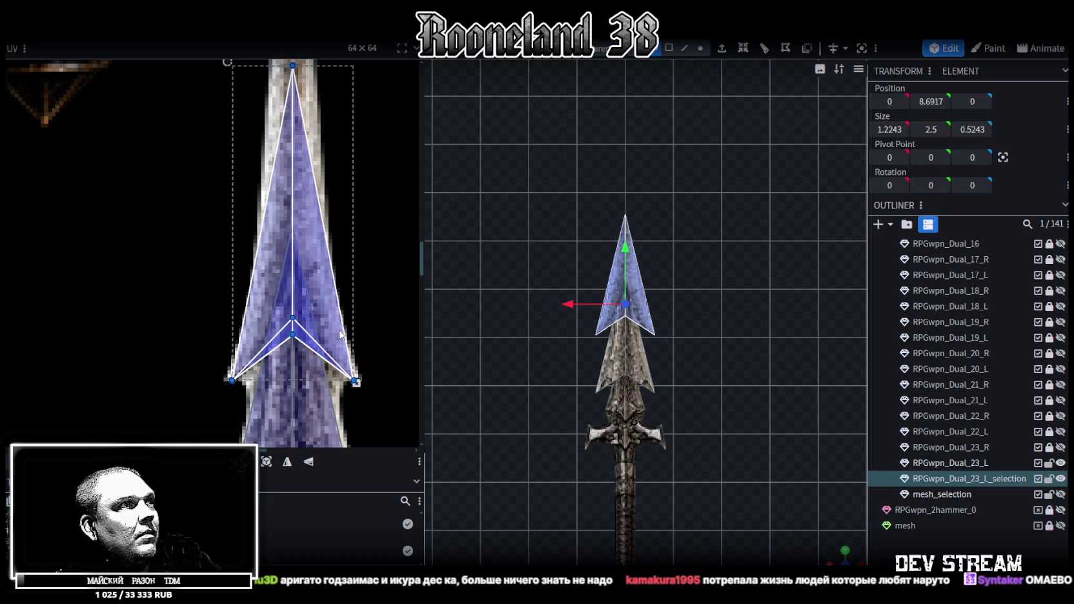
{"action": "scroll", "coordinate": [630, 291], "scroll_direction": "up", "scroll_amount": 2}
{"action": "scroll", "coordinate": [631, 291], "scroll_direction": "up", "scroll_amount": 2}
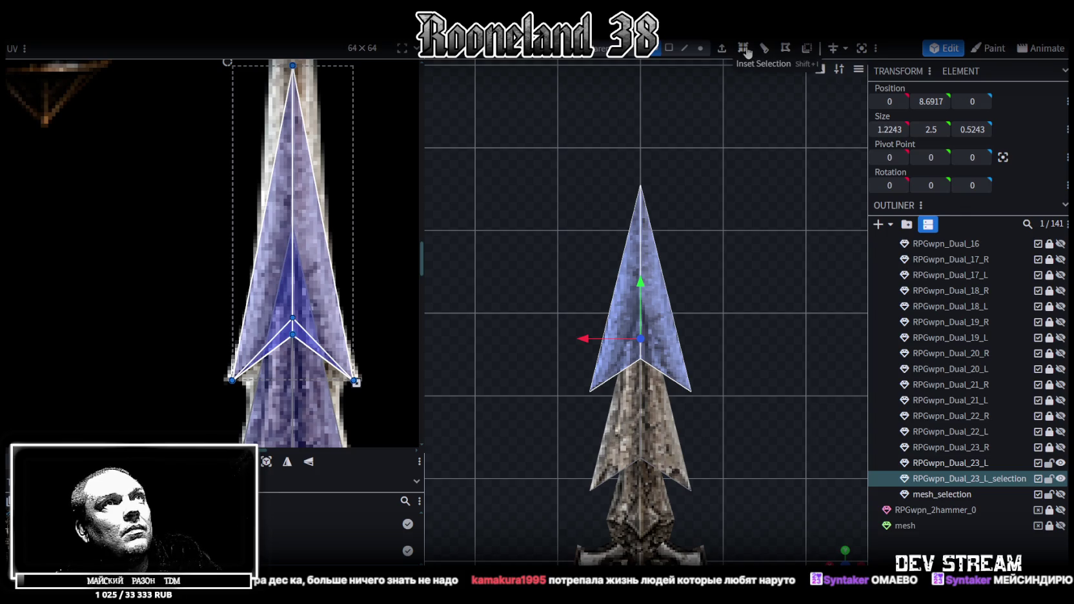
{"action": "left_click", "coordinate": [743, 49]}
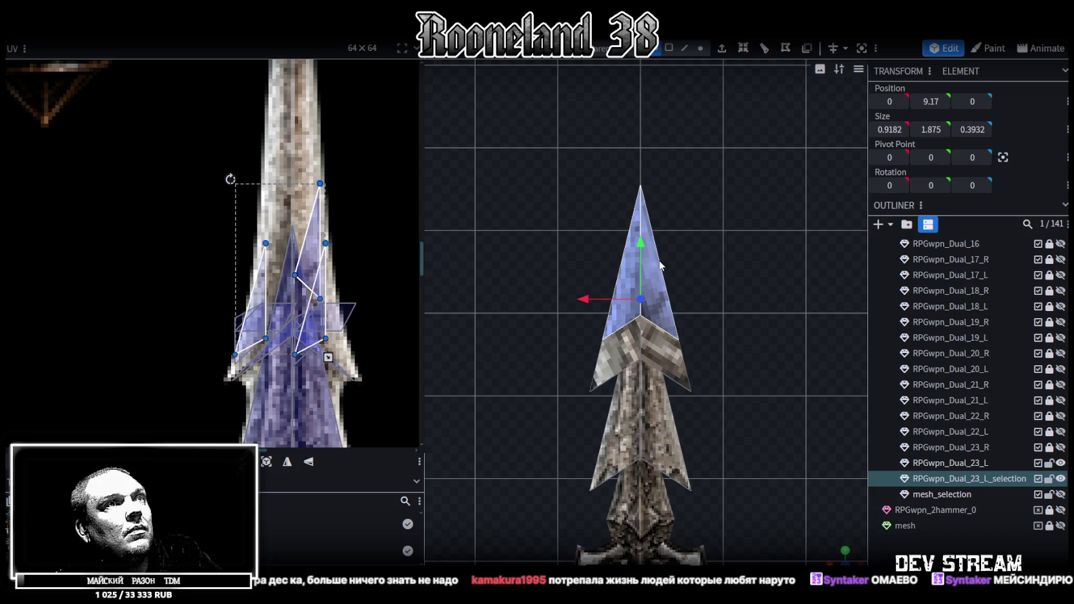
Step: Orbit around the inset spear tip to inspect the blue tip above the pale metal band
{"action": "scroll", "coordinate": [687, 273], "scroll_direction": "up", "scroll_amount": 1}
{"action": "mouse_move", "coordinate": [687, 272]}
{"action": "right_mouse_down"}
{"action": "mouse_move", "coordinate": [674, 114]}
{"action": "mouse_move", "coordinate": [669, 252]}
{"action": "right_mouse_up"}
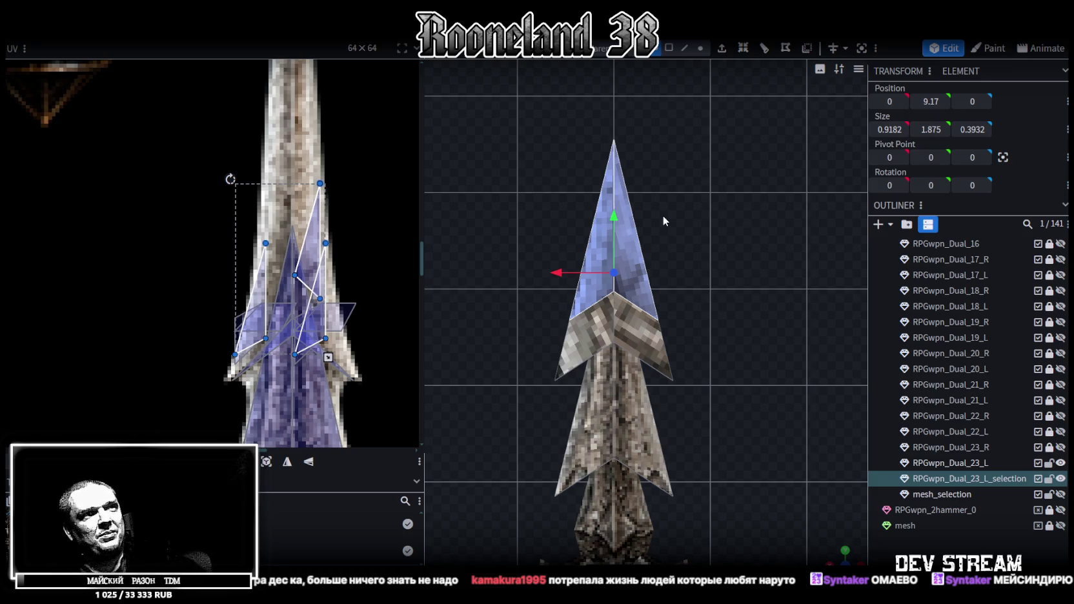
{"action": "scroll", "coordinate": [656, 149], "scroll_direction": "up", "scroll_amount": 2}
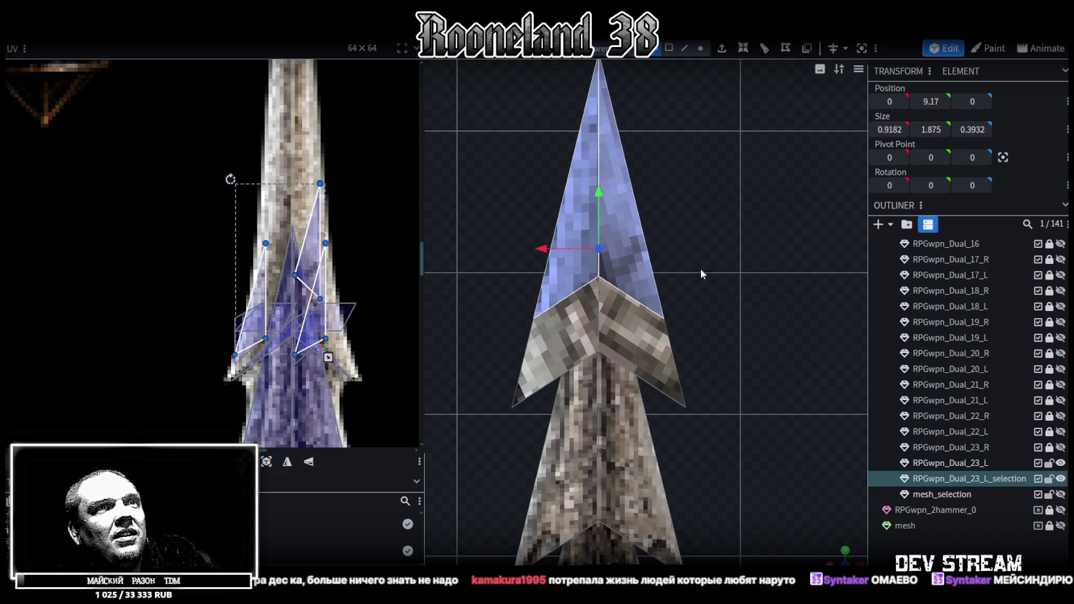
{"action": "left_click", "coordinate": [837, 553]}
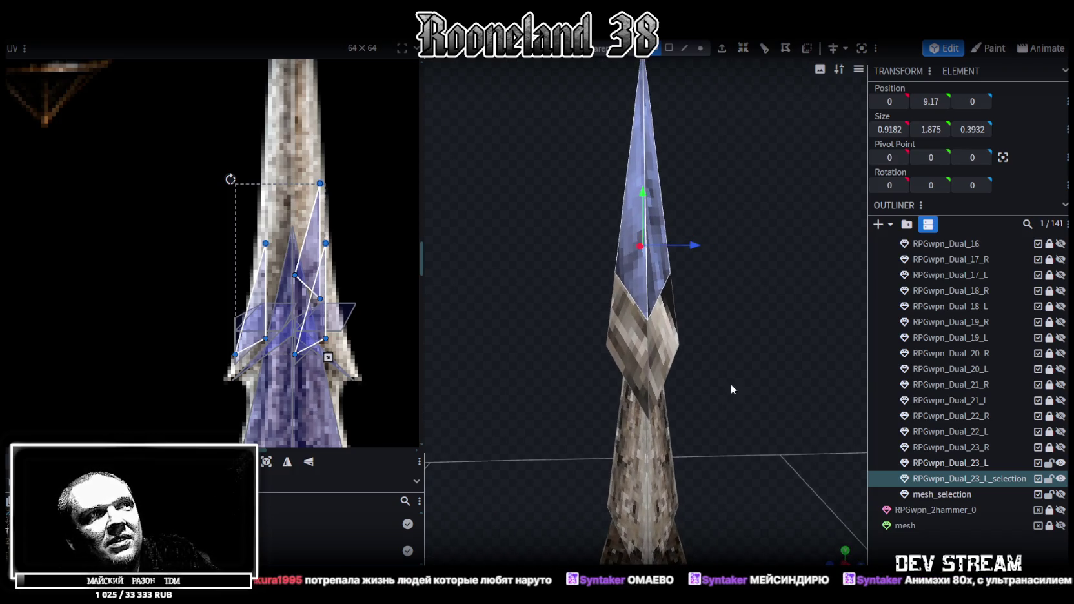
{"action": "scroll", "coordinate": [829, 346], "scroll_direction": "up", "scroll_amount": 3}
{"action": "mouse_move", "coordinate": [695, 258]}
{"action": "left_mouse_down"}
{"action": "mouse_move", "coordinate": [755, 261]}
{"action": "mouse_move", "coordinate": [758, 281]}
{"action": "mouse_move", "coordinate": [707, 258]}
{"action": "mouse_move", "coordinate": [492, 266]}
{"action": "mouse_move", "coordinate": [564, 286]}
{"action": "mouse_move", "coordinate": [713, 269]}
{"action": "left_mouse_up"}
{"action": "scroll", "coordinate": [703, 268], "scroll_direction": "up", "scroll_amount": 3}
{"action": "scroll", "coordinate": [709, 268], "scroll_direction": "down", "scroll_amount": 2}
{"action": "scroll", "coordinate": [707, 271], "scroll_direction": "down", "scroll_amount": 1}
{"action": "left_click_drag", "start_coordinate": [700, 268], "coordinate": [666, 269]}
{"action": "left_click", "coordinate": [684, 47]}
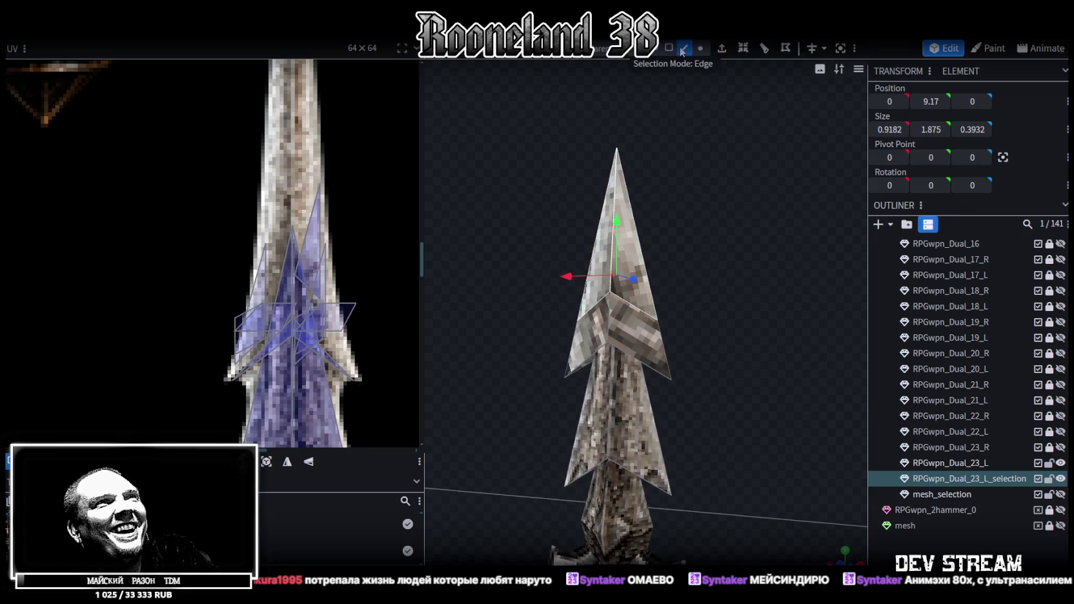
Step: Set the inset tip edges to Y 9 and scale the edge ring narrower
{"action": "left_click", "coordinate": [639, 307]}
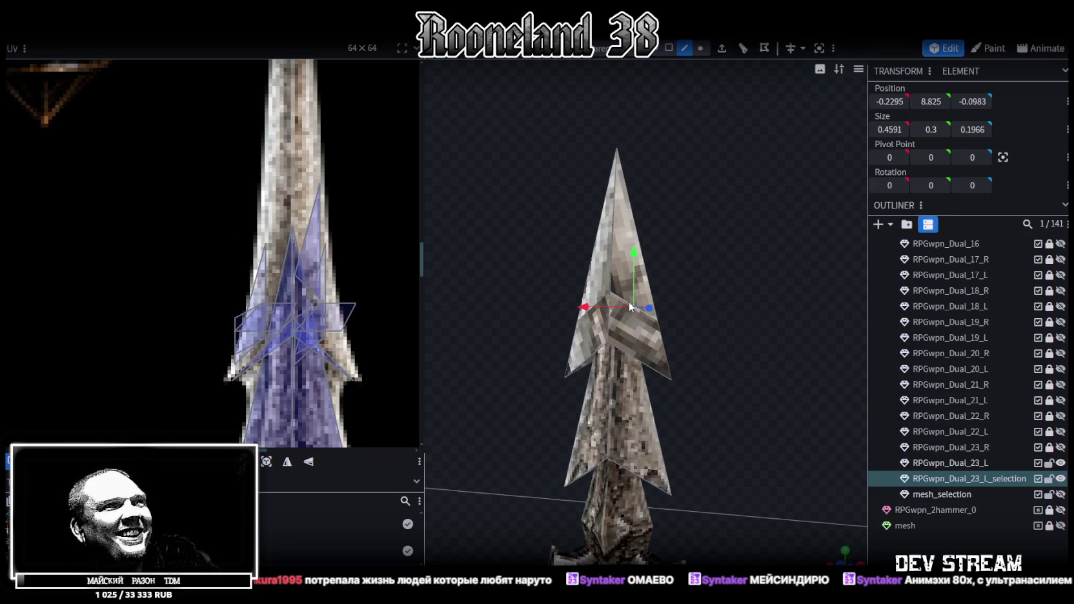
{"action": "scroll", "coordinate": [743, 288], "scroll_direction": "up", "scroll_amount": 2}
{"action": "mouse_move", "coordinate": [743, 287]}
{"action": "left_mouse_down"}
{"action": "mouse_move", "coordinate": [497, 300]}
{"action": "mouse_move", "coordinate": [729, 286]}
{"action": "mouse_move", "coordinate": [639, 313]}
{"action": "left_mouse_up"}
{"action": "left_click", "coordinate": [689, 288], "text": "shift"}
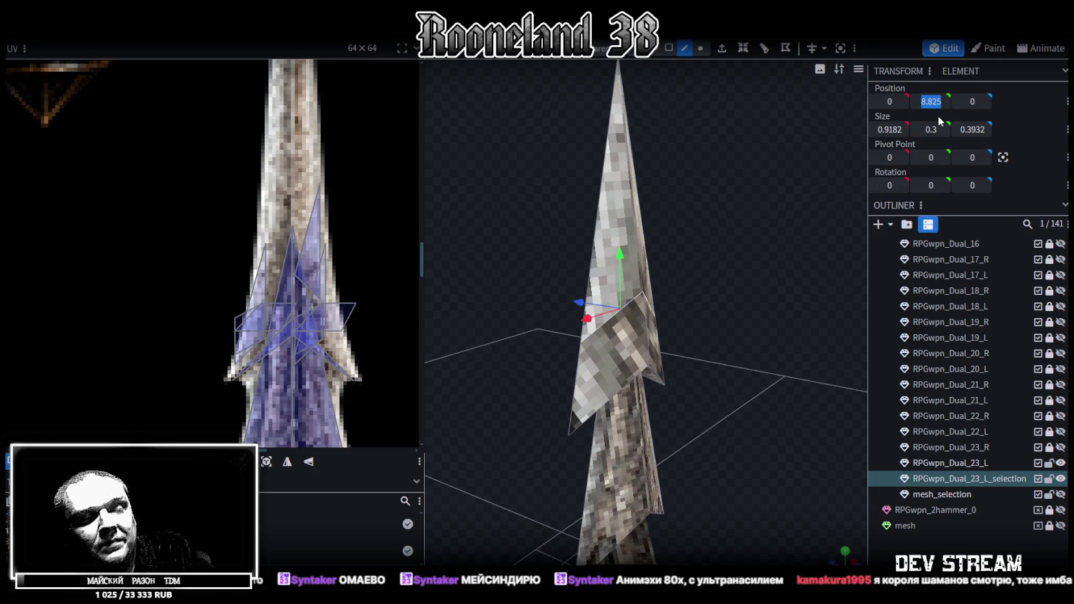
{"action": "type", "text": "9"}
{"action": "key", "text": "Return"}
{"action": "mouse_move", "coordinate": [754, 309]}
{"action": "left_mouse_down"}
{"action": "mouse_move", "coordinate": [605, 228]}
{"action": "mouse_move", "coordinate": [557, 276]}
{"action": "left_mouse_up"}
{"action": "key", "text": "s"}
{"action": "mouse_move", "coordinate": [659, 329]}
{"action": "left_mouse_down"}
{"action": "mouse_move", "coordinate": [523, 216]}
{"action": "mouse_move", "coordinate": [830, 235]}
{"action": "mouse_move", "coordinate": [692, 156]}
{"action": "left_mouse_up"}
Step: Raise the spear point vertex to Y 11.35 for a longer, sharper tip
{"action": "left_click", "coordinate": [701, 48]}
{"action": "left_click_drag", "start_coordinate": [697, 77], "coordinate": [692, 220]}
{"action": "left_click_drag", "start_coordinate": [610, 182], "coordinate": [646, 252]}
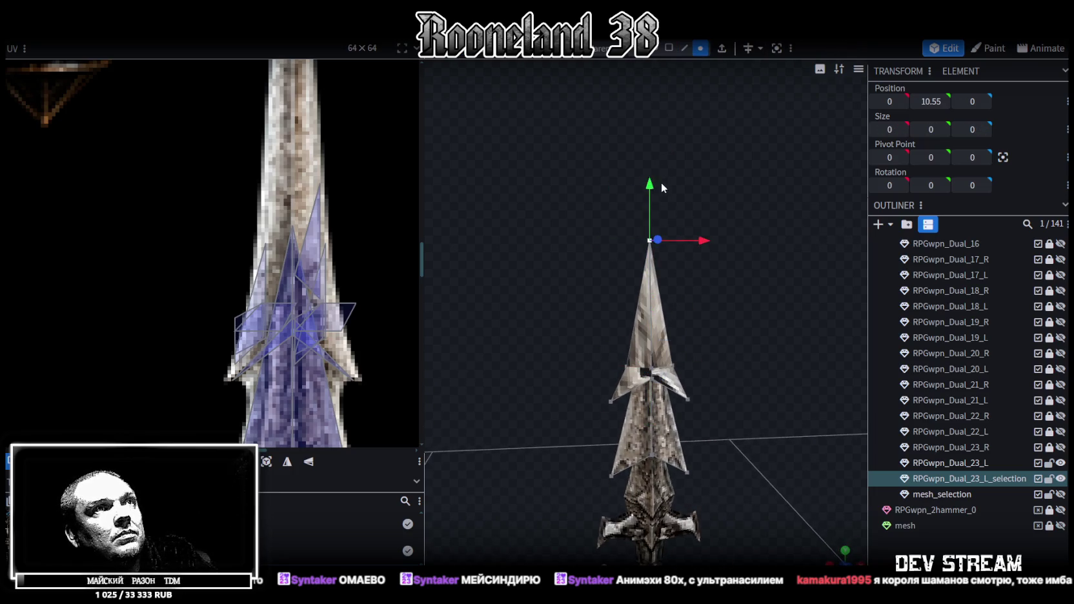
{"action": "left_click_drag", "start_coordinate": [650, 187], "coordinate": [649, 132]}
Step: Select the spear tip blade faces and view them from the front
{"action": "left_click", "coordinate": [655, 48]}
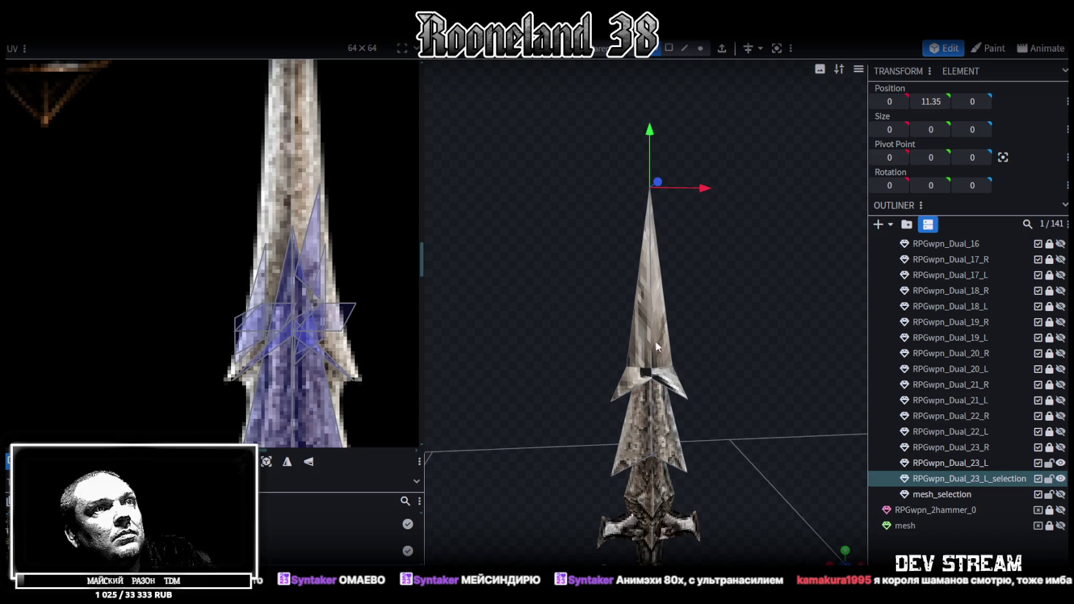
{"action": "left_click", "coordinate": [656, 341]}
{"action": "key", "text": "KP_1"}
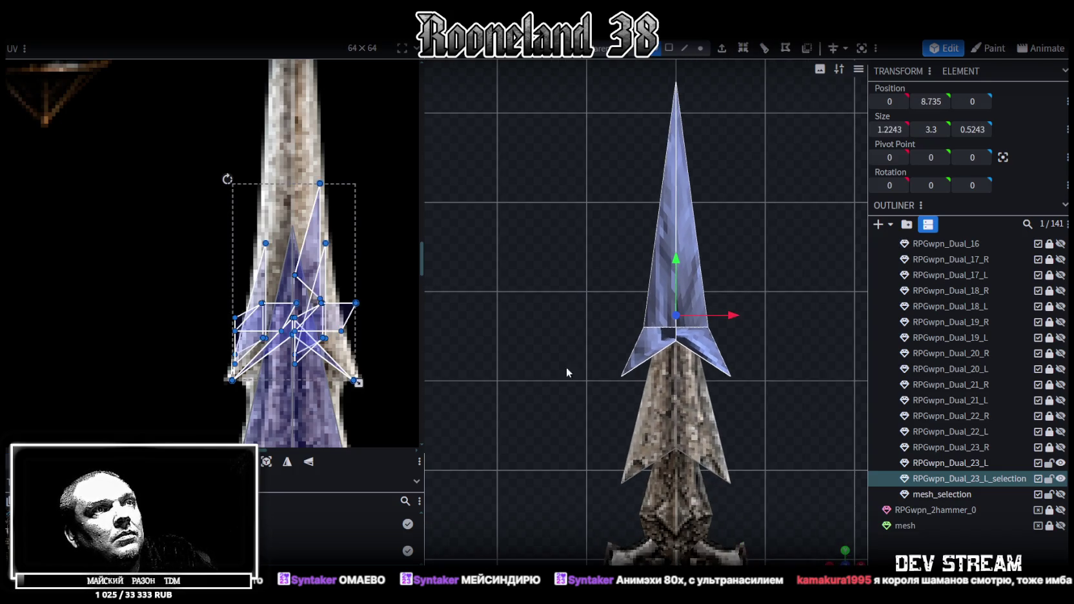
Step: Project the tip's UVs from the front view and move the island onto the atlas spear tip
{"action": "left_click", "coordinate": [266, 462]}
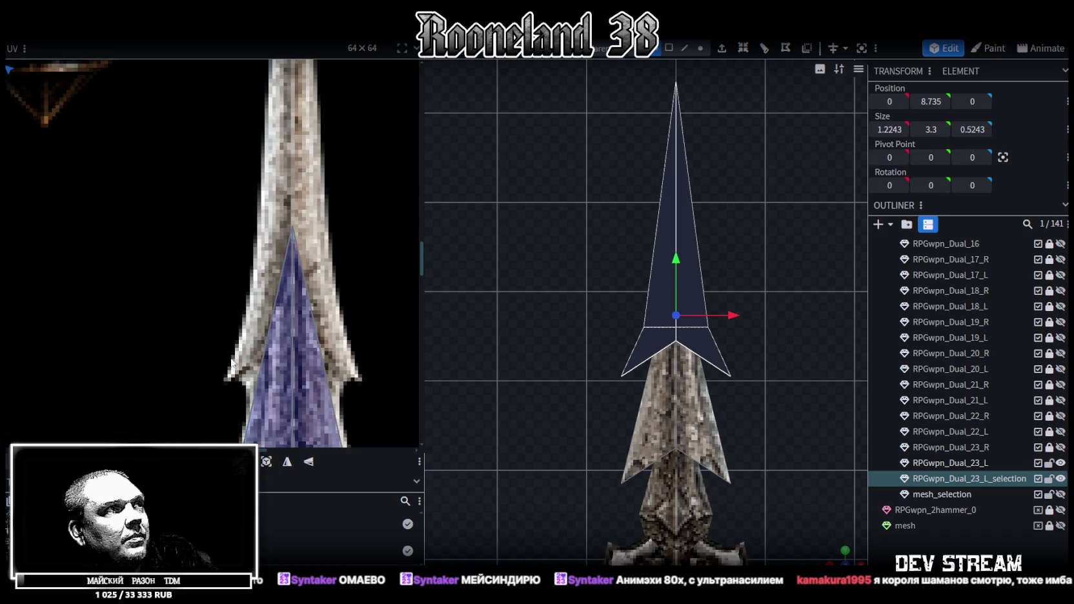
{"action": "scroll", "coordinate": [209, 327], "scroll_direction": "down", "scroll_amount": 5}
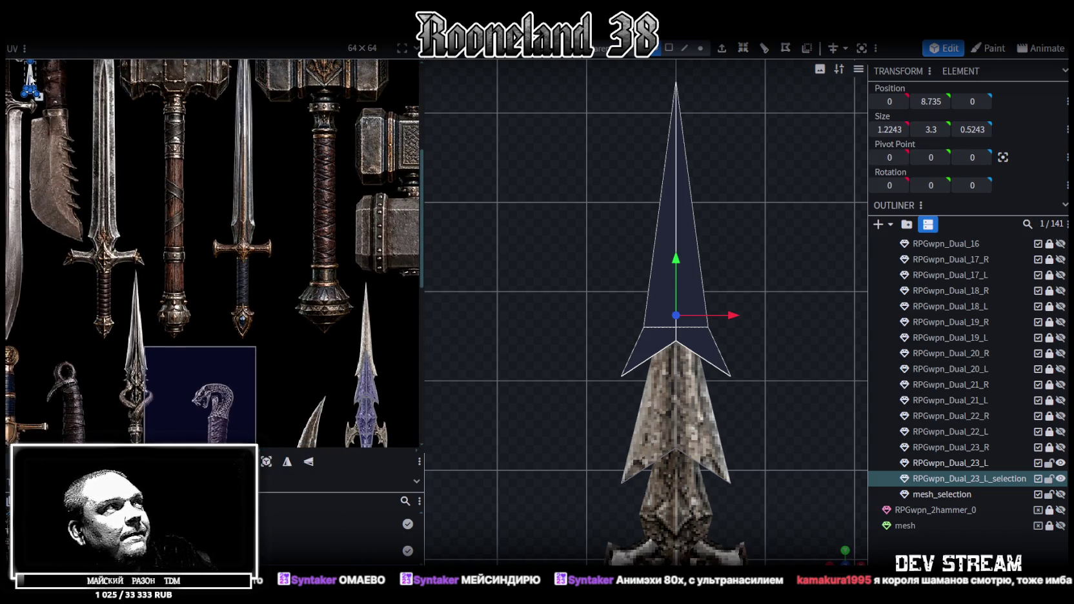
{"action": "left_click_drag", "start_coordinate": [30, 81], "coordinate": [363, 330]}
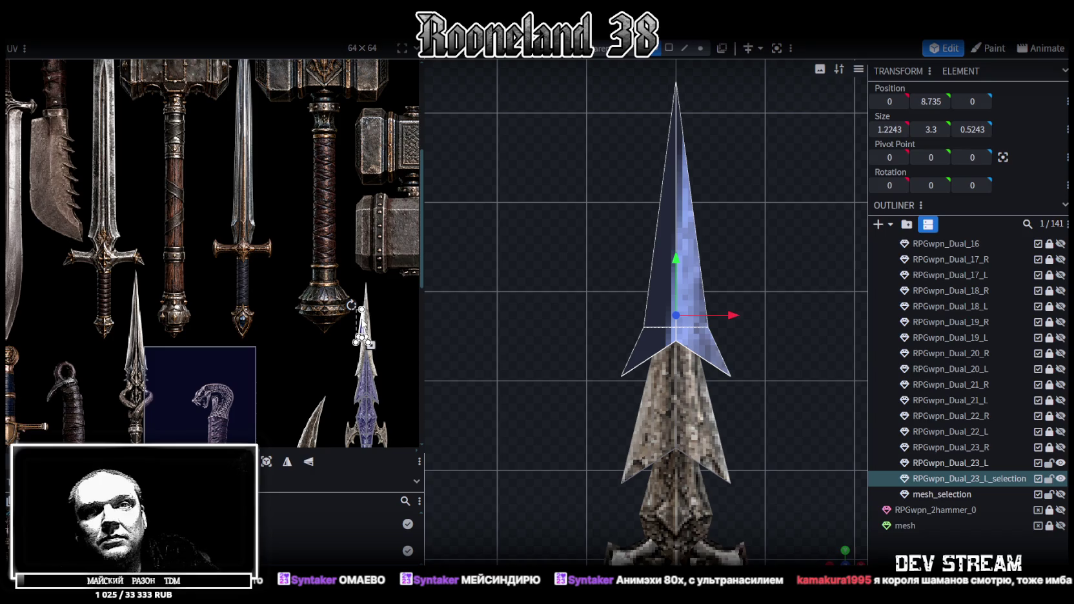
{"action": "middle_click_drag", "start_coordinate": [354, 321], "coordinate": [260, 298]}
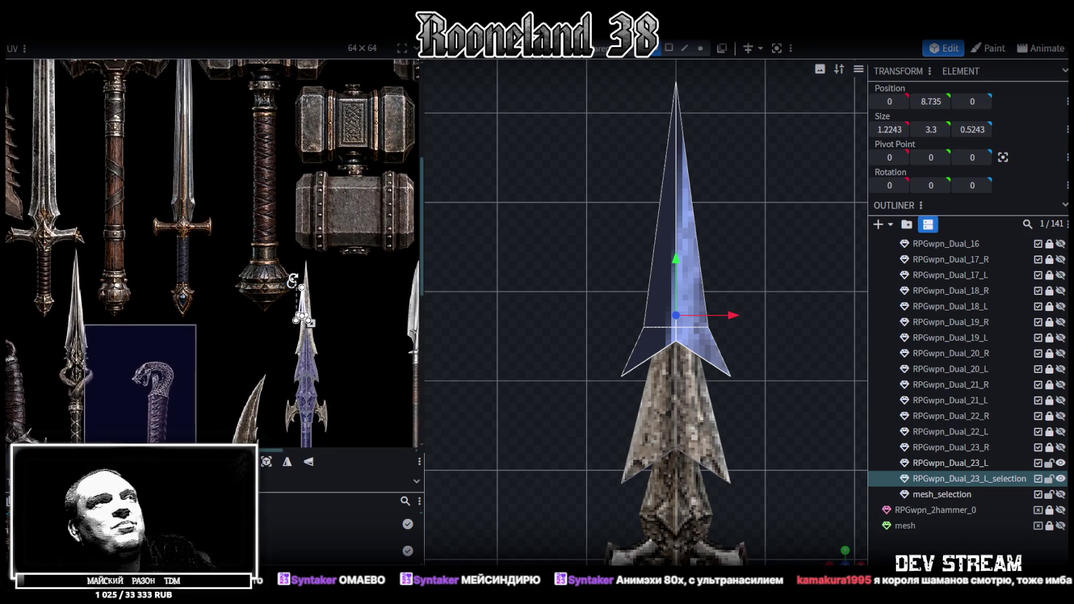
{"action": "scroll", "coordinate": [333, 306], "scroll_direction": "up", "scroll_amount": 2}
{"action": "scroll", "coordinate": [290, 285], "scroll_direction": "up", "scroll_amount": 3}
{"action": "left_click_drag", "start_coordinate": [287, 277], "coordinate": [284, 190]}
{"action": "middle_click_drag", "start_coordinate": [322, 246], "coordinate": [316, 168]}
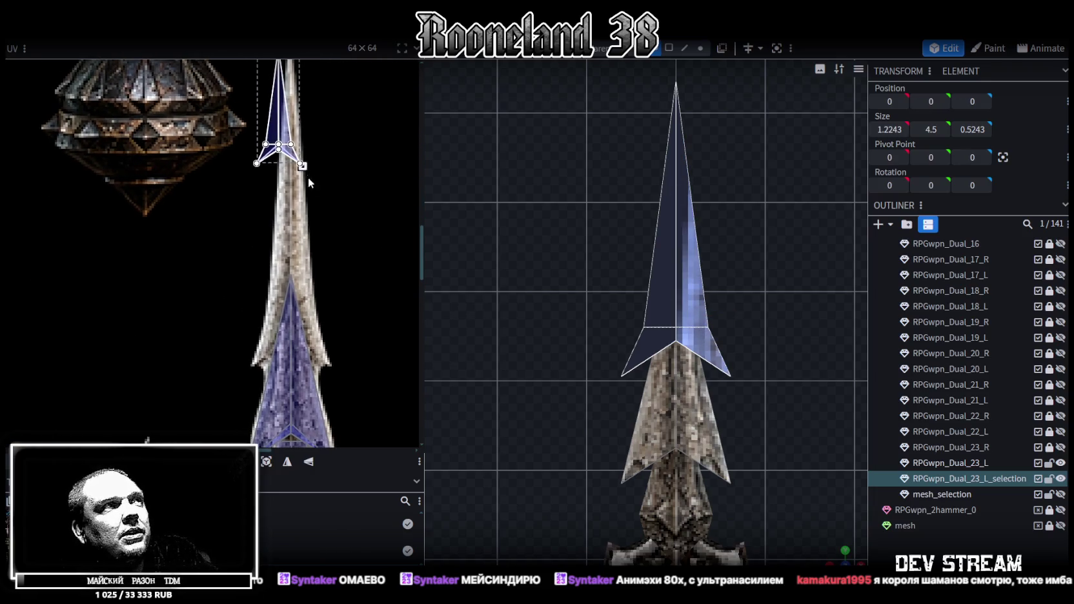
Step: Enlarge and narrow the UV island so it covers the long, slim blue blade strip
{"action": "left_click_drag", "start_coordinate": [307, 176], "coordinate": [379, 356]}
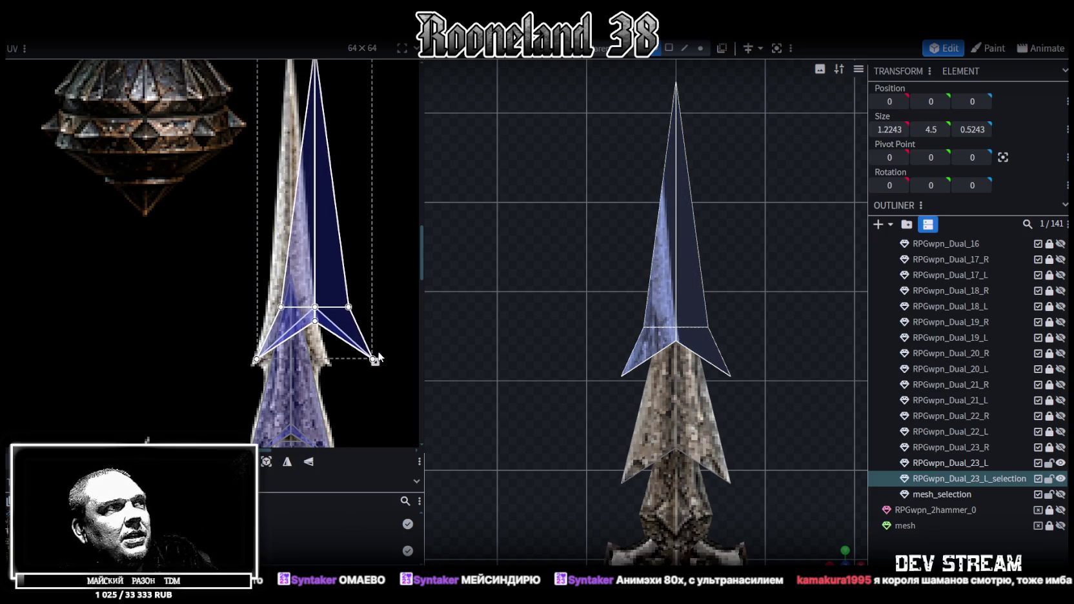
{"action": "middle_click_drag", "start_coordinate": [379, 356], "coordinate": [381, 385]}
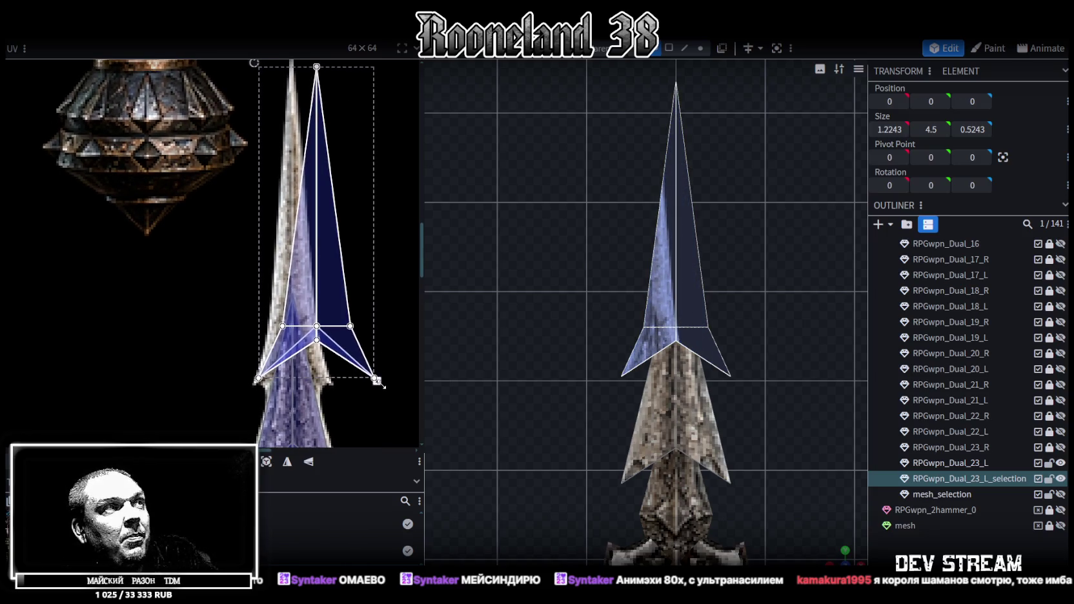
{"action": "left_click_drag", "start_coordinate": [380, 384], "coordinate": [333, 385]}
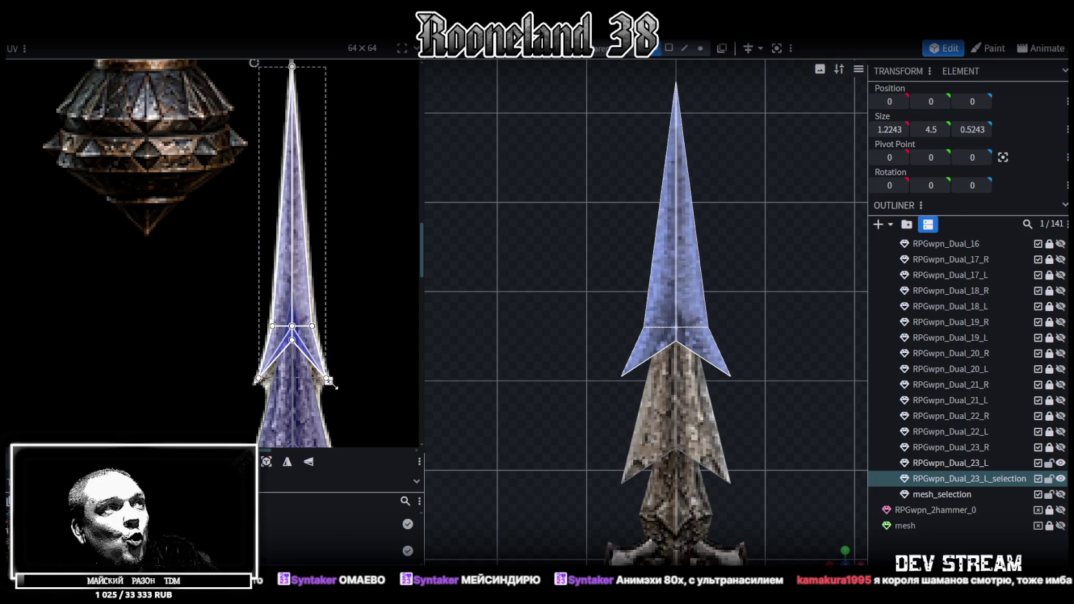
{"action": "scroll", "coordinate": [541, 328], "scroll_direction": "up", "scroll_amount": 2}
{"action": "scroll", "coordinate": [487, 359], "scroll_direction": "down", "scroll_amount": 3}
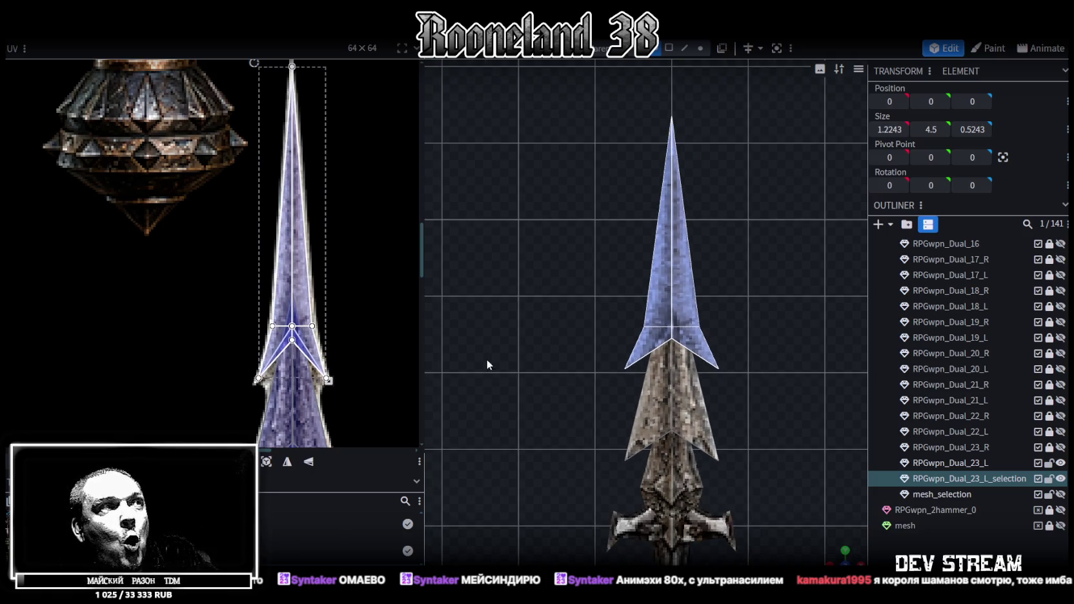
{"action": "scroll", "coordinate": [335, 285], "scroll_direction": "up", "scroll_amount": 3}
{"action": "scroll", "coordinate": [335, 286], "scroll_direction": "down", "scroll_amount": 3}
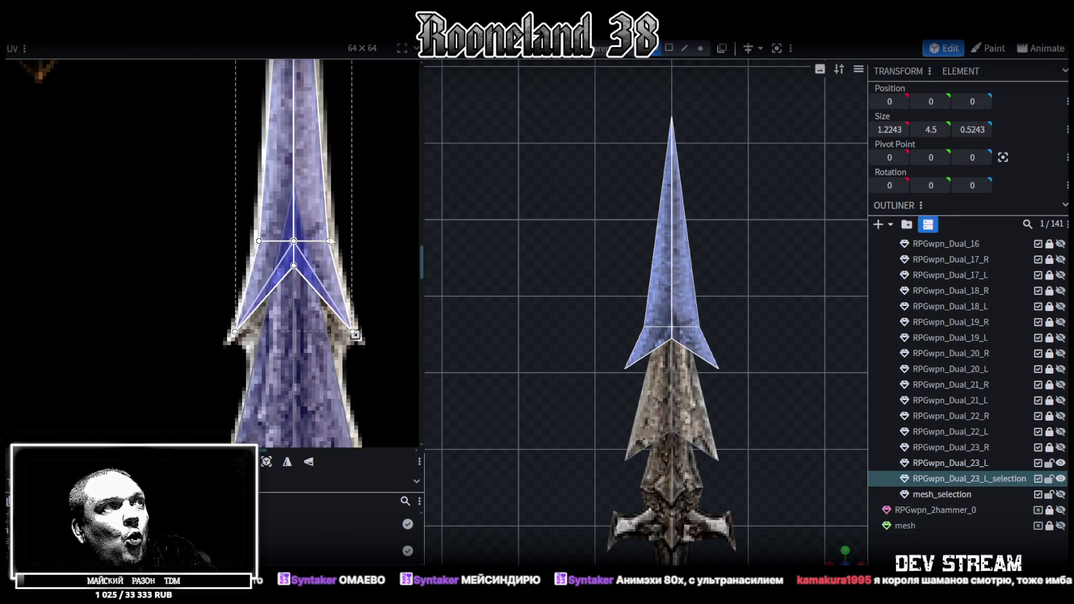
{"action": "left_click_drag", "start_coordinate": [326, 273], "coordinate": [328, 280]}
{"action": "scroll", "coordinate": [662, 282], "scroll_direction": "up", "scroll_amount": 1}
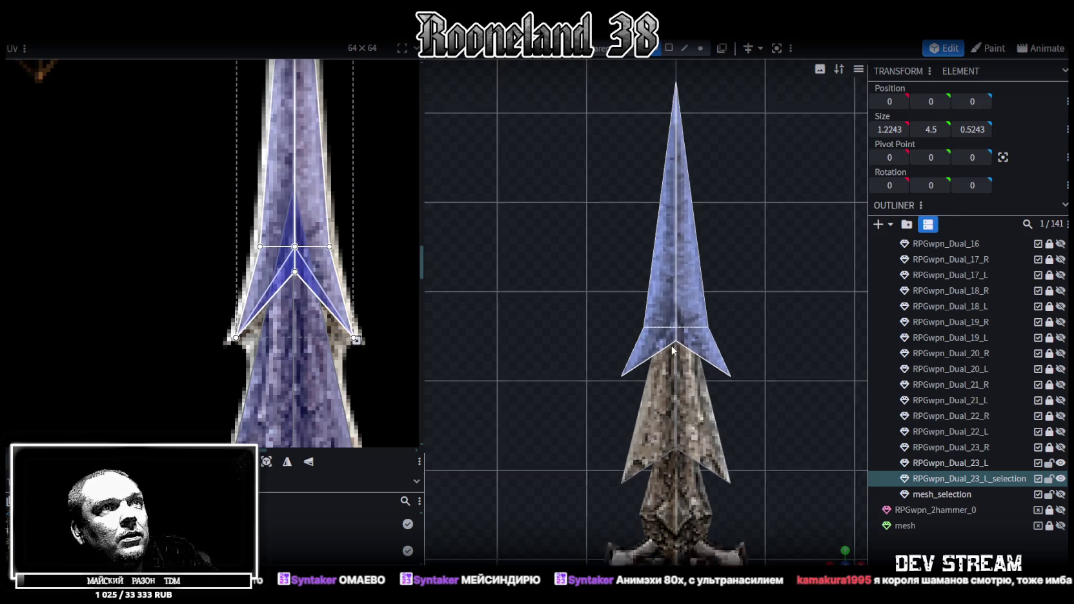
{"action": "scroll", "coordinate": [663, 283], "scroll_direction": "up", "scroll_amount": 1}
{"action": "scroll", "coordinate": [691, 258], "scroll_direction": "down", "scroll_amount": 1}
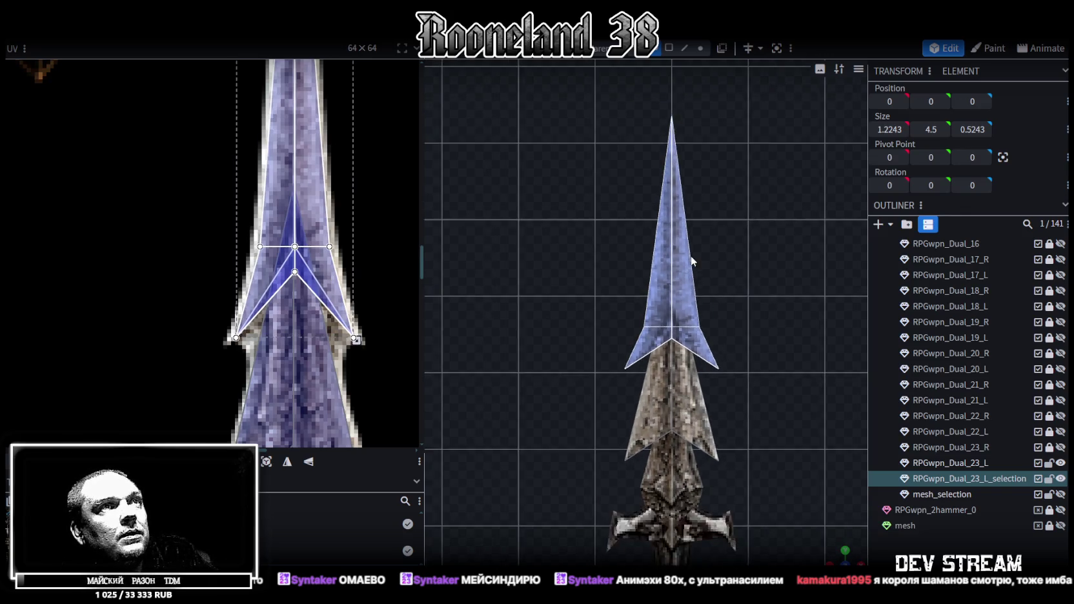
{"action": "scroll", "coordinate": [686, 257], "scroll_direction": "down", "scroll_amount": 1}
{"action": "left_click", "coordinate": [674, 290]}
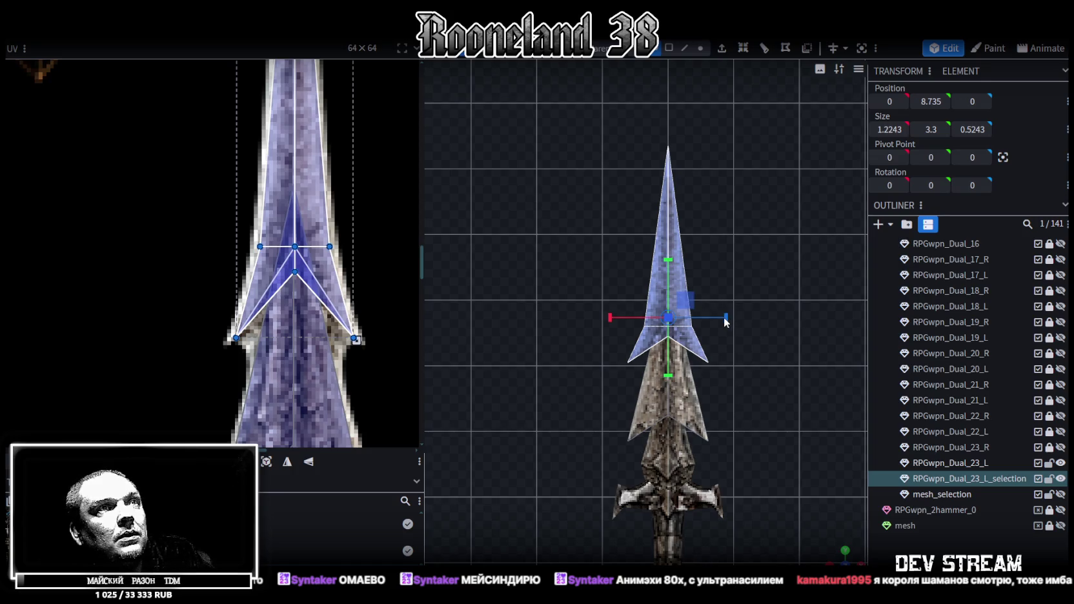
Step: Narrow the blade face and move it back down over the lower blade piece
{"action": "left_click_drag", "start_coordinate": [724, 317], "coordinate": [713, 318]}
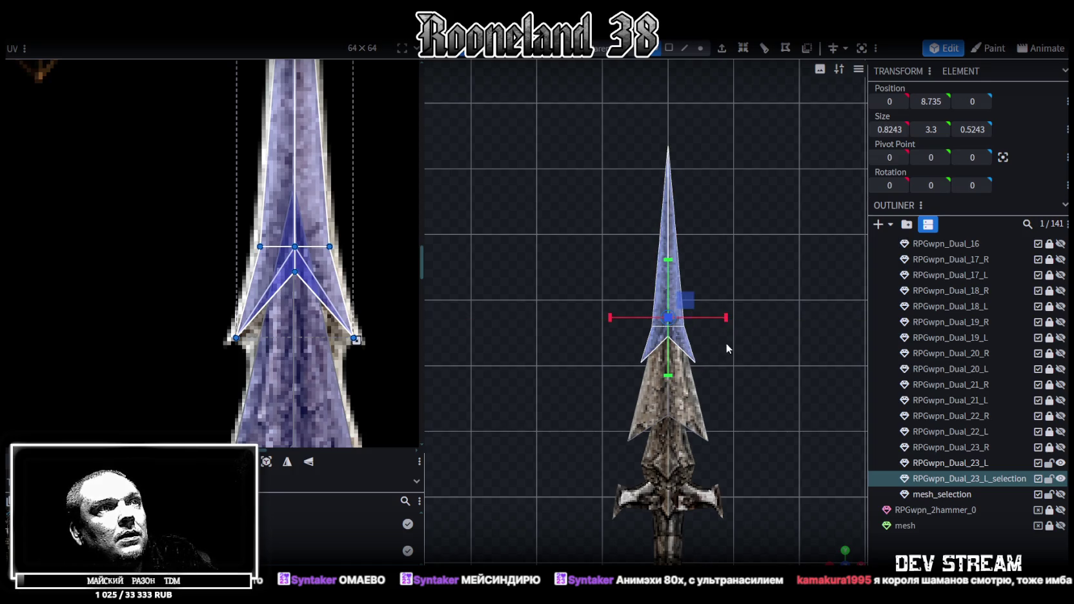
{"action": "key", "text": "v"}
{"action": "left_click_drag", "start_coordinate": [647, 265], "coordinate": [650, 195]}
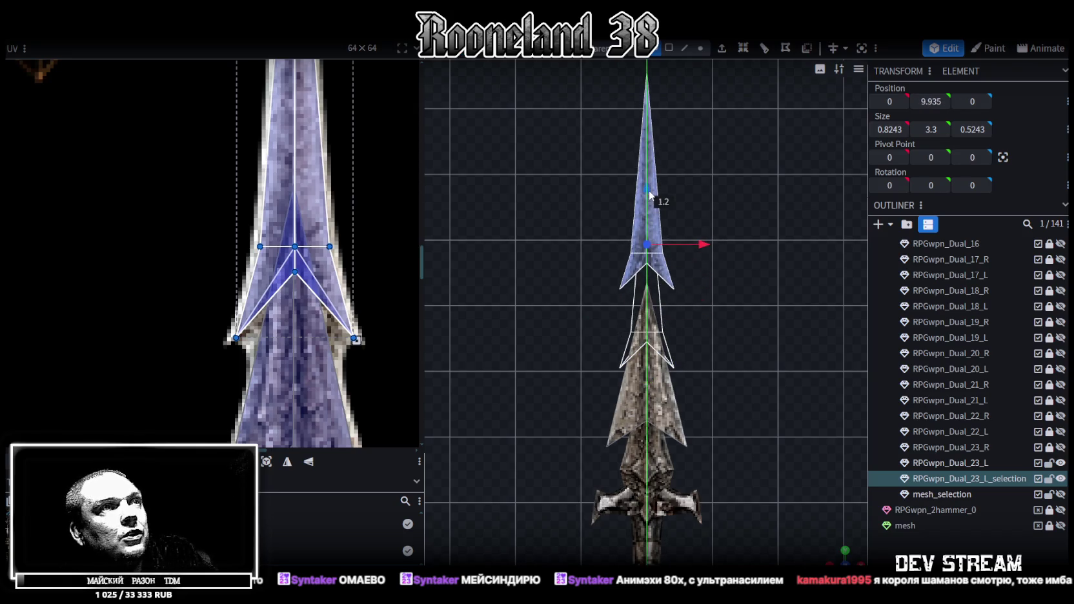
{"action": "left_click_drag", "start_coordinate": [651, 195], "coordinate": [652, 250]}
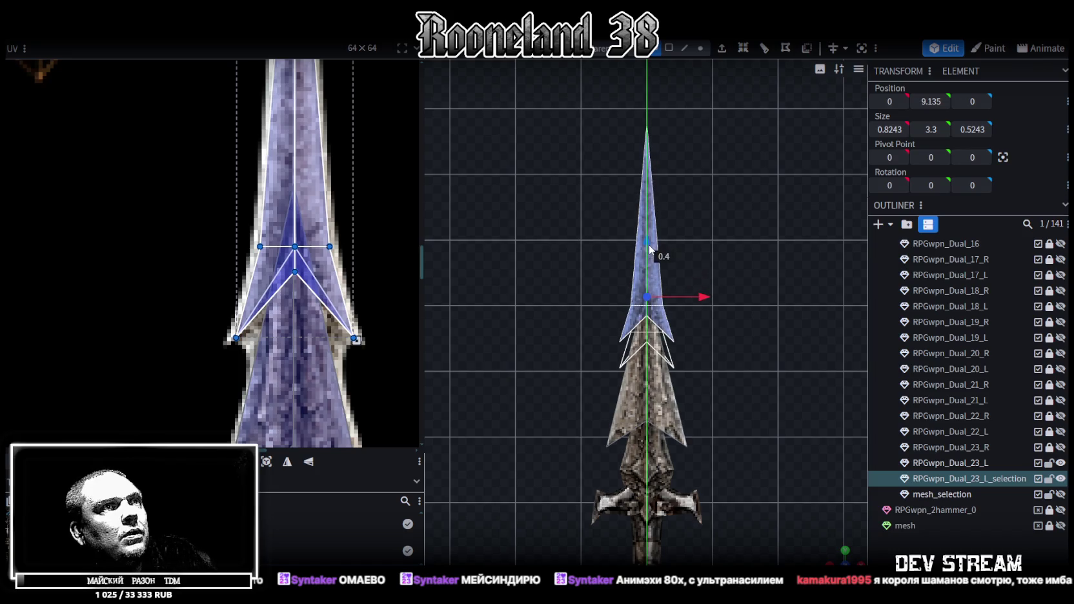
Step: Deselect, orbit around the spear, and select the crossguard piece RPGwpn_Dual_23_L
{"action": "left_click", "coordinate": [778, 457]}
{"action": "mouse_move", "coordinate": [776, 451]}
{"action": "left_mouse_down"}
{"action": "mouse_move", "coordinate": [699, 323]}
{"action": "mouse_move", "coordinate": [818, 543]}
{"action": "mouse_move", "coordinate": [744, 325]}
{"action": "mouse_move", "coordinate": [786, 304]}
{"action": "mouse_move", "coordinate": [684, 240]}
{"action": "mouse_move", "coordinate": [793, 287]}
{"action": "mouse_move", "coordinate": [718, 253]}
{"action": "mouse_move", "coordinate": [626, 256]}
{"action": "left_mouse_up"}
{"action": "left_click", "coordinate": [626, 256]}
{"action": "mouse_move", "coordinate": [725, 253]}
{"action": "left_mouse_down"}
{"action": "mouse_move", "coordinate": [597, 231]}
{"action": "mouse_move", "coordinate": [709, 250]}
{"action": "mouse_move", "coordinate": [725, 366]}
{"action": "mouse_move", "coordinate": [690, 312]}
{"action": "left_mouse_up"}
{"action": "left_click", "coordinate": [672, 298]}
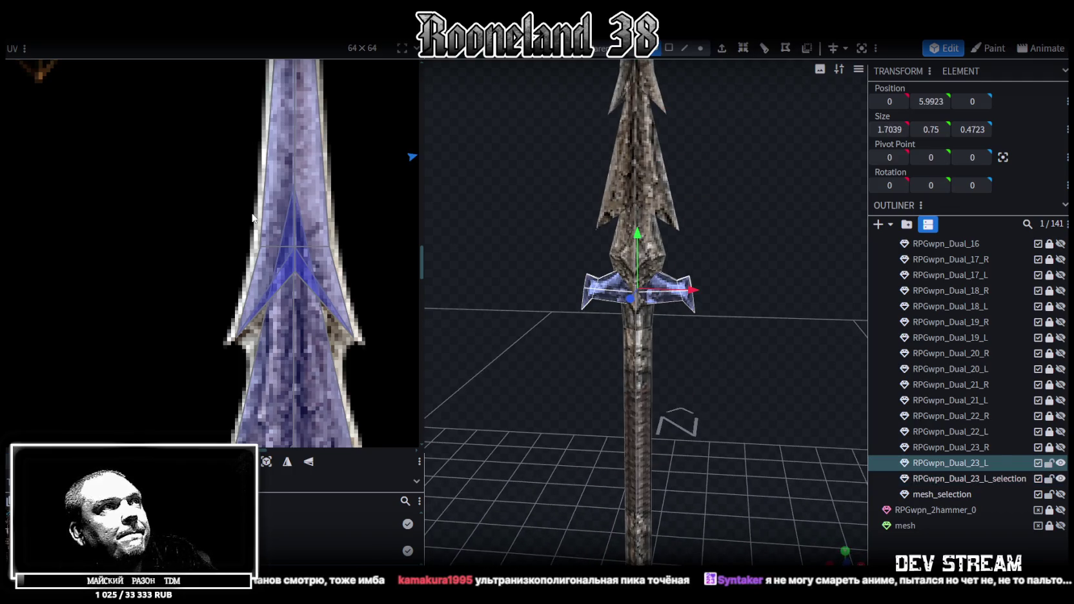
Step: Mirror the crossguard UVs and scale the island onto the blue sword's guard
{"action": "scroll", "coordinate": [252, 218], "scroll_direction": "down", "scroll_amount": 5}
{"action": "scroll", "coordinate": [287, 216], "scroll_direction": "down", "scroll_amount": 3}
{"action": "scroll", "coordinate": [333, 228], "scroll_direction": "up", "scroll_amount": 2}
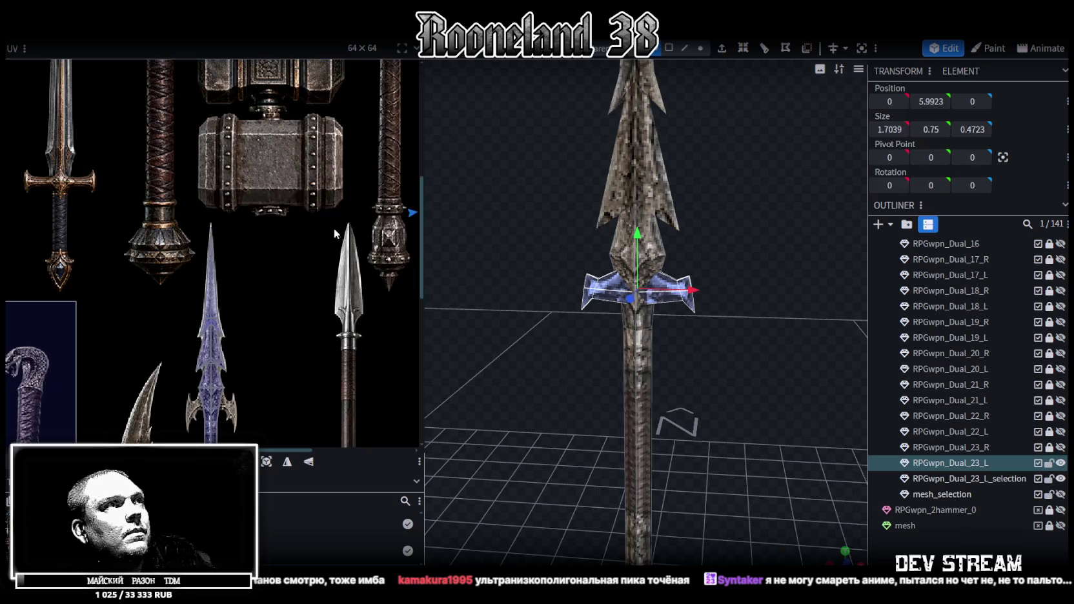
{"action": "middle_click_drag", "start_coordinate": [334, 229], "coordinate": [164, 187]}
{"action": "left_click", "coordinate": [308, 462]}
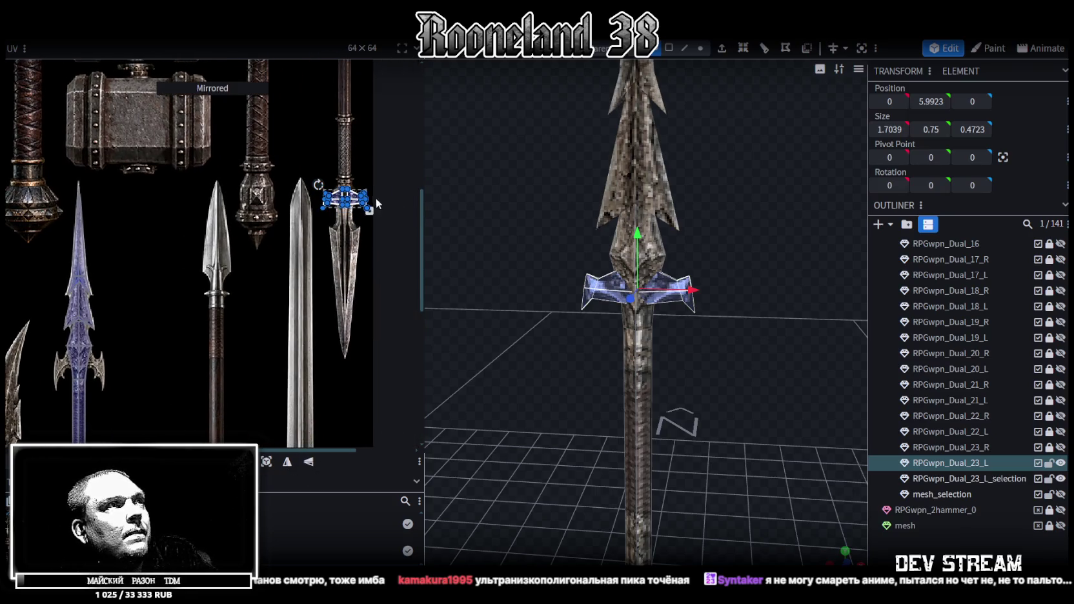
{"action": "mouse_move", "coordinate": [354, 200]}
{"action": "left_mouse_down"}
{"action": "mouse_move", "coordinate": [122, 371]}
{"action": "mouse_move", "coordinate": [73, 369]}
{"action": "left_mouse_up"}
{"action": "scroll", "coordinate": [72, 370], "scroll_direction": "up", "scroll_amount": 3}
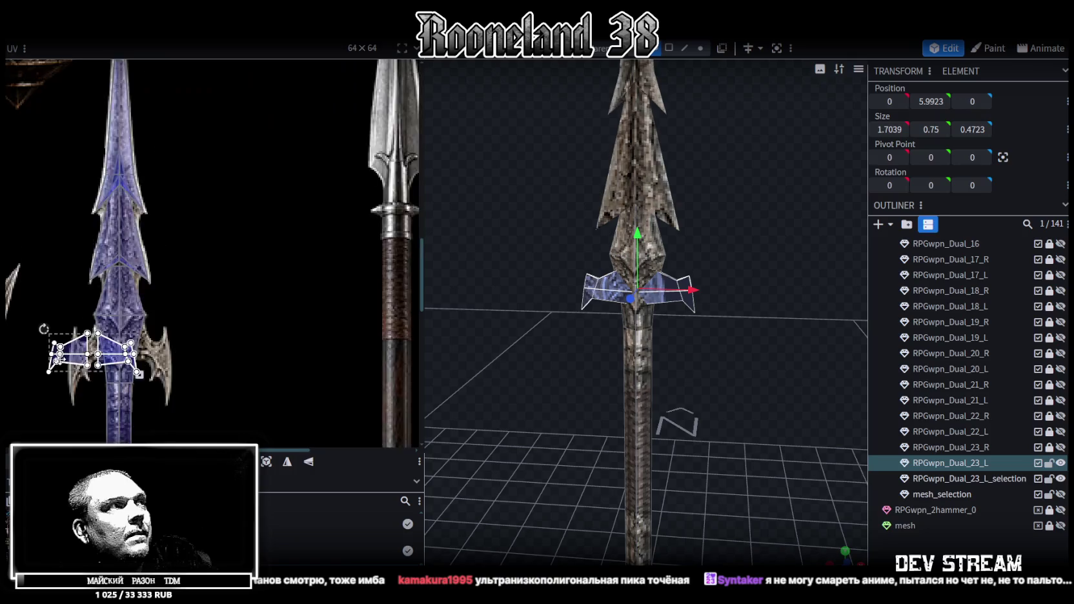
{"action": "scroll", "coordinate": [113, 331], "scroll_direction": "up", "scroll_amount": 2}
{"action": "left_click_drag", "start_coordinate": [113, 331], "coordinate": [151, 318]}
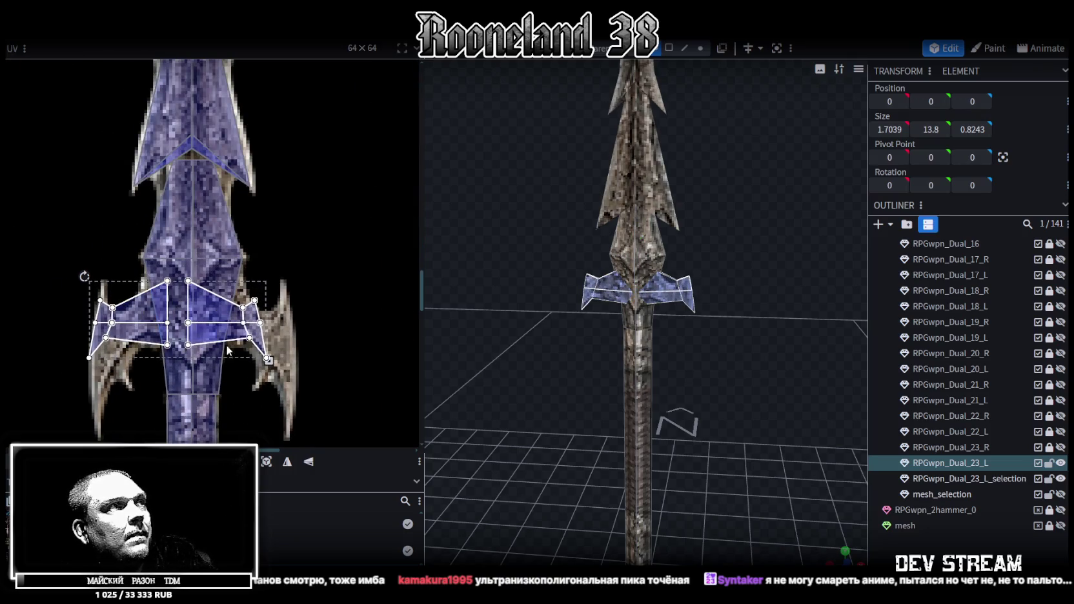
{"action": "left_click_drag", "start_coordinate": [268, 360], "coordinate": [299, 383]}
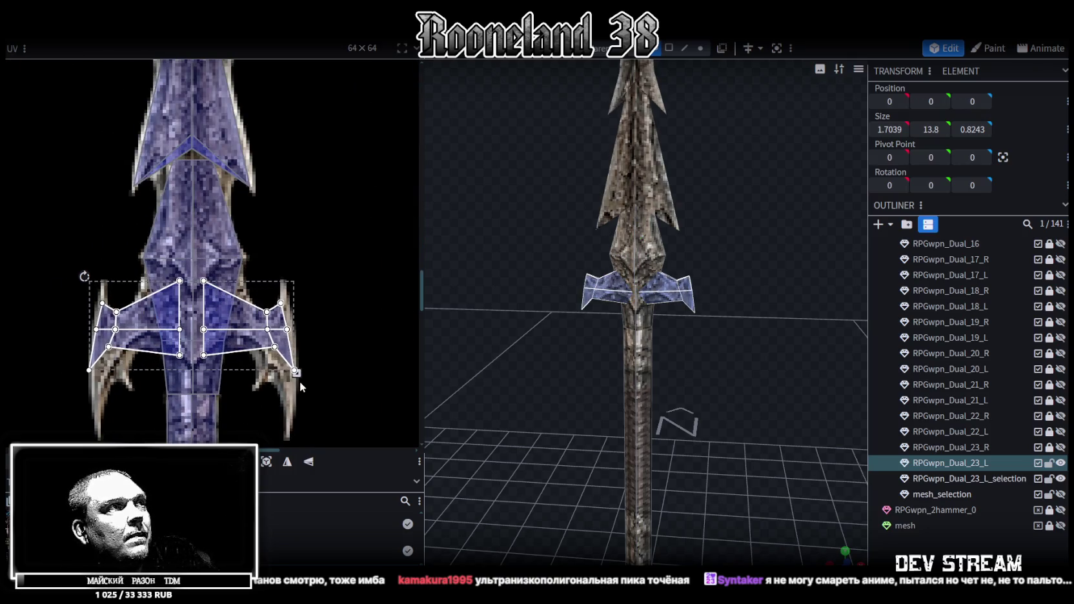
{"action": "left_click_drag", "start_coordinate": [240, 317], "coordinate": [240, 319]}
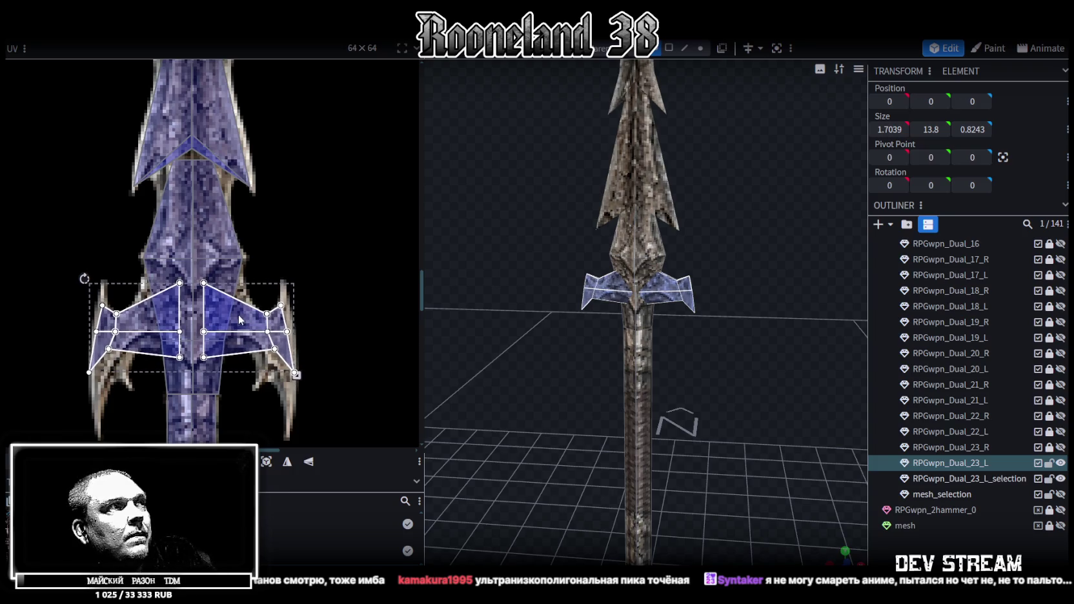
Step: Widen and straighten individual guard UV faces by moving their vertices
{"action": "scroll", "coordinate": [311, 335], "scroll_direction": "up", "scroll_amount": 2}
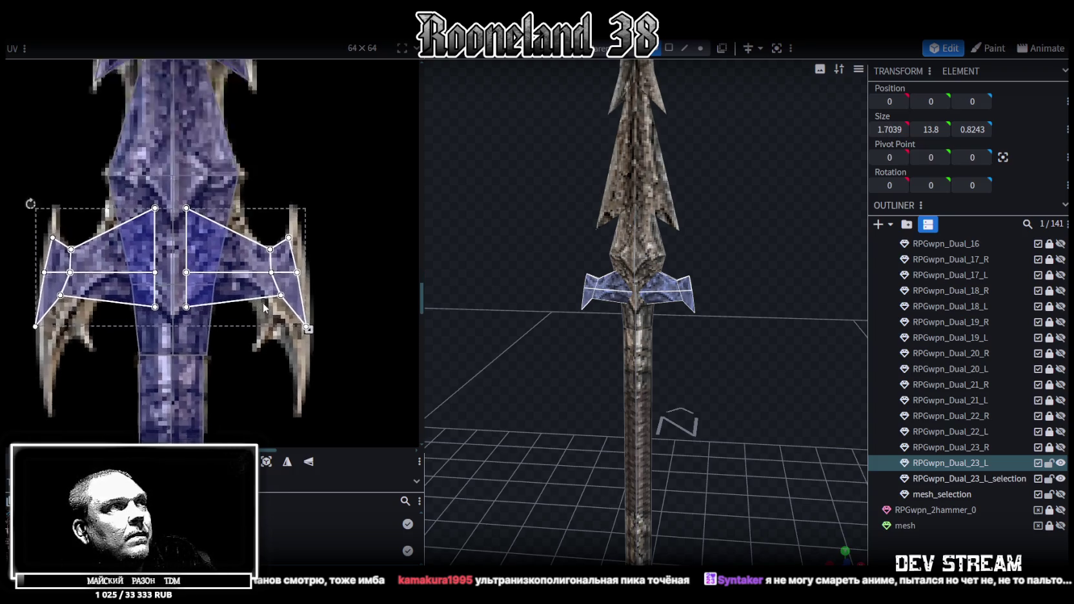
{"action": "scroll", "coordinate": [319, 332], "scroll_direction": "up", "scroll_amount": 2}
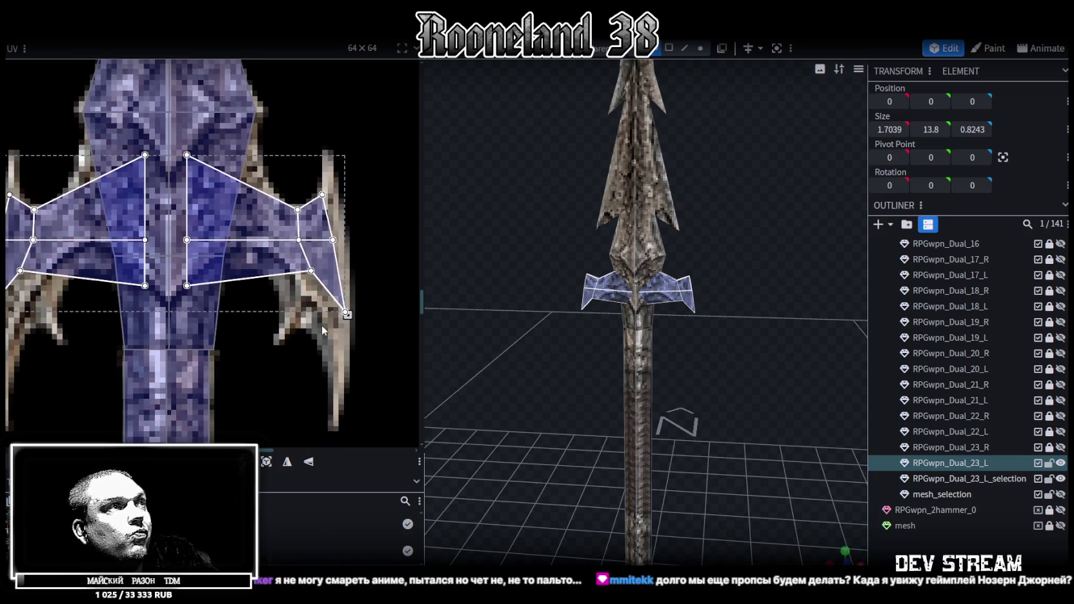
{"action": "left_click", "coordinate": [320, 210]}
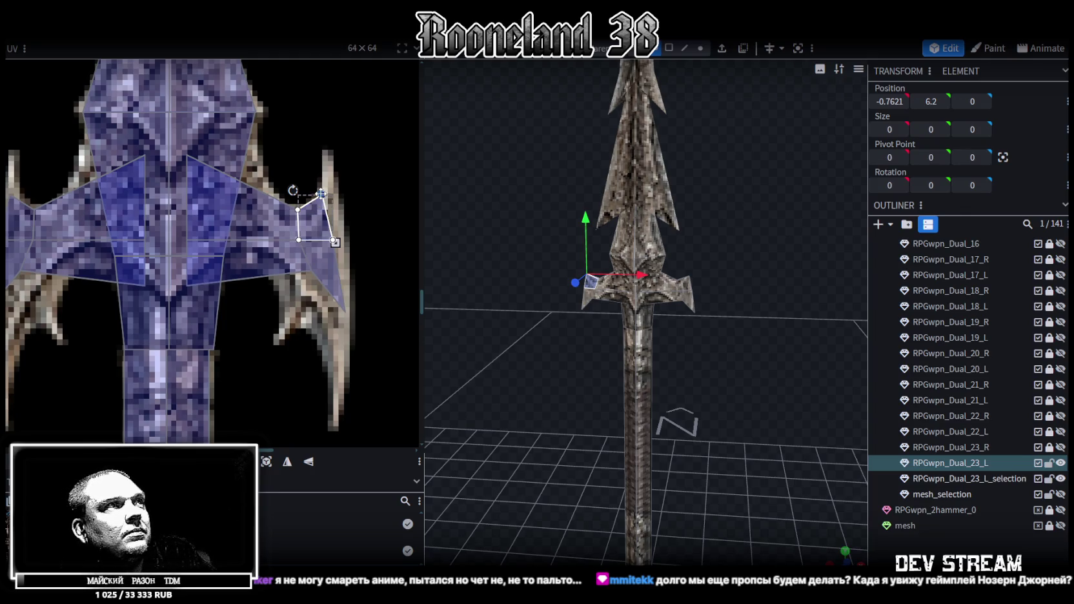
{"action": "left_click", "coordinate": [278, 215], "text": "shift"}
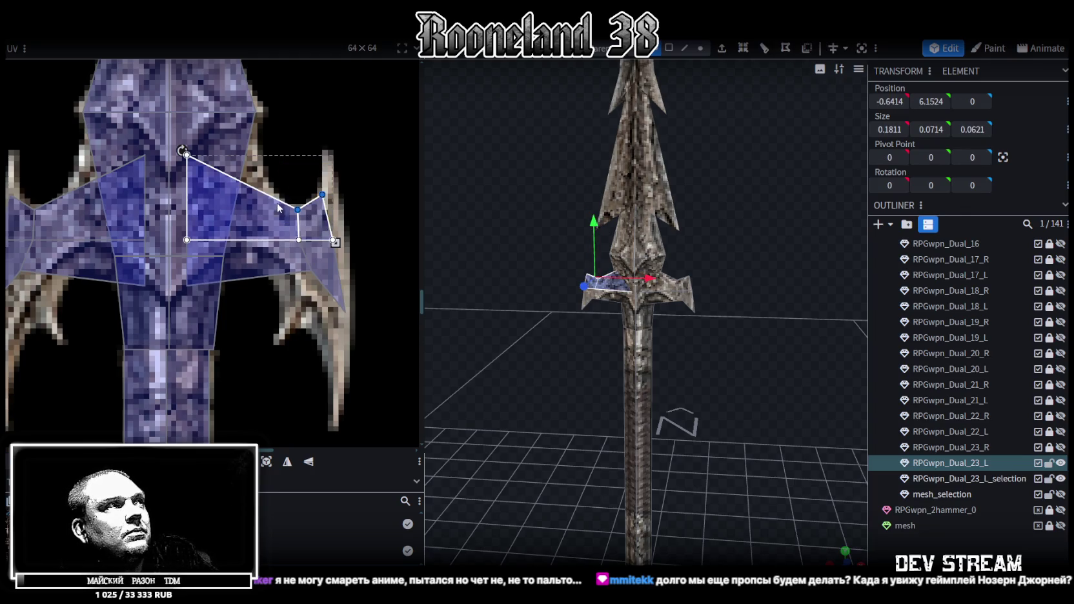
{"action": "middle_click_drag", "start_coordinate": [278, 215], "coordinate": [319, 220]}
{"action": "left_click_drag", "start_coordinate": [362, 199], "coordinate": [377, 198]}
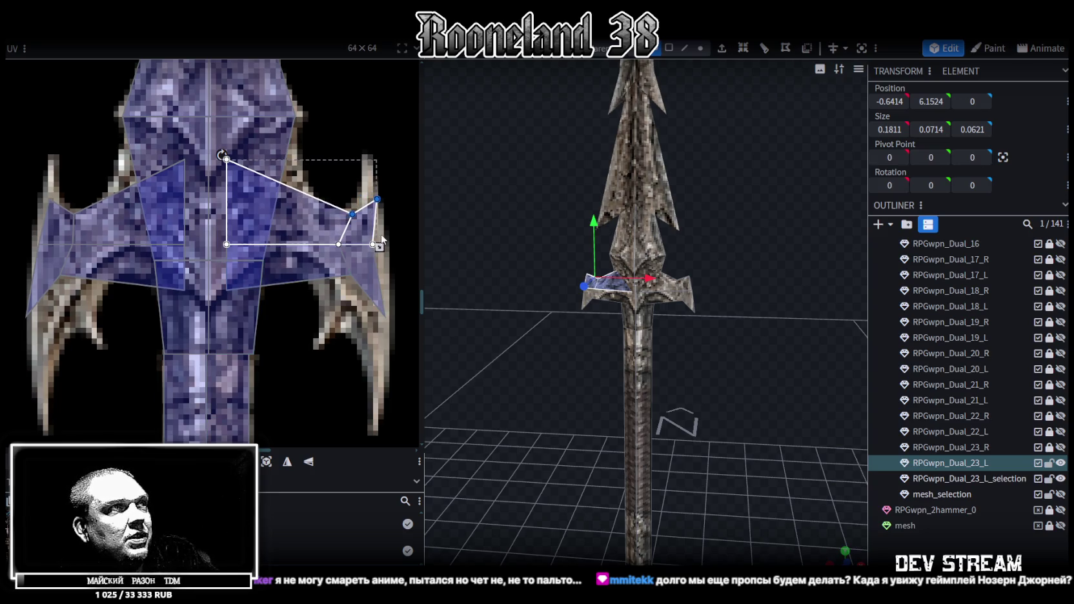
{"action": "left_click", "coordinate": [368, 278], "text": "shift"}
{"action": "left_click", "coordinate": [288, 265], "text": "shift"}
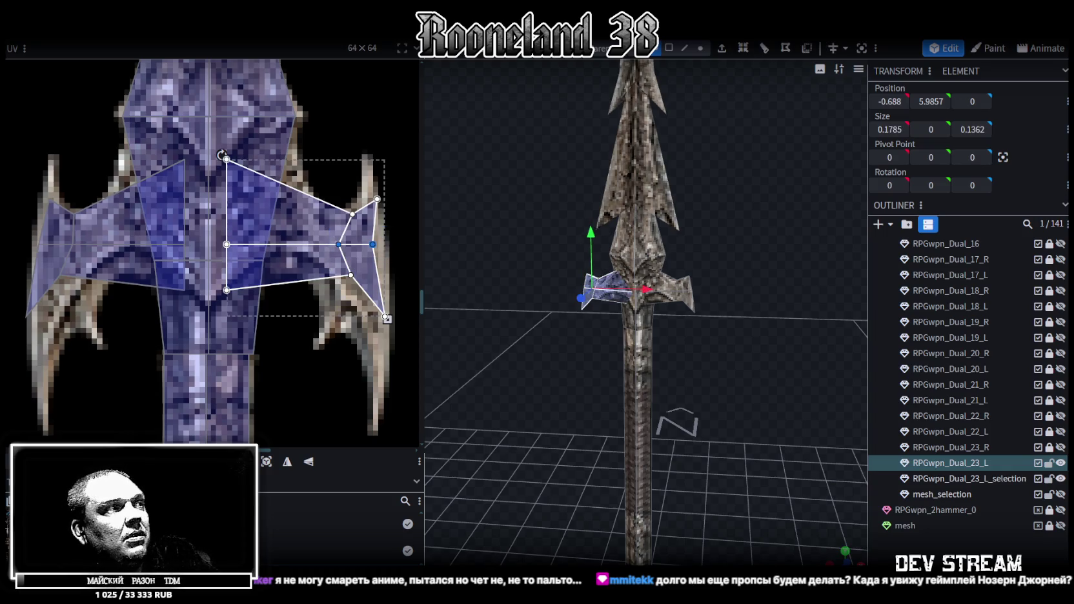
{"action": "key", "text": "Right"}
{"action": "key", "text": "Right"}
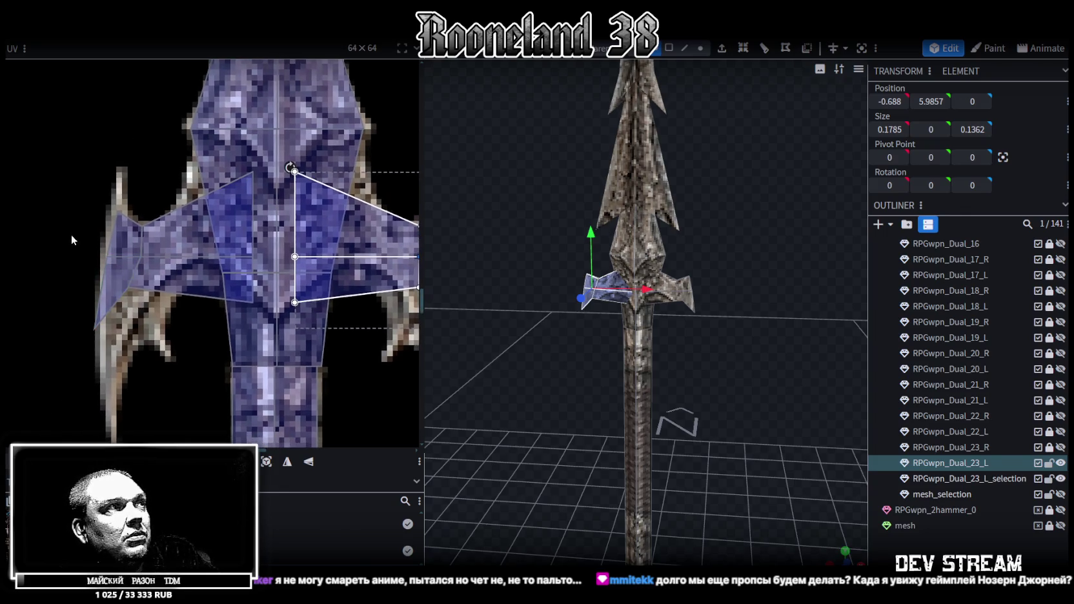
{"action": "key", "text": "ctrl+z"}
{"action": "key", "text": "ctrl+z"}
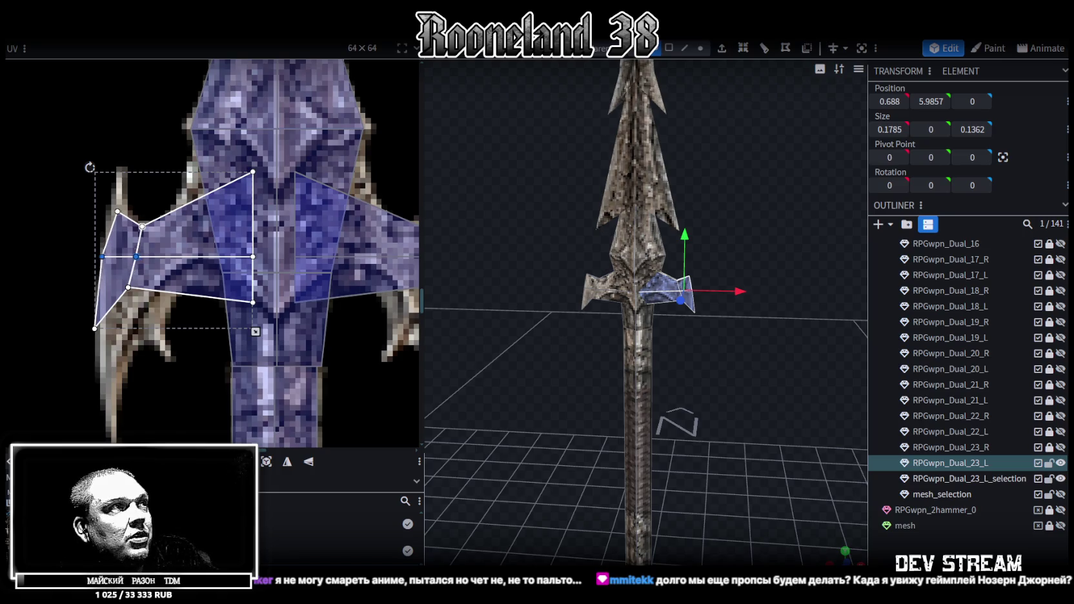
{"action": "left_click_drag", "start_coordinate": [90, 191], "coordinate": [162, 239]}
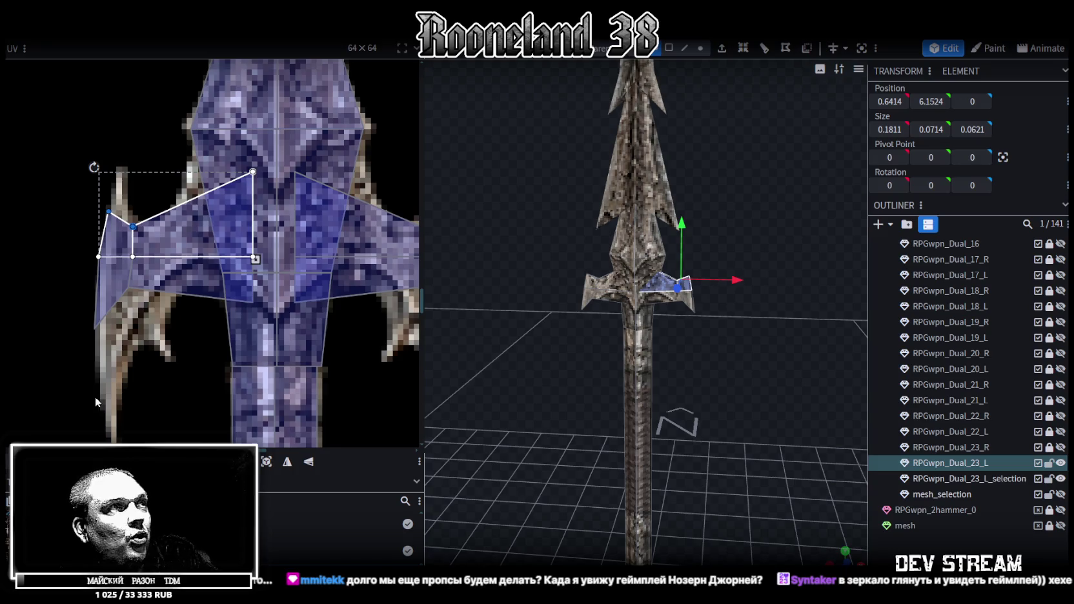
Step: Shift the left-side UV vertices right and box-select the outer crossguard vertices
{"action": "scroll", "coordinate": [176, 309], "scroll_direction": "down", "scroll_amount": 2}
{"action": "scroll", "coordinate": [48, 207], "scroll_direction": "up", "scroll_amount": 2}
{"action": "left_click_drag", "start_coordinate": [56, 172], "coordinate": [131, 356]}
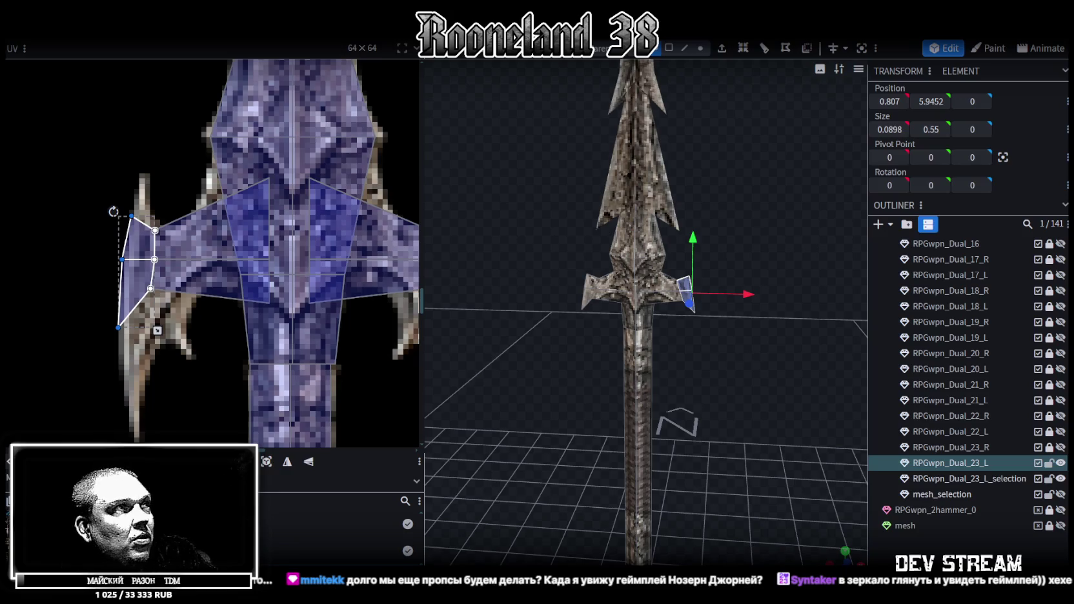
{"action": "left_click_drag", "start_coordinate": [122, 259], "coordinate": [127, 258]}
{"action": "scroll", "coordinate": [139, 219], "scroll_direction": "up", "scroll_amount": 2}
{"action": "left_click", "coordinate": [139, 232]}
{"action": "scroll", "coordinate": [147, 231], "scroll_direction": "down", "scroll_amount": 3}
{"action": "left_click_drag", "start_coordinate": [67, 207], "coordinate": [354, 211]}
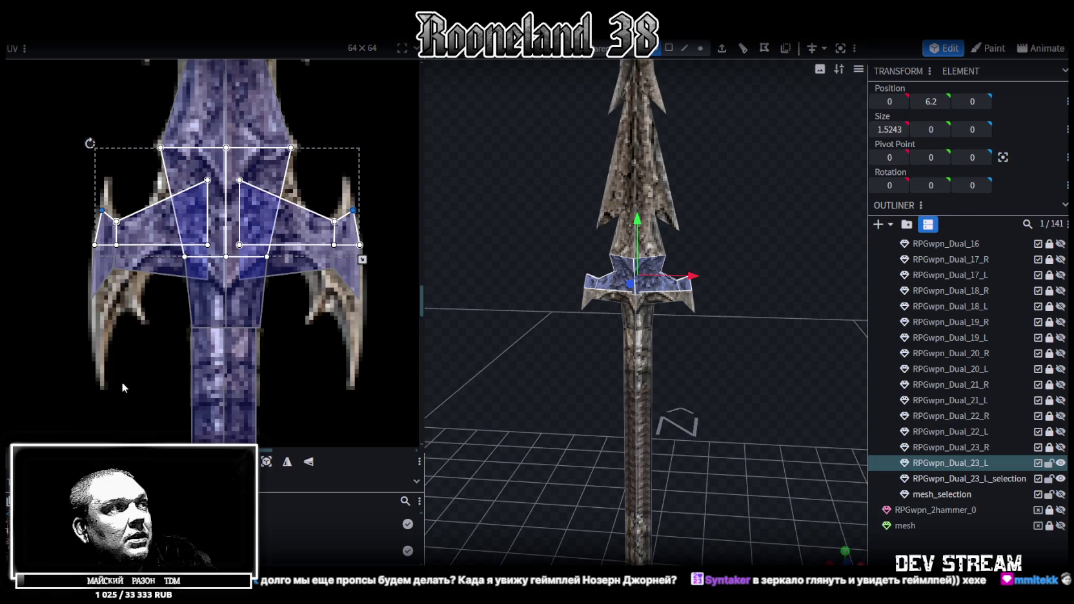
Step: Raise the outer wing UV vertices and reshape the right wing face toward its tip
{"action": "left_click_drag", "start_coordinate": [353, 210], "coordinate": [353, 185]}
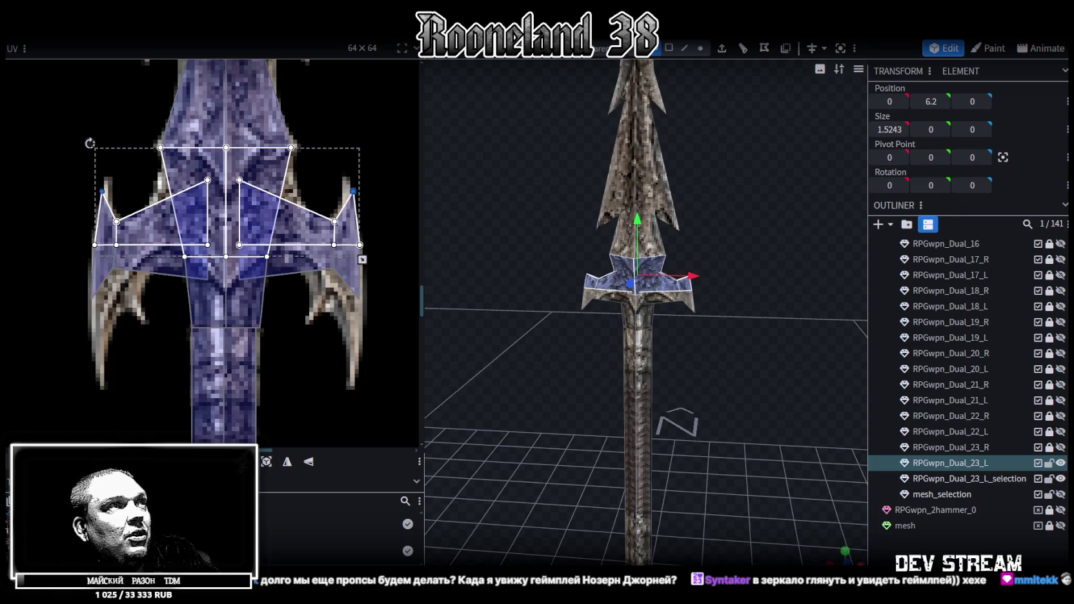
{"action": "scroll", "coordinate": [144, 205], "scroll_direction": "up", "scroll_amount": 1}
{"action": "left_click", "coordinate": [100, 187]}
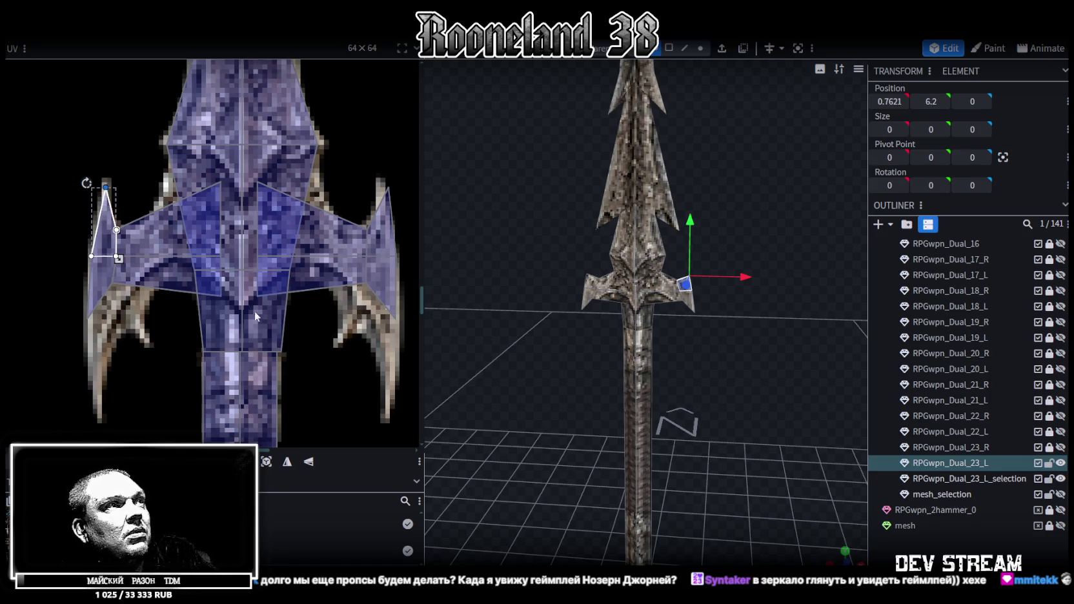
{"action": "left_click", "coordinate": [386, 197]}
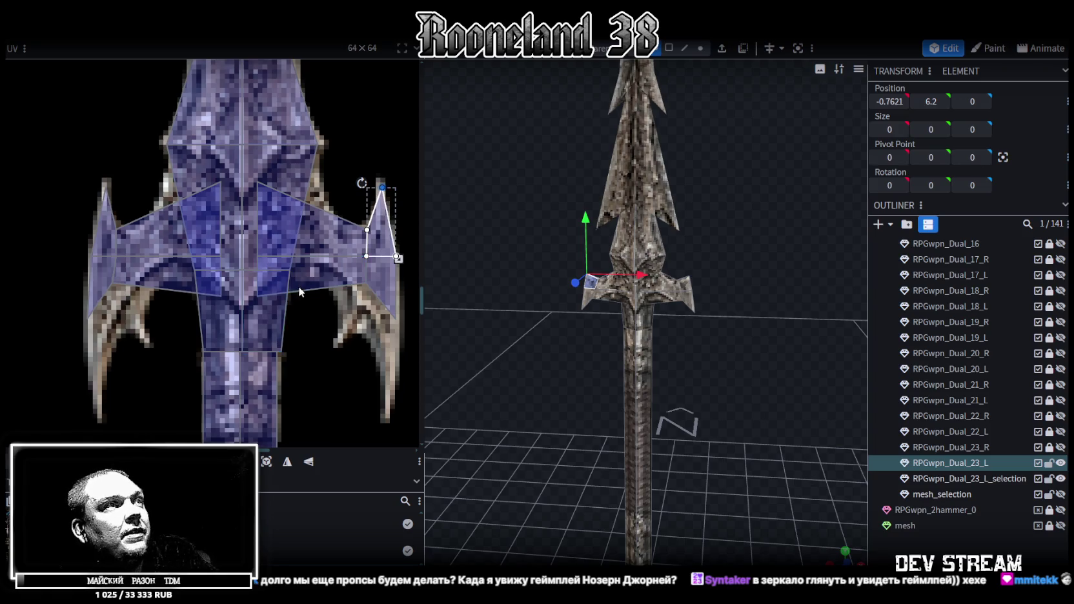
{"action": "middle_click_drag", "start_coordinate": [297, 296], "coordinate": [267, 208]}
{"action": "left_click_drag", "start_coordinate": [372, 263], "coordinate": [354, 218]}
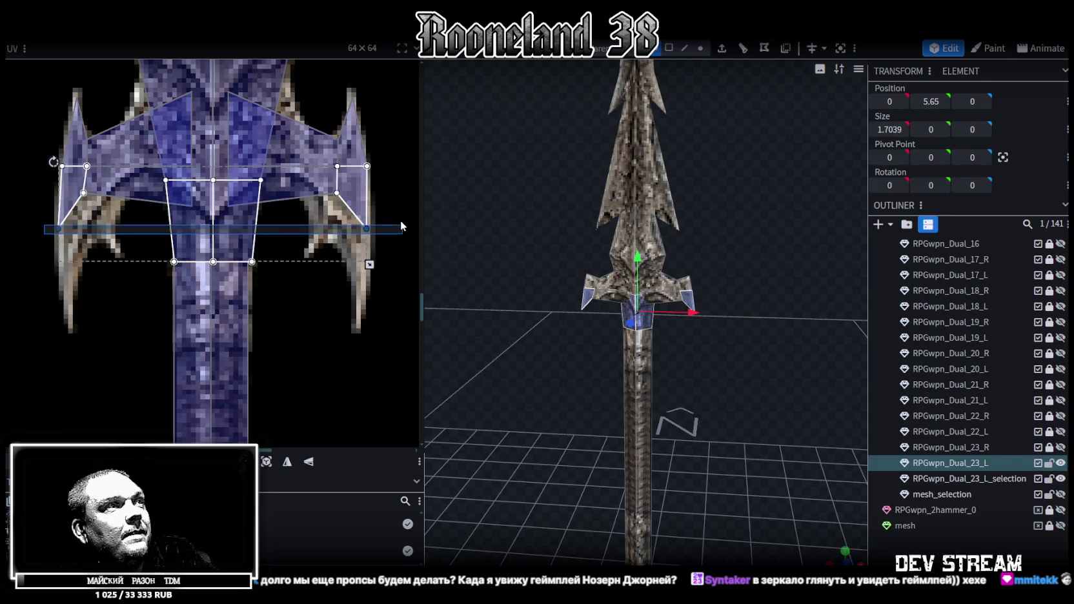
Step: Stretch the wing and centre UV faces downward over the curved wing tips
{"action": "left_click_drag", "start_coordinate": [48, 236], "coordinate": [407, 163]}
{"action": "left_click_drag", "start_coordinate": [370, 264], "coordinate": [370, 295]}
{"action": "mouse_move", "coordinate": [39, 313]}
{"action": "left_mouse_down"}
{"action": "mouse_move", "coordinate": [87, 290]}
{"action": "mouse_move", "coordinate": [63, 293]}
{"action": "left_mouse_up"}
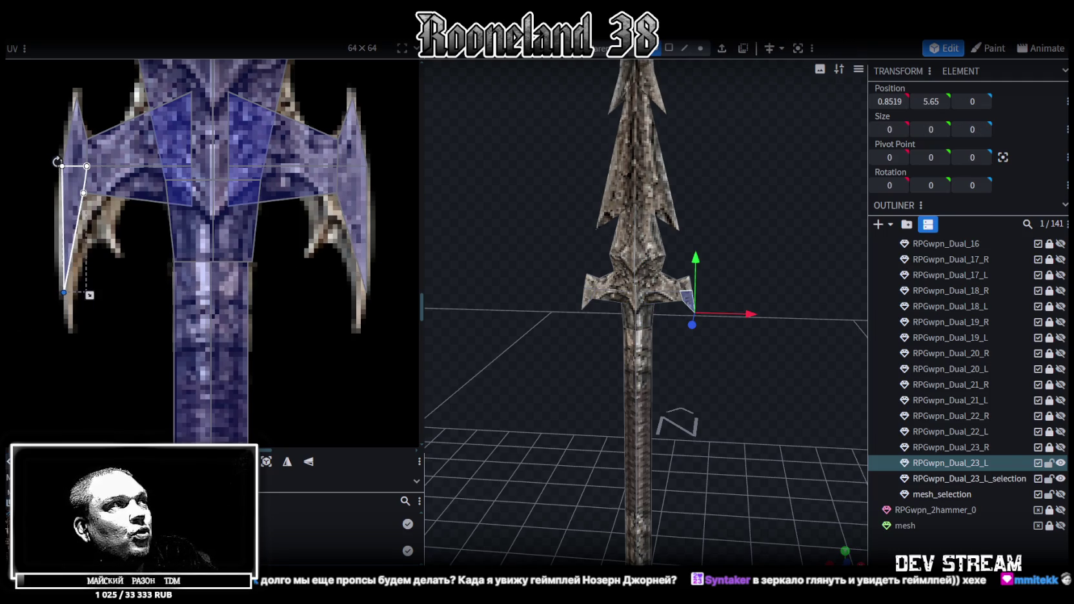
{"action": "mouse_move", "coordinate": [394, 325]}
{"action": "left_mouse_down"}
{"action": "mouse_move", "coordinate": [337, 294]}
{"action": "mouse_move", "coordinate": [363, 293]}
{"action": "left_mouse_up"}
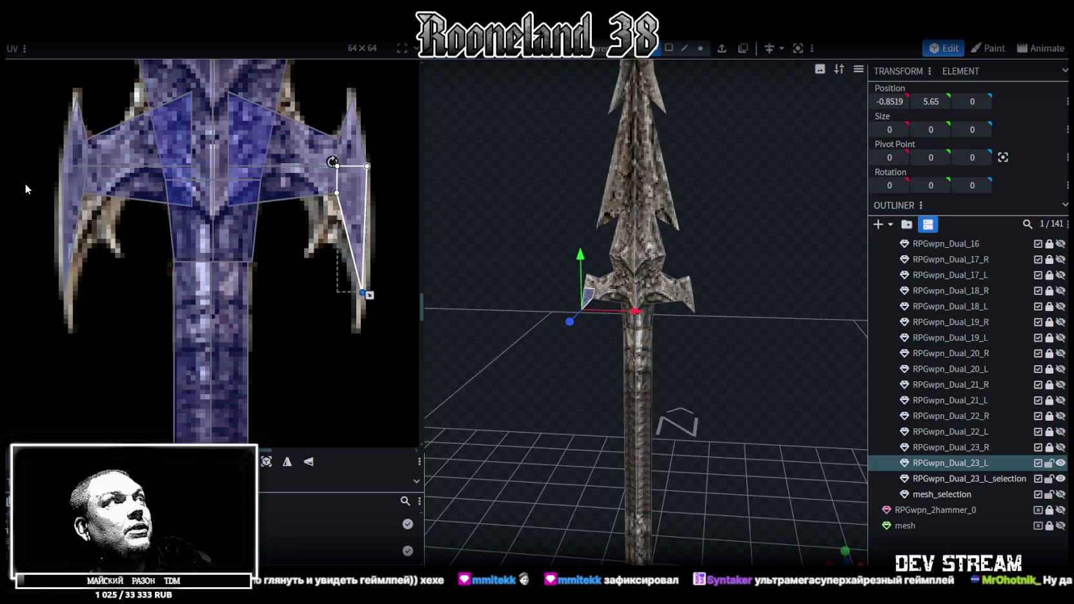
{"action": "left_click", "coordinate": [77, 194]}
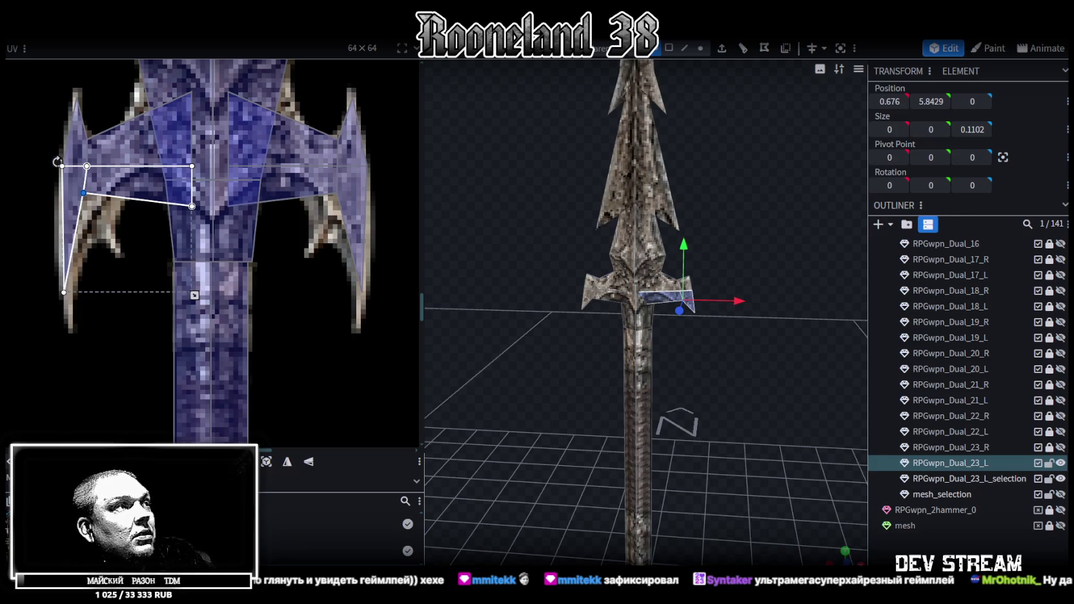
Step: Pull each wing face's inner UV vertex toward the centre
{"action": "left_click_drag", "start_coordinate": [83, 192], "coordinate": [116, 193]}
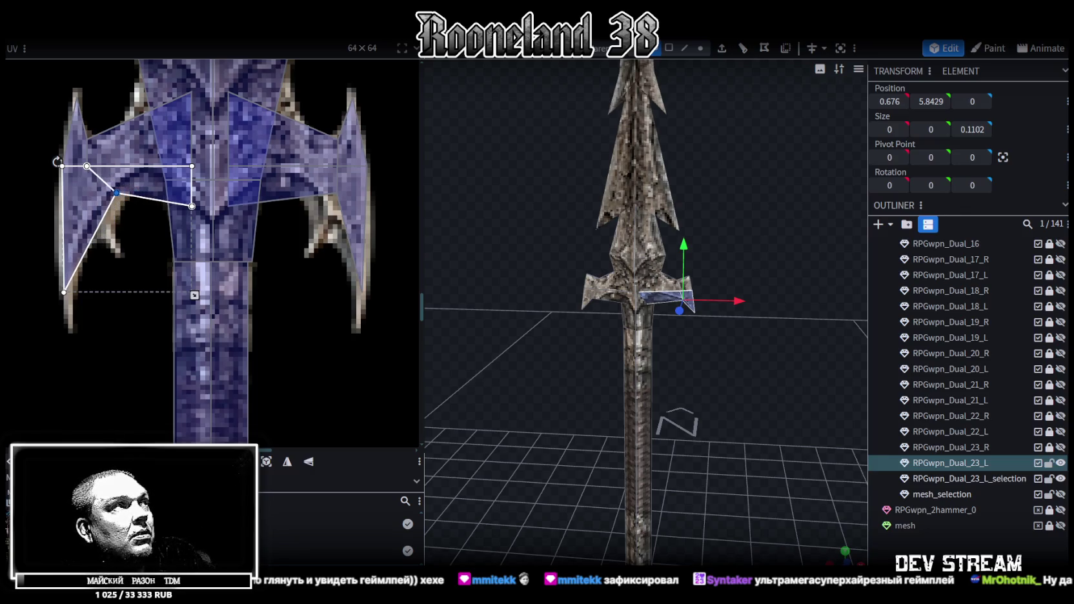
{"action": "left_click", "coordinate": [310, 215]}
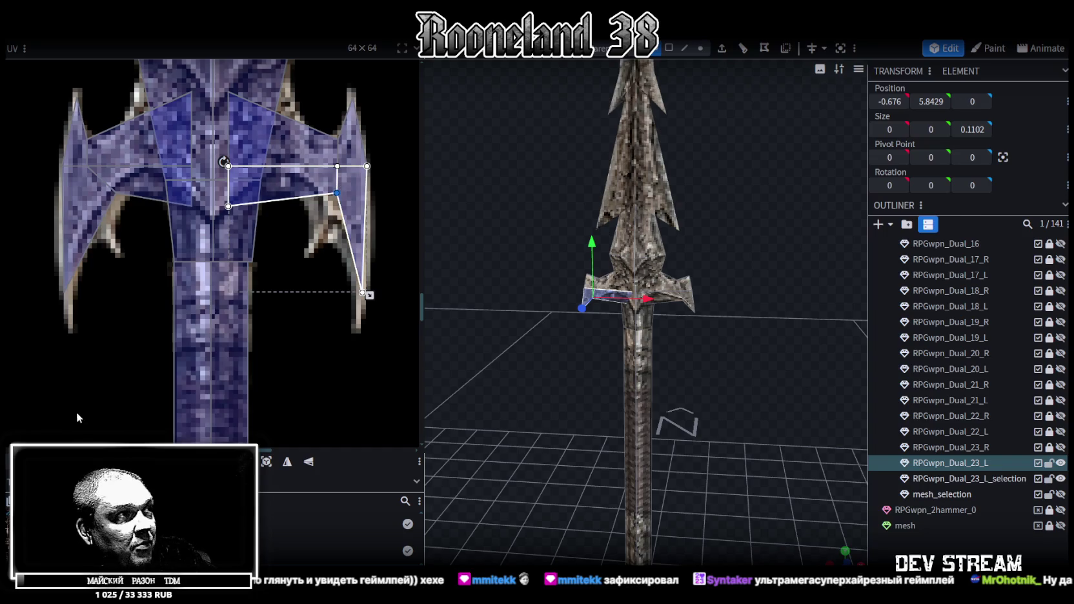
{"action": "left_click_drag", "start_coordinate": [337, 192], "coordinate": [303, 193]}
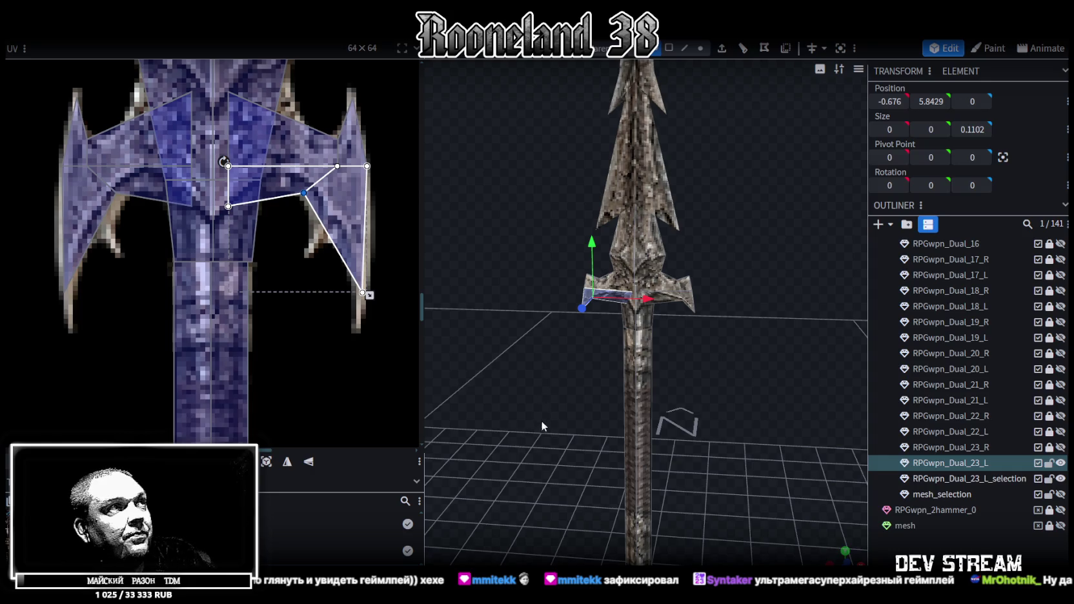
Step: Zoom in on the guard and enable Vertex selection mode
{"action": "scroll", "coordinate": [571, 383], "scroll_direction": "up", "scroll_amount": 2}
{"action": "scroll", "coordinate": [571, 376], "scroll_direction": "up", "scroll_amount": 2}
{"action": "scroll", "coordinate": [569, 338], "scroll_direction": "up", "scroll_amount": 2}
{"action": "left_click", "coordinate": [700, 47]}
{"action": "mouse_move", "coordinate": [523, 300]}
{"action": "left_mouse_down"}
{"action": "mouse_move", "coordinate": [500, 291]}
{"action": "mouse_move", "coordinate": [525, 248]}
{"action": "mouse_move", "coordinate": [584, 260]}
{"action": "left_mouse_up"}
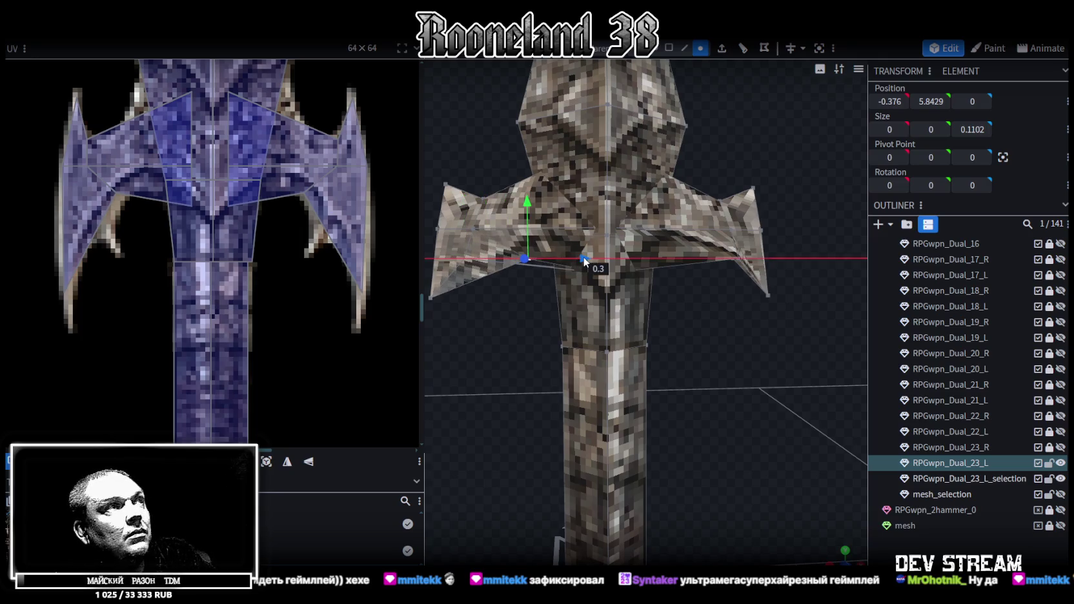
Step: Pull the right-wing vertex inward and lower both crossguard wing vertices
{"action": "left_click", "coordinate": [737, 257]}
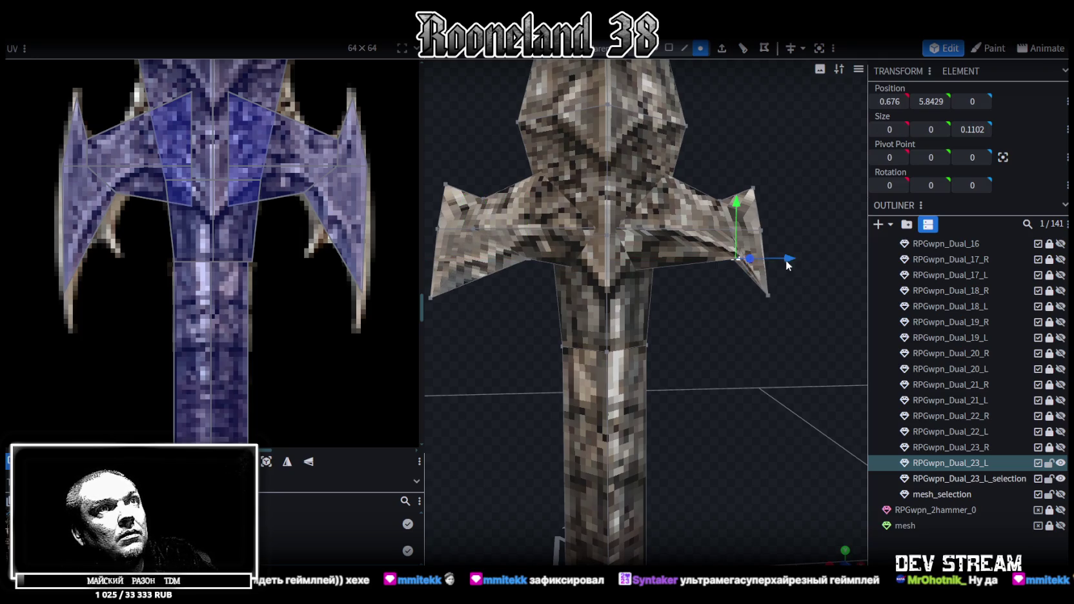
{"action": "left_click_drag", "start_coordinate": [786, 260], "coordinate": [727, 263]}
{"action": "mouse_move", "coordinate": [730, 306]}
{"action": "left_mouse_down"}
{"action": "mouse_move", "coordinate": [701, 282]}
{"action": "mouse_move", "coordinate": [666, 308]}
{"action": "left_mouse_up"}
{"action": "left_click", "coordinate": [454, 292]}
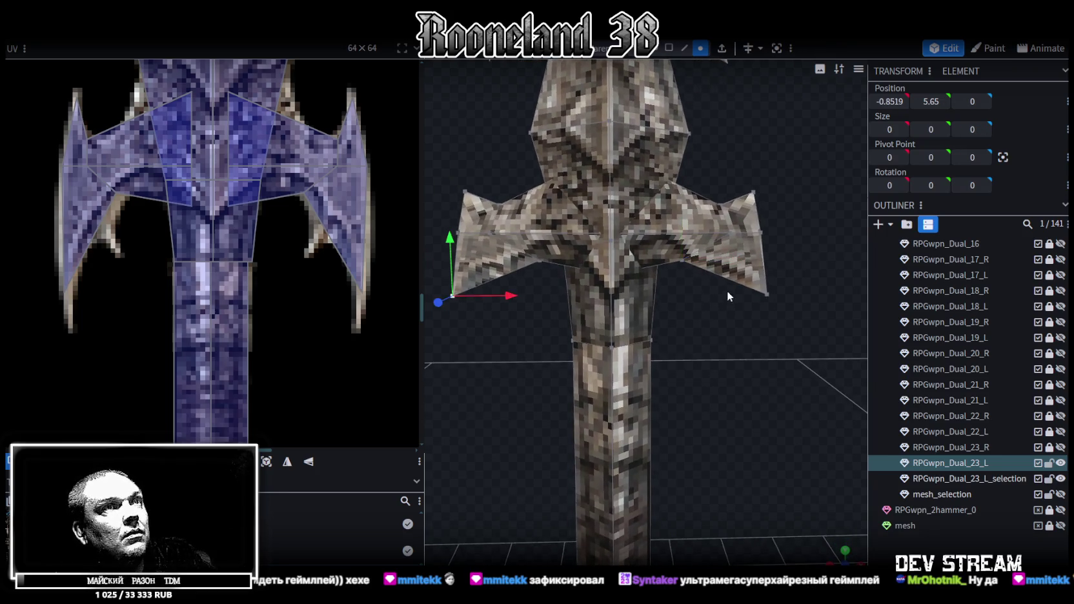
{"action": "left_click", "coordinate": [769, 293], "text": "shift"}
{"action": "left_click_drag", "start_coordinate": [726, 356], "coordinate": [730, 253]}
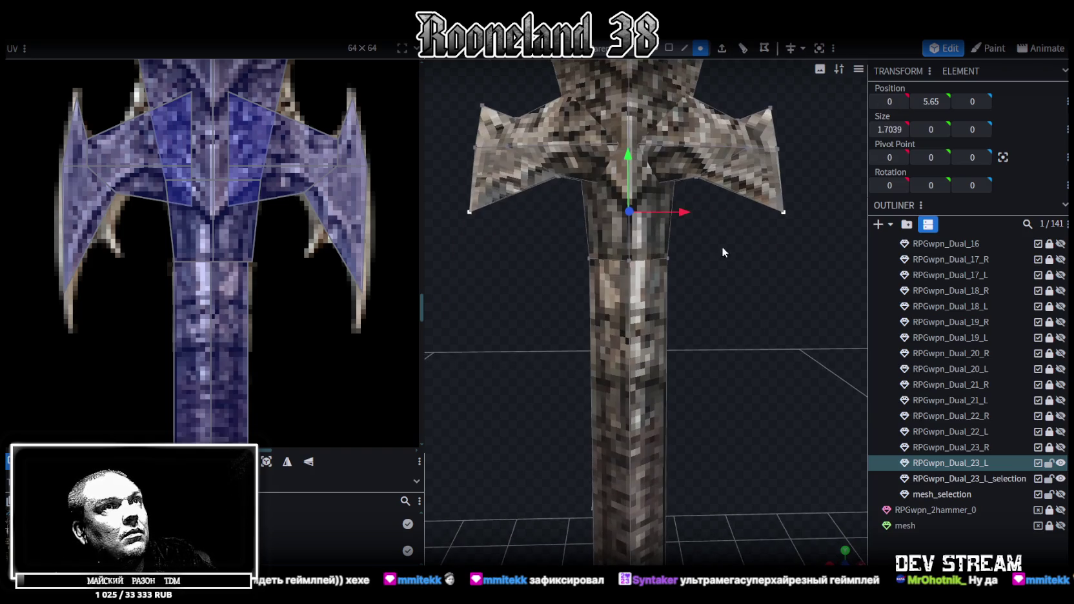
{"action": "left_click_drag", "start_coordinate": [627, 153], "coordinate": [639, 232]}
Step: Raise both wing tips slightly and scale them outward
{"action": "key", "text": "s"}
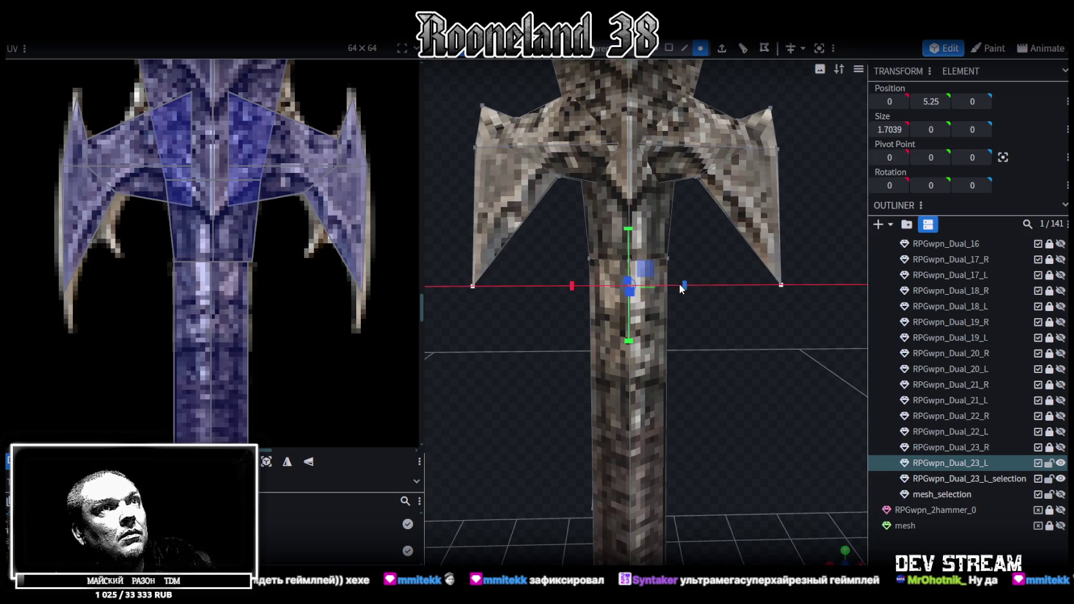
{"action": "left_click_drag", "start_coordinate": [676, 290], "coordinate": [710, 271]}
{"action": "left_click", "coordinate": [734, 223]}
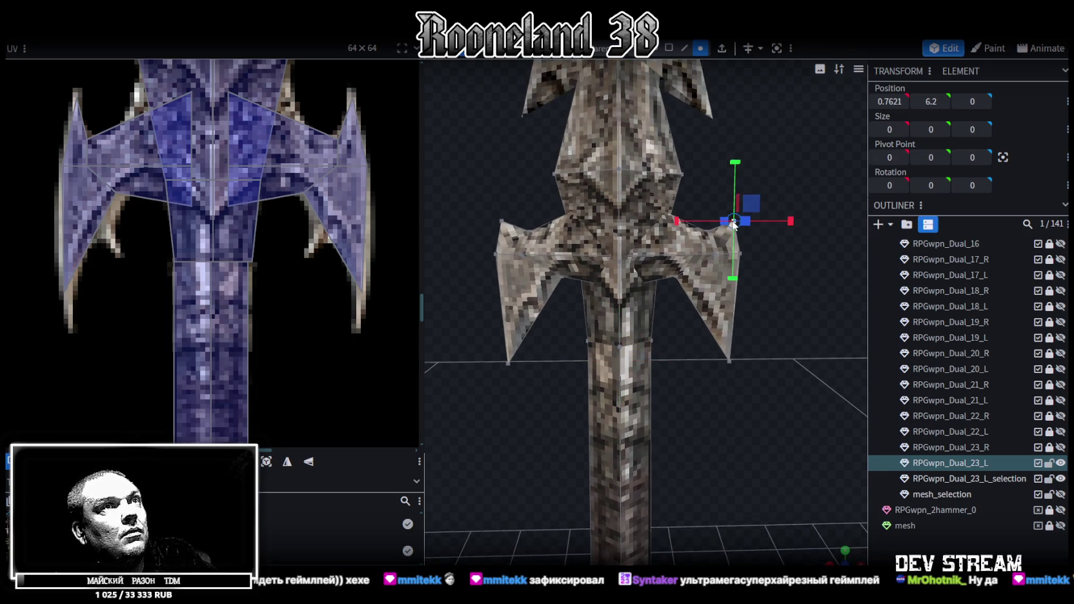
{"action": "left_click", "coordinate": [503, 221], "text": "shift"}
{"action": "mouse_move", "coordinate": [775, 222]}
{"action": "left_mouse_down"}
{"action": "mouse_move", "coordinate": [680, 201]}
{"action": "mouse_move", "coordinate": [621, 165]}
{"action": "mouse_move", "coordinate": [622, 180]}
{"action": "left_mouse_up"}
{"action": "scroll", "coordinate": [766, 179], "scroll_direction": "up", "scroll_amount": 2}
{"action": "left_click_drag", "start_coordinate": [766, 179], "coordinate": [788, 201]}
{"action": "key", "text": "s"}
{"action": "mouse_move", "coordinate": [659, 205]}
{"action": "left_mouse_down"}
{"action": "mouse_move", "coordinate": [679, 212]}
{"action": "mouse_move", "coordinate": [609, 210]}
{"action": "left_mouse_up"}
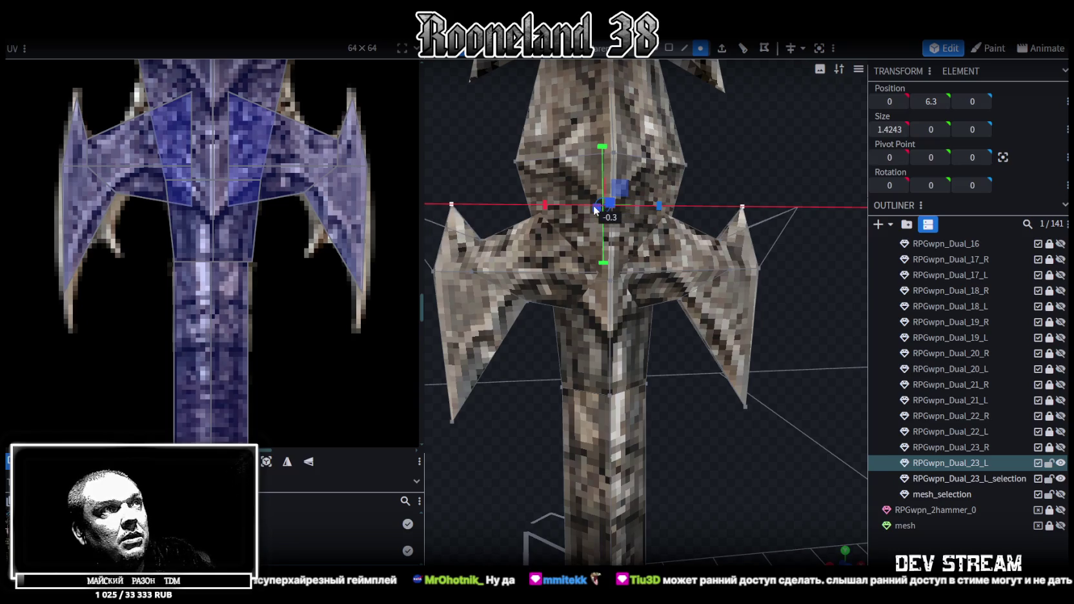
Step: Fine-tune the wing tips' height and save the model as RPGweapon.bbmodel
{"action": "scroll", "coordinate": [710, 194], "scroll_direction": "down", "scroll_amount": 2}
{"action": "left_click_drag", "start_coordinate": [710, 193], "coordinate": [753, 188]}
{"action": "scroll", "coordinate": [753, 189], "scroll_direction": "up", "scroll_amount": 2}
{"action": "key", "text": "v"}
{"action": "scroll", "coordinate": [636, 173], "scroll_direction": "up", "scroll_amount": 2}
{"action": "mouse_move", "coordinate": [624, 161]}
{"action": "left_mouse_down"}
{"action": "mouse_move", "coordinate": [622, 144]}
{"action": "mouse_move", "coordinate": [622, 156]}
{"action": "left_mouse_up"}
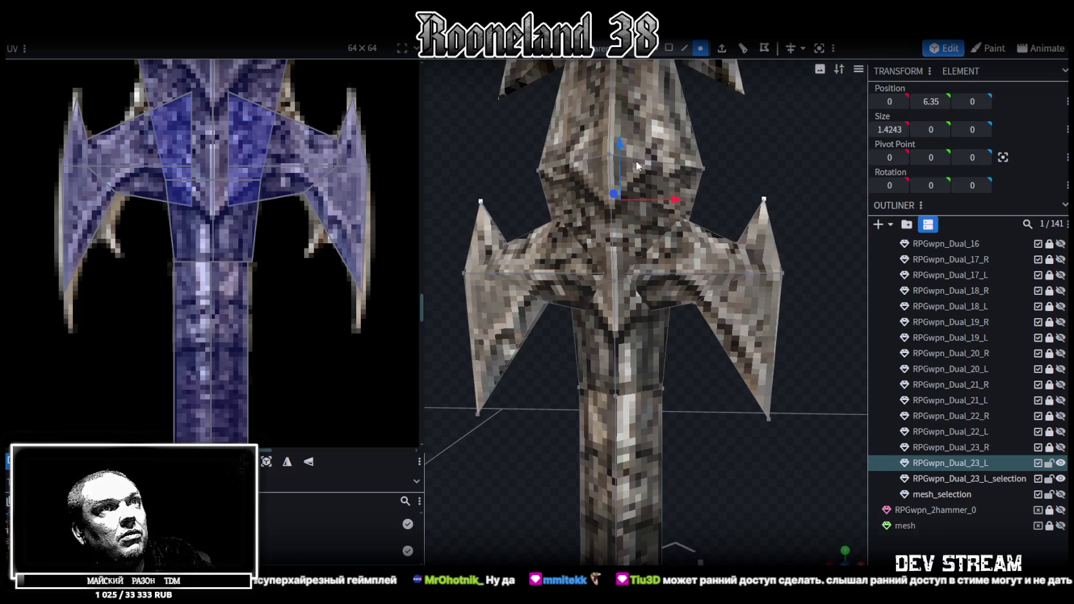
{"action": "mouse_move", "coordinate": [839, 360]}
{"action": "left_mouse_down"}
{"action": "mouse_move", "coordinate": [623, 340]}
{"action": "mouse_move", "coordinate": [654, 380]}
{"action": "mouse_move", "coordinate": [839, 344]}
{"action": "left_mouse_up"}
{"action": "key", "text": "ctrl+s"}
{"action": "scroll", "coordinate": [687, 354], "scroll_direction": "down", "scroll_amount": 2}
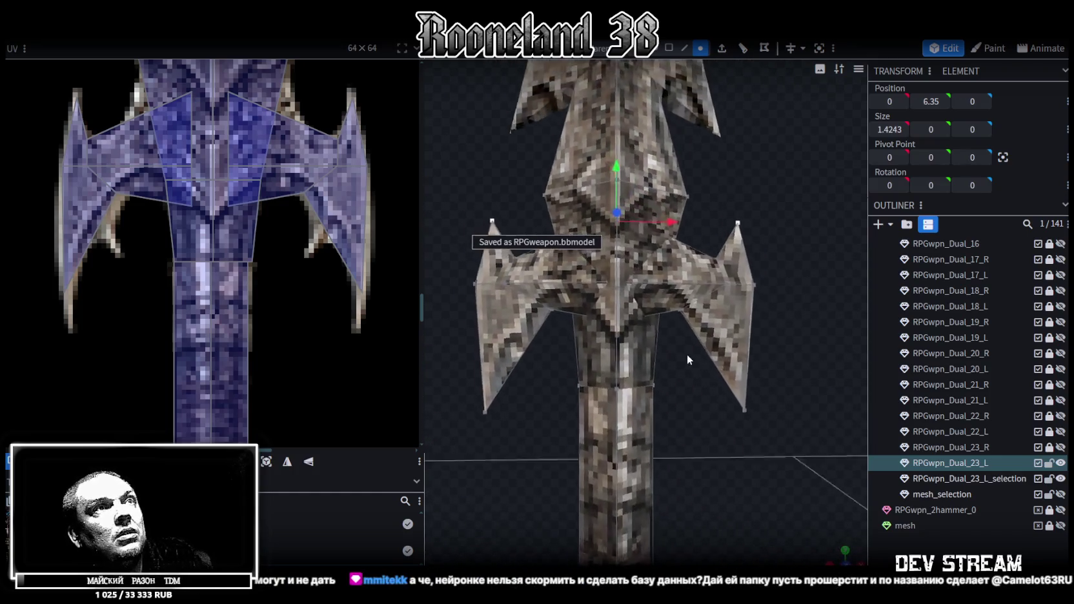
Step: Raise the upper blade piece slightly along its Y axis
{"action": "scroll", "coordinate": [692, 356], "scroll_direction": "down", "scroll_amount": 2}
{"action": "scroll", "coordinate": [692, 356], "scroll_direction": "down", "scroll_amount": 2}
{"action": "scroll", "coordinate": [102, 232], "scroll_direction": "down", "scroll_amount": 3}
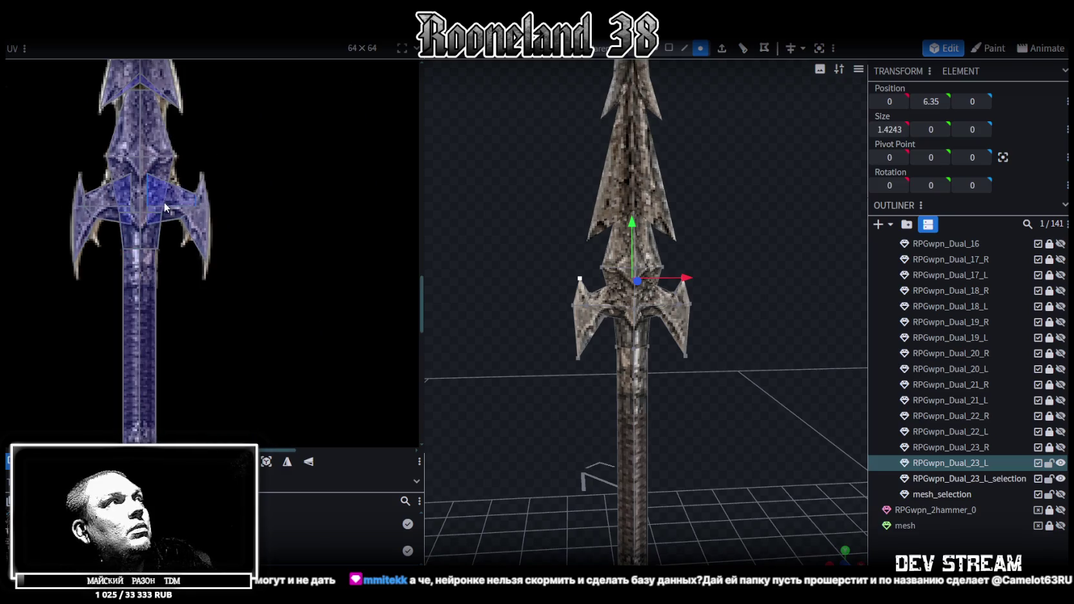
{"action": "scroll", "coordinate": [173, 195], "scroll_direction": "up", "scroll_amount": 3}
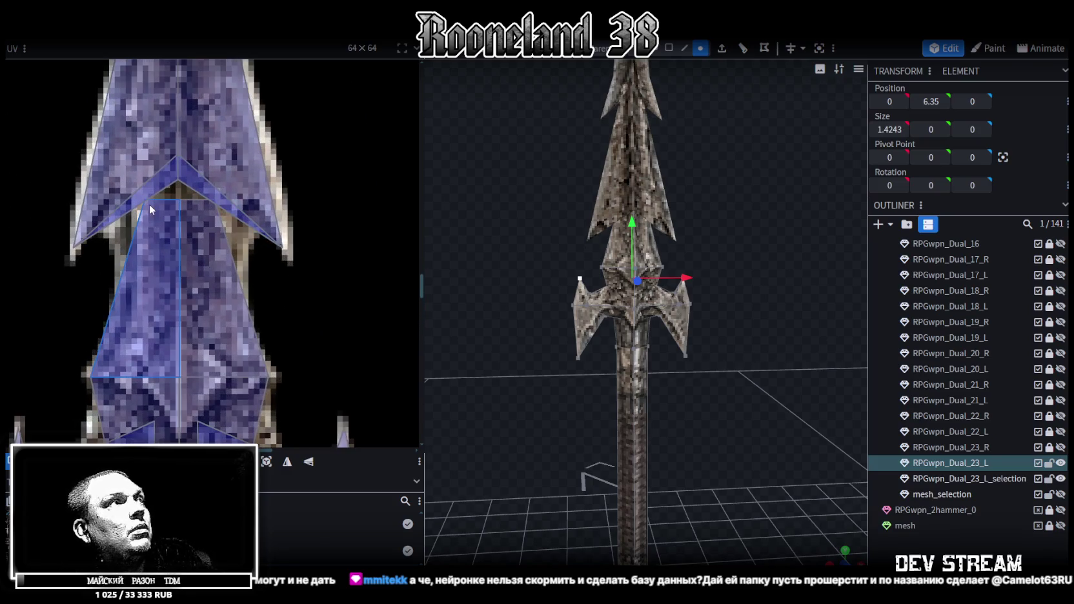
{"action": "left_click_drag", "start_coordinate": [601, 340], "coordinate": [781, 299]}
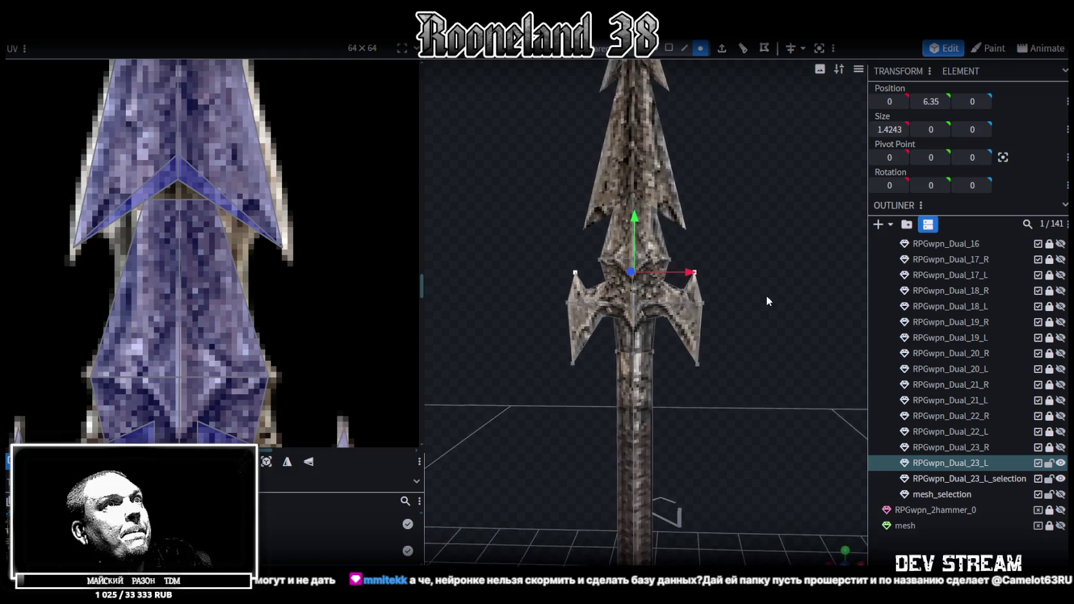
{"action": "scroll", "coordinate": [766, 296], "scroll_direction": "down", "scroll_amount": 2}
{"action": "scroll", "coordinate": [774, 288], "scroll_direction": "down", "scroll_amount": 2}
{"action": "scroll", "coordinate": [725, 259], "scroll_direction": "up", "scroll_amount": 2}
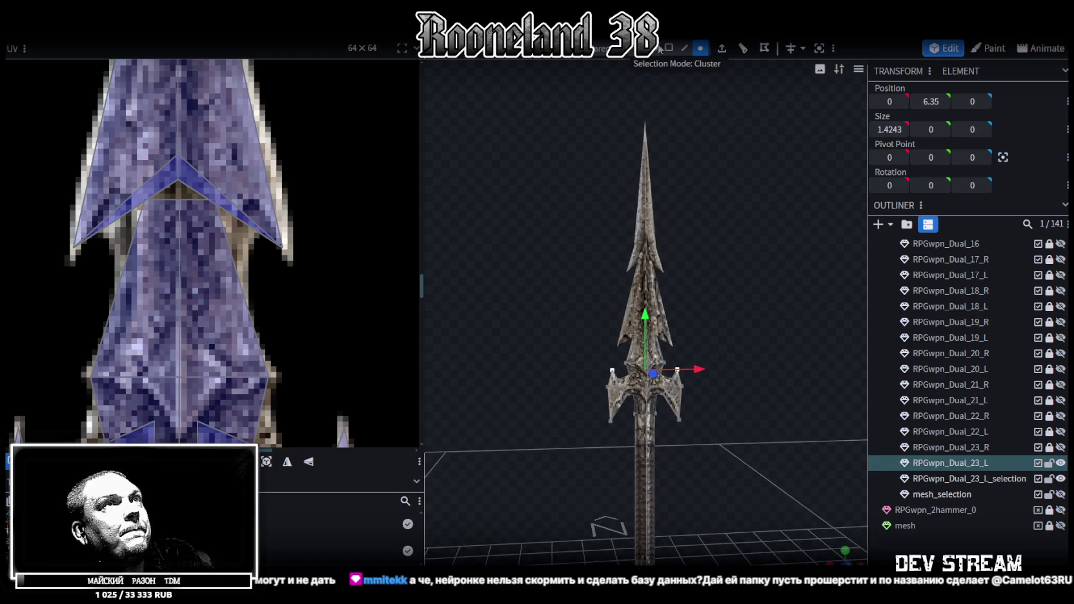
{"action": "left_click", "coordinate": [665, 256]}
{"action": "left_click_drag", "start_coordinate": [645, 201], "coordinate": [645, 196]}
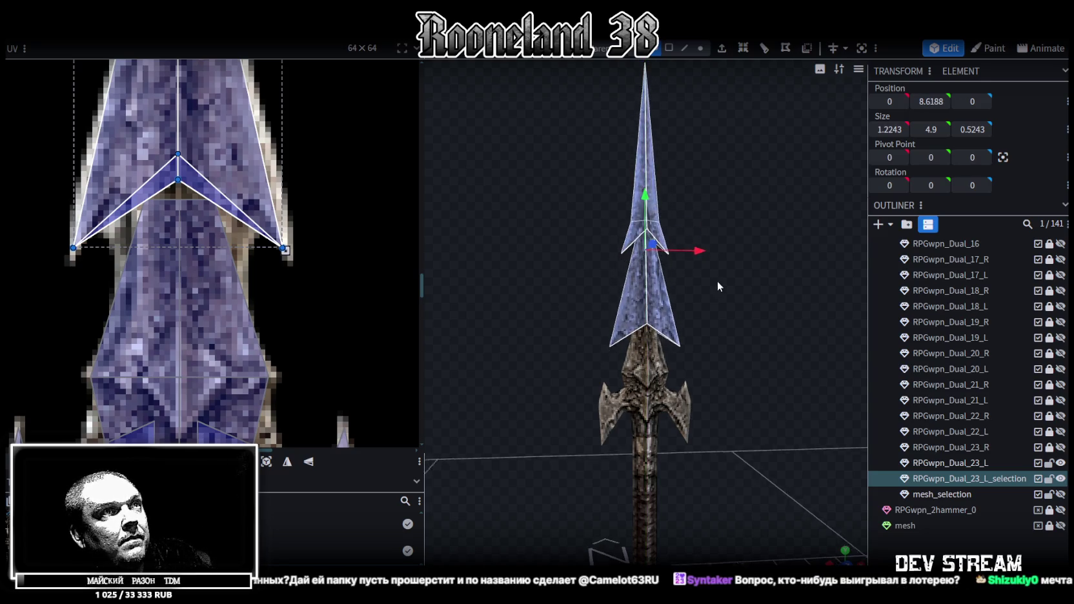
Step: Check the whole spear, save the model, and switch to the Unity editor
{"action": "scroll", "coordinate": [702, 271], "scroll_direction": "up", "scroll_amount": 2}
{"action": "scroll", "coordinate": [686, 270], "scroll_direction": "up", "scroll_amount": 4}
{"action": "left_click_drag", "start_coordinate": [687, 270], "coordinate": [762, 229]}
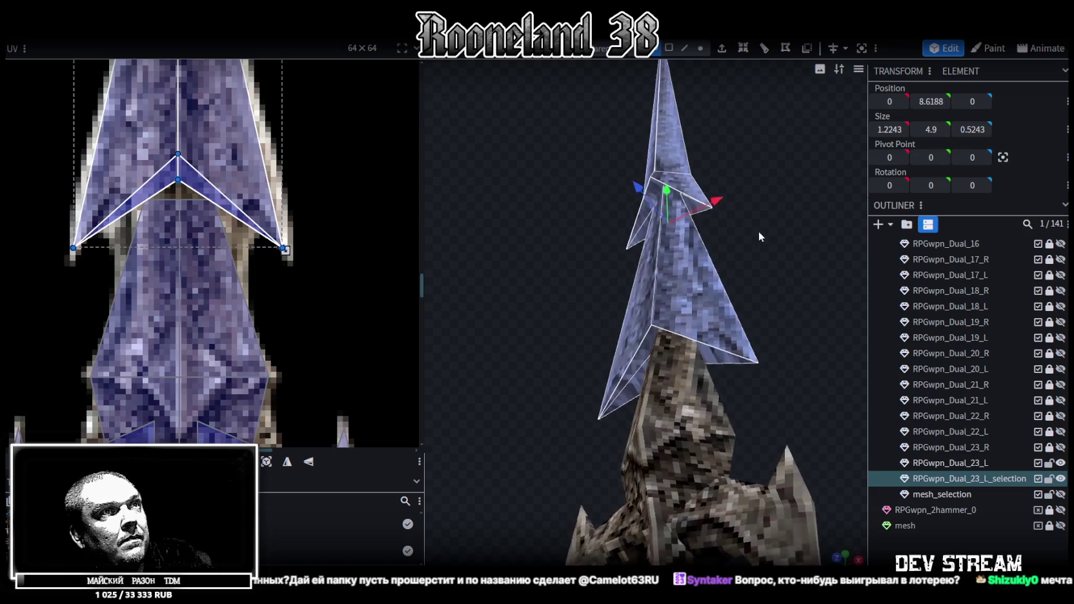
{"action": "scroll", "coordinate": [802, 332], "scroll_direction": "down", "scroll_amount": 5}
{"action": "mouse_move", "coordinate": [802, 333]}
{"action": "left_mouse_down"}
{"action": "mouse_move", "coordinate": [554, 356]}
{"action": "mouse_move", "coordinate": [695, 411]}
{"action": "mouse_move", "coordinate": [716, 308]}
{"action": "mouse_move", "coordinate": [816, 314]}
{"action": "mouse_move", "coordinate": [747, 312]}
{"action": "mouse_move", "coordinate": [780, 262]}
{"action": "mouse_move", "coordinate": [797, 261]}
{"action": "left_mouse_up"}
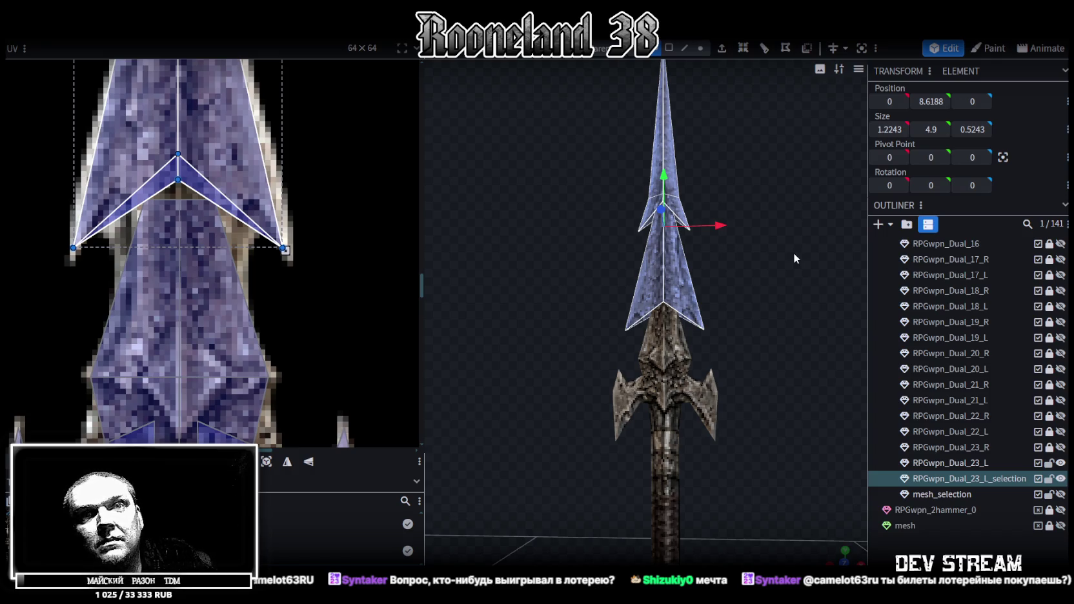
{"action": "key", "text": "ctrl+s"}
{"action": "mouse_move", "coordinate": [693, 256]}
{"action": "left_mouse_down"}
{"action": "mouse_move", "coordinate": [690, 301]}
{"action": "mouse_move", "coordinate": [745, 280]}
{"action": "mouse_move", "coordinate": [756, 213]}
{"action": "mouse_move", "coordinate": [741, 227]}
{"action": "mouse_move", "coordinate": [720, 221]}
{"action": "left_mouse_up"}
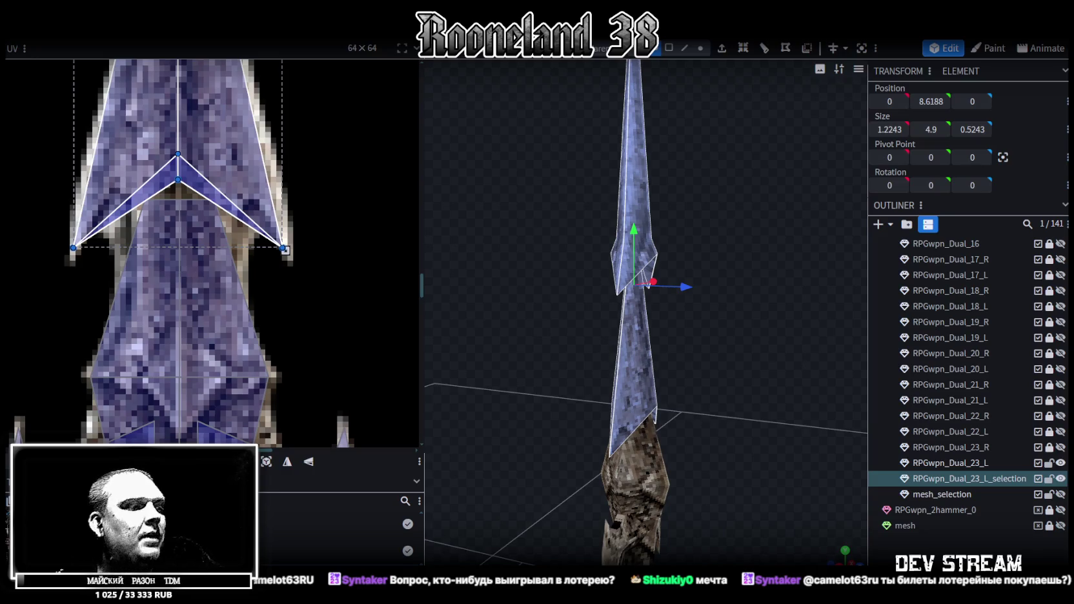
{"action": "key", "text": "alt+Tab"}
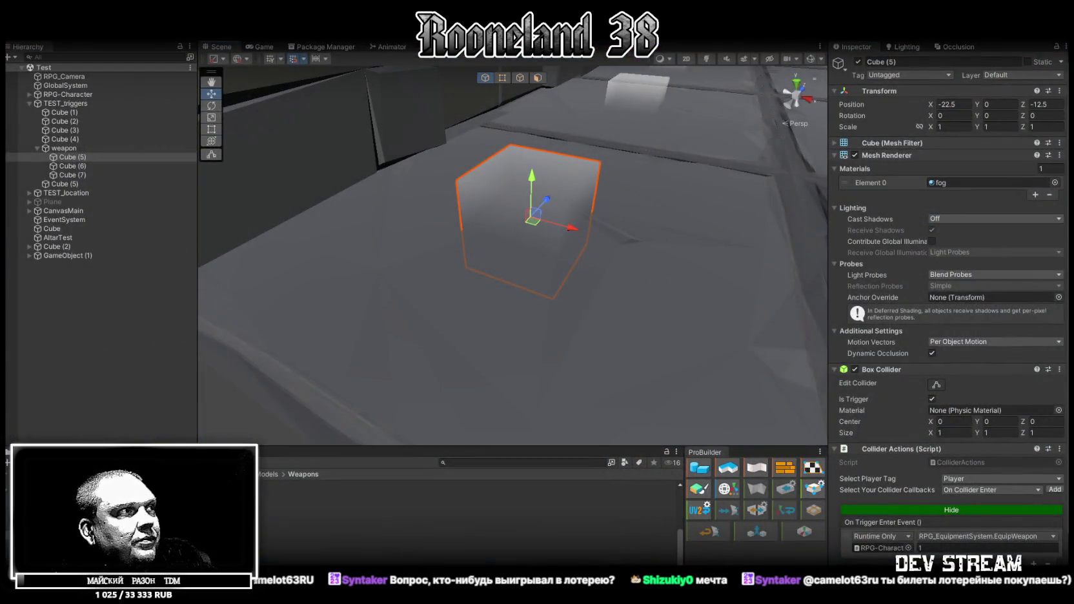
Step: Open the Weapon Database asset, collapse Element 2 and expand Element 1 to review its fields
{"action": "left_click", "coordinate": [265, 537]}
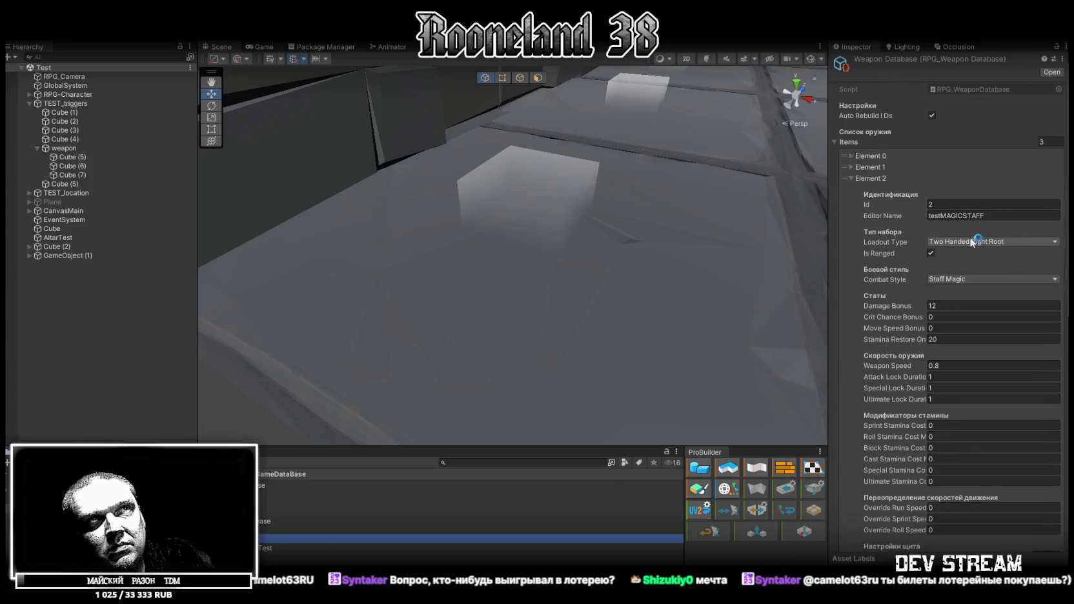
{"action": "left_click", "coordinate": [859, 178]}
{"action": "left_click", "coordinate": [869, 167]}
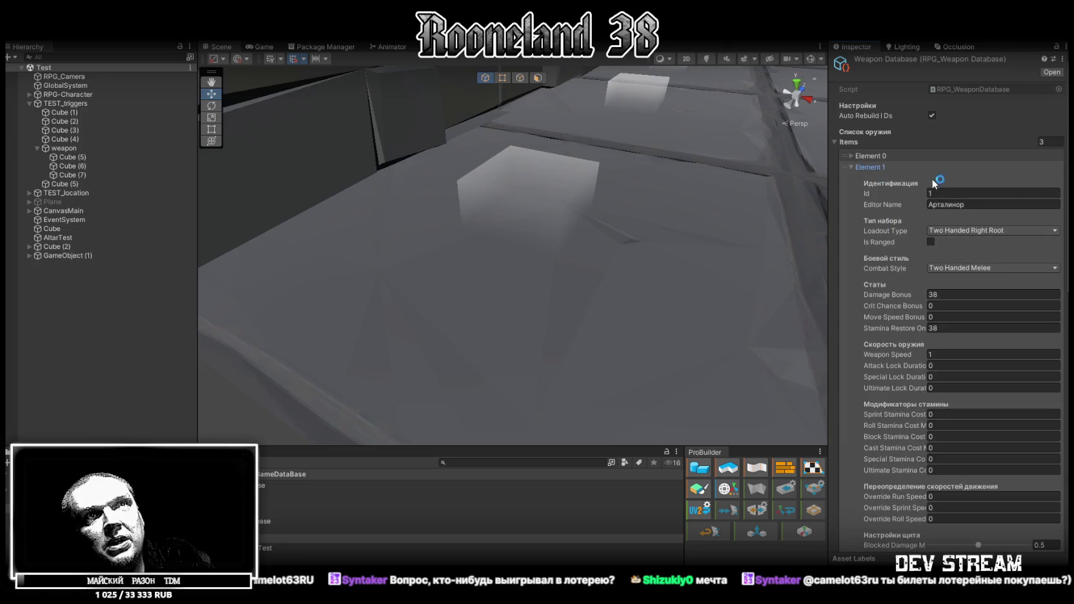
{"action": "scroll", "coordinate": [975, 193], "scroll_direction": "down", "scroll_amount": 2}
{"action": "scroll", "coordinate": [966, 191], "scroll_direction": "down", "scroll_amount": 1}
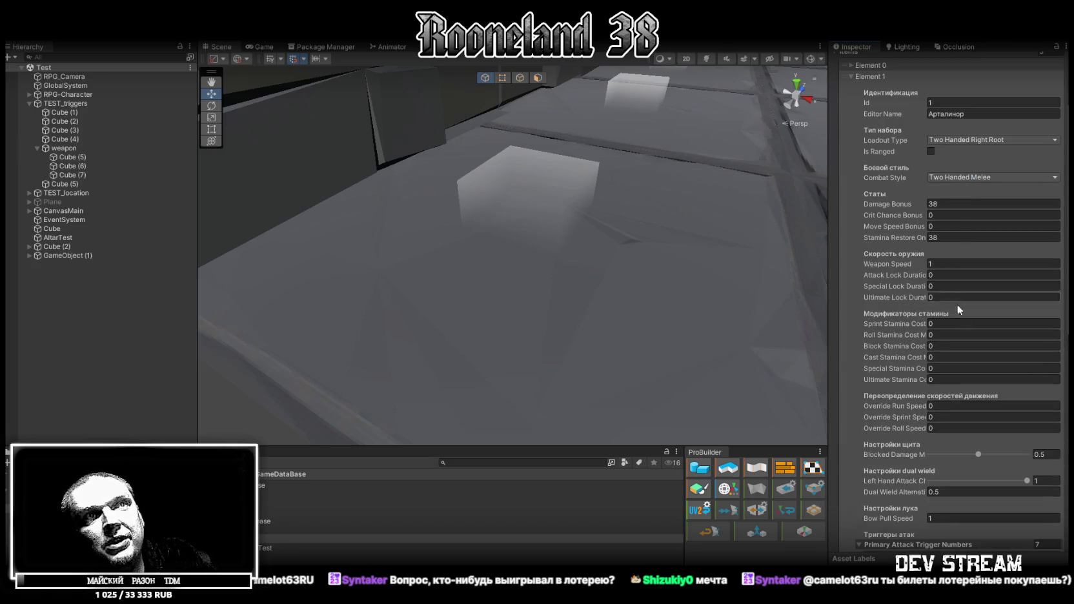
{"action": "scroll", "coordinate": [960, 336], "scroll_direction": "down", "scroll_amount": 2}
{"action": "scroll", "coordinate": [962, 367], "scroll_direction": "down", "scroll_amount": 1}
{"action": "scroll", "coordinate": [960, 342], "scroll_direction": "down", "scroll_amount": 5}
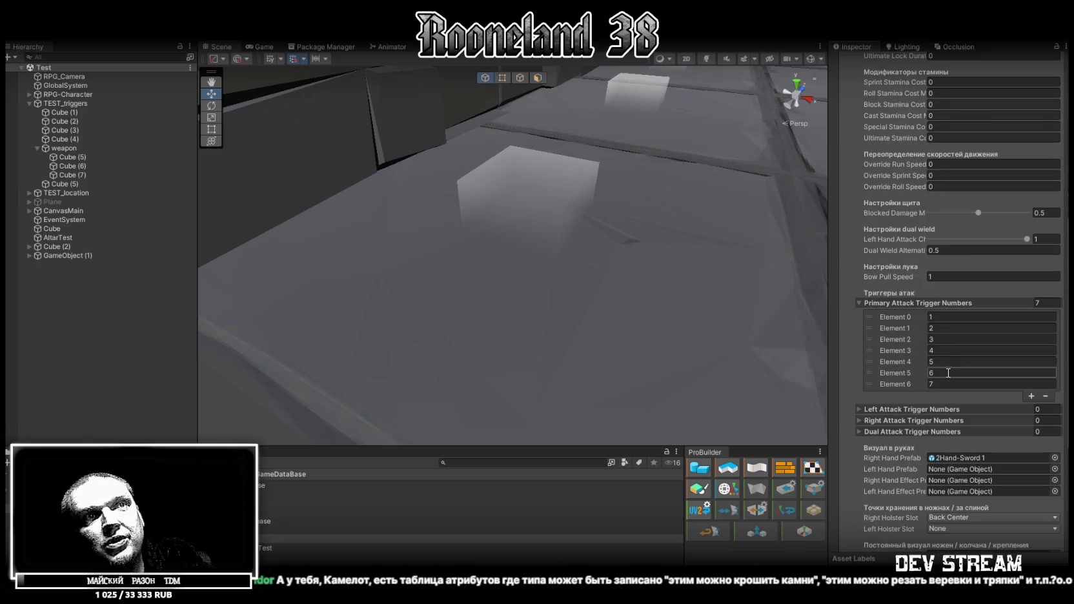
{"action": "scroll", "coordinate": [959, 320], "scroll_direction": "down", "scroll_amount": 2}
{"action": "scroll", "coordinate": [959, 318], "scroll_direction": "down", "scroll_amount": 4}
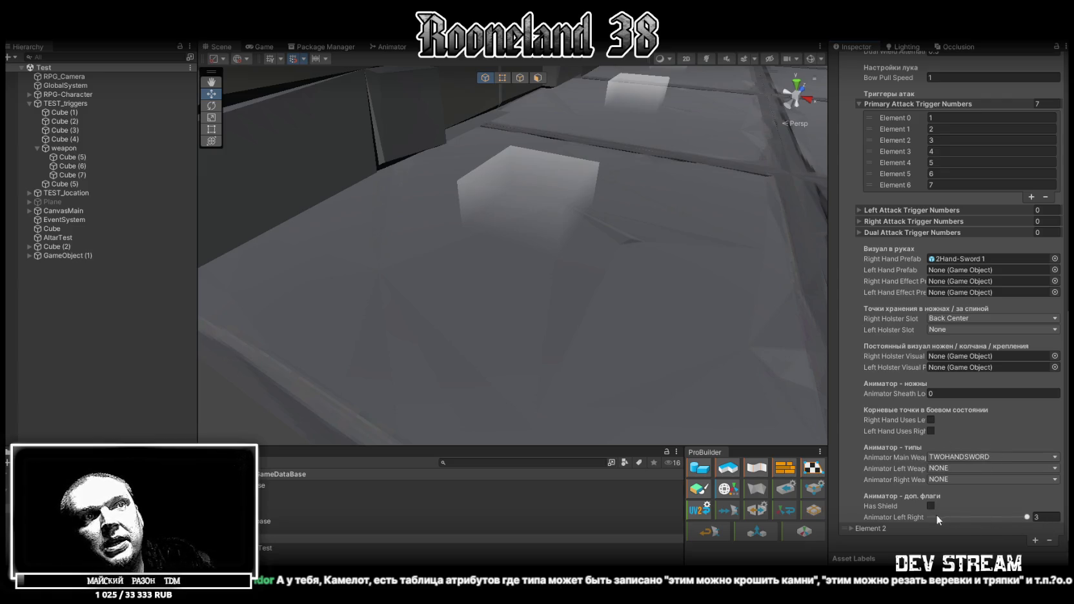
{"action": "scroll", "coordinate": [950, 493], "scroll_direction": "up", "scroll_amount": 2}
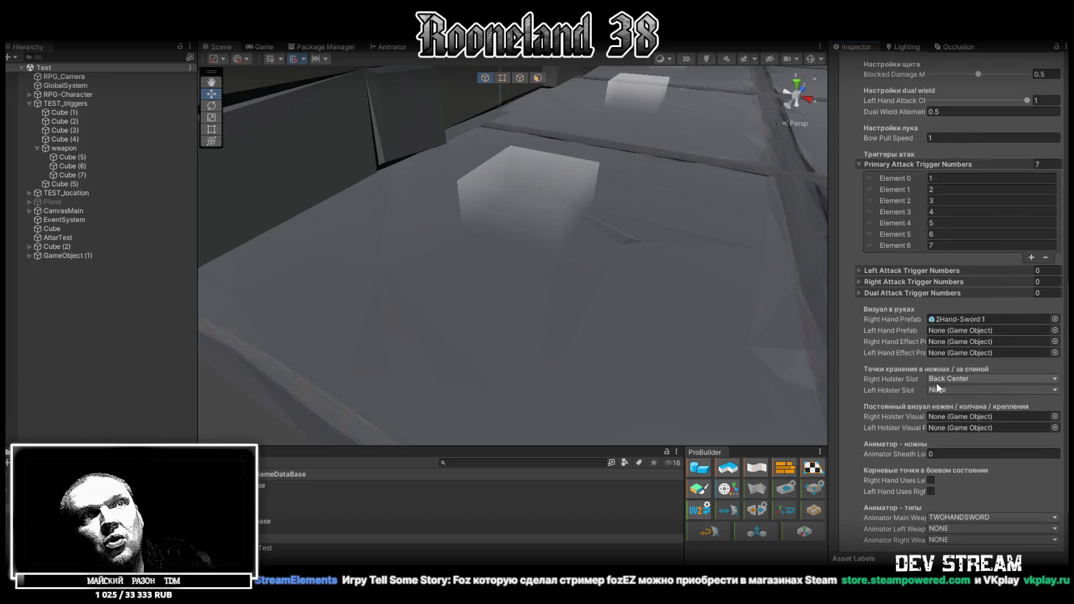
Step: Keep Element 1's right holster slot set to Back Center
{"action": "left_click", "coordinate": [995, 382]}
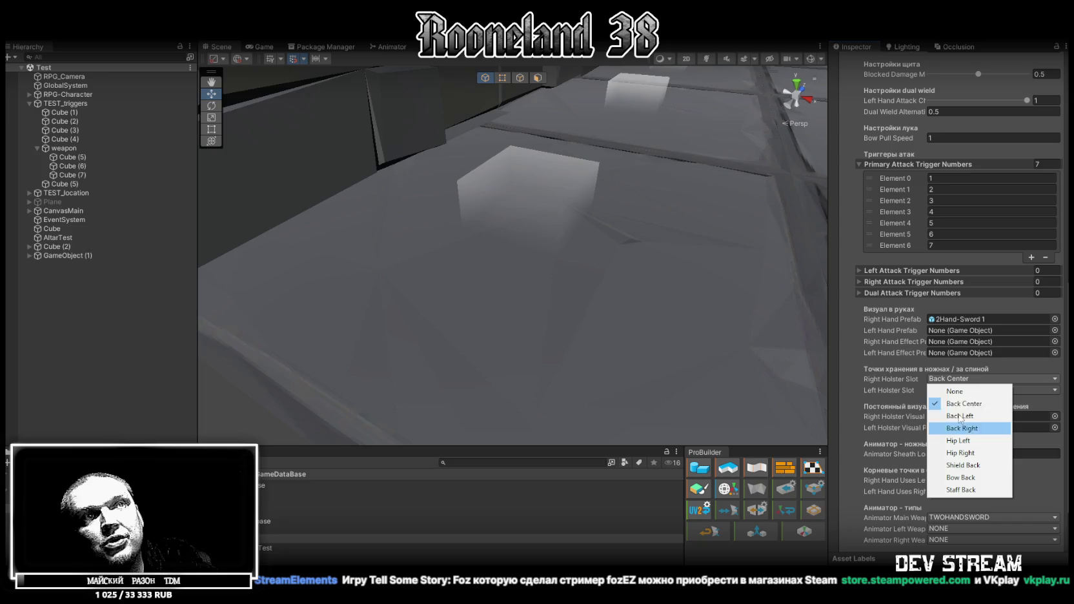
{"action": "left_click", "coordinate": [955, 405]}
{"action": "scroll", "coordinate": [924, 349], "scroll_direction": "up", "scroll_amount": 5}
{"action": "scroll", "coordinate": [925, 346], "scroll_direction": "up", "scroll_amount": 4}
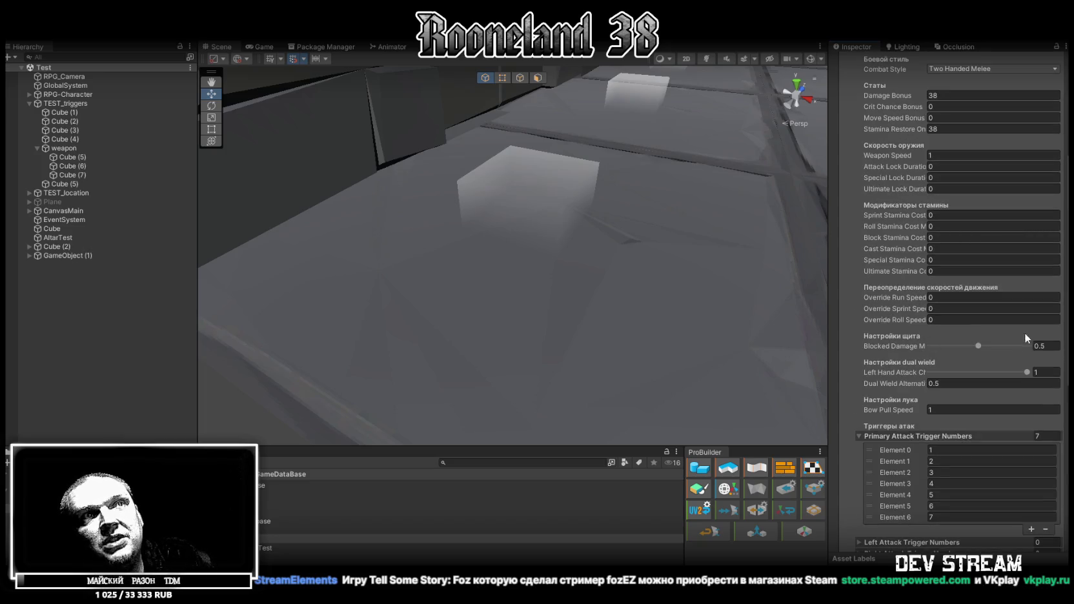
{"action": "scroll", "coordinate": [942, 234], "scroll_direction": "up", "scroll_amount": 6}
Step: Orbit and pan the Scene view back to show the whole dungeon room
{"action": "right_click_drag", "start_coordinate": [660, 207], "coordinate": [615, 154]}
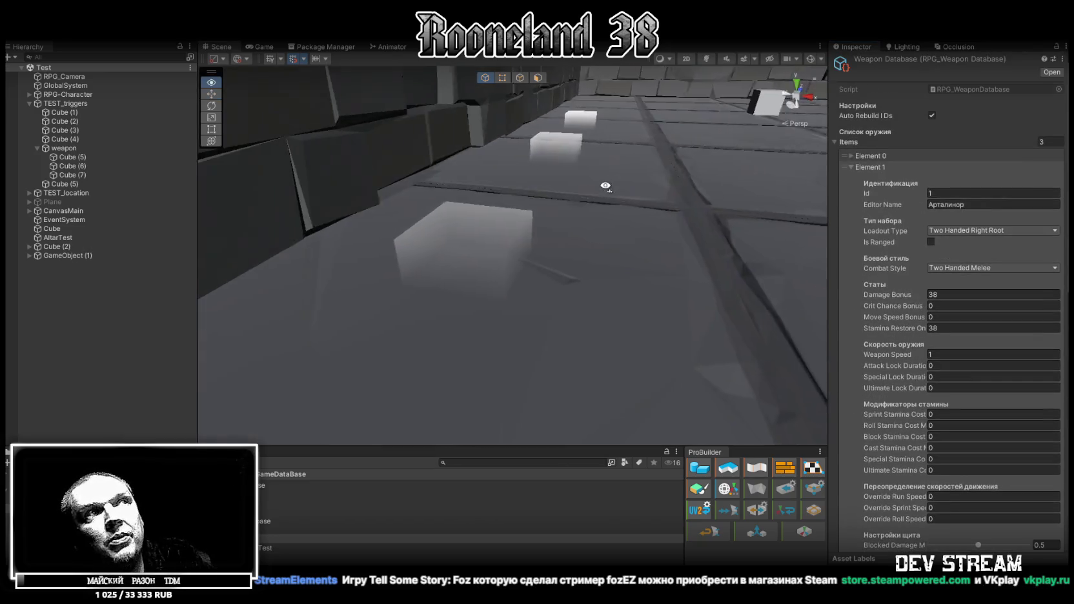
{"action": "scroll", "coordinate": [615, 154], "scroll_direction": "down", "scroll_amount": 3}
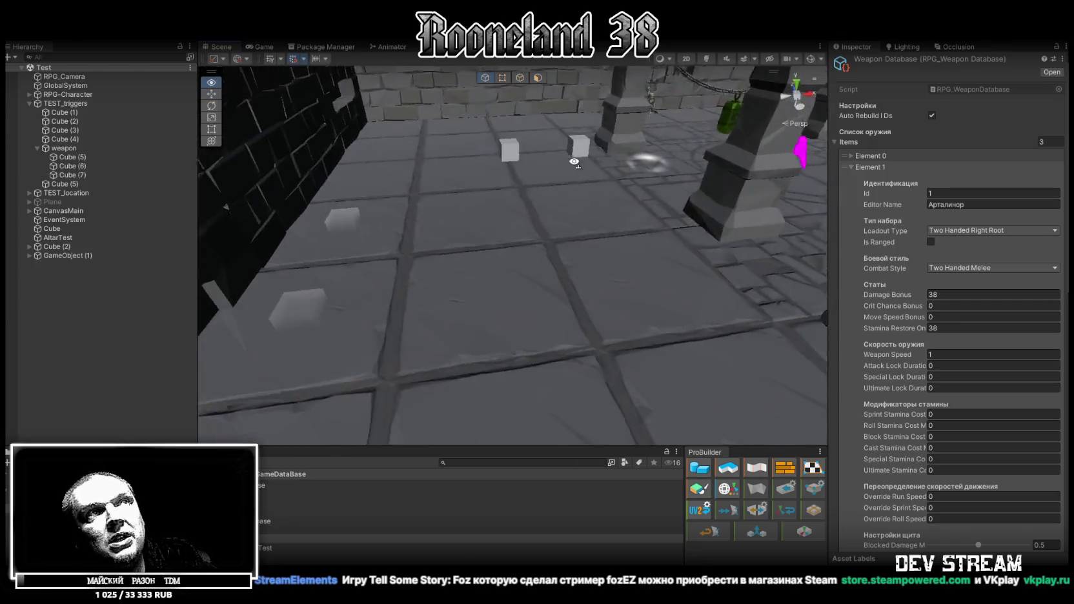
{"action": "scroll", "coordinate": [620, 142], "scroll_direction": "down", "scroll_amount": 3}
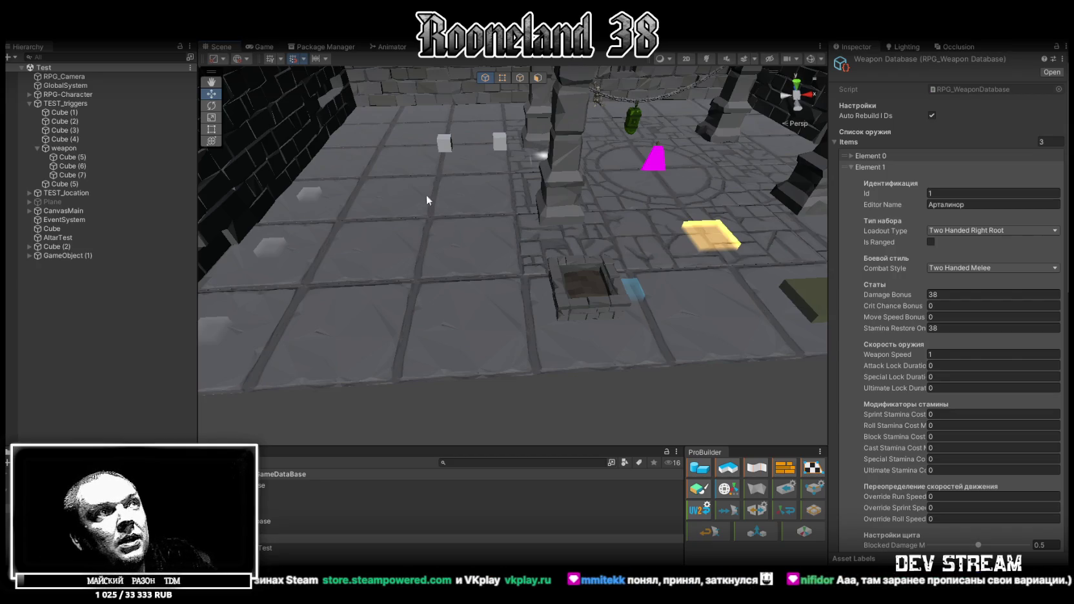
{"action": "right_click_drag", "start_coordinate": [426, 191], "coordinate": [471, 233]}
{"action": "left_click_drag", "start_coordinate": [468, 233], "coordinate": [462, 233], "text": "alt"}
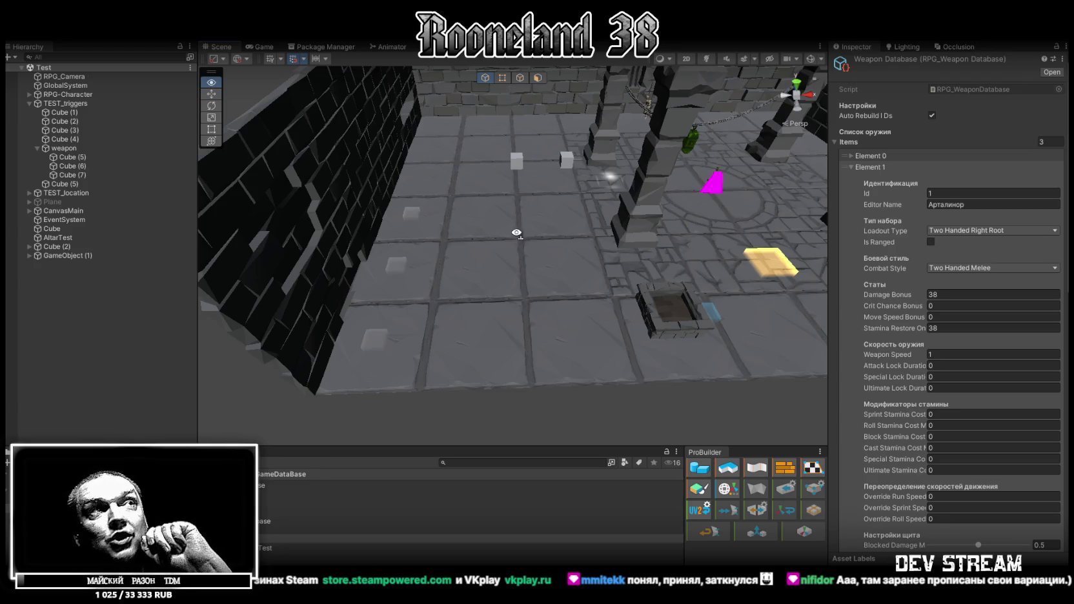
{"action": "left_click_drag", "start_coordinate": [464, 218], "coordinate": [505, 226], "text": "alt"}
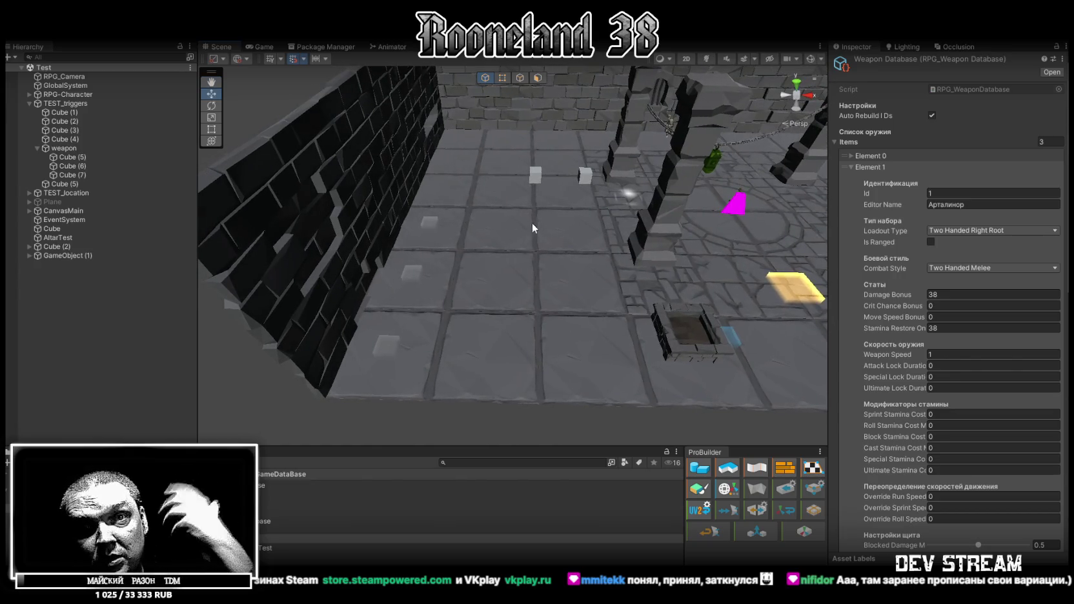
{"action": "left_click_drag", "start_coordinate": [579, 248], "coordinate": [586, 239], "text": "alt"}
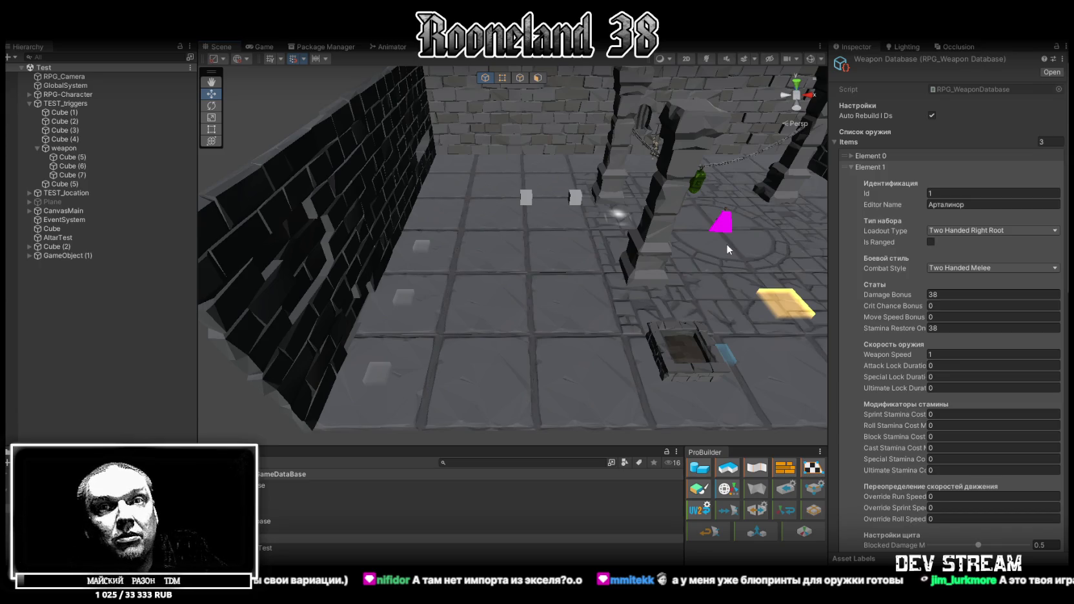
Step: Orbit the Scene camera to a new angle and scroll down through Element 1's stats
{"action": "mouse_move", "coordinate": [729, 244]}
{"action": "left_mouse_down", "text": "alt"}
{"action": "mouse_move", "coordinate": [707, 307]}
{"action": "mouse_move", "coordinate": [715, 296]}
{"action": "mouse_move", "coordinate": [669, 317]}
{"action": "left_mouse_up", "text": "alt"}
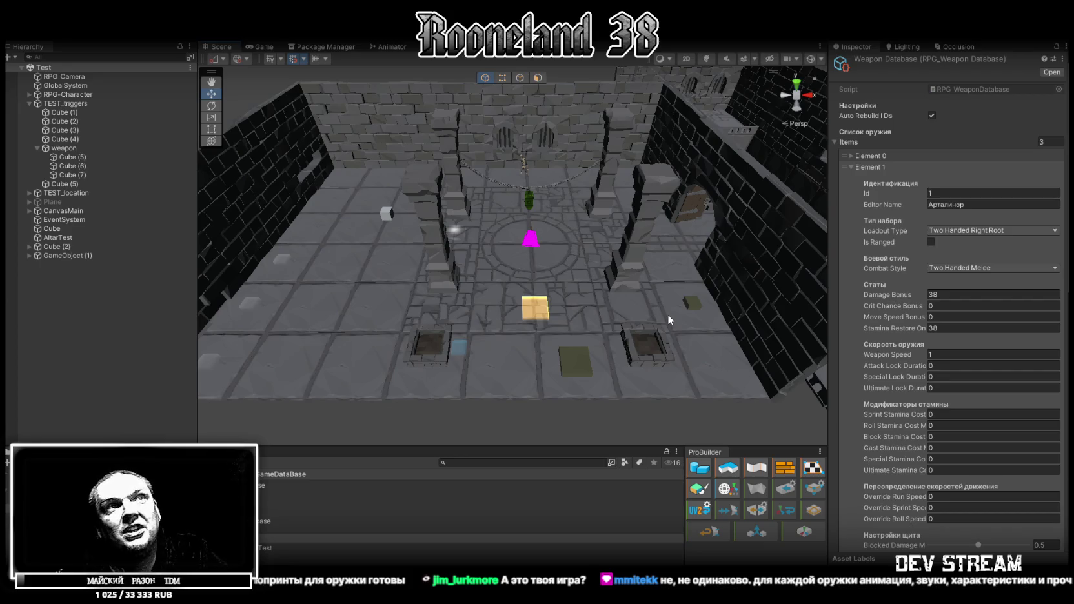
{"action": "scroll", "coordinate": [912, 227], "scroll_direction": "down", "scroll_amount": 4}
{"action": "scroll", "coordinate": [912, 226], "scroll_direction": "down", "scroll_amount": 2}
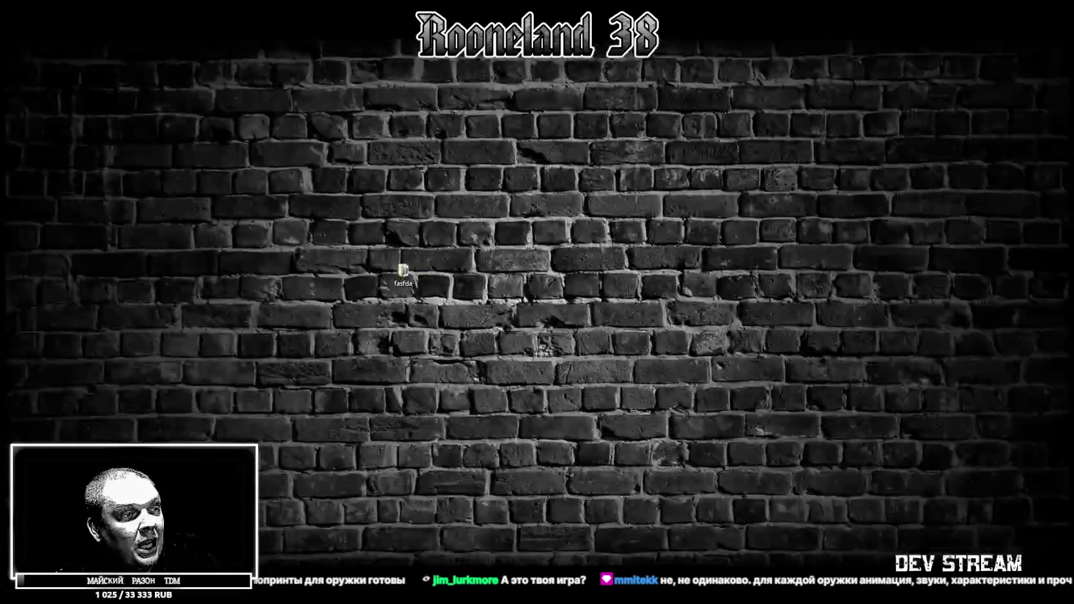
Step: In the Google Sheets weapons tracker, tick rows 138–142 as done
{"action": "key", "text": "alt+Tab"}
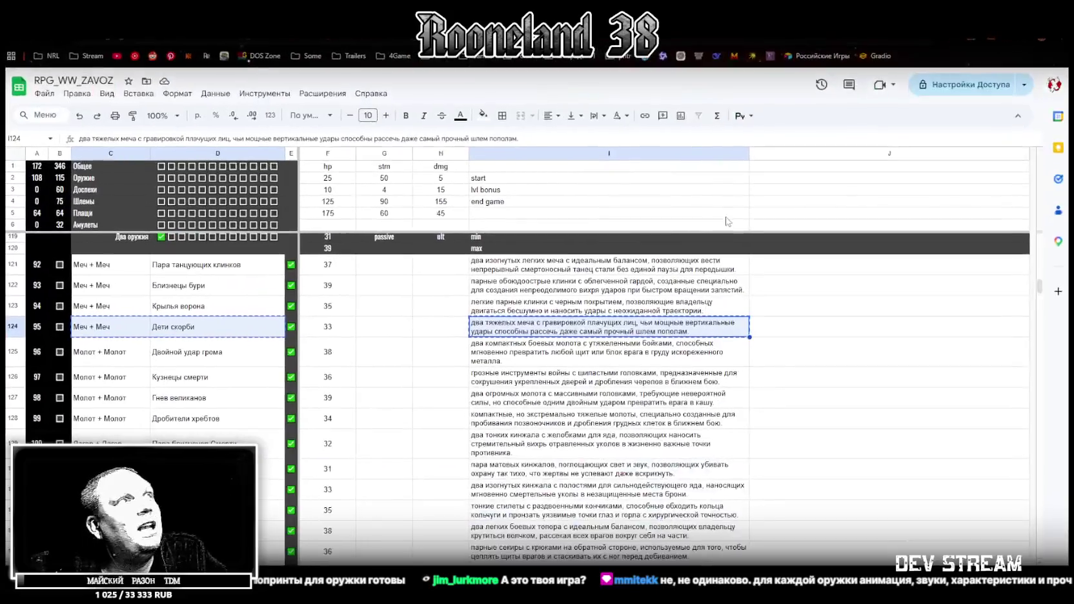
{"action": "scroll", "coordinate": [36, 190], "scroll_direction": "up", "scroll_amount": 1}
{"action": "scroll", "coordinate": [36, 190], "scroll_direction": "up", "scroll_amount": 2}
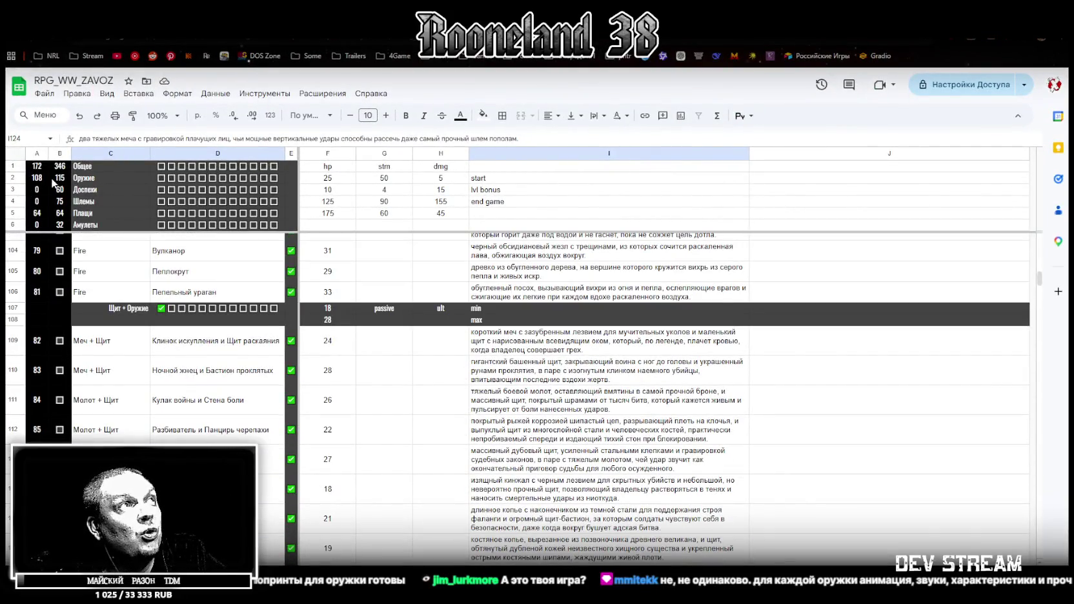
{"action": "scroll", "coordinate": [149, 384], "scroll_direction": "down", "scroll_amount": 5}
{"action": "scroll", "coordinate": [163, 374], "scroll_direction": "down", "scroll_amount": 5}
{"action": "scroll", "coordinate": [164, 375], "scroll_direction": "up", "scroll_amount": 5}
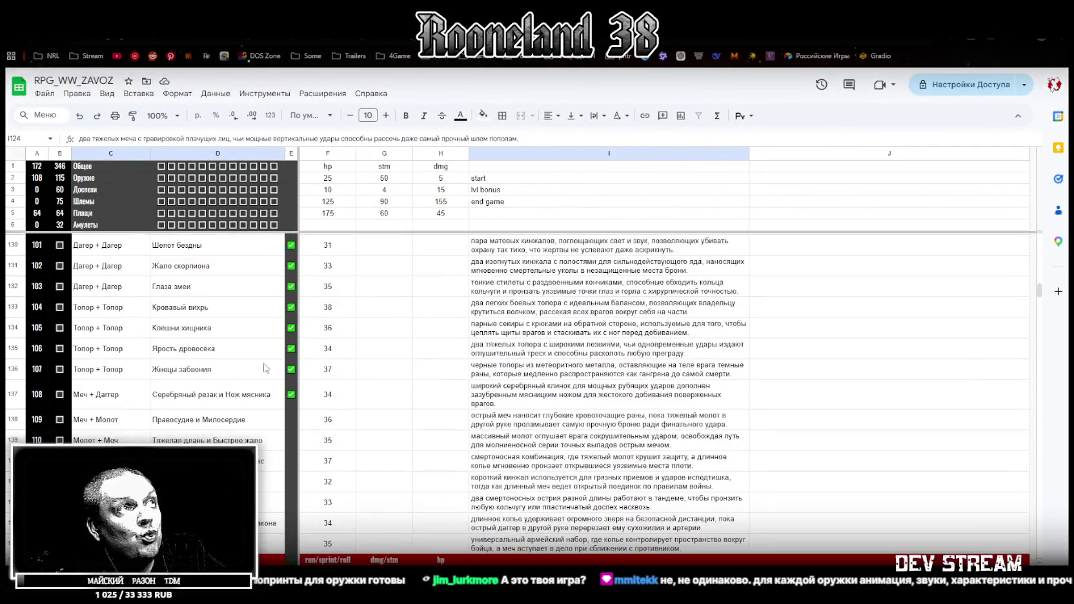
{"action": "left_click", "coordinate": [296, 406]}
{"action": "left_click_drag", "start_coordinate": [293, 425], "coordinate": [290, 504]}
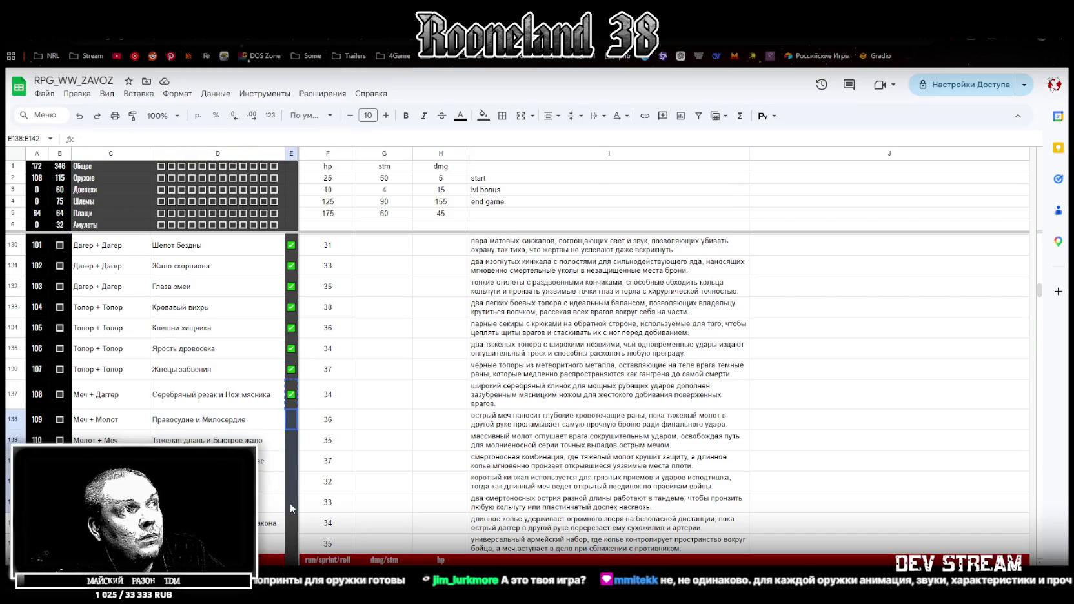
Step: Tick row 143 and the Вершина и Лезвие weapon as done, then return to Unity
{"action": "scroll", "coordinate": [279, 475], "scroll_direction": "down", "scroll_amount": 1}
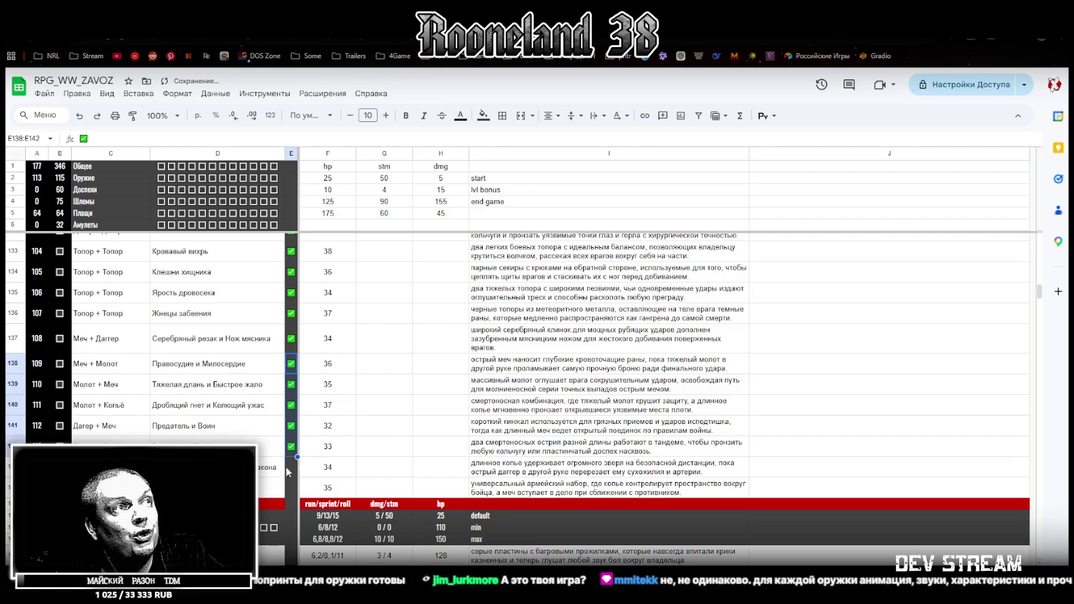
{"action": "left_click_drag", "start_coordinate": [287, 473], "coordinate": [290, 489]}
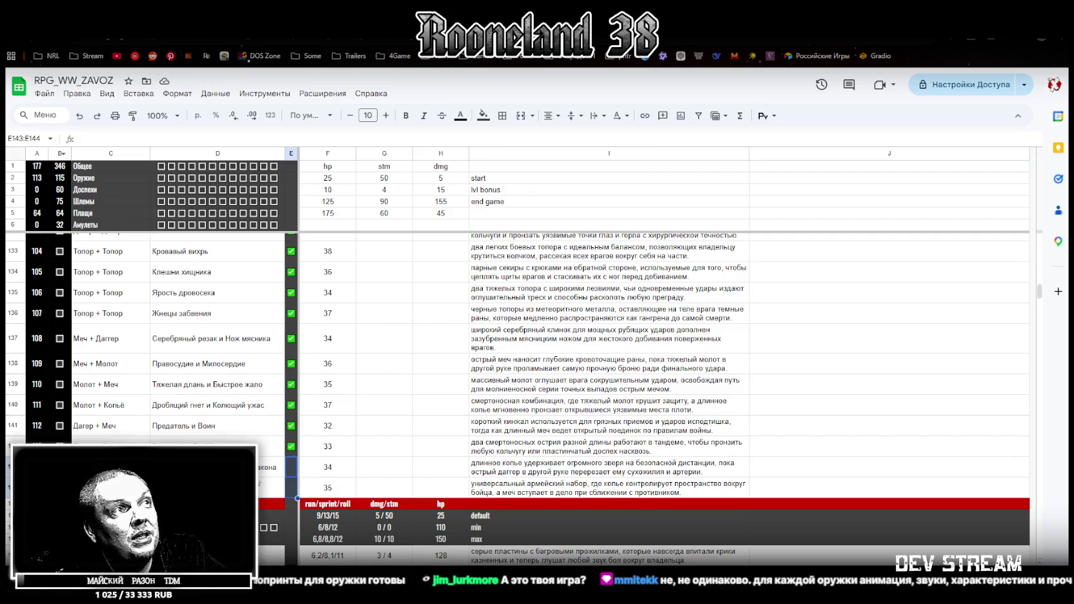
{"action": "left_click", "coordinate": [291, 467]}
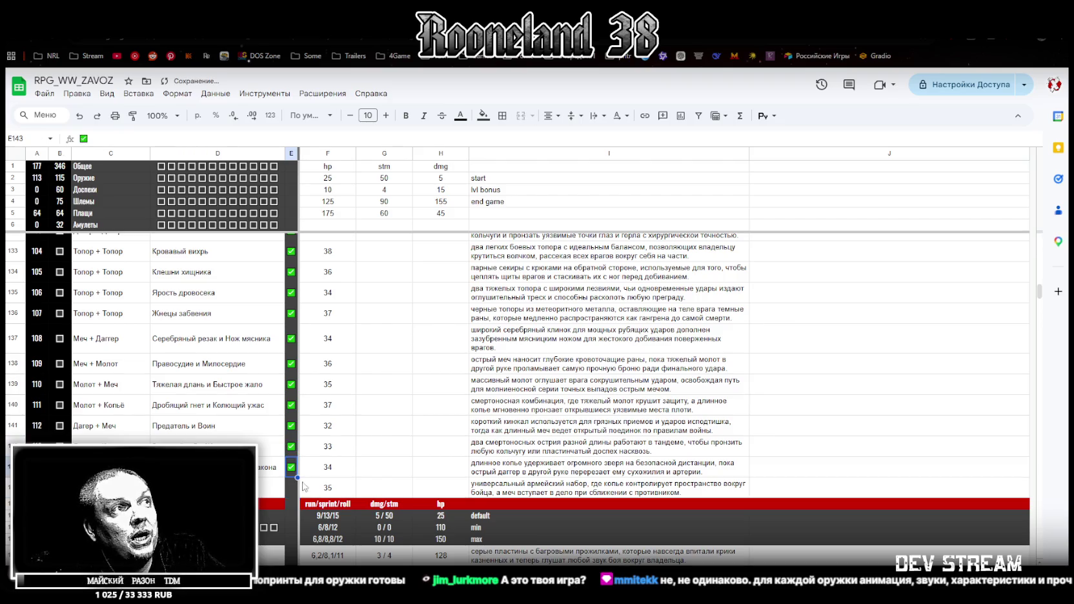
{"action": "left_click", "coordinate": [271, 488]}
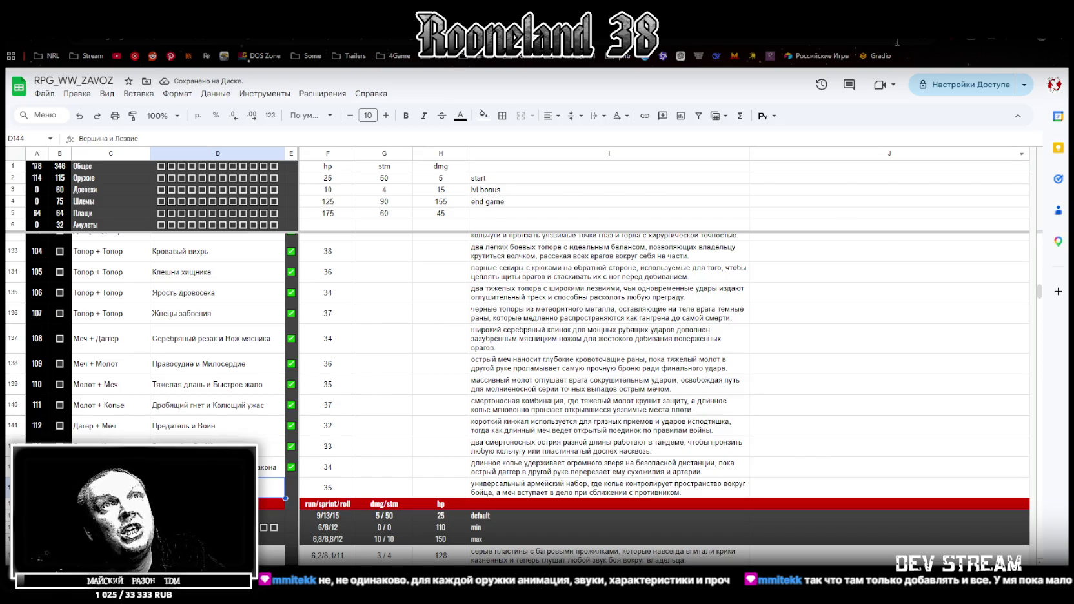
{"action": "key", "text": "alt+Tab"}
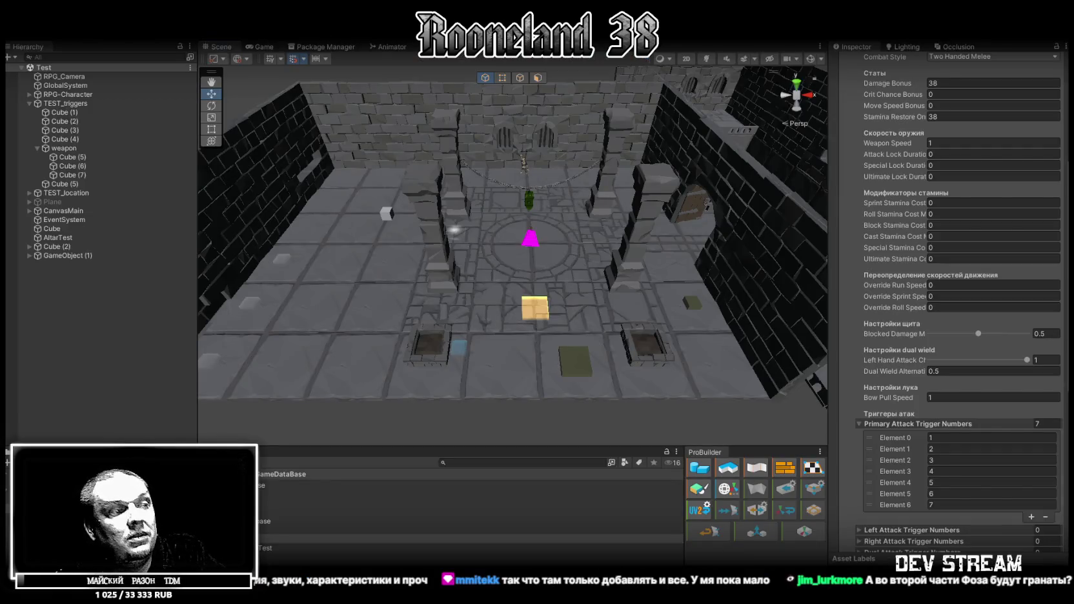
Step: Back in Blockbench, orbit around the spear and select the guard piece below the blade
{"action": "key", "text": "alt+Tab"}
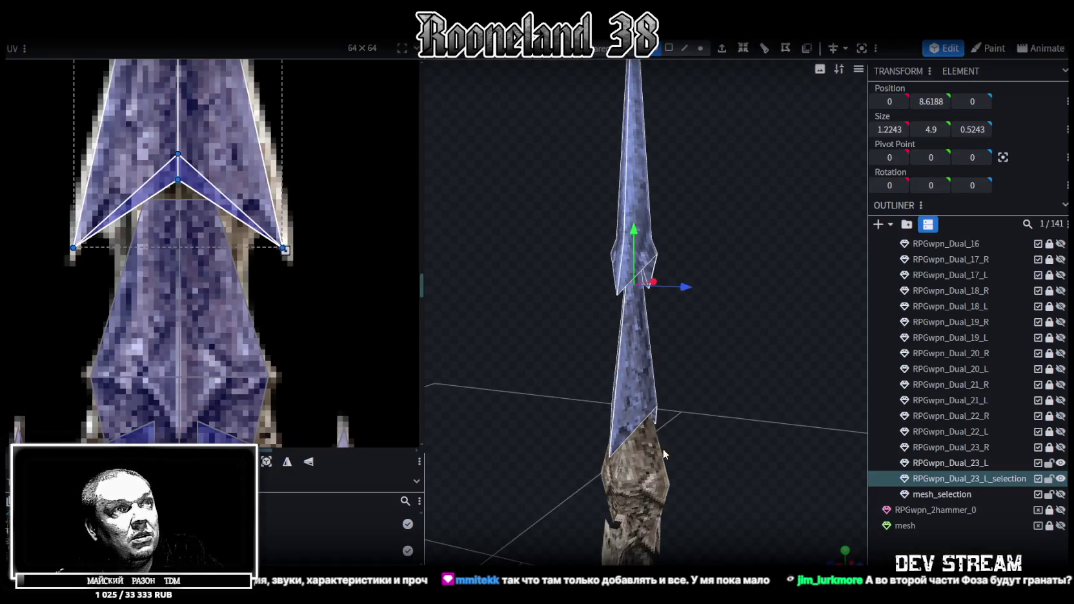
{"action": "scroll", "coordinate": [703, 434], "scroll_direction": "down", "scroll_amount": 3}
{"action": "scroll", "coordinate": [672, 372], "scroll_direction": "up", "scroll_amount": 2}
{"action": "left_click_drag", "start_coordinate": [673, 372], "coordinate": [493, 362]}
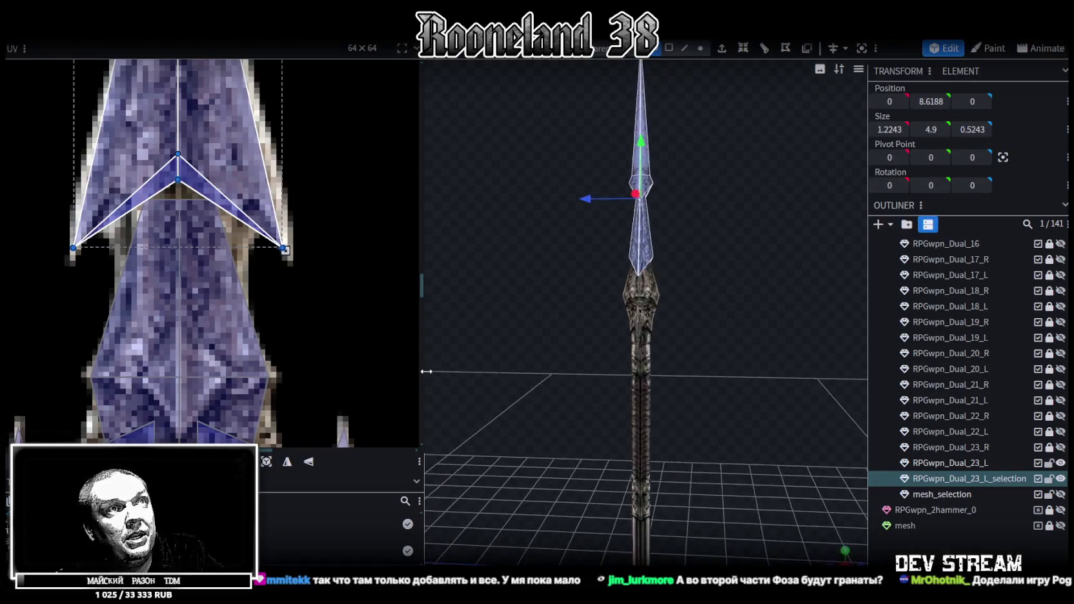
{"action": "scroll", "coordinate": [699, 388], "scroll_direction": "up", "scroll_amount": 5}
{"action": "mouse_move", "coordinate": [699, 388]}
{"action": "left_mouse_down"}
{"action": "mouse_move", "coordinate": [772, 380]}
{"action": "mouse_move", "coordinate": [631, 382]}
{"action": "mouse_move", "coordinate": [704, 335]}
{"action": "mouse_move", "coordinate": [789, 447]}
{"action": "mouse_move", "coordinate": [631, 377]}
{"action": "mouse_move", "coordinate": [589, 387]}
{"action": "mouse_move", "coordinate": [632, 413]}
{"action": "mouse_move", "coordinate": [566, 333]}
{"action": "mouse_move", "coordinate": [533, 339]}
{"action": "mouse_move", "coordinate": [600, 433]}
{"action": "mouse_move", "coordinate": [686, 446]}
{"action": "left_mouse_up"}
{"action": "left_click", "coordinate": [704, 336]}
{"action": "scroll", "coordinate": [771, 492], "scroll_direction": "up", "scroll_amount": 3}
Step: Select the spear tip and lower blade faces and rotate the lower blade by 67.5 degrees
{"action": "key", "text": "r"}
{"action": "right_click", "coordinate": [733, 436]}
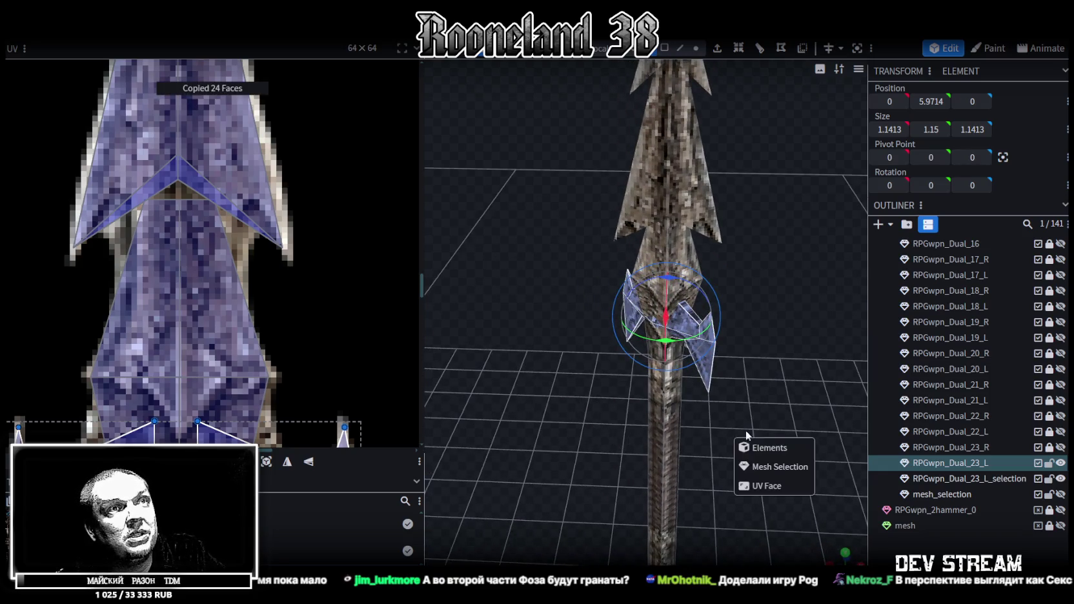
{"action": "left_click", "coordinate": [749, 445]}
{"action": "right_click", "coordinate": [132, 39]}
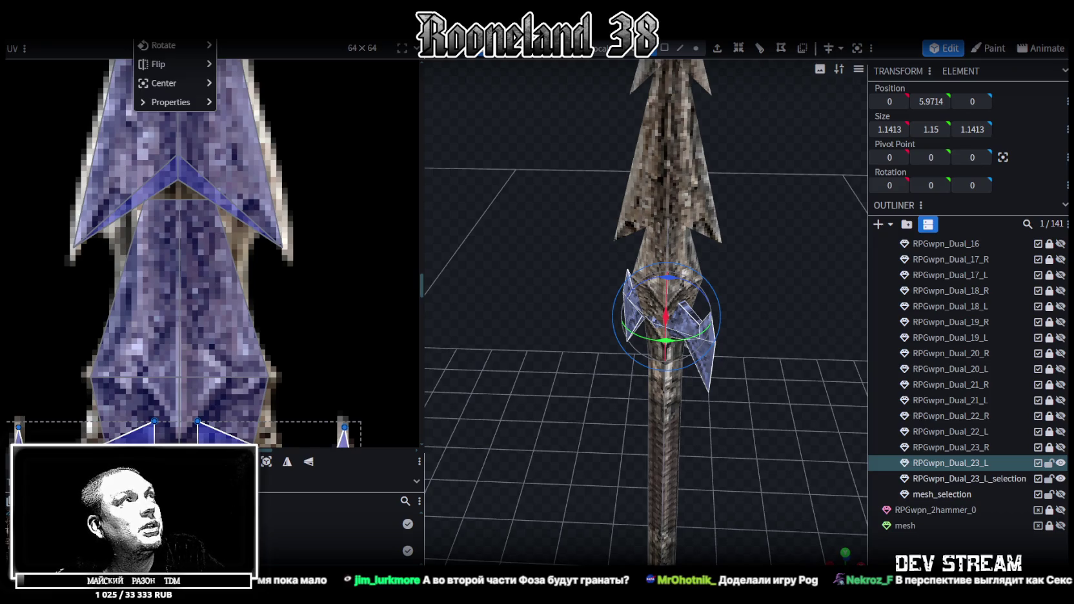
{"action": "left_click", "coordinate": [232, 67]}
{"action": "left_click", "coordinate": [654, 385]}
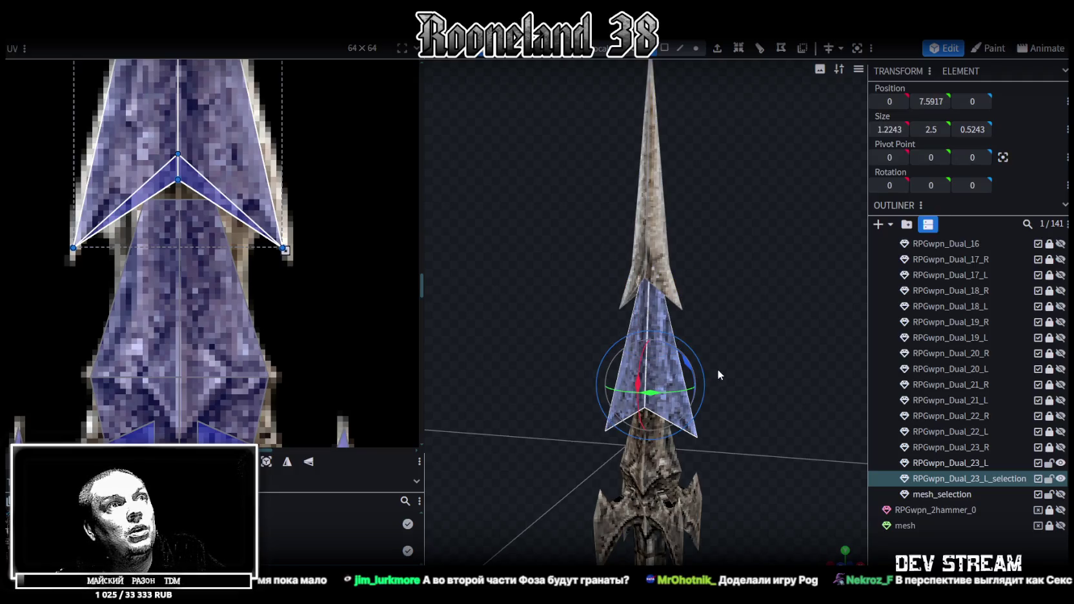
{"action": "right_click", "coordinate": [719, 369]}
{"action": "left_click", "coordinate": [777, 405]}
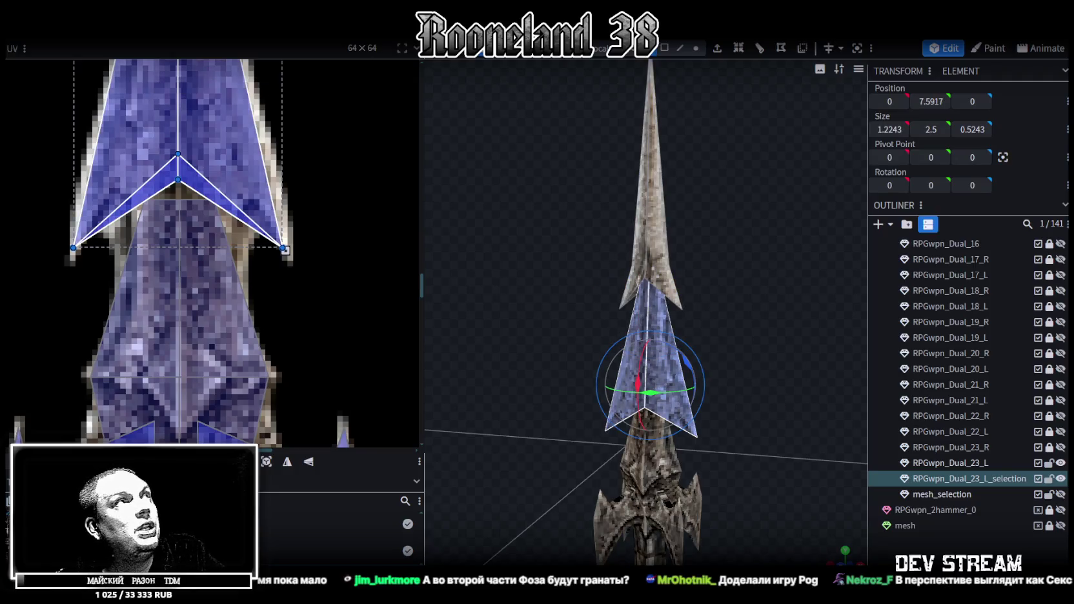
{"action": "mouse_move", "coordinate": [737, 351]}
{"action": "left_mouse_down"}
{"action": "mouse_move", "coordinate": [675, 400]}
{"action": "mouse_move", "coordinate": [701, 417]}
{"action": "left_mouse_up"}
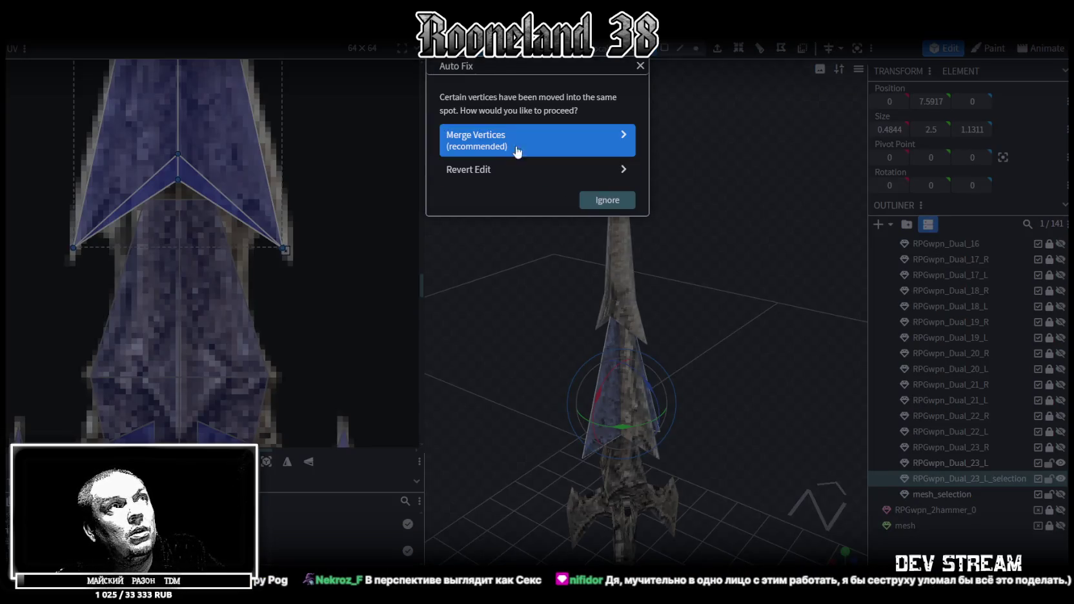
Step: Merge the 2 overlapping vertices and clear the selection
{"action": "left_click", "coordinate": [491, 139]}
{"action": "left_click", "coordinate": [800, 310]}
{"action": "left_click_drag", "start_coordinate": [794, 288], "coordinate": [788, 301]}
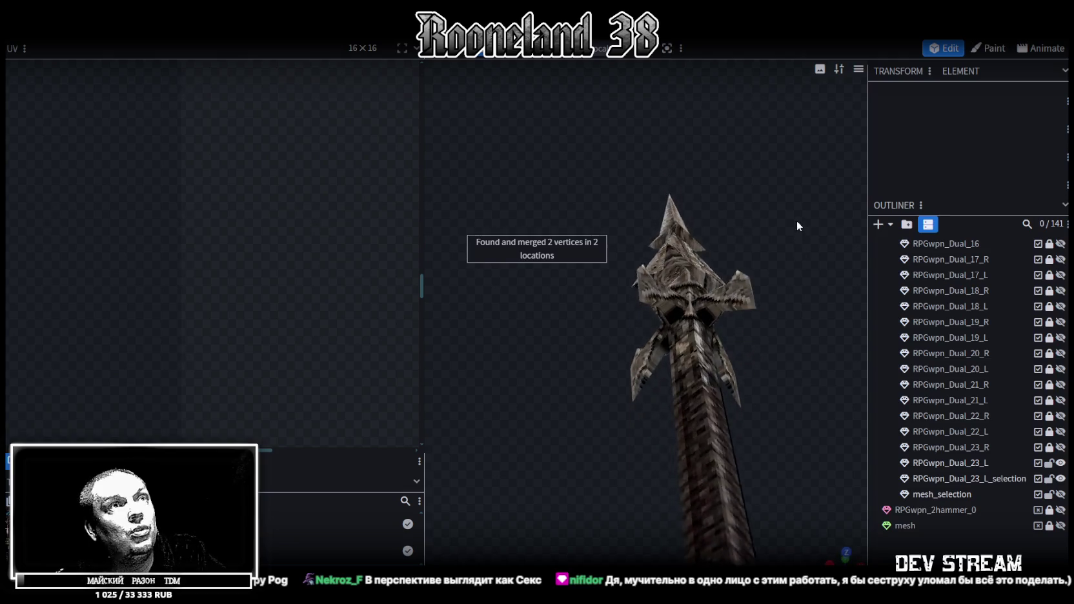
Step: Rotate a blade face around the shaft and resolve the overlapping vertex warning
{"action": "left_click_drag", "start_coordinate": [782, 343], "coordinate": [736, 451]}
{"action": "left_click", "coordinate": [642, 429]}
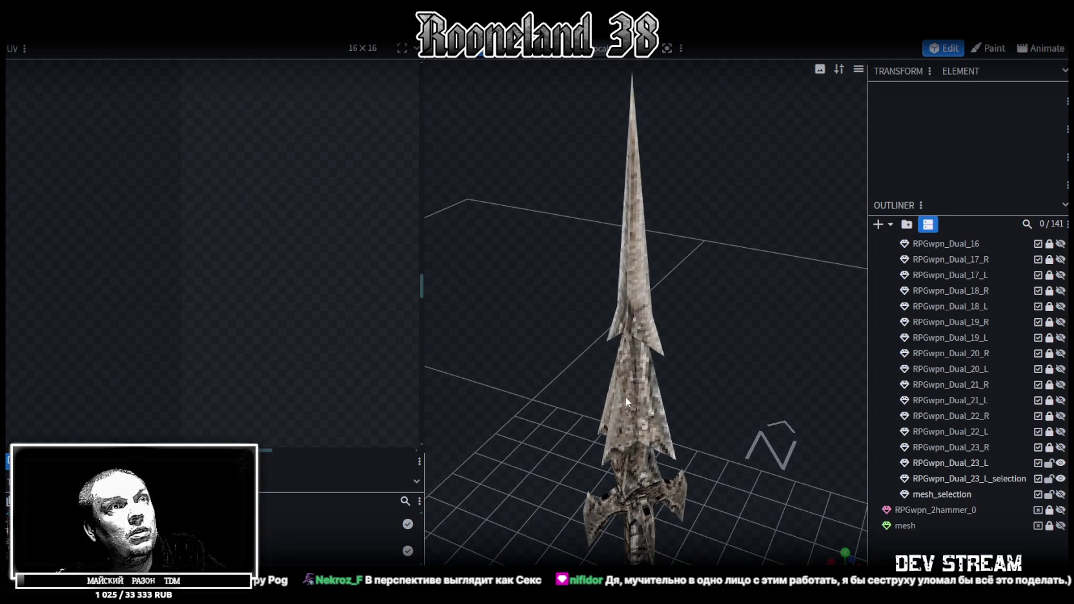
{"action": "left_click", "coordinate": [622, 418]}
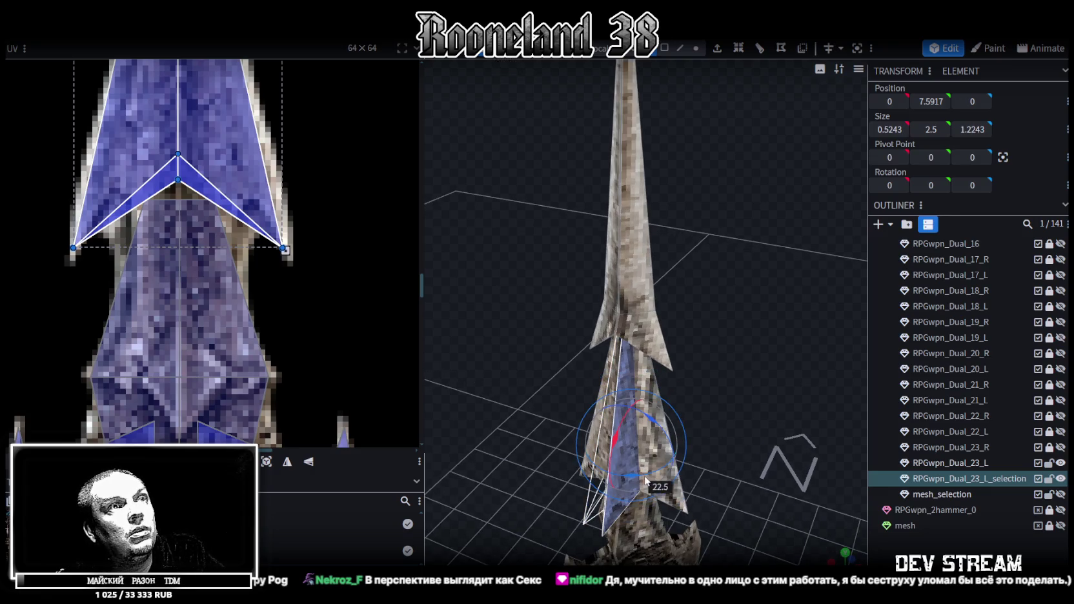
{"action": "left_click_drag", "start_coordinate": [651, 406], "coordinate": [652, 481]}
{"action": "left_click", "coordinate": [607, 200]}
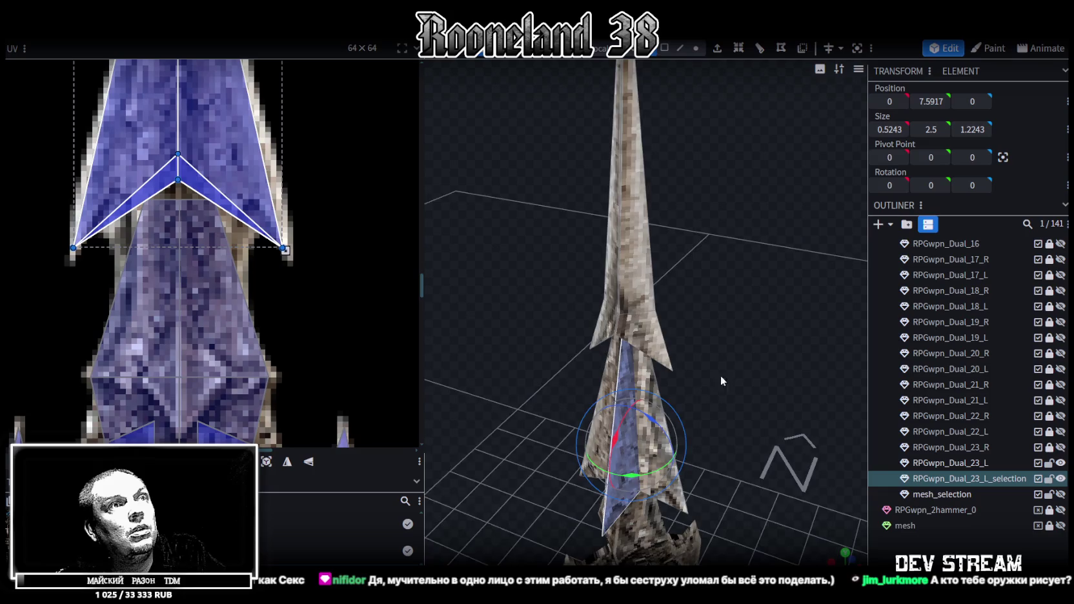
{"action": "mouse_move", "coordinate": [616, 218]}
{"action": "left_mouse_down"}
{"action": "mouse_move", "coordinate": [774, 215]}
{"action": "mouse_move", "coordinate": [741, 306]}
{"action": "left_mouse_up"}
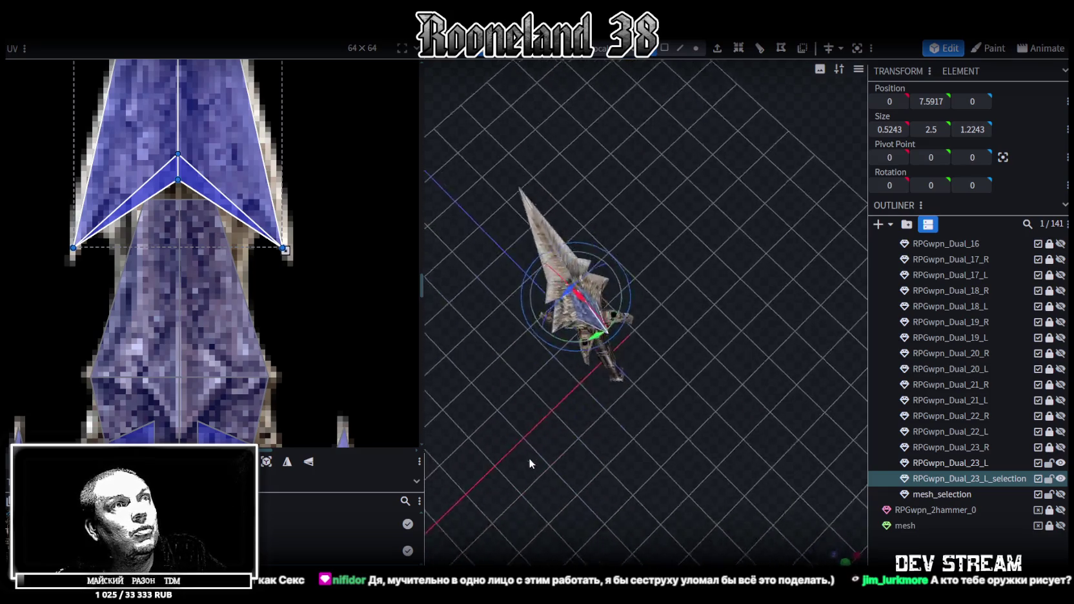
{"action": "mouse_move", "coordinate": [741, 306]}
{"action": "left_mouse_down"}
{"action": "mouse_move", "coordinate": [763, 207]}
{"action": "mouse_move", "coordinate": [728, 357]}
{"action": "mouse_move", "coordinate": [723, 336]}
{"action": "left_mouse_up"}
Step: Lower the spear tip vertices slightly and merge the coinciding tip vertices
{"action": "left_click", "coordinate": [700, 47]}
{"action": "left_click", "coordinate": [647, 137]}
{"action": "left_click_drag", "start_coordinate": [652, 139], "coordinate": [651, 146]}
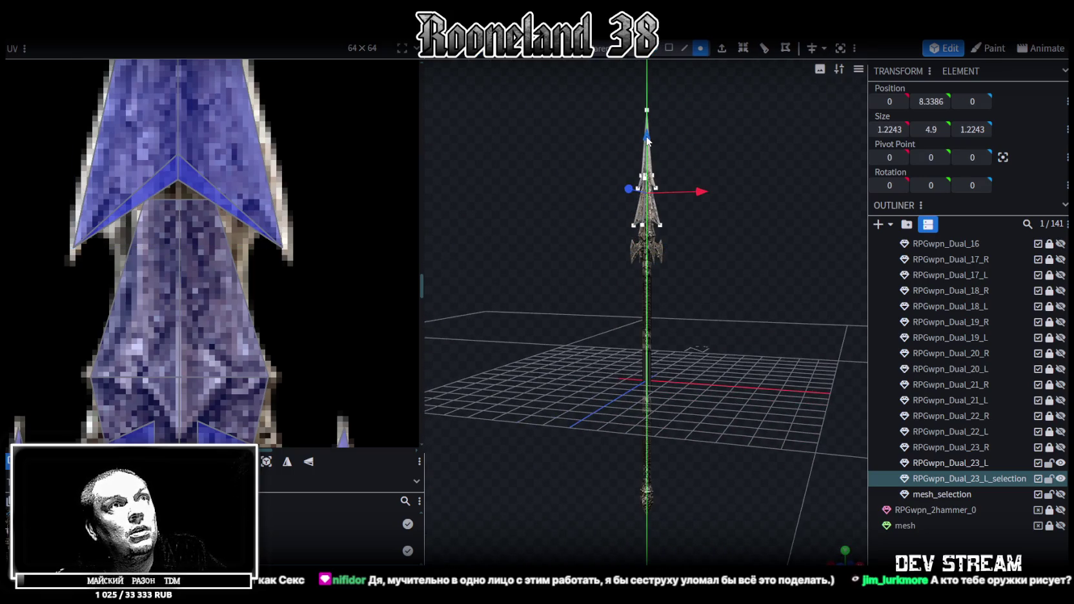
{"action": "left_click", "coordinate": [632, 132]}
{"action": "left_click_drag", "start_coordinate": [577, 173], "coordinate": [579, 194]}
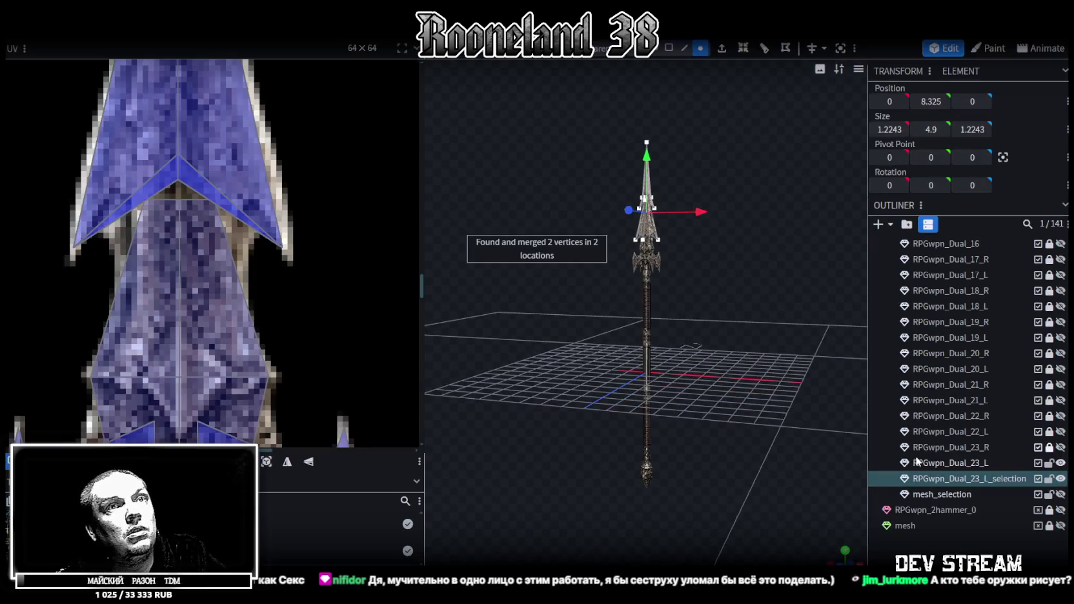
Step: Merge the blade mesh into RPGwpn_Dual_23_L and save the model as RPGweapon.bbmodel
{"action": "left_click", "coordinate": [977, 468]}
{"action": "right_click", "coordinate": [979, 481]}
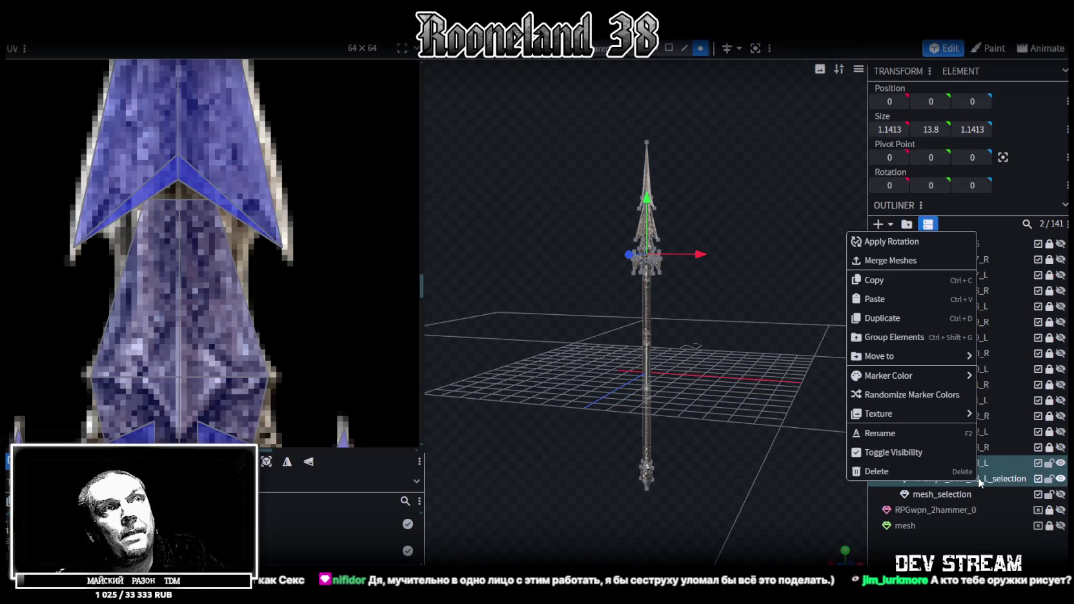
{"action": "left_click", "coordinate": [891, 259]}
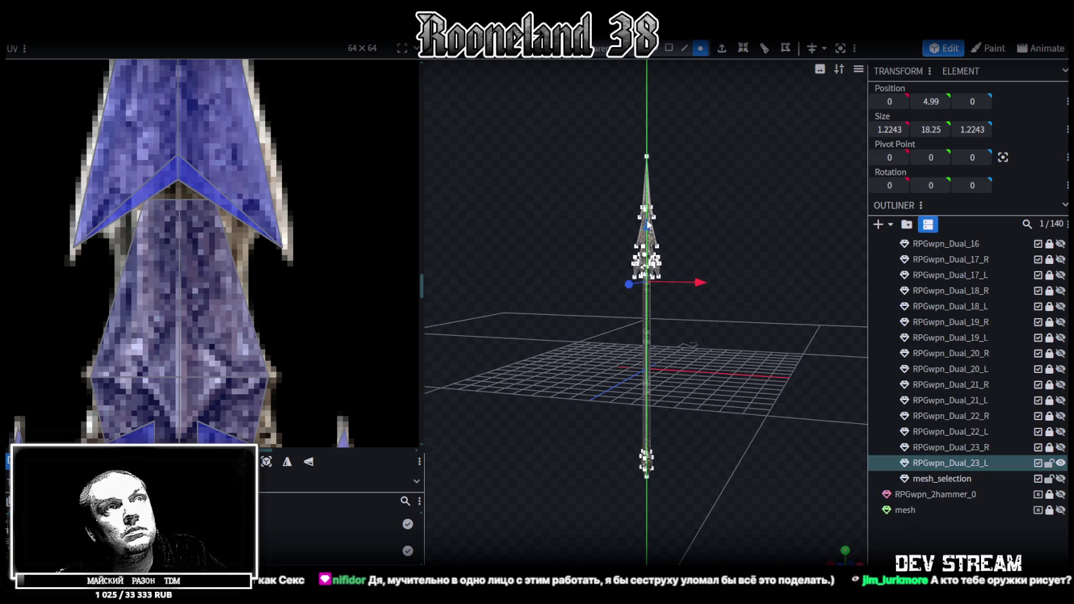
{"action": "key", "text": "ctrl+s"}
{"action": "scroll", "coordinate": [259, 310], "scroll_direction": "down", "scroll_amount": 2}
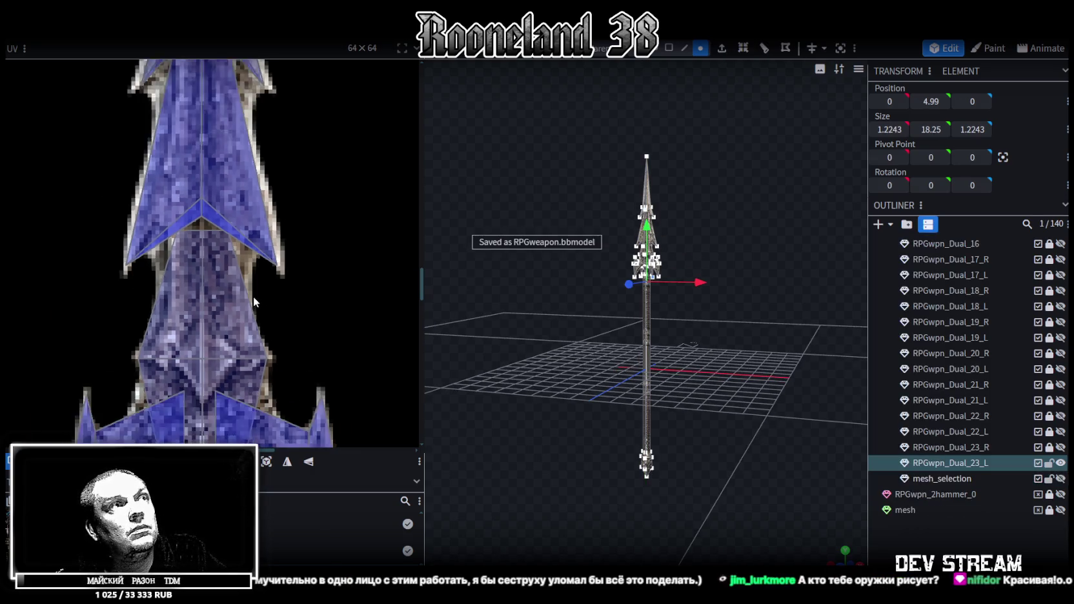
{"action": "scroll", "coordinate": [259, 303], "scroll_direction": "down", "scroll_amount": 2}
{"action": "scroll", "coordinate": [300, 283], "scroll_direction": "down", "scroll_amount": 2}
{"action": "scroll", "coordinate": [258, 254], "scroll_direction": "down", "scroll_amount": 2}
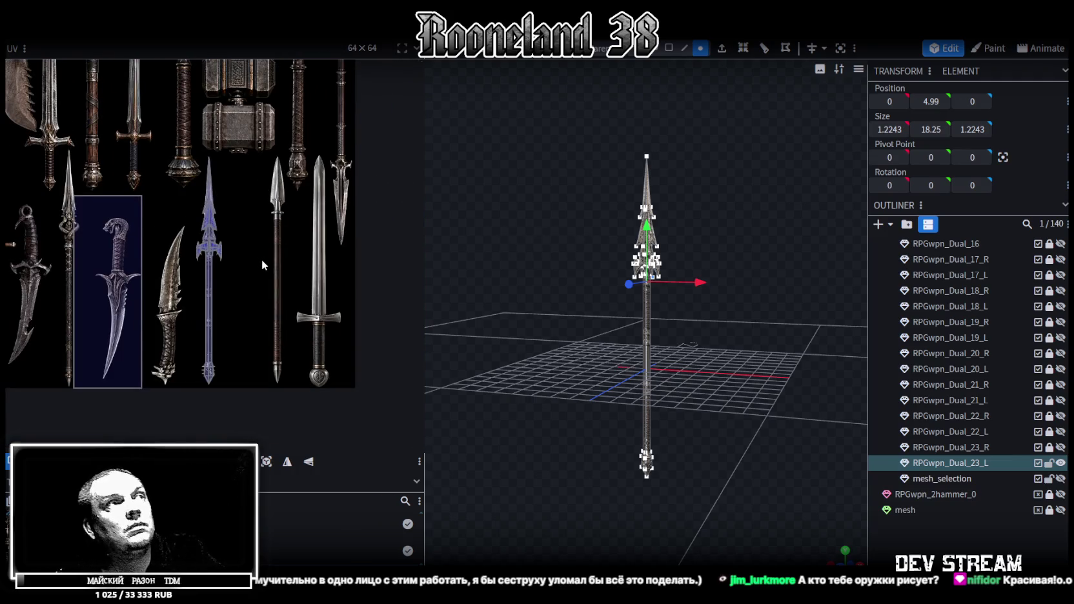
{"action": "scroll", "coordinate": [265, 261], "scroll_direction": "up", "scroll_amount": 1}
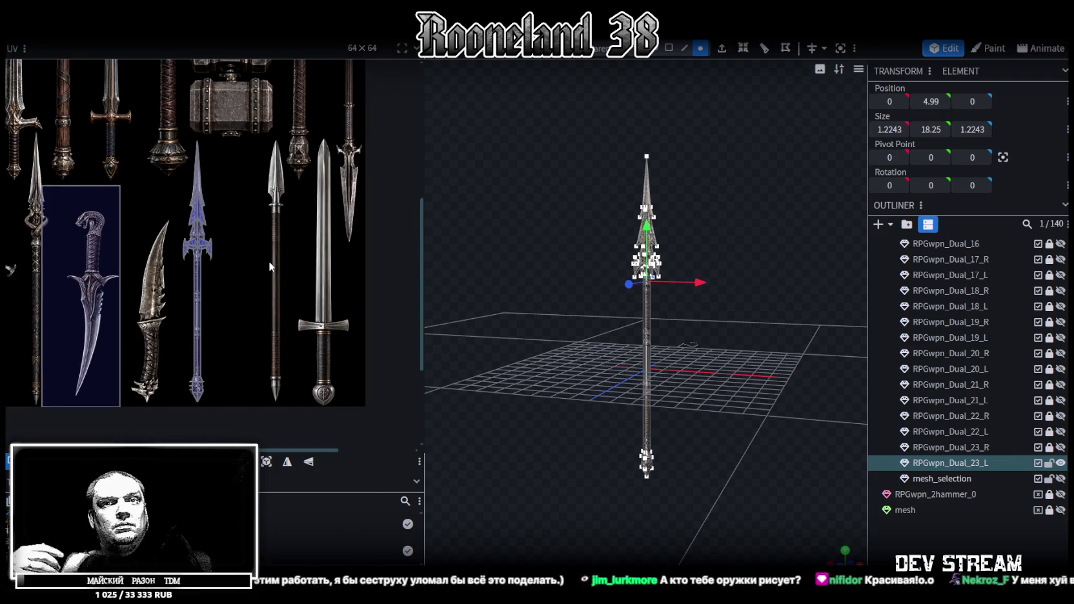
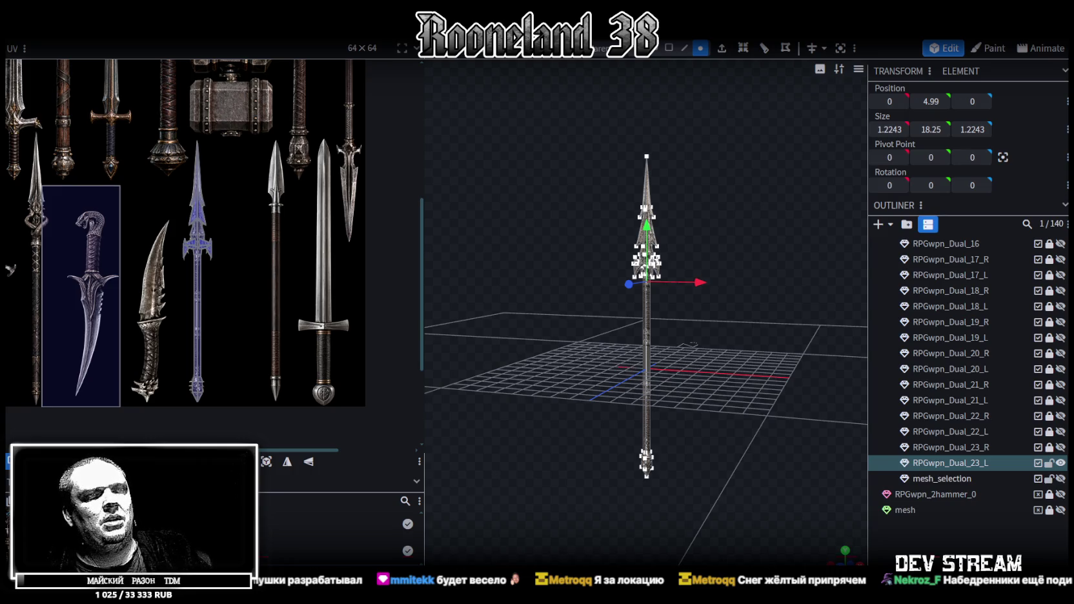
Step: In the stream log spreadsheet, select the notes in cells N69 to N72
{"action": "key", "text": "alt+Tab"}
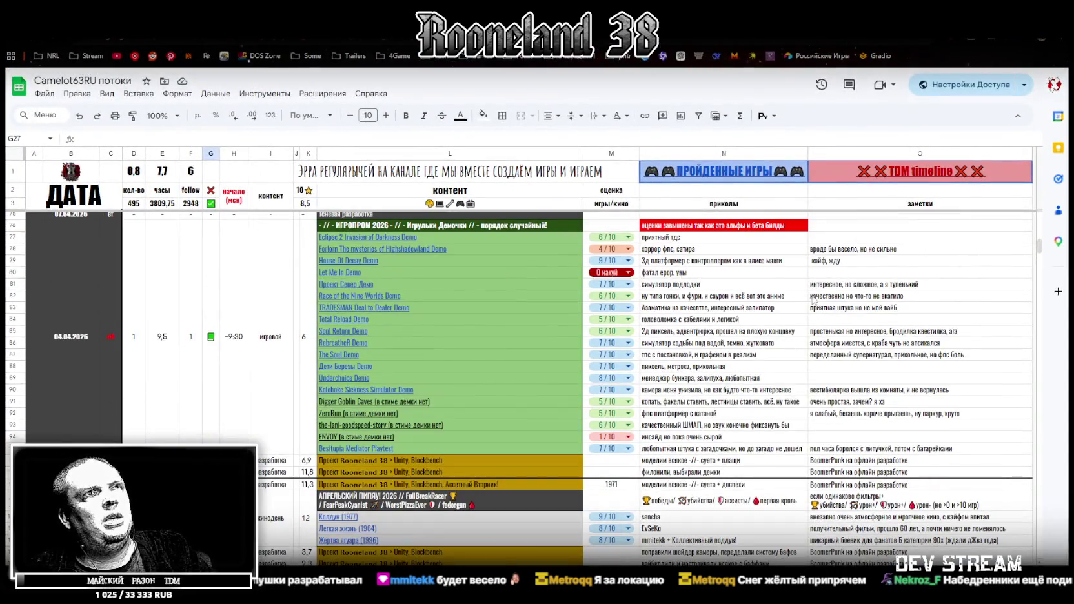
{"action": "scroll", "coordinate": [805, 290], "scroll_direction": "up", "scroll_amount": 3}
{"action": "scroll", "coordinate": [801, 301], "scroll_direction": "up", "scroll_amount": 3}
{"action": "scroll", "coordinate": [798, 310], "scroll_direction": "up", "scroll_amount": 3}
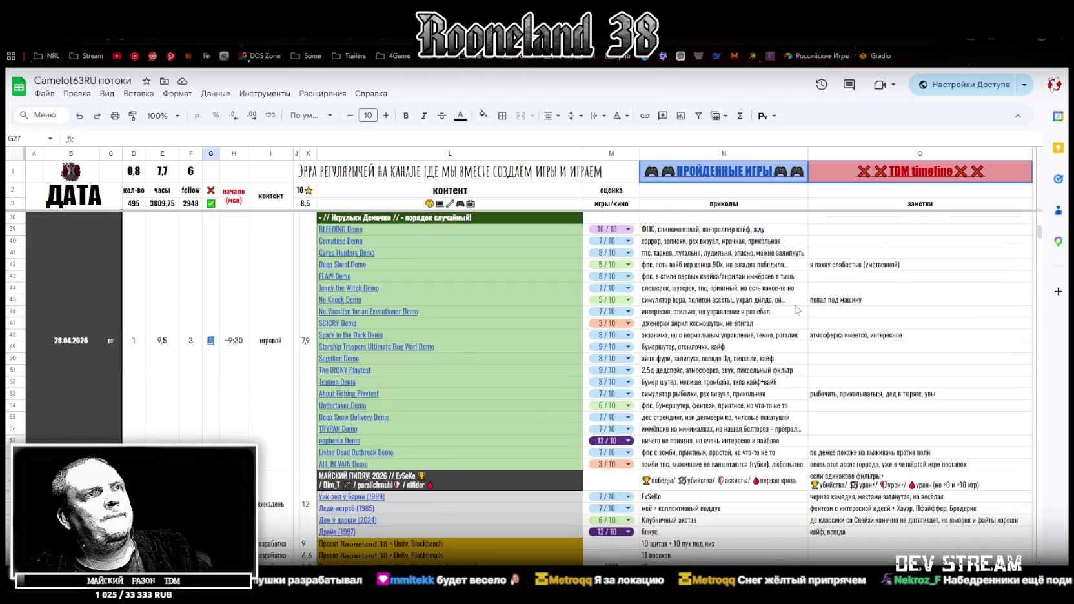
{"action": "scroll", "coordinate": [788, 308], "scroll_direction": "down", "scroll_amount": 2}
{"action": "scroll", "coordinate": [771, 307], "scroll_direction": "down", "scroll_amount": 3}
{"action": "scroll", "coordinate": [754, 305], "scroll_direction": "down", "scroll_amount": 1}
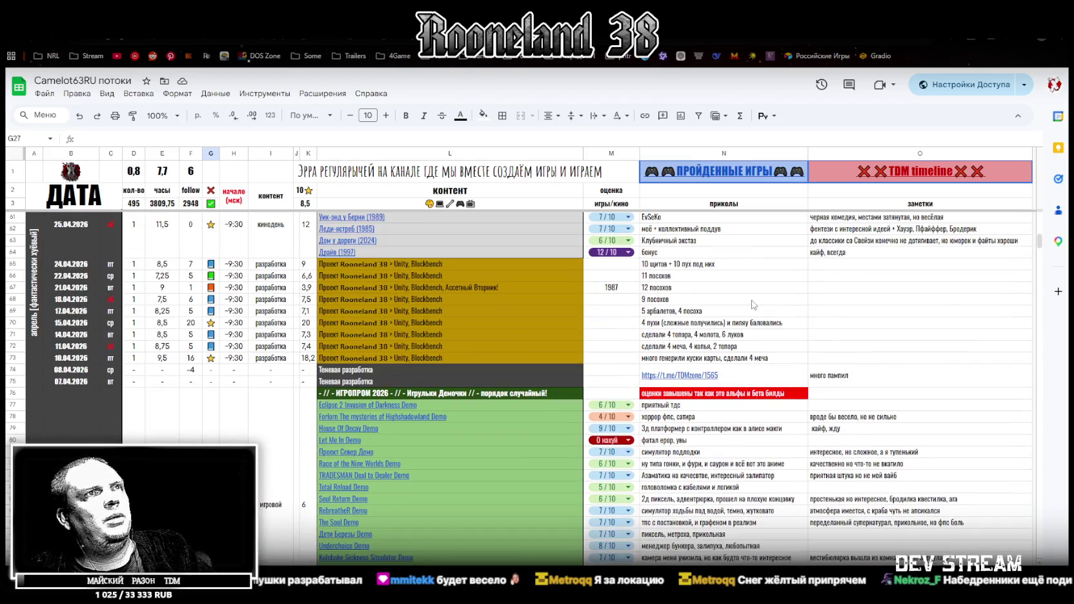
{"action": "left_click", "coordinate": [657, 350]}
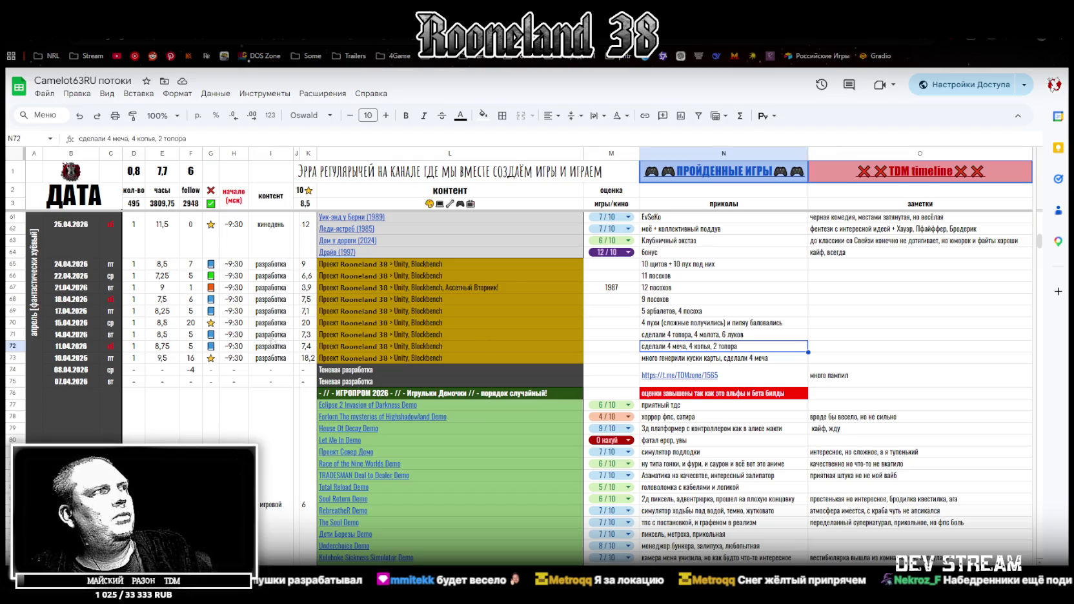
{"action": "left_click", "coordinate": [11, 347]}
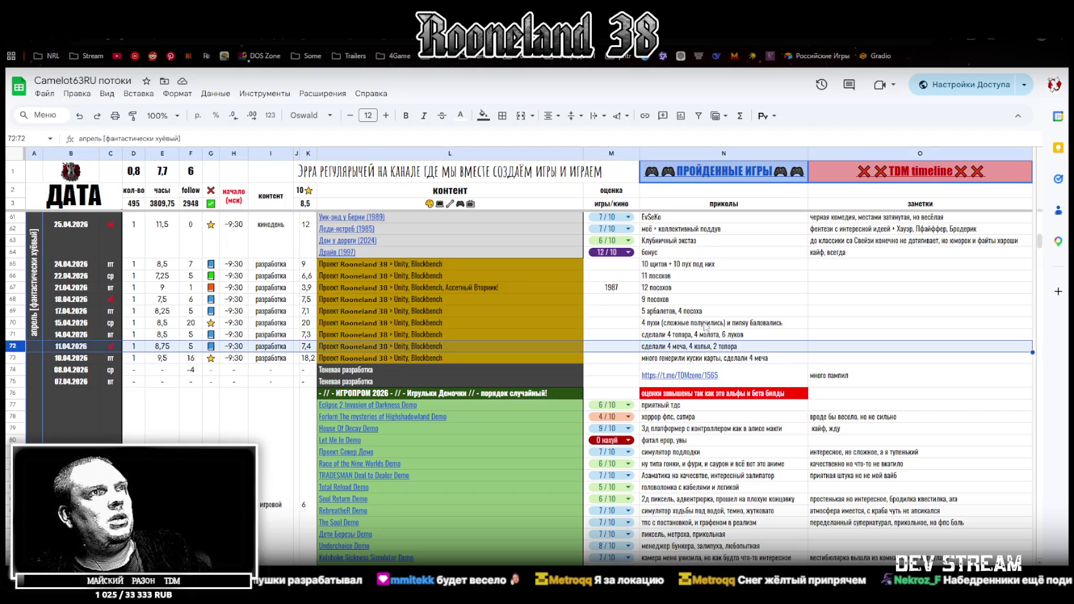
{"action": "left_click", "coordinate": [663, 337]}
{"action": "left_click", "coordinate": [656, 314]}
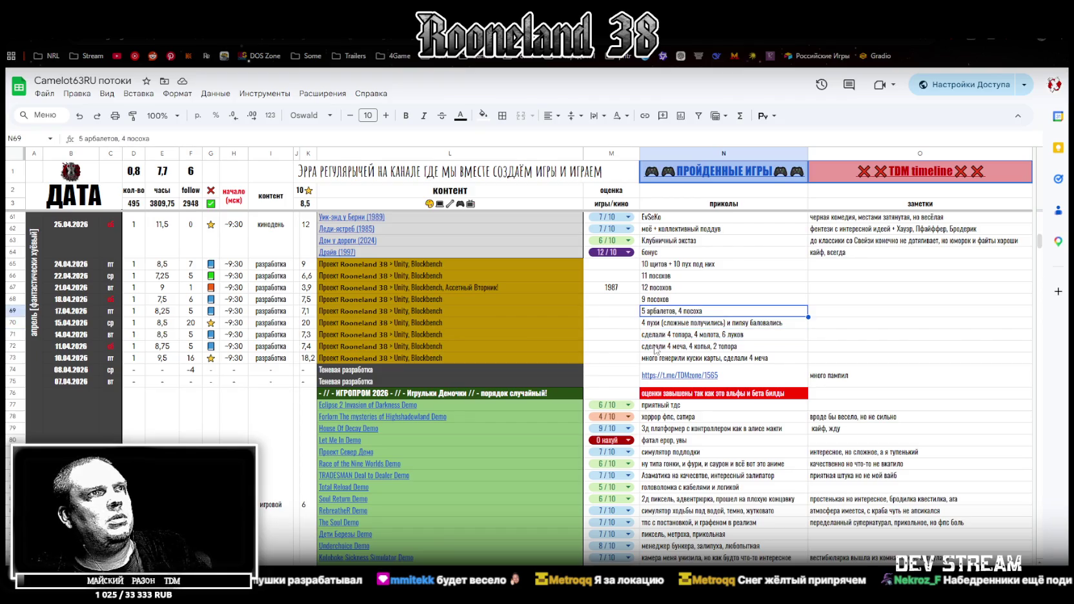
{"action": "left_click_drag", "start_coordinate": [656, 349], "coordinate": [653, 312]}
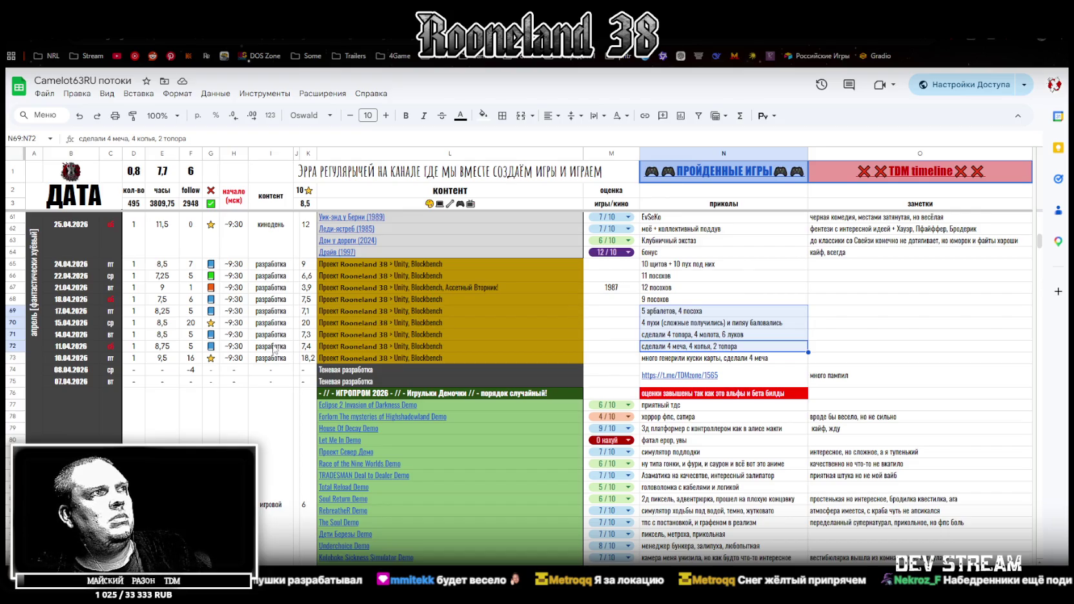
Step: Select the entries in I65–I72, then cells I36–I37, and return to Blockbench
{"action": "left_click_drag", "start_coordinate": [274, 347], "coordinate": [275, 274]}
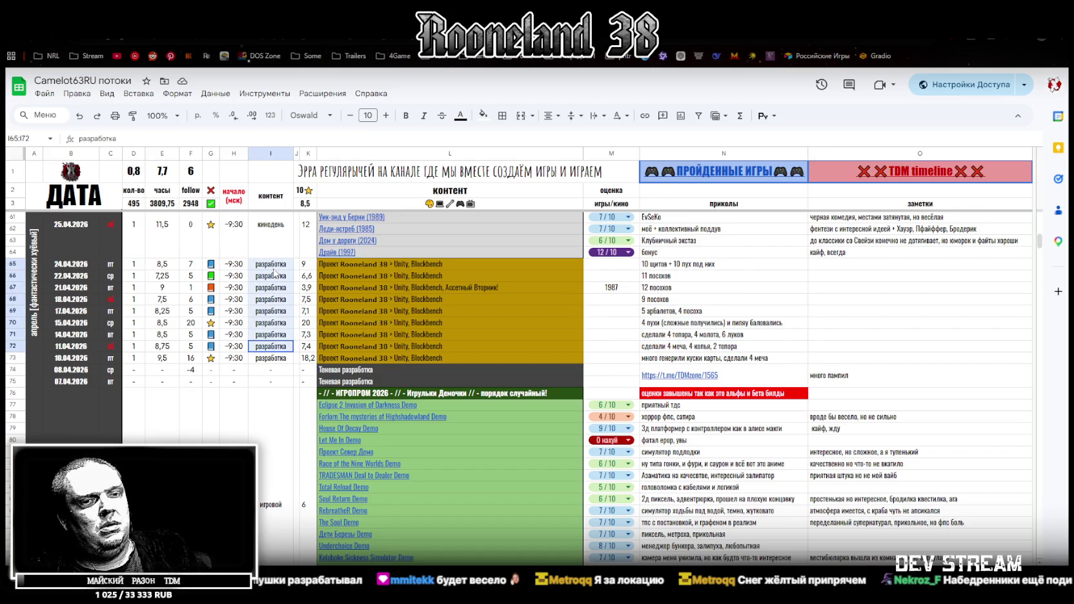
{"action": "scroll", "coordinate": [278, 280], "scroll_direction": "up", "scroll_amount": 3}
{"action": "scroll", "coordinate": [284, 292], "scroll_direction": "up", "scroll_amount": 3}
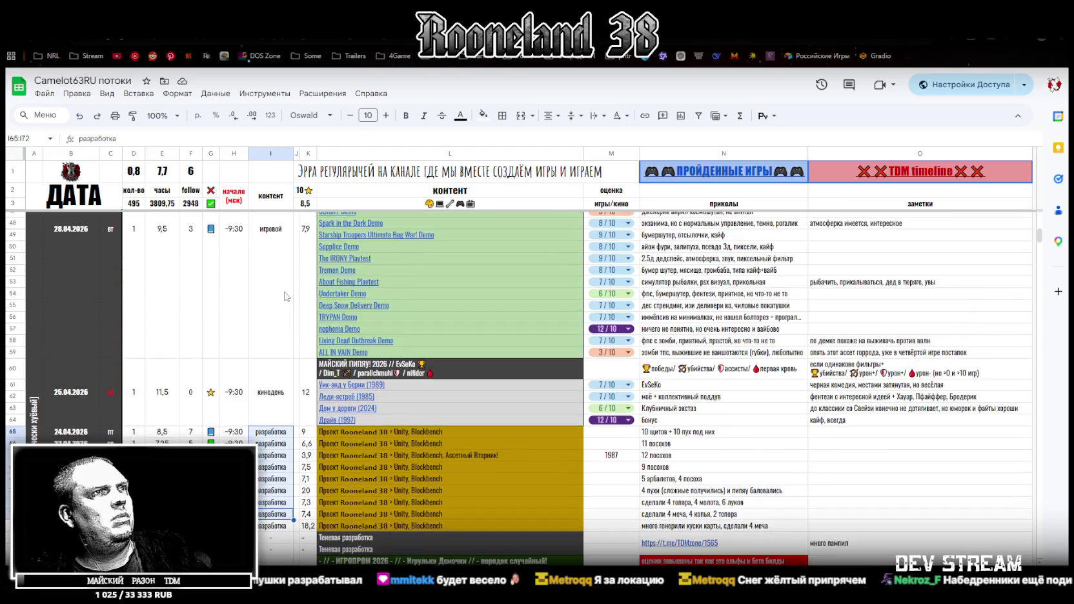
{"action": "scroll", "coordinate": [287, 296], "scroll_direction": "up", "scroll_amount": 3}
{"action": "scroll", "coordinate": [290, 300], "scroll_direction": "up", "scroll_amount": 3}
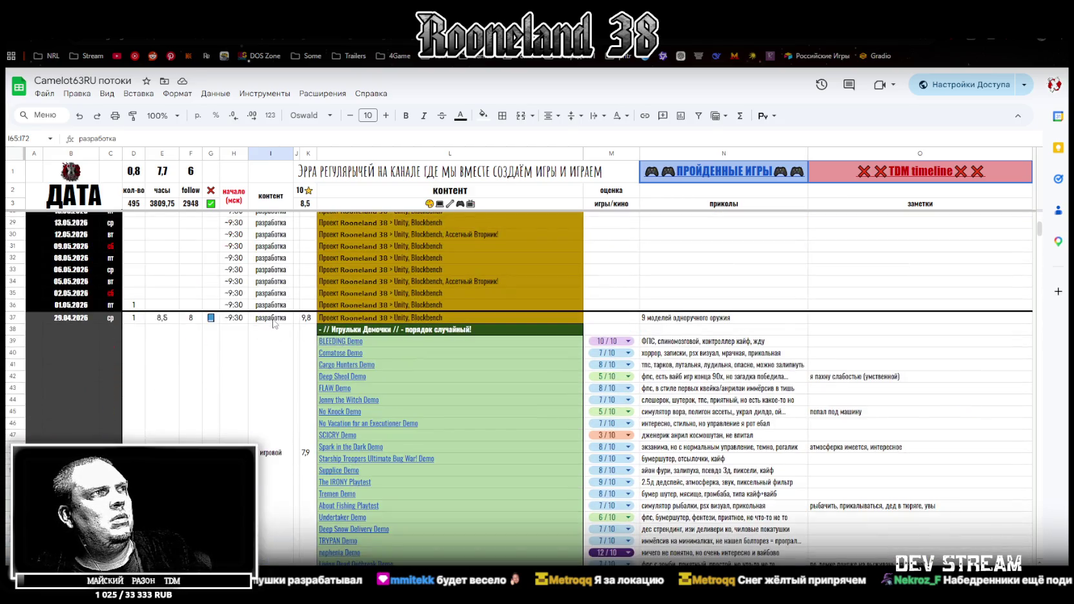
{"action": "left_click", "coordinate": [275, 320]}
{"action": "left_click", "coordinate": [277, 305]}
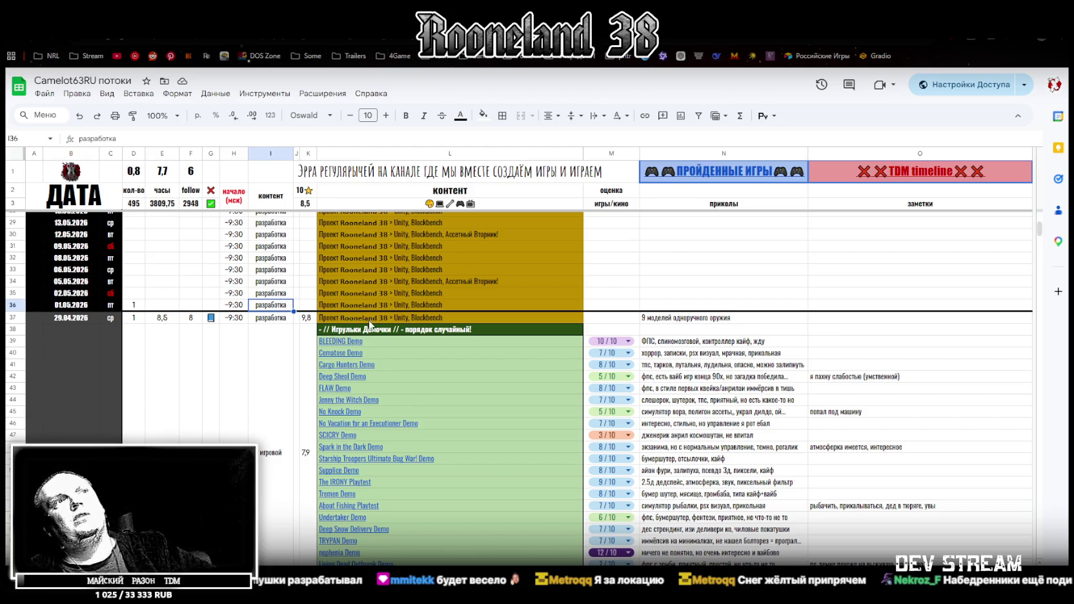
{"action": "scroll", "coordinate": [633, 387], "scroll_direction": "down", "scroll_amount": 2}
{"action": "scroll", "coordinate": [626, 395], "scroll_direction": "up", "scroll_amount": 1}
{"action": "scroll", "coordinate": [623, 400], "scroll_direction": "up", "scroll_amount": 1}
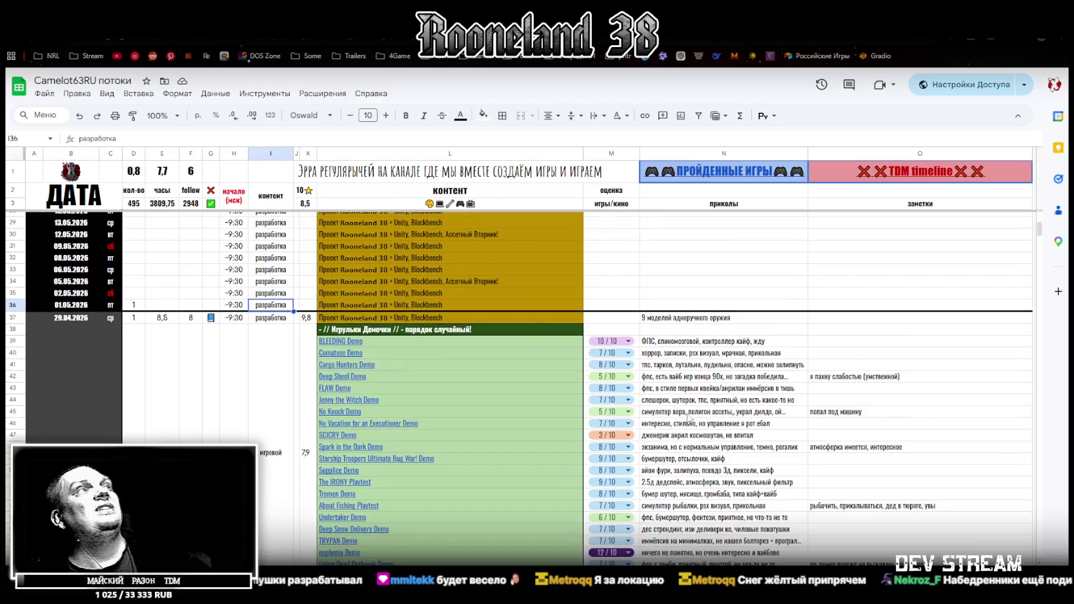
{"action": "scroll", "coordinate": [621, 405], "scroll_direction": "up", "scroll_amount": 3}
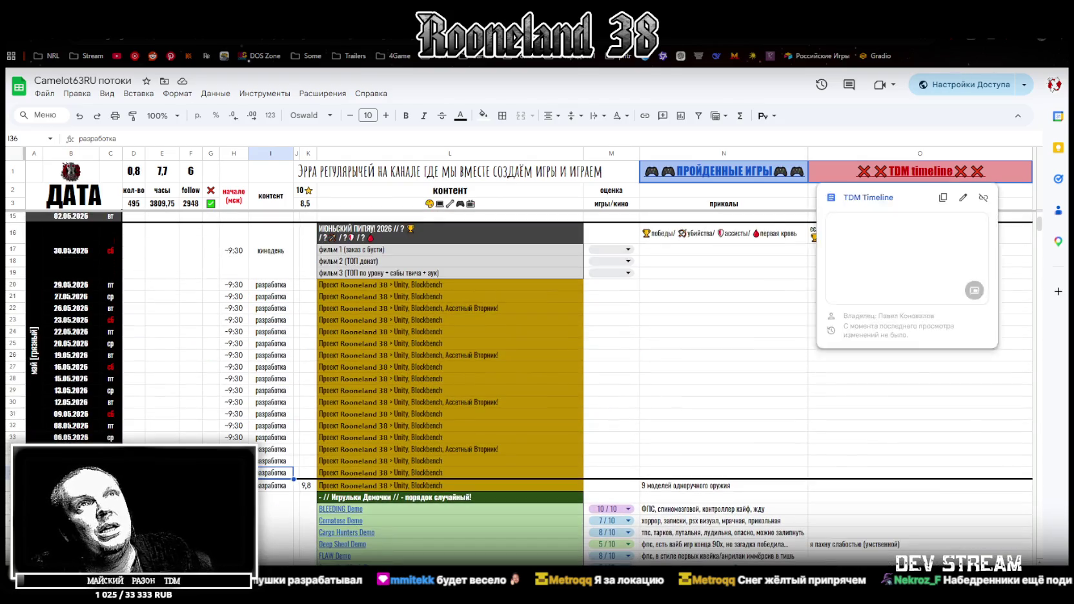
{"action": "key", "text": "alt+Tab"}
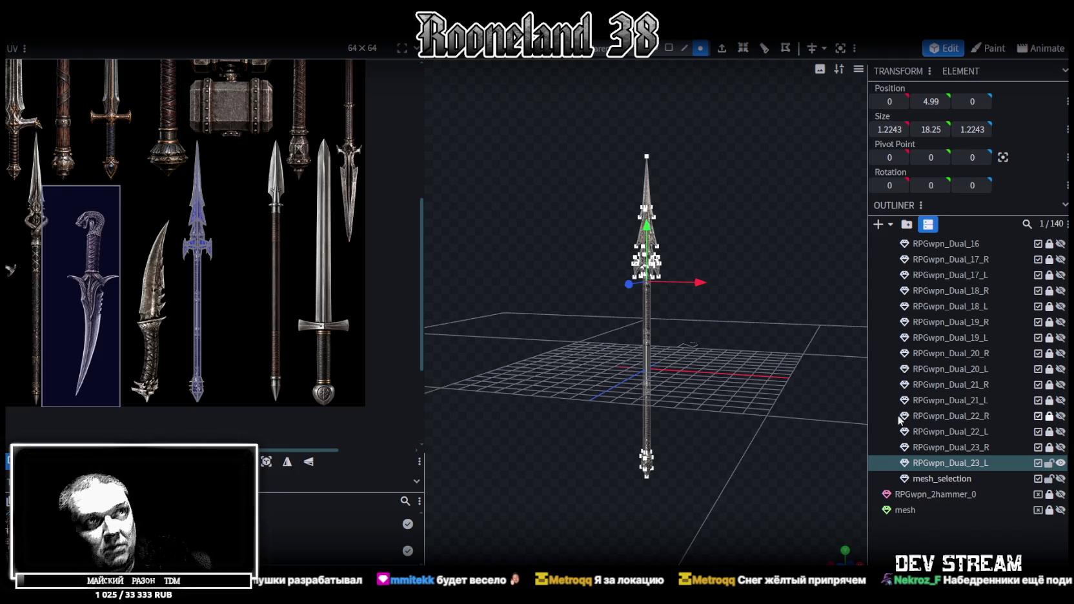
Step: Orbit around the spear head and save the model as RPGweapon.bbmodel
{"action": "scroll", "coordinate": [743, 369], "scroll_direction": "up", "scroll_amount": 3}
{"action": "mouse_move", "coordinate": [742, 368]}
{"action": "left_mouse_down"}
{"action": "mouse_move", "coordinate": [743, 353]}
{"action": "mouse_move", "coordinate": [708, 334]}
{"action": "mouse_move", "coordinate": [733, 306]}
{"action": "mouse_move", "coordinate": [713, 306]}
{"action": "mouse_move", "coordinate": [678, 333]}
{"action": "left_mouse_up"}
{"action": "scroll", "coordinate": [234, 276], "scroll_direction": "down", "scroll_amount": 3}
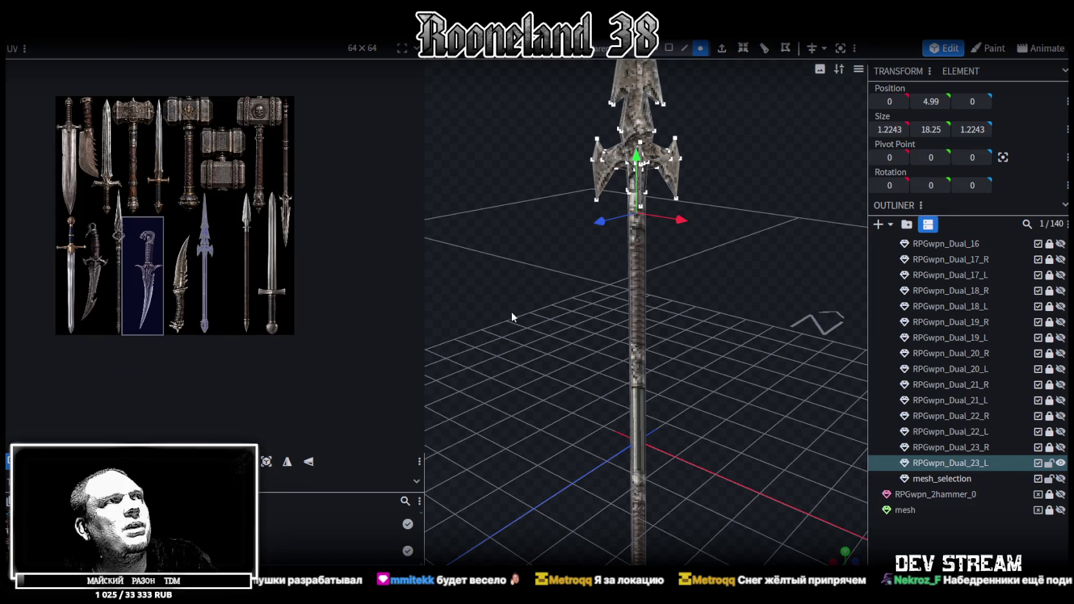
{"action": "mouse_move", "coordinate": [695, 359]}
{"action": "left_mouse_down"}
{"action": "mouse_move", "coordinate": [745, 338]}
{"action": "mouse_move", "coordinate": [743, 322]}
{"action": "left_mouse_up"}
{"action": "key", "text": "ctrl+s"}
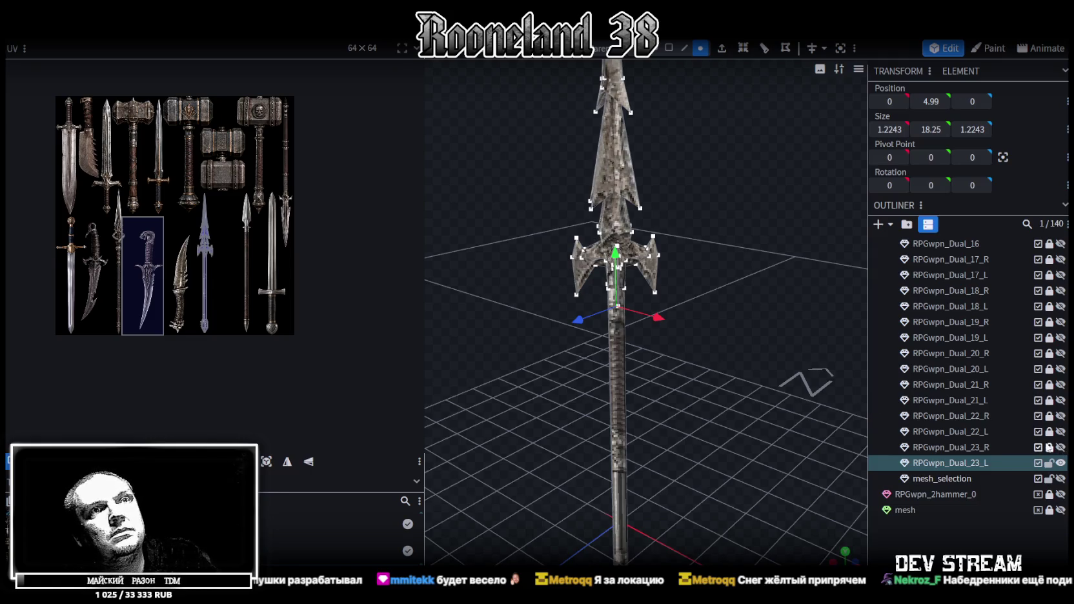
Step: Inspect the whole spear from eye level and from above, then save again
{"action": "mouse_move", "coordinate": [826, 430]}
{"action": "left_mouse_down"}
{"action": "mouse_move", "coordinate": [705, 288]}
{"action": "mouse_move", "coordinate": [743, 306]}
{"action": "left_mouse_up"}
{"action": "scroll", "coordinate": [207, 328], "scroll_direction": "up", "scroll_amount": 3}
{"action": "scroll", "coordinate": [207, 333], "scroll_direction": "up", "scroll_amount": 2}
{"action": "mouse_move", "coordinate": [674, 448]}
{"action": "left_mouse_down"}
{"action": "mouse_move", "coordinate": [753, 419]}
{"action": "mouse_move", "coordinate": [679, 400]}
{"action": "mouse_move", "coordinate": [683, 393]}
{"action": "mouse_move", "coordinate": [671, 412]}
{"action": "mouse_move", "coordinate": [659, 399]}
{"action": "left_mouse_up"}
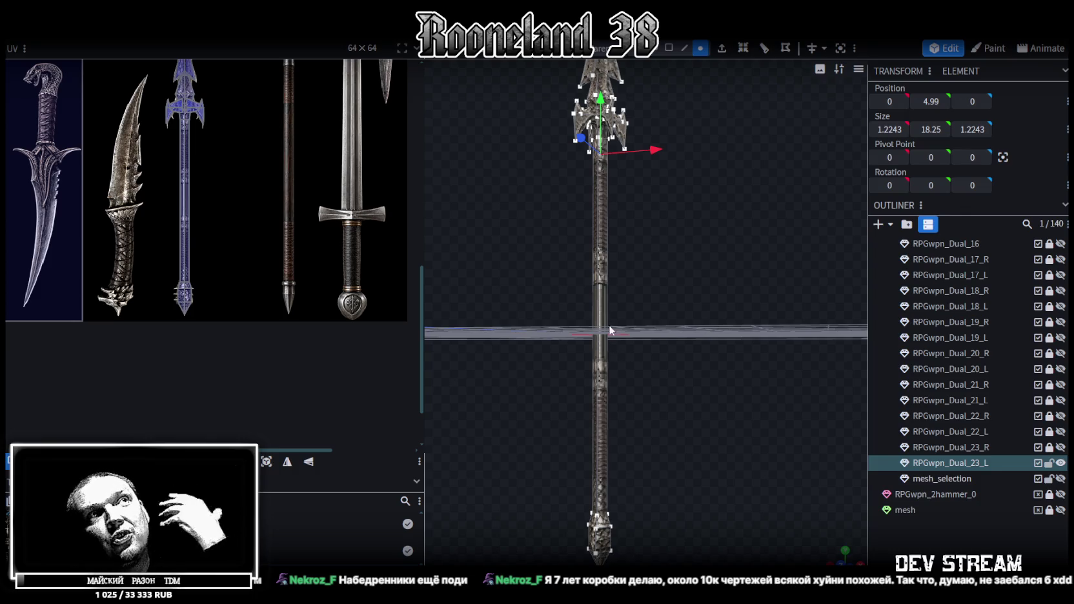
{"action": "scroll", "coordinate": [685, 319], "scroll_direction": "up", "scroll_amount": 2}
{"action": "mouse_move", "coordinate": [685, 317]}
{"action": "left_mouse_down"}
{"action": "mouse_move", "coordinate": [671, 386]}
{"action": "mouse_move", "coordinate": [714, 431]}
{"action": "mouse_move", "coordinate": [743, 366]}
{"action": "mouse_move", "coordinate": [716, 351]}
{"action": "mouse_move", "coordinate": [688, 353]}
{"action": "mouse_move", "coordinate": [702, 346]}
{"action": "left_mouse_up"}
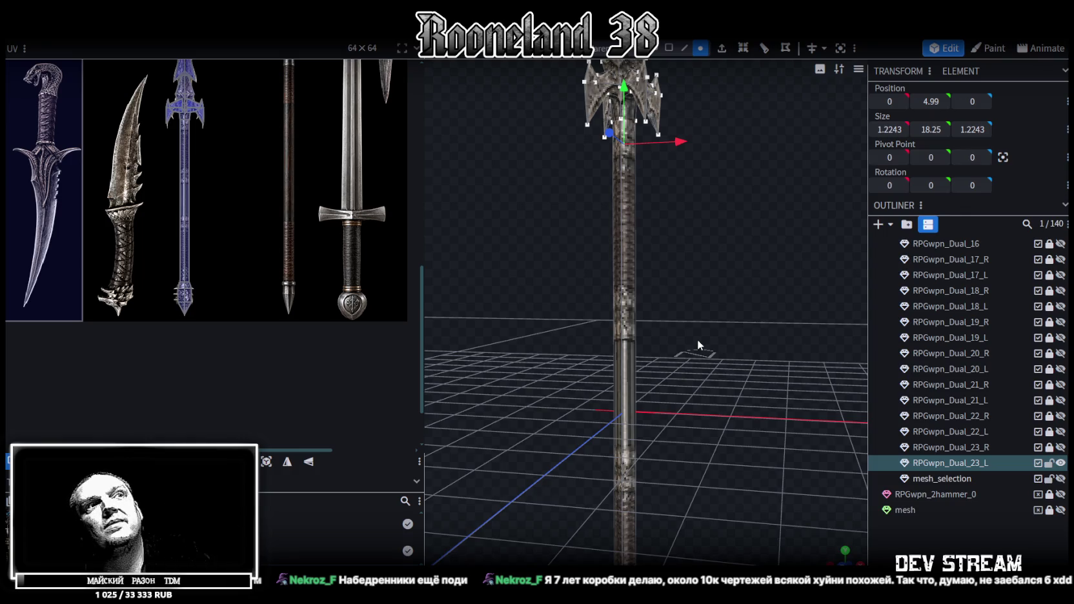
{"action": "mouse_move", "coordinate": [707, 353]}
{"action": "middle_mouse_down"}
{"action": "mouse_move", "coordinate": [678, 383]}
{"action": "mouse_move", "coordinate": [735, 350]}
{"action": "mouse_move", "coordinate": [722, 397]}
{"action": "mouse_move", "coordinate": [700, 363]}
{"action": "mouse_move", "coordinate": [596, 383]}
{"action": "mouse_move", "coordinate": [663, 399]}
{"action": "mouse_move", "coordinate": [767, 384]}
{"action": "middle_mouse_up"}
{"action": "key", "text": "ctrl+s"}
Step: View the spear head from higher angles and scroll the outliner up to the RPGwpn1 folders
{"action": "mouse_move", "coordinate": [693, 188]}
{"action": "middle_mouse_down"}
{"action": "mouse_move", "coordinate": [692, 262]}
{"action": "mouse_move", "coordinate": [634, 262]}
{"action": "mouse_move", "coordinate": [761, 283]}
{"action": "mouse_move", "coordinate": [738, 308]}
{"action": "mouse_move", "coordinate": [709, 235]}
{"action": "middle_mouse_up"}
{"action": "scroll", "coordinate": [205, 193], "scroll_direction": "down", "scroll_amount": 5}
{"action": "scroll", "coordinate": [224, 159], "scroll_direction": "up", "scroll_amount": 3}
{"action": "scroll", "coordinate": [238, 238], "scroll_direction": "up", "scroll_amount": 2}
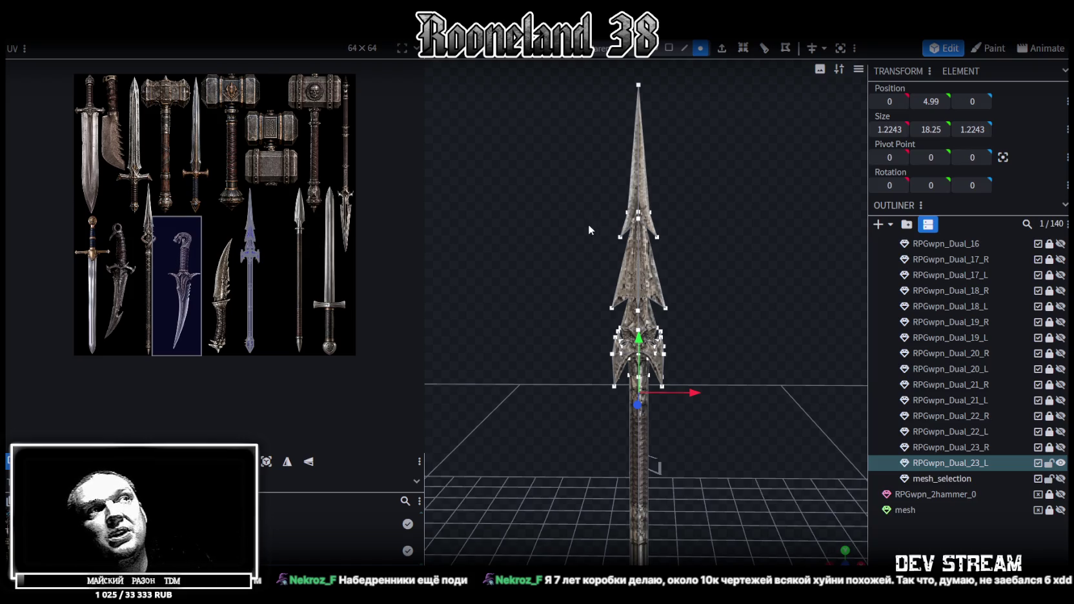
{"action": "scroll", "coordinate": [588, 226], "scroll_direction": "up", "scroll_amount": 2}
{"action": "scroll", "coordinate": [619, 232], "scroll_direction": "up", "scroll_amount": 2}
{"action": "scroll", "coordinate": [632, 234], "scroll_direction": "up", "scroll_amount": 2}
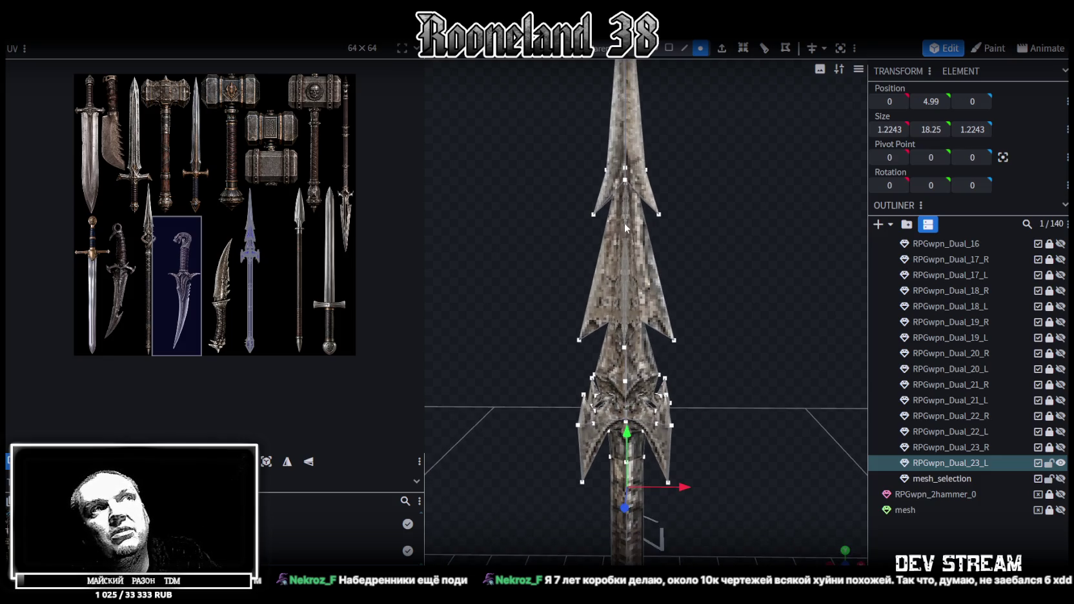
{"action": "mouse_move", "coordinate": [716, 241]}
{"action": "left_mouse_down"}
{"action": "mouse_move", "coordinate": [587, 239]}
{"action": "mouse_move", "coordinate": [651, 238]}
{"action": "mouse_move", "coordinate": [634, 254]}
{"action": "mouse_move", "coordinate": [665, 266]}
{"action": "mouse_move", "coordinate": [752, 229]}
{"action": "mouse_move", "coordinate": [738, 213]}
{"action": "left_mouse_up"}
{"action": "scroll", "coordinate": [688, 291], "scroll_direction": "down", "scroll_amount": 2}
{"action": "mouse_move", "coordinate": [689, 291]}
{"action": "left_mouse_down"}
{"action": "mouse_move", "coordinate": [712, 283]}
{"action": "mouse_move", "coordinate": [722, 307]}
{"action": "mouse_move", "coordinate": [736, 284]}
{"action": "mouse_move", "coordinate": [727, 288]}
{"action": "mouse_move", "coordinate": [752, 300]}
{"action": "left_mouse_up"}
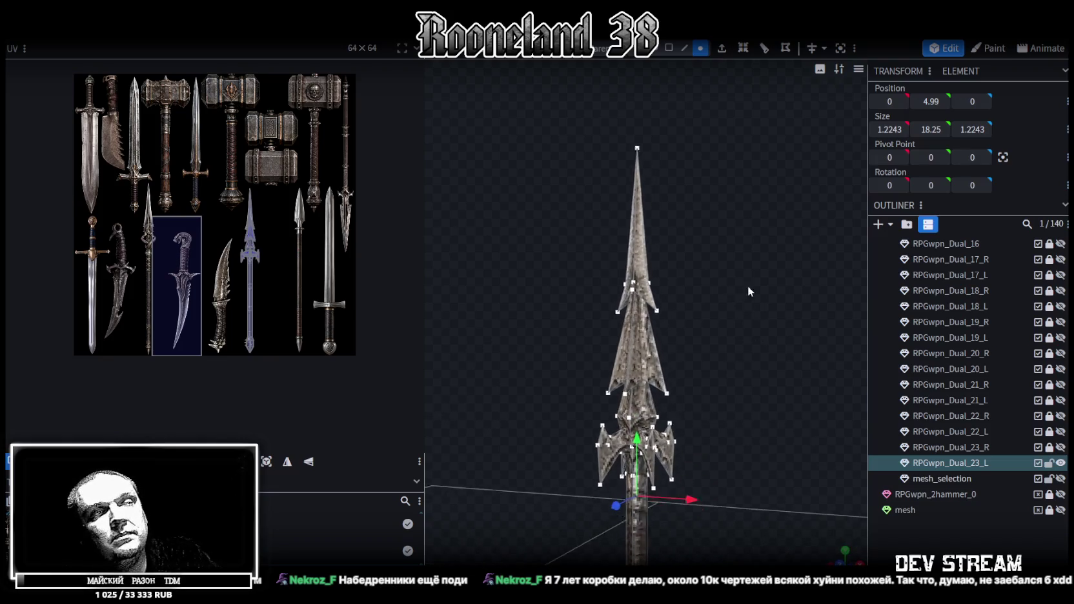
{"action": "scroll", "coordinate": [752, 300], "scroll_direction": "up", "scroll_amount": 2}
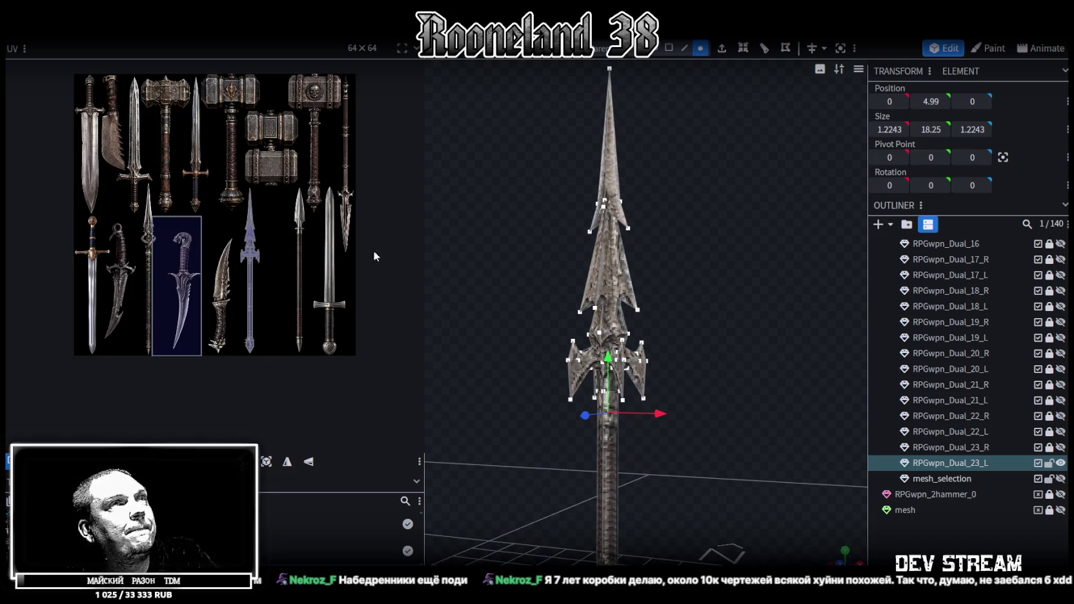
{"action": "scroll", "coordinate": [968, 355], "scroll_direction": "up", "scroll_amount": 3}
{"action": "scroll", "coordinate": [969, 355], "scroll_direction": "up", "scroll_amount": 8}
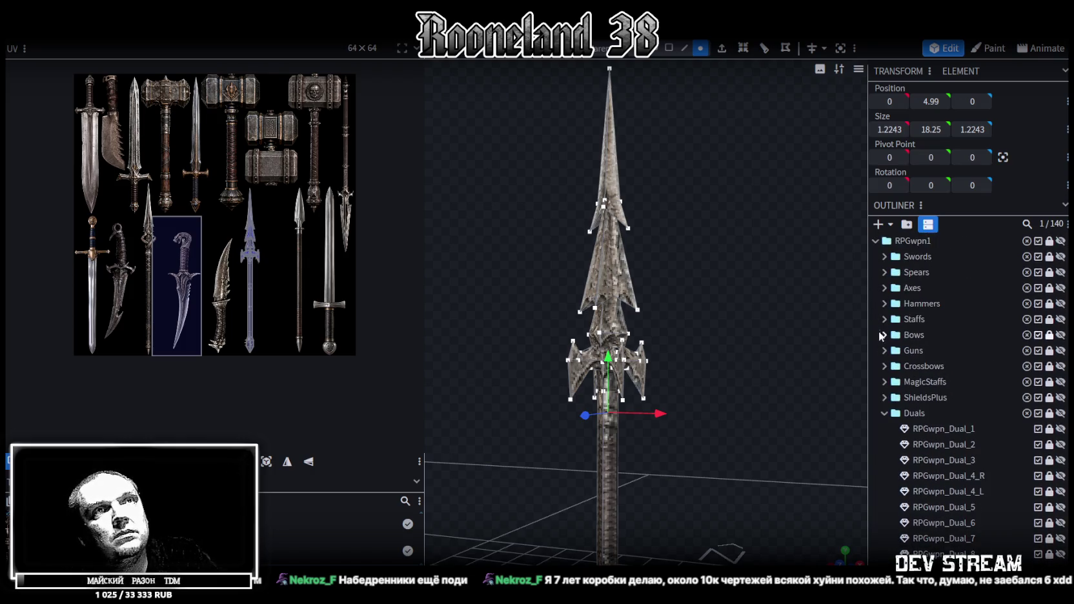
Step: Show RPGwpn_2spear_4, duplicate it as RPGwpn_2spear_5, and lock the original
{"action": "left_click", "coordinate": [885, 272]}
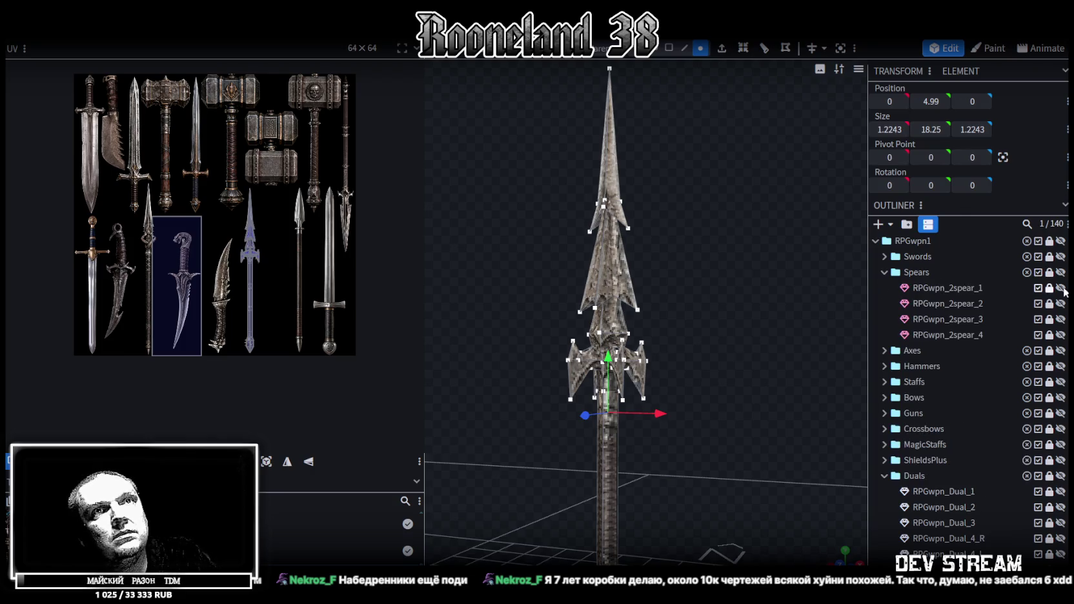
{"action": "left_click", "coordinate": [1061, 288]}
{"action": "left_click", "coordinate": [1061, 288]}
{"action": "left_click", "coordinate": [1061, 335]}
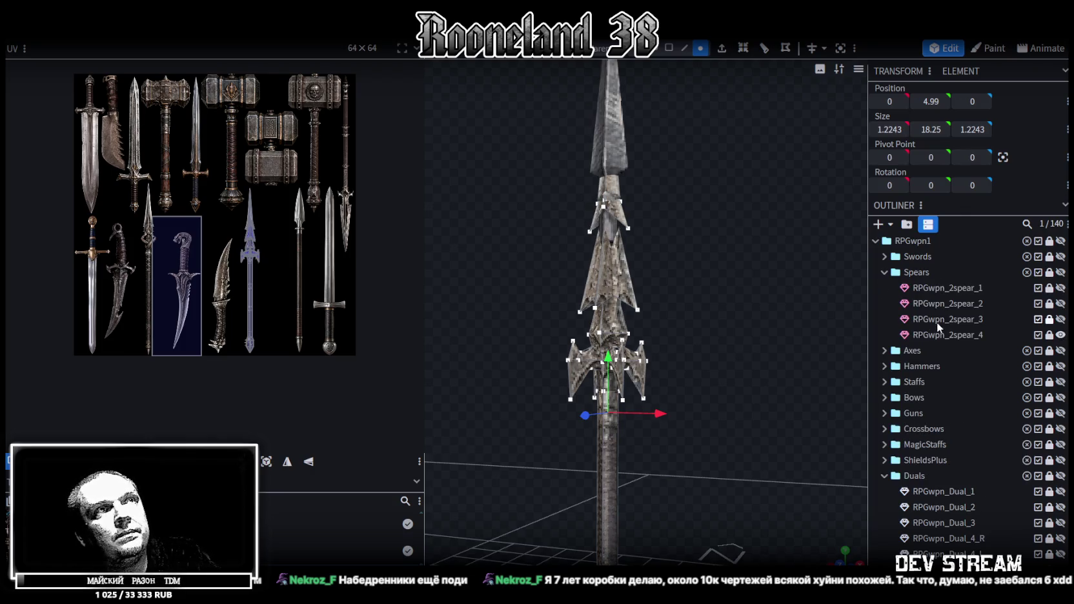
{"action": "left_click", "coordinate": [1030, 335]}
{"action": "key", "text": "ctrl+d"}
{"action": "left_click", "coordinate": [1050, 337]}
Step: Move RPGwpn_2spear_5 into the Duals folder below RPGwpn_Dual_23_L
{"action": "left_click_drag", "start_coordinate": [949, 350], "coordinate": [923, 492]}
{"action": "scroll", "coordinate": [952, 392], "scroll_direction": "down", "scroll_amount": 10}
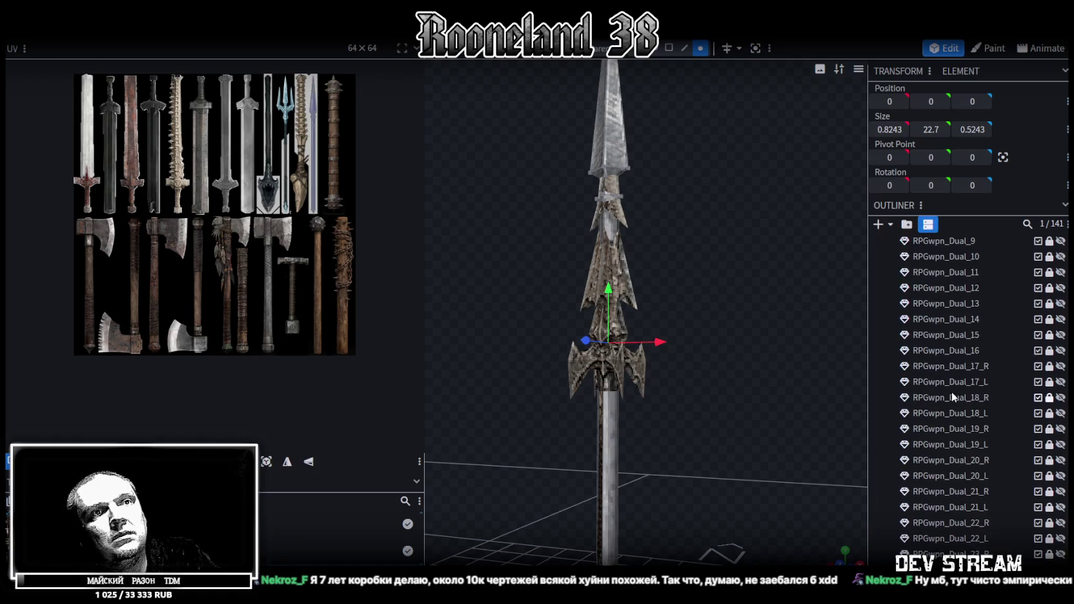
{"action": "left_click_drag", "start_coordinate": [971, 444], "coordinate": [1010, 433]}
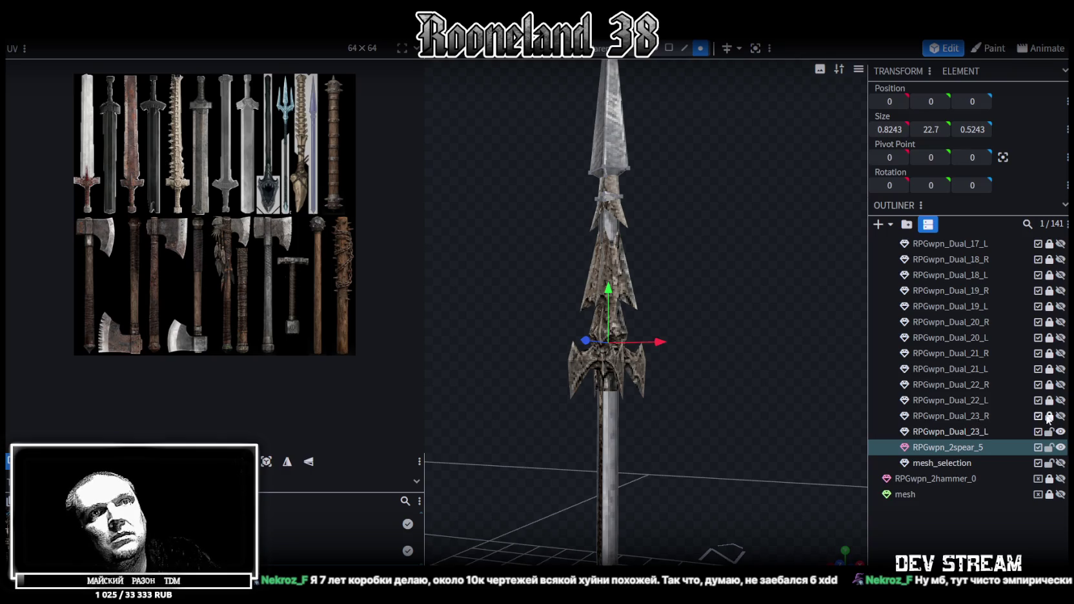
{"action": "left_click", "coordinate": [964, 432]}
Step: Rename the spear mesh to RPGwpn_Dual_24_R and hide the RPGwpn_Dual_23_L blade
{"action": "double_click", "coordinate": [975, 447]}
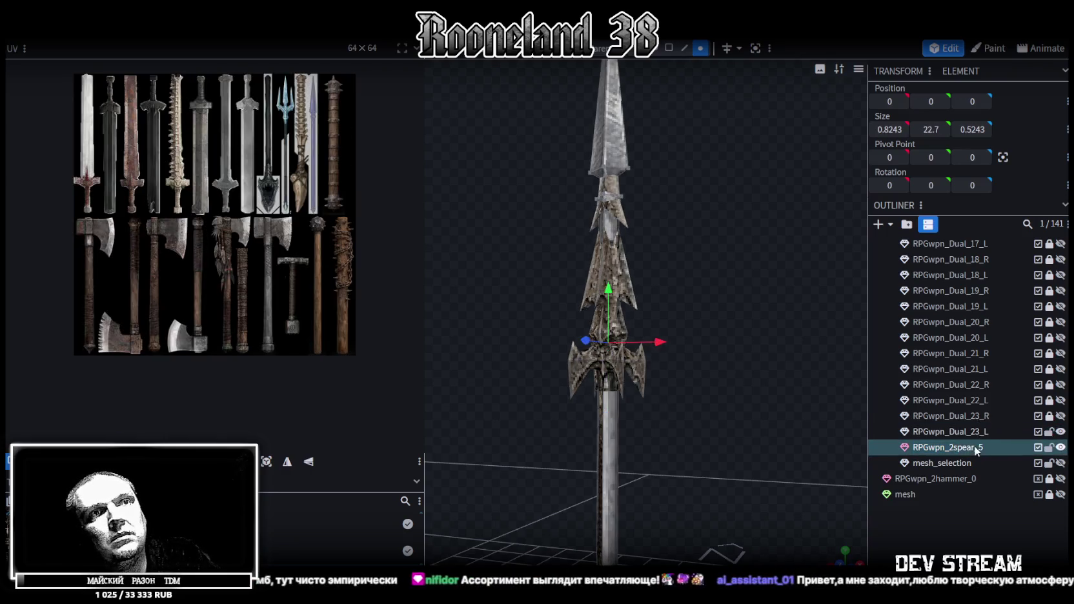
{"action": "left_click", "coordinate": [969, 432]}
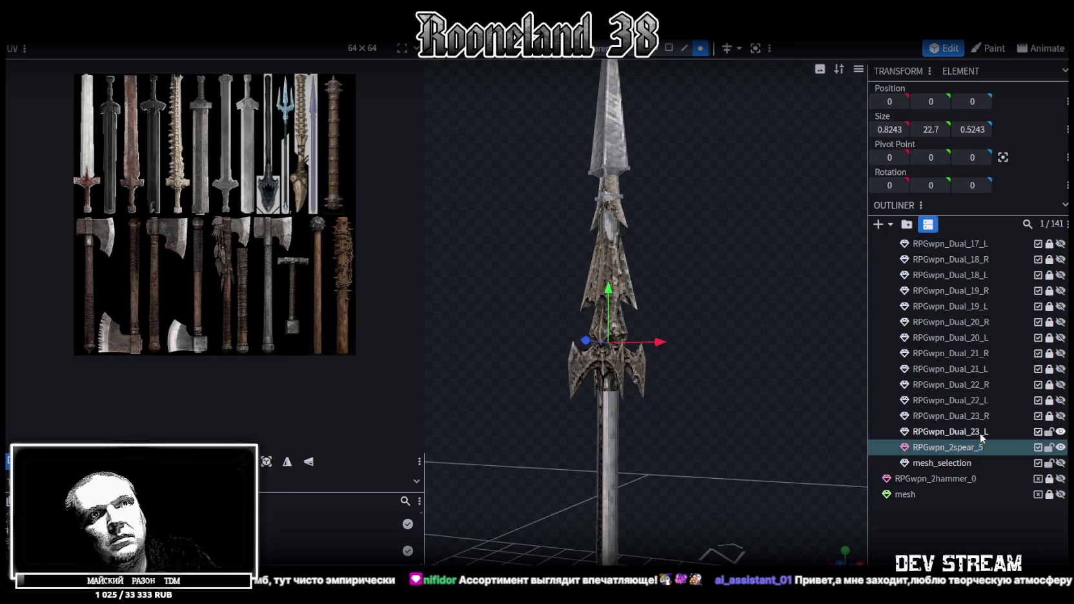
{"action": "double_click", "coordinate": [975, 447]}
{"action": "type", "text": "RPGwpn_Dual_23_L"}
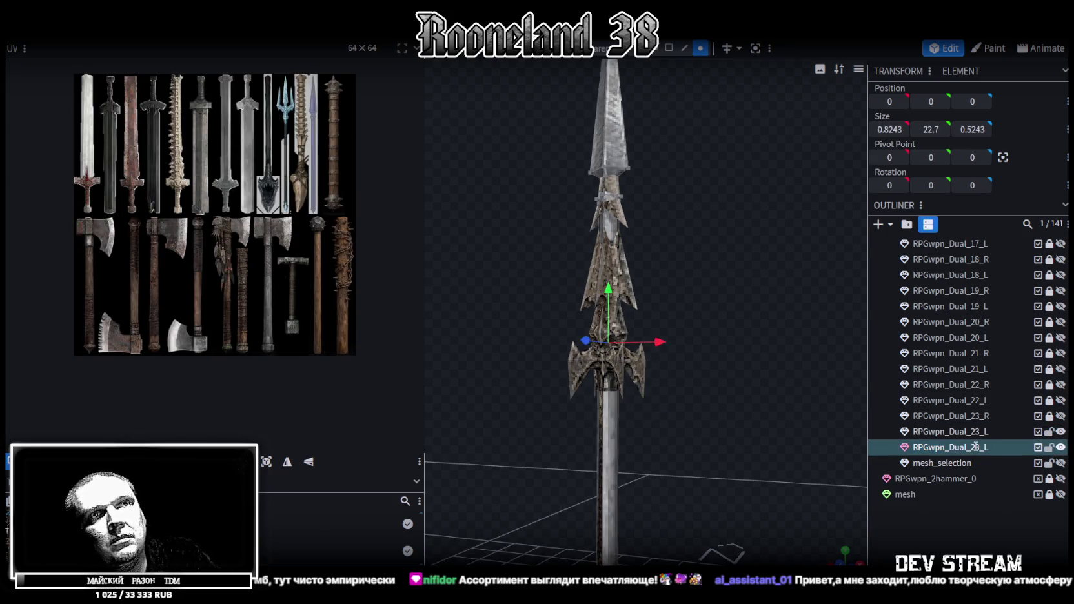
{"action": "key", "text": "BackSpace"}
{"action": "type", "text": "4"}
{"action": "key", "text": "End"}
{"action": "key", "text": "BackSpace"}
{"action": "type", "text": "R"}
{"action": "key", "text": "Return"}
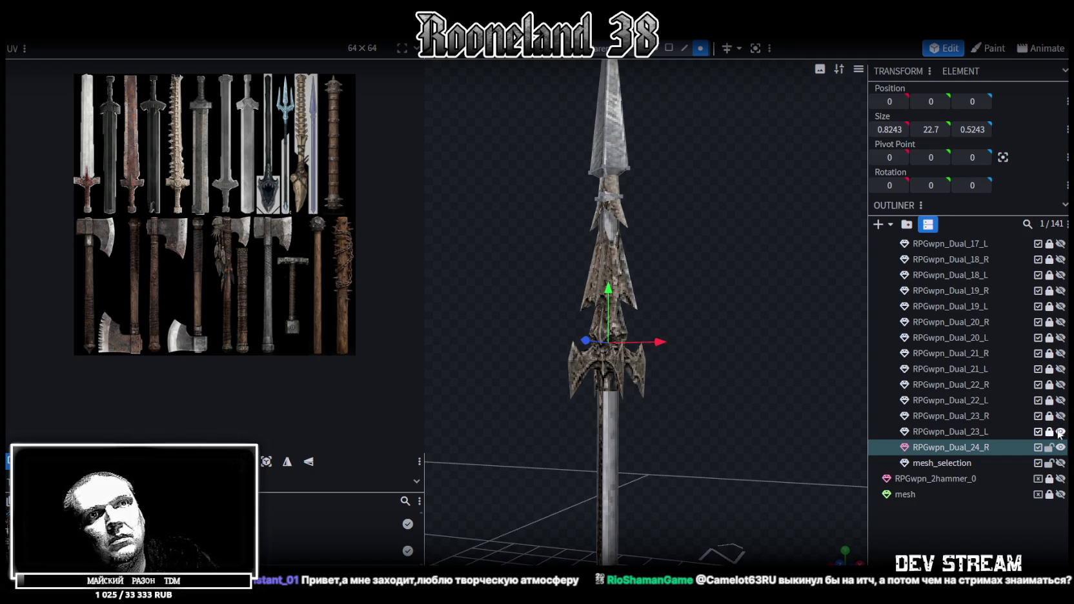
{"action": "left_click", "coordinate": [1061, 432]}
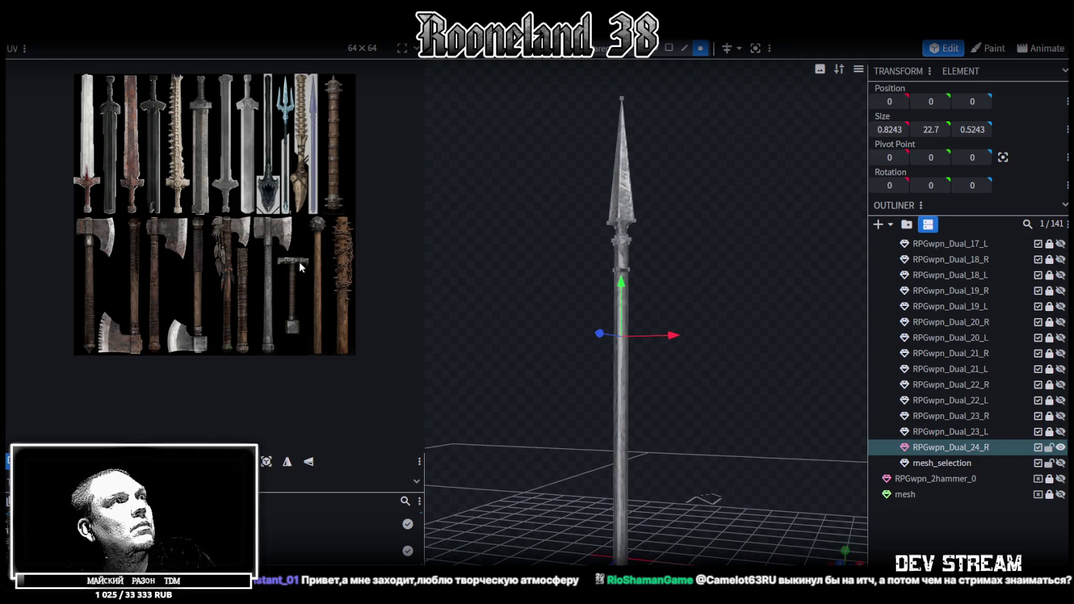
{"action": "left_click", "coordinate": [669, 48]}
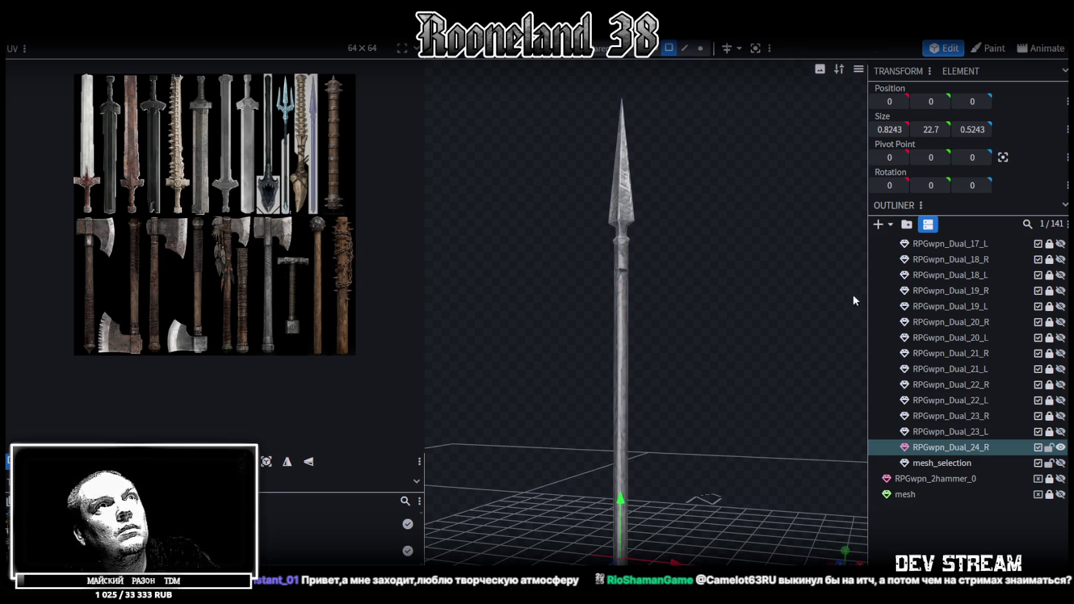
Step: Assign the PRG_wpn8.png atlas texture to the RPGwpn_Dual_24_R spear and orbit to inspect it
{"action": "right_click", "coordinate": [944, 445]}
{"action": "mouse_move", "coordinate": [848, 382]}
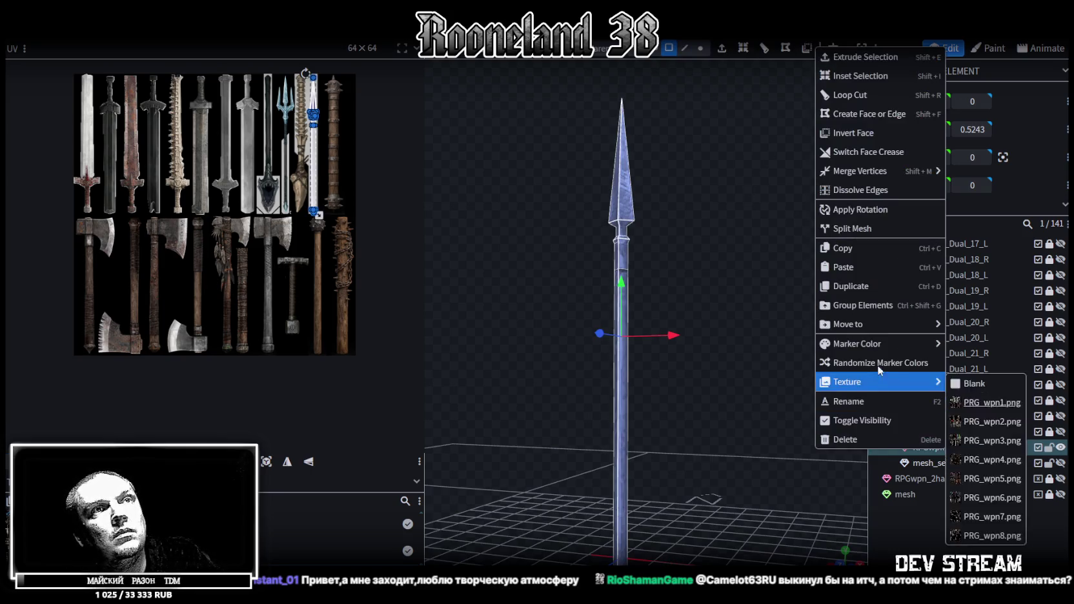
{"action": "left_click", "coordinate": [984, 537]}
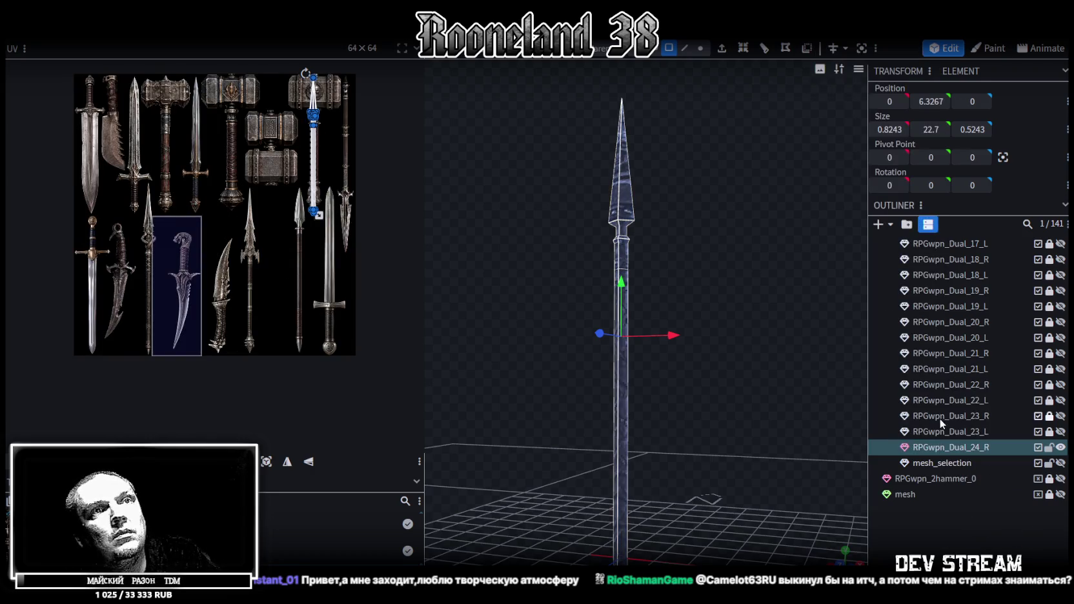
{"action": "right_click", "coordinate": [933, 450]}
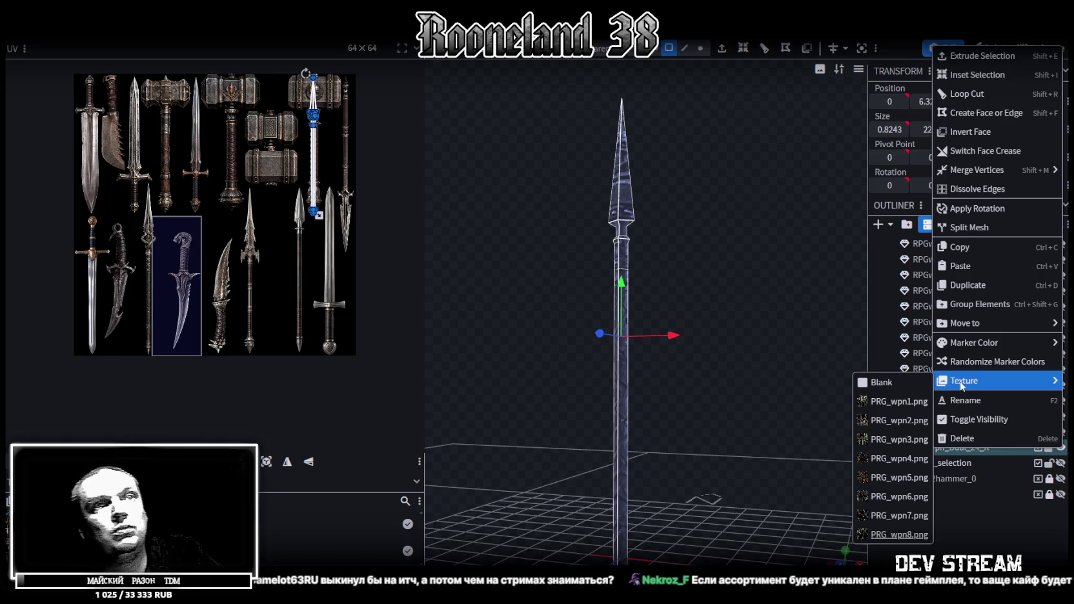
{"action": "mouse_move", "coordinate": [965, 323]}
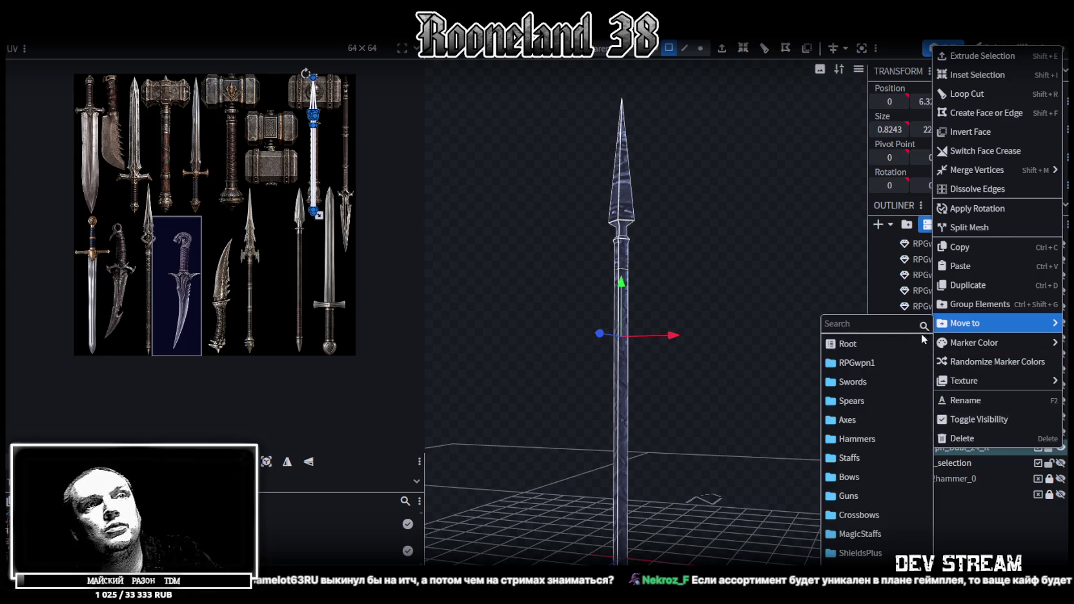
{"action": "left_click", "coordinate": [879, 515]}
{"action": "mouse_move", "coordinate": [727, 435]}
{"action": "left_mouse_down"}
{"action": "mouse_move", "coordinate": [733, 408]}
{"action": "mouse_move", "coordinate": [712, 344]}
{"action": "mouse_move", "coordinate": [702, 242]}
{"action": "mouse_move", "coordinate": [709, 428]}
{"action": "left_mouse_up"}
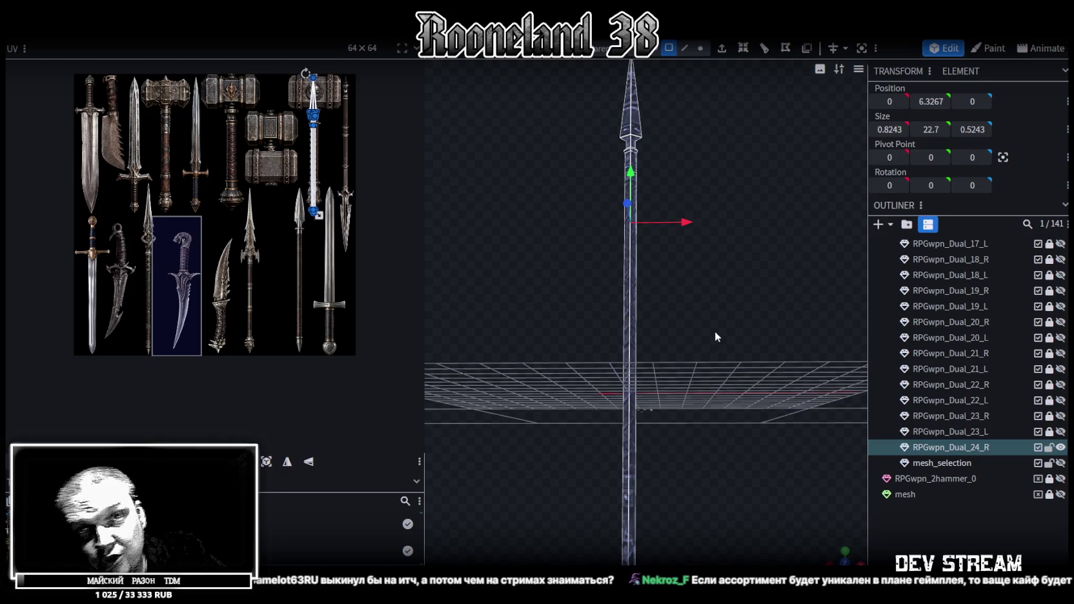
{"action": "mouse_move", "coordinate": [734, 336]}
{"action": "left_mouse_down"}
{"action": "mouse_move", "coordinate": [683, 254]}
{"action": "mouse_move", "coordinate": [697, 356]}
{"action": "left_mouse_up"}
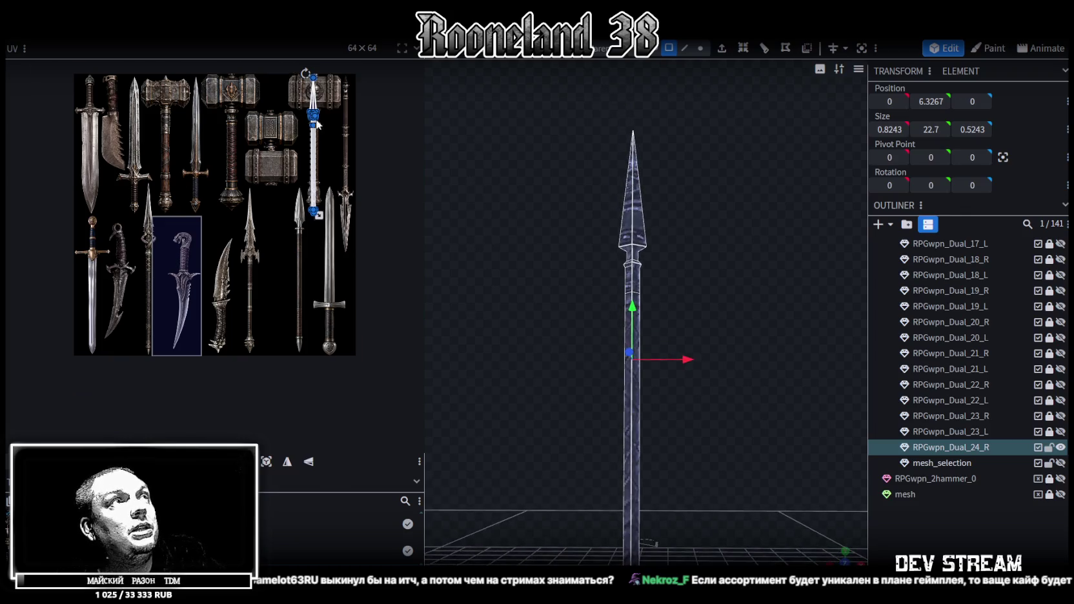
Step: Scale the vertex ring below the spearhead outward into a flared guard
{"action": "scroll", "coordinate": [290, 123], "scroll_direction": "up", "scroll_amount": 5}
{"action": "scroll", "coordinate": [743, 252], "scroll_direction": "up", "scroll_amount": 3}
{"action": "scroll", "coordinate": [733, 271], "scroll_direction": "up", "scroll_amount": 2}
{"action": "scroll", "coordinate": [735, 270], "scroll_direction": "up", "scroll_amount": 3}
{"action": "left_click", "coordinate": [701, 48]}
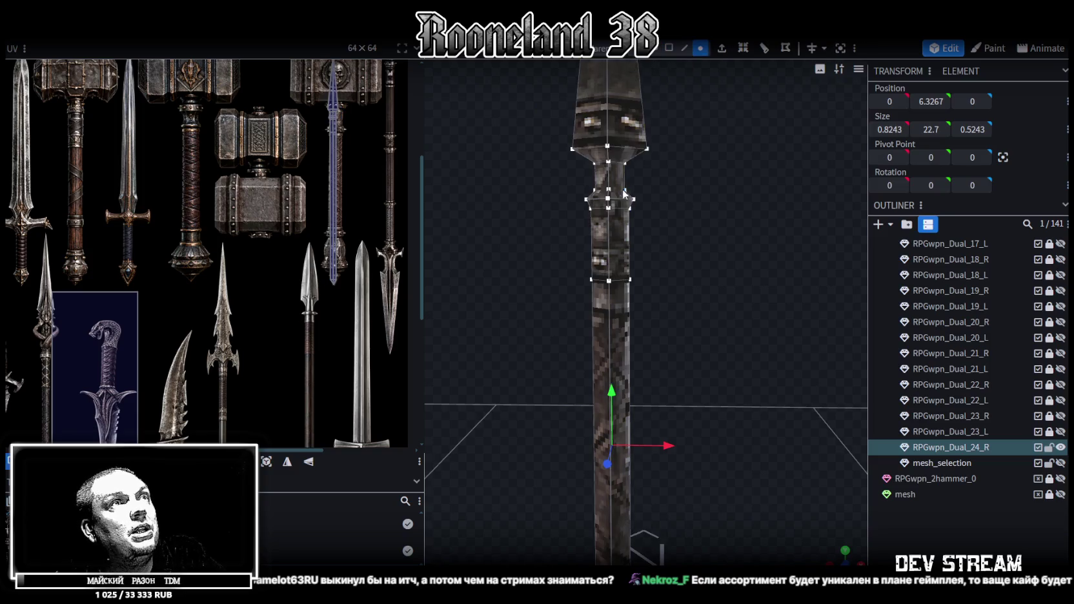
{"action": "scroll", "coordinate": [592, 206], "scroll_direction": "up", "scroll_amount": 2}
{"action": "left_click_drag", "start_coordinate": [550, 215], "coordinate": [681, 202]}
{"action": "middle_click_drag", "start_coordinate": [682, 202], "coordinate": [687, 369]}
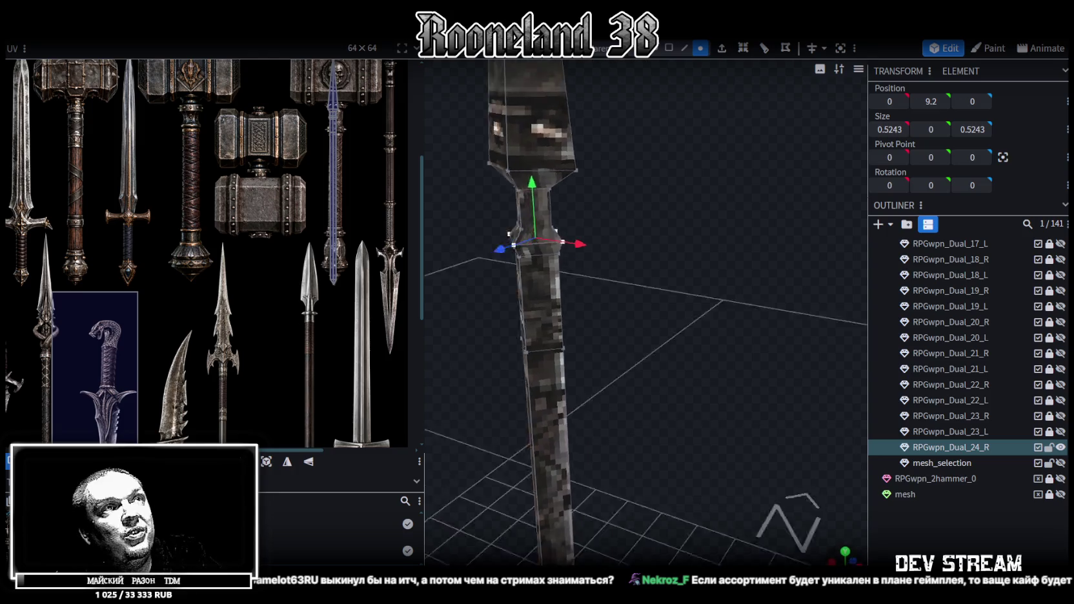
{"action": "left_click_drag", "start_coordinate": [642, 291], "coordinate": [659, 295]}
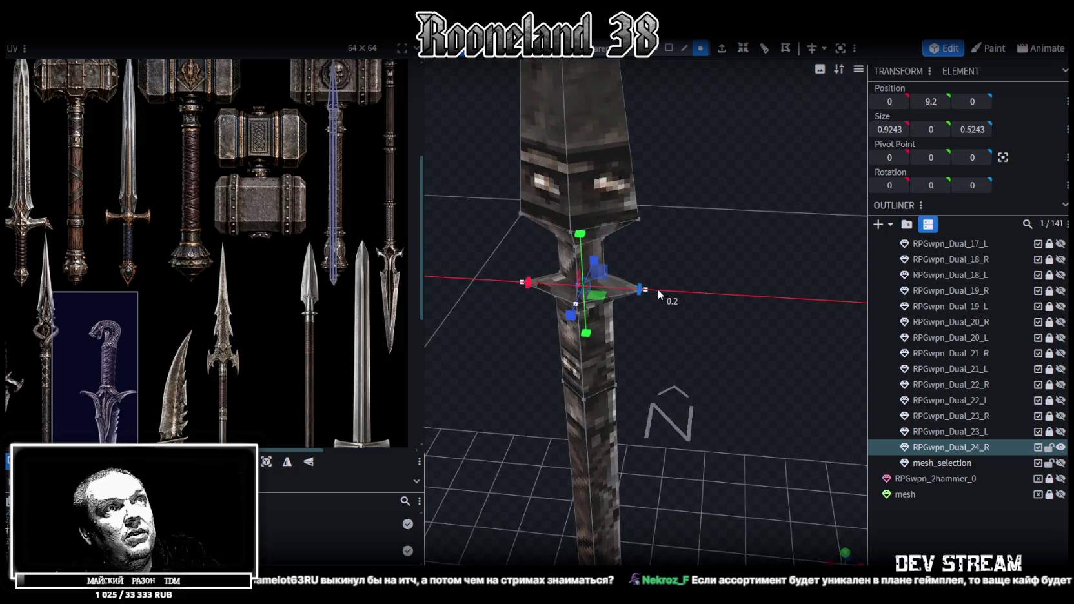
{"action": "mouse_move", "coordinate": [709, 275]}
{"action": "middle_mouse_down"}
{"action": "mouse_move", "coordinate": [749, 225]}
{"action": "mouse_move", "coordinate": [757, 328]}
{"action": "mouse_move", "coordinate": [739, 367]}
{"action": "mouse_move", "coordinate": [707, 305]}
{"action": "middle_mouse_up"}
Step: Raise the spear tip face to lengthen the point
{"action": "left_click", "coordinate": [685, 48]}
{"action": "mouse_move", "coordinate": [659, 216]}
{"action": "middle_mouse_down"}
{"action": "mouse_move", "coordinate": [641, 299]}
{"action": "mouse_move", "coordinate": [694, 215]}
{"action": "mouse_move", "coordinate": [684, 188]}
{"action": "middle_mouse_up"}
{"action": "left_click", "coordinate": [669, 48]}
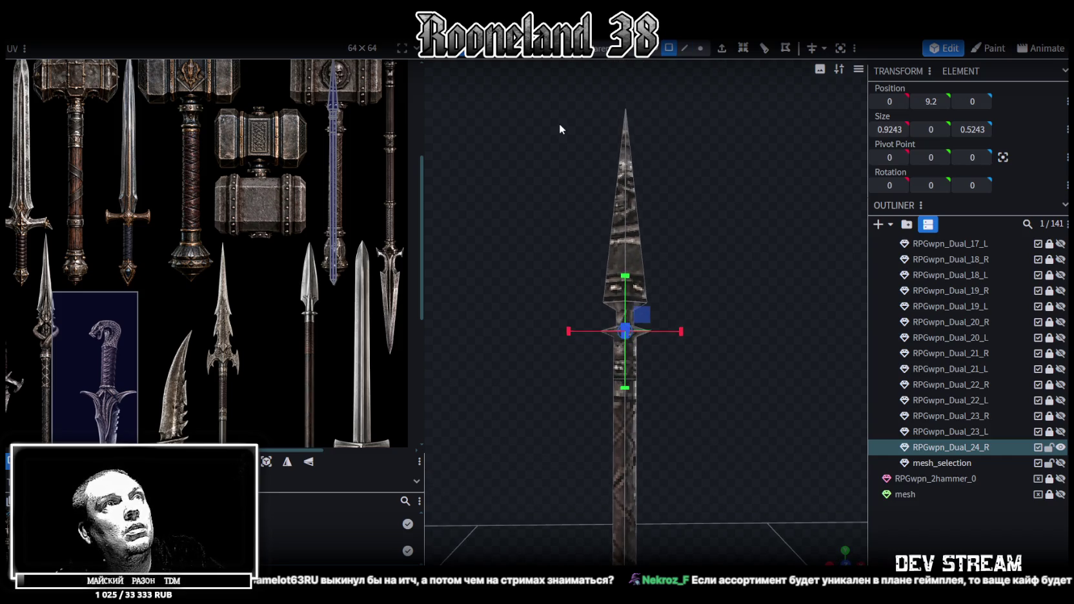
{"action": "left_click", "coordinate": [629, 194]}
{"action": "left_click_drag", "start_coordinate": [631, 215], "coordinate": [631, 199]}
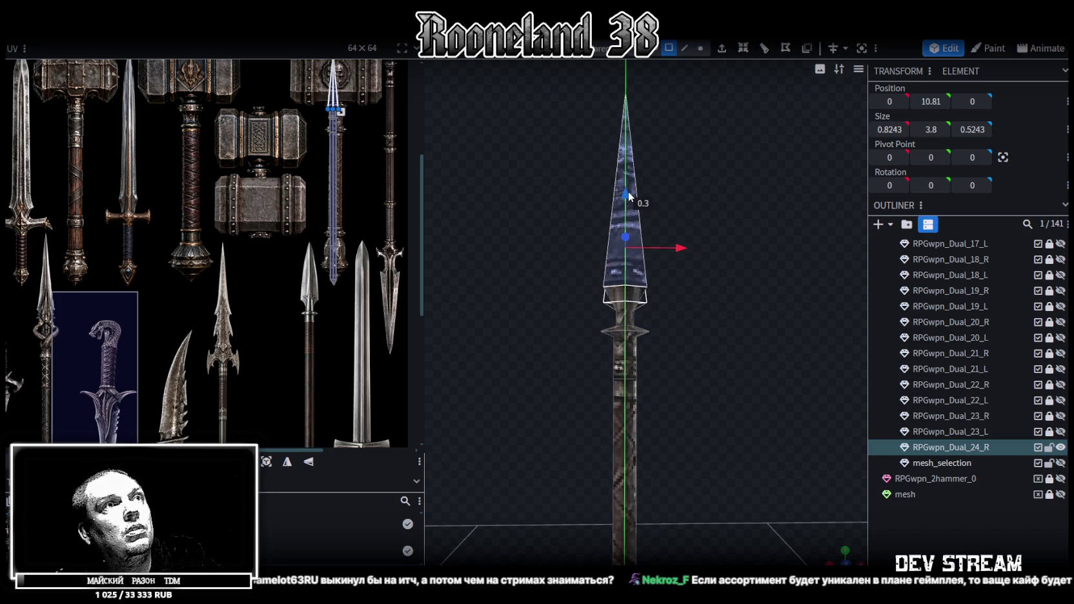
{"action": "scroll", "coordinate": [615, 325], "scroll_direction": "up", "scroll_amount": 2}
Step: Loop Cut across the spearhead and narrow the new edge loop
{"action": "left_click", "coordinate": [685, 49]}
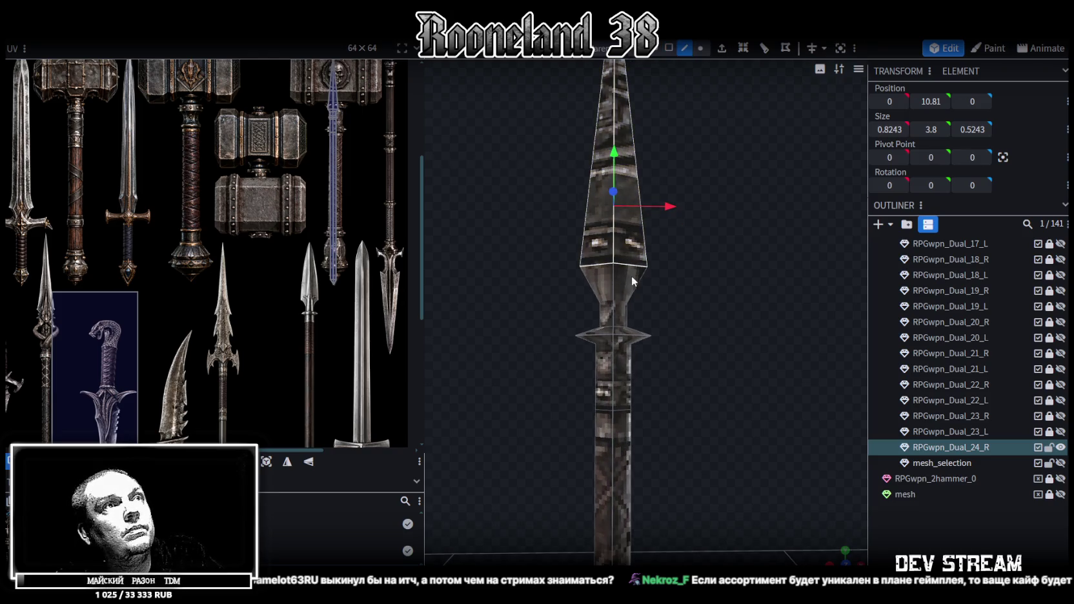
{"action": "left_click", "coordinate": [618, 282]}
{"action": "left_click", "coordinate": [744, 48]}
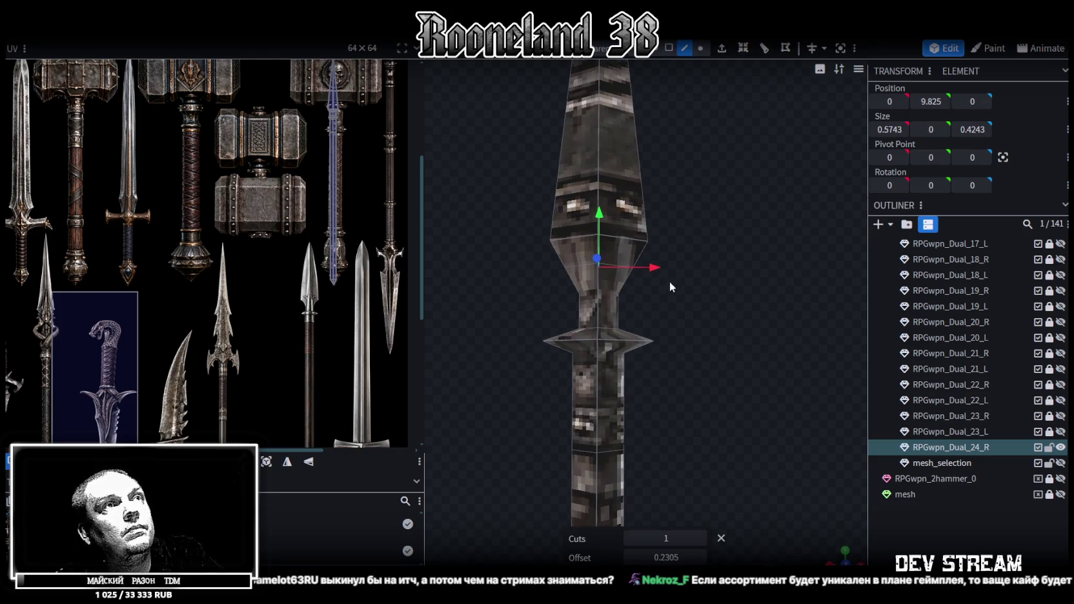
{"action": "mouse_move", "coordinate": [662, 275]}
{"action": "left_mouse_down"}
{"action": "mouse_move", "coordinate": [647, 269]}
{"action": "mouse_move", "coordinate": [671, 296]}
{"action": "mouse_move", "coordinate": [639, 299]}
{"action": "mouse_move", "coordinate": [691, 291]}
{"action": "left_mouse_up"}
Step: Lower the spearhead blade slightly to Y 10.71
{"action": "scroll", "coordinate": [691, 292], "scroll_direction": "down", "scroll_amount": 1}
{"action": "scroll", "coordinate": [696, 291], "scroll_direction": "down", "scroll_amount": 2}
{"action": "scroll", "coordinate": [692, 289], "scroll_direction": "down", "scroll_amount": 1}
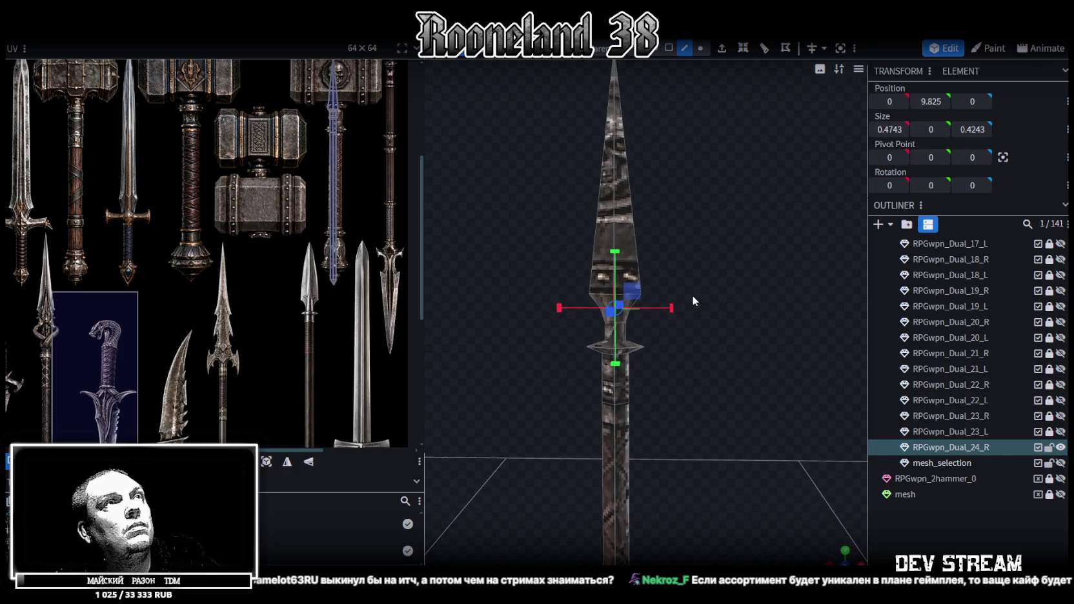
{"action": "left_click", "coordinate": [614, 176]}
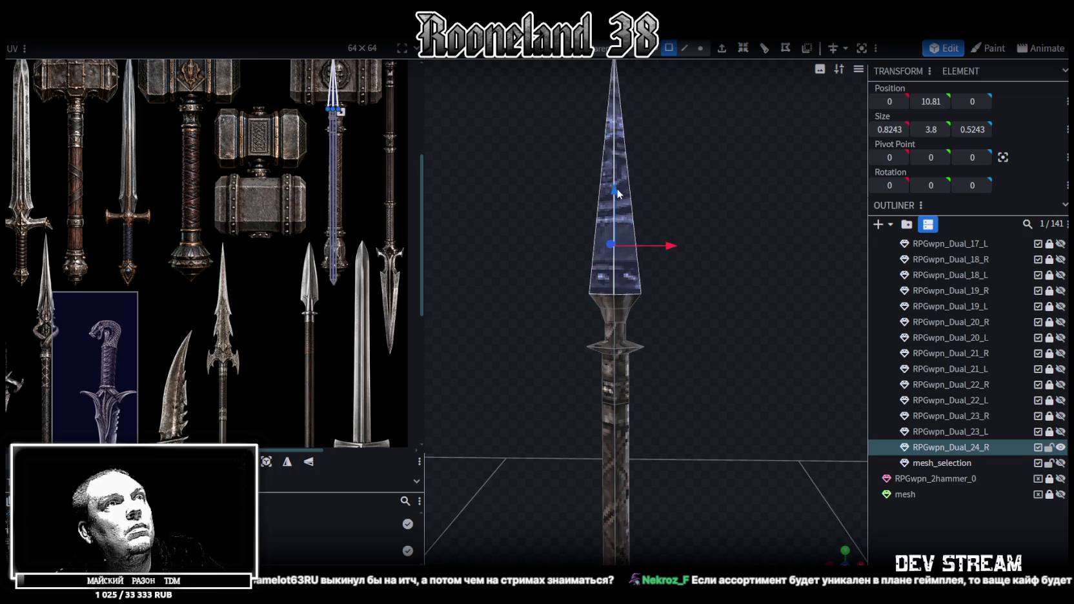
{"action": "left_click_drag", "start_coordinate": [619, 193], "coordinate": [619, 199]}
{"action": "scroll", "coordinate": [718, 313], "scroll_direction": "down", "scroll_amount": 2}
{"action": "scroll", "coordinate": [737, 304], "scroll_direction": "down", "scroll_amount": 1}
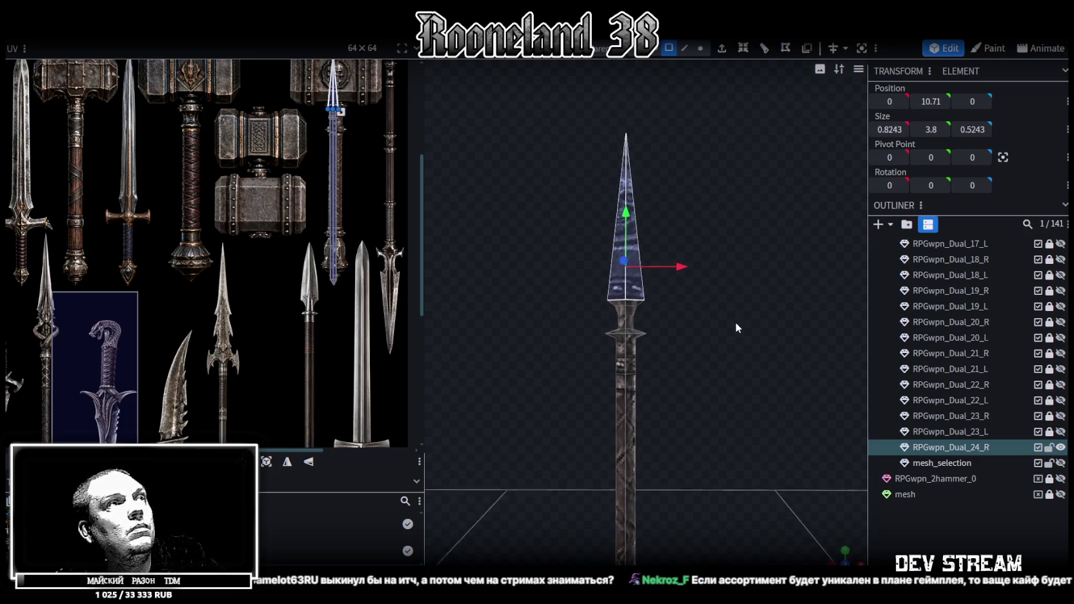
{"action": "scroll", "coordinate": [737, 321], "scroll_direction": "down", "scroll_amount": 1}
{"action": "scroll", "coordinate": [735, 322], "scroll_direction": "down", "scroll_amount": 1}
{"action": "mouse_move", "coordinate": [735, 322]}
{"action": "left_mouse_down"}
{"action": "mouse_move", "coordinate": [701, 297]}
{"action": "mouse_move", "coordinate": [671, 296]}
{"action": "mouse_move", "coordinate": [629, 251]}
{"action": "mouse_move", "coordinate": [668, 66]}
{"action": "left_mouse_up"}
Step: Select the spear mesh and shift the shaft's UV mapping up-left on the atlas
{"action": "left_click", "coordinate": [624, 255]}
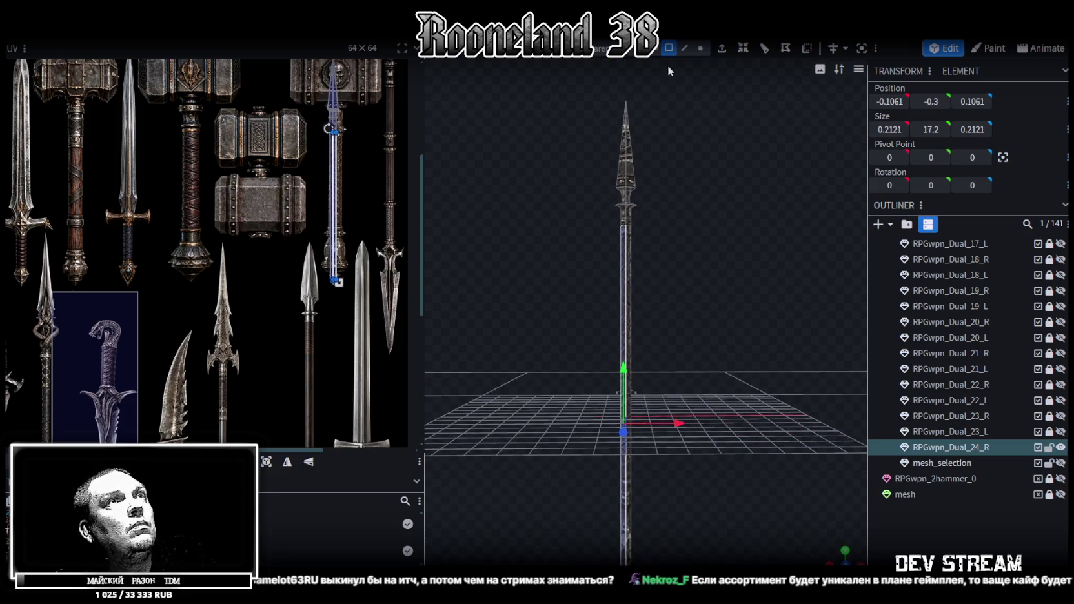
{"action": "left_click_drag", "start_coordinate": [641, 164], "coordinate": [600, 171]}
{"action": "mouse_move", "coordinate": [542, 107]}
{"action": "left_mouse_down", "text": "ctrl"}
{"action": "mouse_move", "coordinate": [716, 564]}
{"action": "mouse_move", "coordinate": [720, 539]}
{"action": "left_mouse_up", "text": "ctrl"}
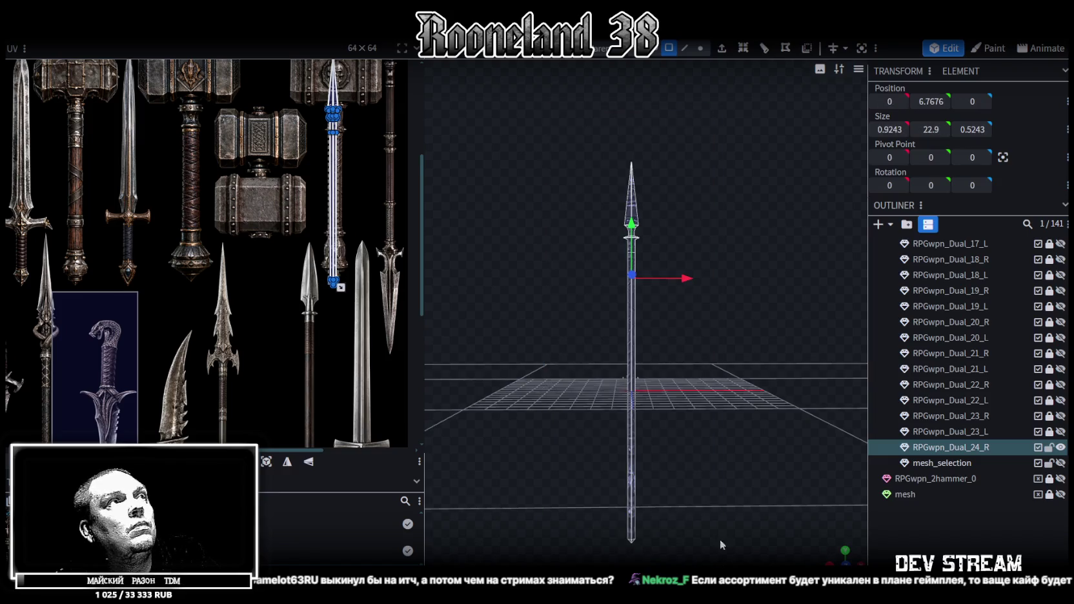
{"action": "scroll", "coordinate": [375, 304], "scroll_direction": "up", "scroll_amount": 2}
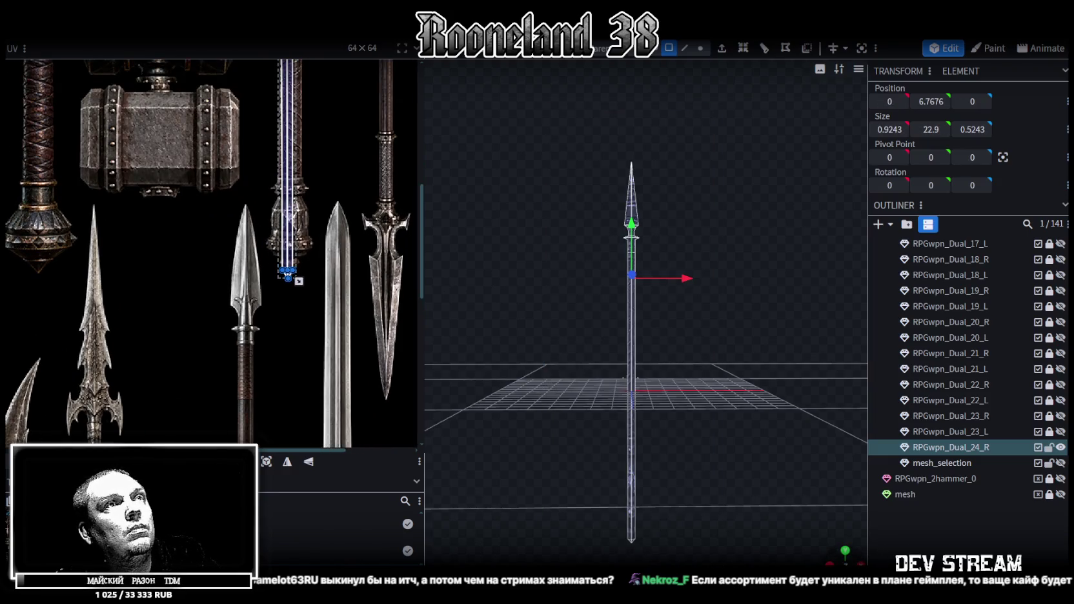
{"action": "left_click", "coordinate": [824, 547]}
{"action": "scroll", "coordinate": [279, 302], "scroll_direction": "down", "scroll_amount": 3}
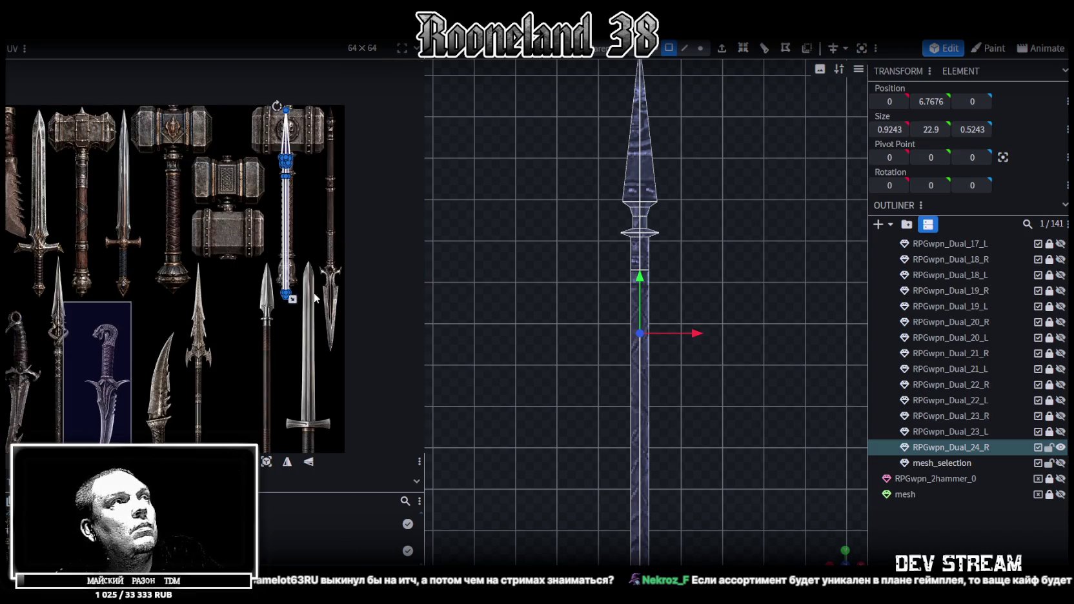
{"action": "scroll", "coordinate": [302, 291], "scroll_direction": "up", "scroll_amount": 1}
{"action": "scroll", "coordinate": [303, 291], "scroll_direction": "up", "scroll_amount": 2}
{"action": "mouse_move", "coordinate": [326, 394]}
{"action": "left_mouse_down"}
{"action": "mouse_move", "coordinate": [233, 111]}
{"action": "mouse_move", "coordinate": [259, 123]}
{"action": "left_mouse_up"}
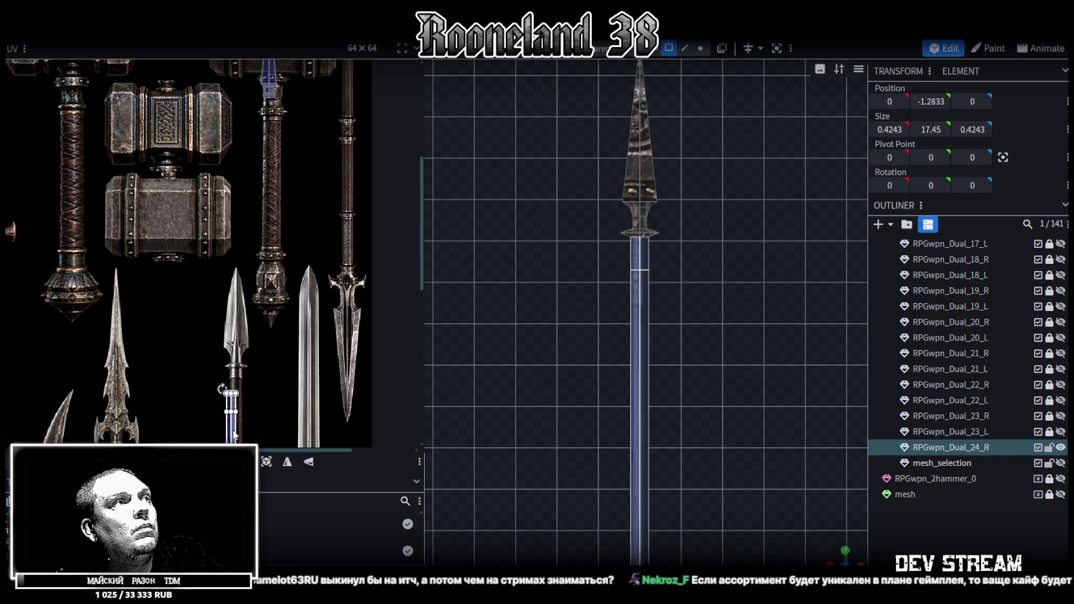
{"action": "scroll", "coordinate": [226, 380], "scroll_direction": "up", "scroll_amount": 3}
{"action": "scroll", "coordinate": [289, 344], "scroll_direction": "up", "scroll_amount": 2}
{"action": "left_click_drag", "start_coordinate": [289, 345], "coordinate": [266, 313]}
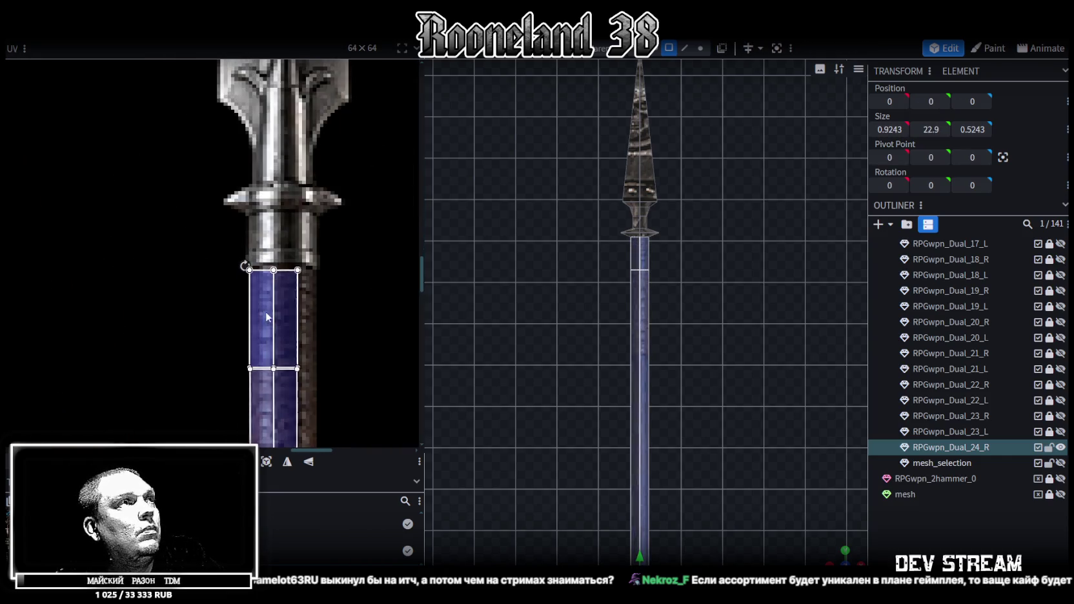
Step: Select the shaft's top section and delete the mesh segment below the guard
{"action": "scroll", "coordinate": [277, 311], "scroll_direction": "up", "scroll_amount": 1}
{"action": "scroll", "coordinate": [276, 311], "scroll_direction": "down", "scroll_amount": 3}
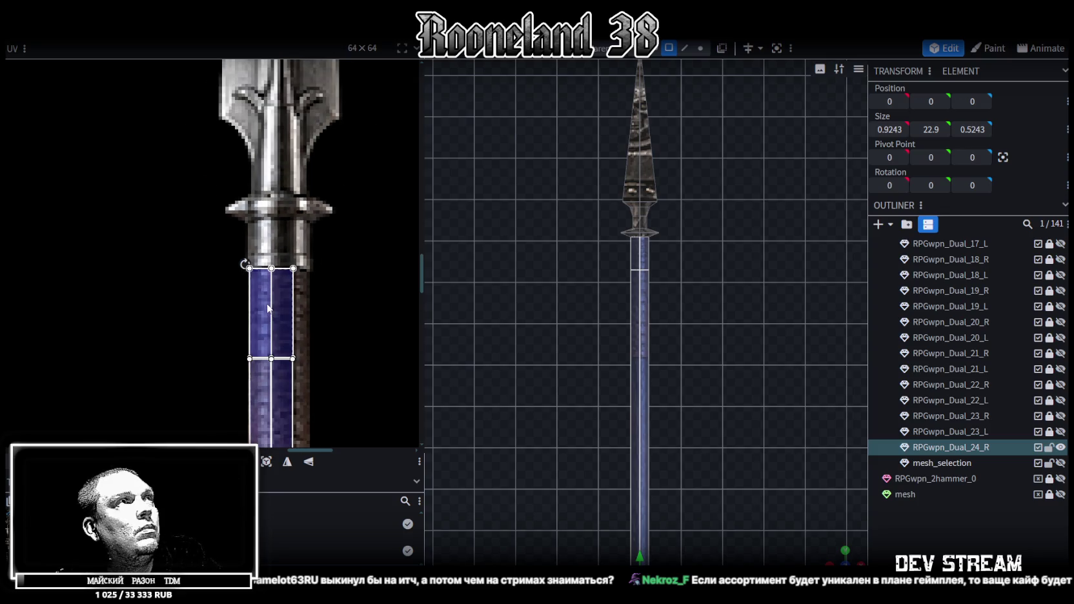
{"action": "scroll", "coordinate": [271, 308], "scroll_direction": "up", "scroll_amount": 1}
{"action": "scroll", "coordinate": [271, 310], "scroll_direction": "down", "scroll_amount": 1}
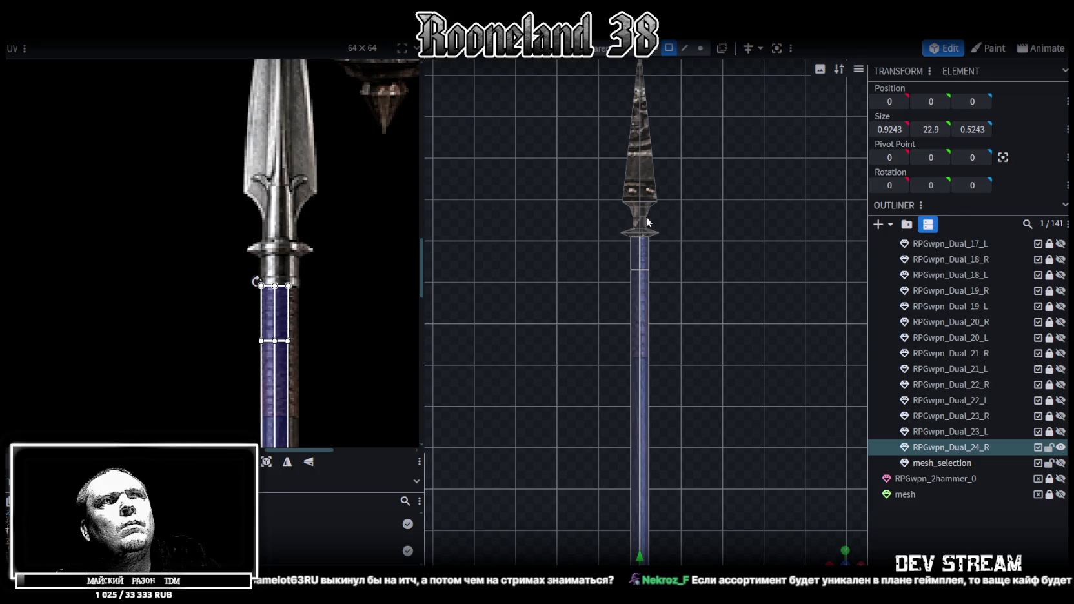
{"action": "scroll", "coordinate": [657, 277], "scroll_direction": "up", "scroll_amount": 3}
{"action": "left_click_drag", "start_coordinate": [221, 275], "coordinate": [329, 311]}
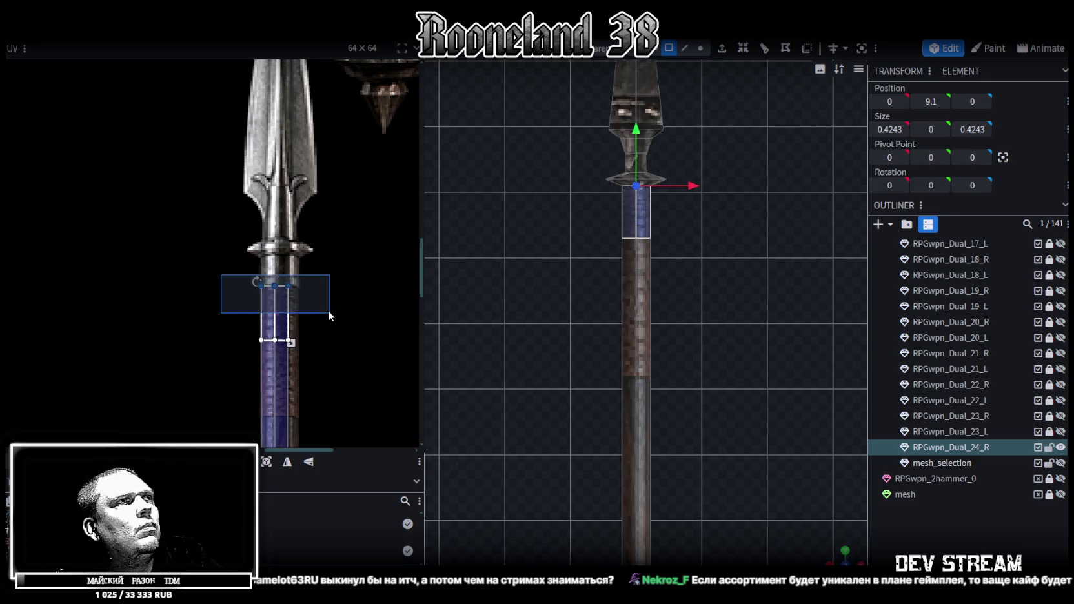
{"action": "scroll", "coordinate": [613, 258], "scroll_direction": "up", "scroll_amount": 3}
{"action": "key", "text": "Delete"}
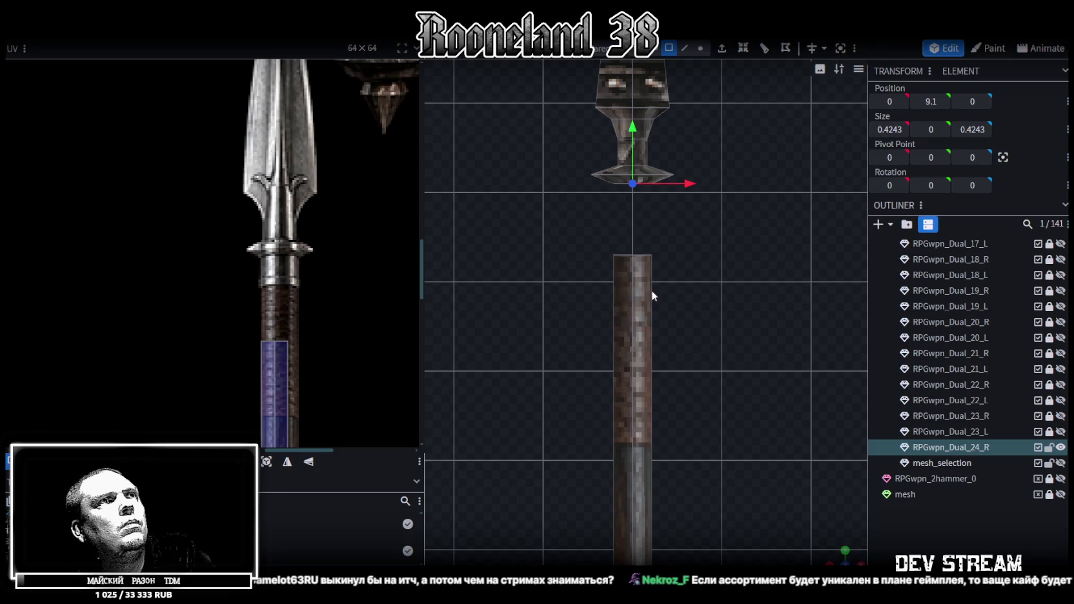
Step: Raise the shaft's top vertices to Y 9.1 and merge the 4 overlapping vertices
{"action": "left_click", "coordinate": [700, 48]}
{"action": "left_click", "coordinate": [608, 161]}
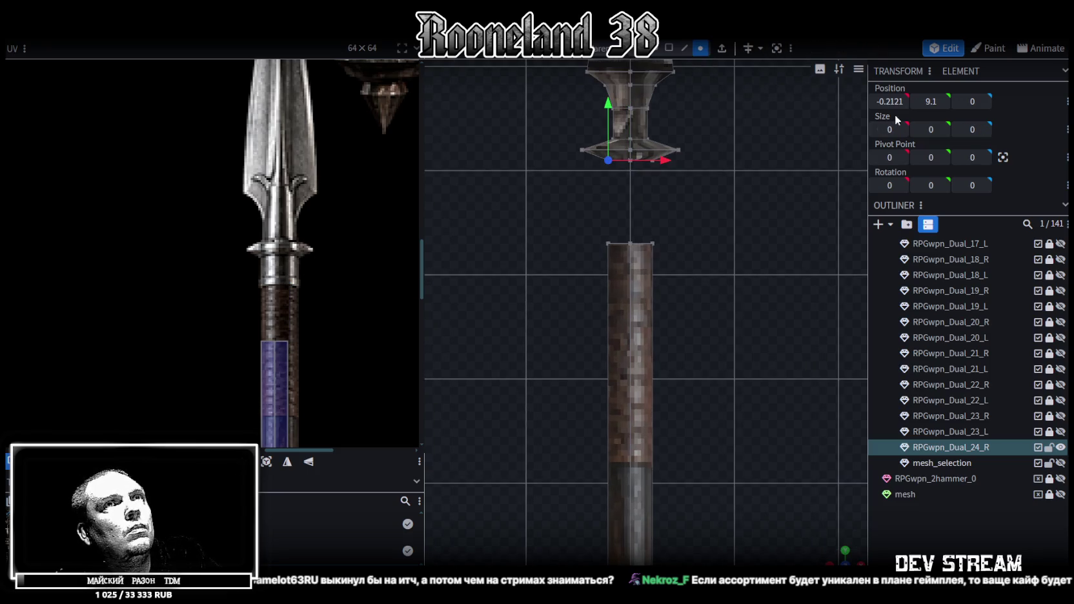
{"action": "key", "text": "Return"}
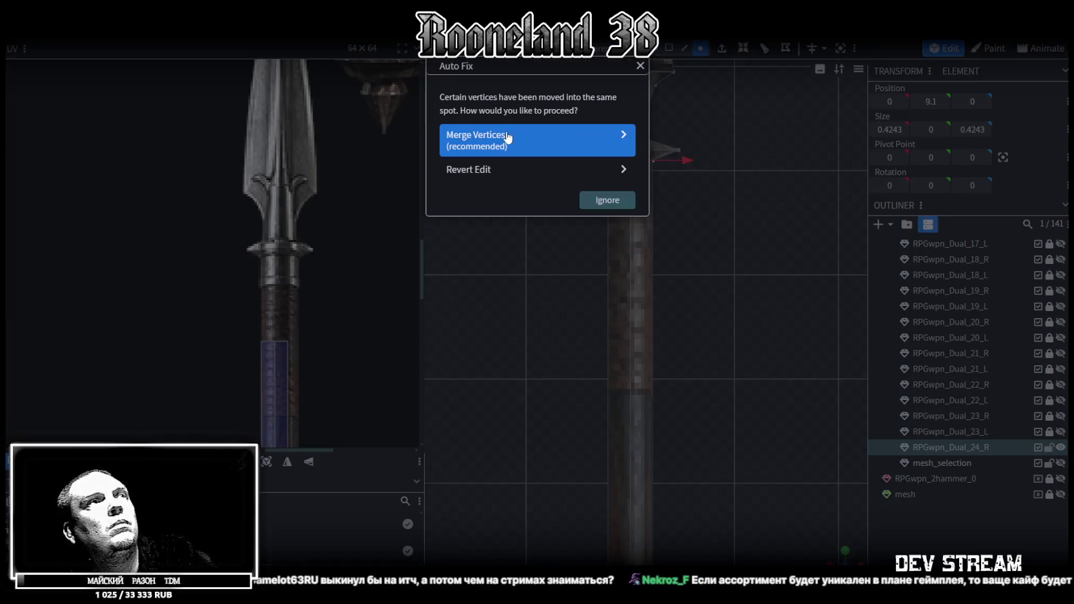
{"action": "left_click", "coordinate": [517, 137]}
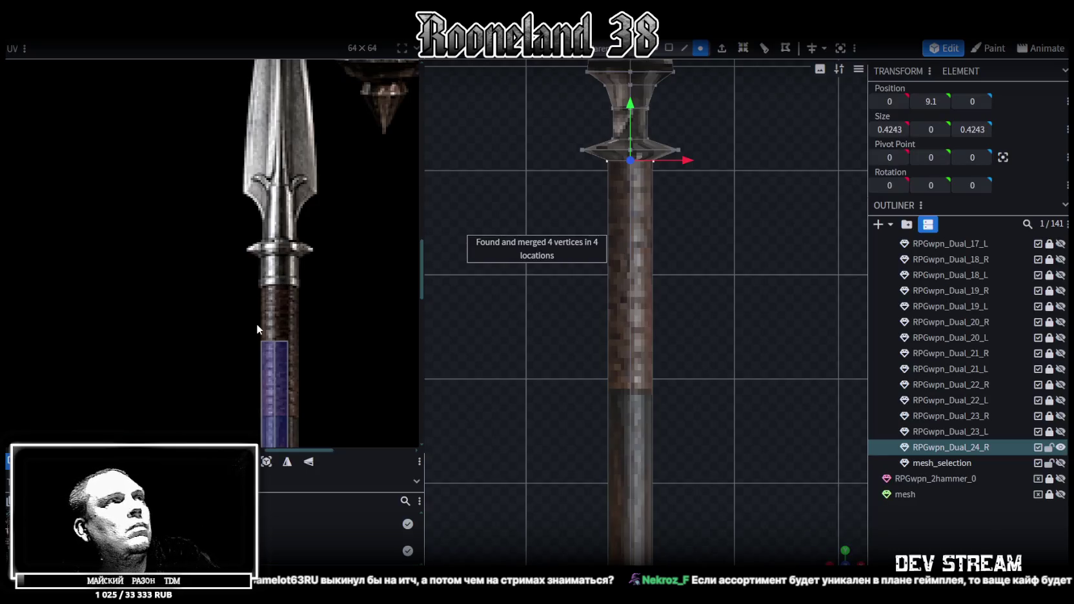
{"action": "scroll", "coordinate": [335, 375], "scroll_direction": "down", "scroll_amount": 3}
{"action": "scroll", "coordinate": [338, 149], "scroll_direction": "up", "scroll_amount": 2}
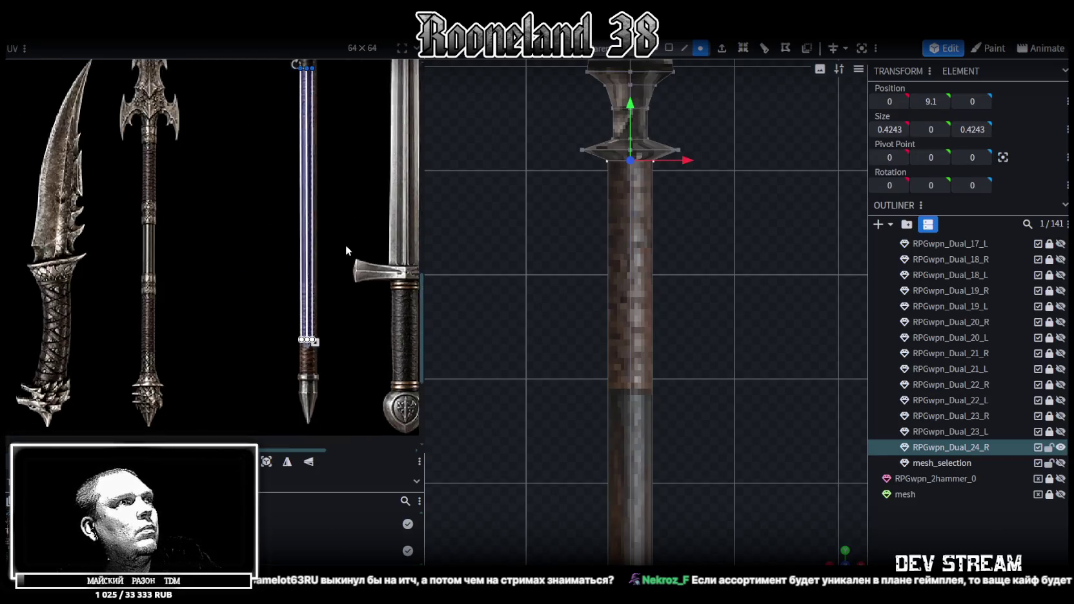
Step: Stretch, move and widen the spear shaft's UVs to cover the blue spear strip
{"action": "left_click_drag", "start_coordinate": [375, 270], "coordinate": [390, 403]}
{"action": "scroll", "coordinate": [334, 258], "scroll_direction": "up", "scroll_amount": 3}
{"action": "scroll", "coordinate": [198, 322], "scroll_direction": "up", "scroll_amount": 2}
{"action": "left_click_drag", "start_coordinate": [223, 291], "coordinate": [223, 191]}
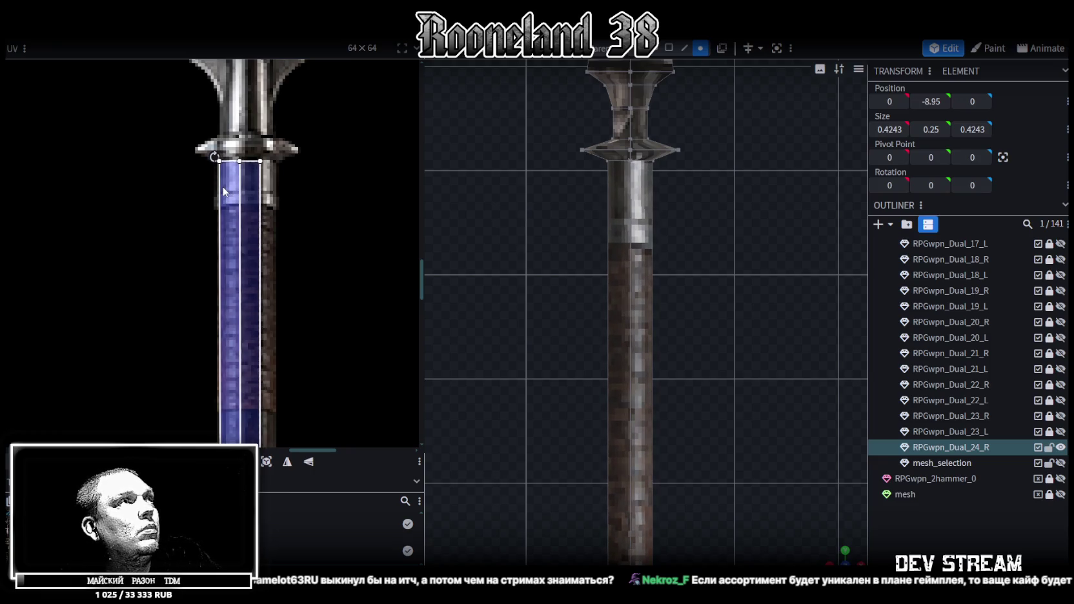
{"action": "scroll", "coordinate": [260, 260], "scroll_direction": "down", "scroll_amount": 3}
{"action": "scroll", "coordinate": [285, 261], "scroll_direction": "down", "scroll_amount": 3}
{"action": "scroll", "coordinate": [287, 201], "scroll_direction": "down", "scroll_amount": 3}
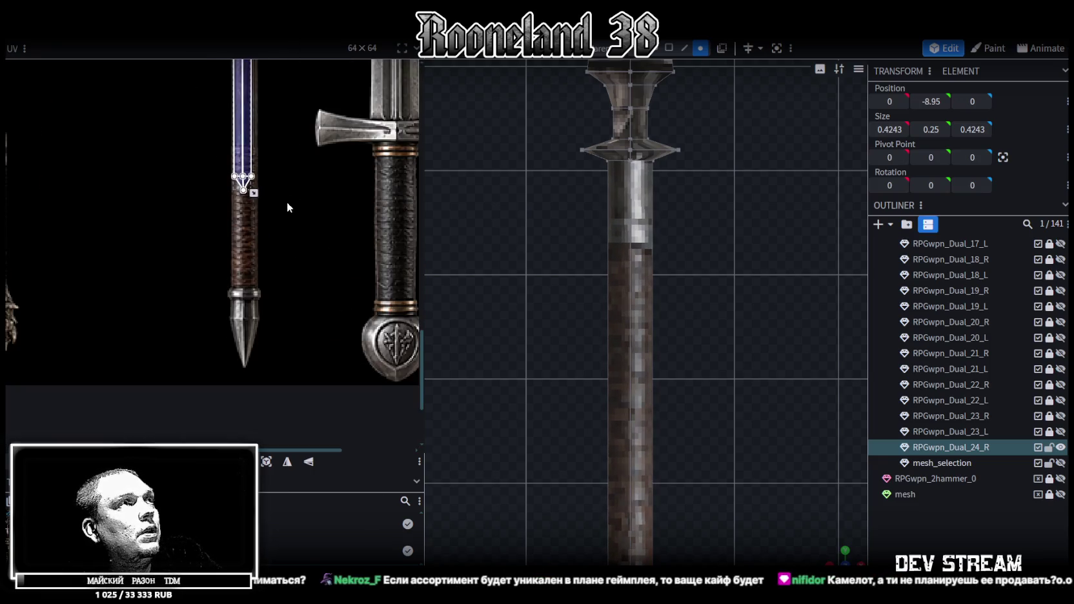
{"action": "scroll", "coordinate": [260, 118], "scroll_direction": "up", "scroll_amount": 2}
{"action": "left_click_drag", "start_coordinate": [255, 115], "coordinate": [258, 260]}
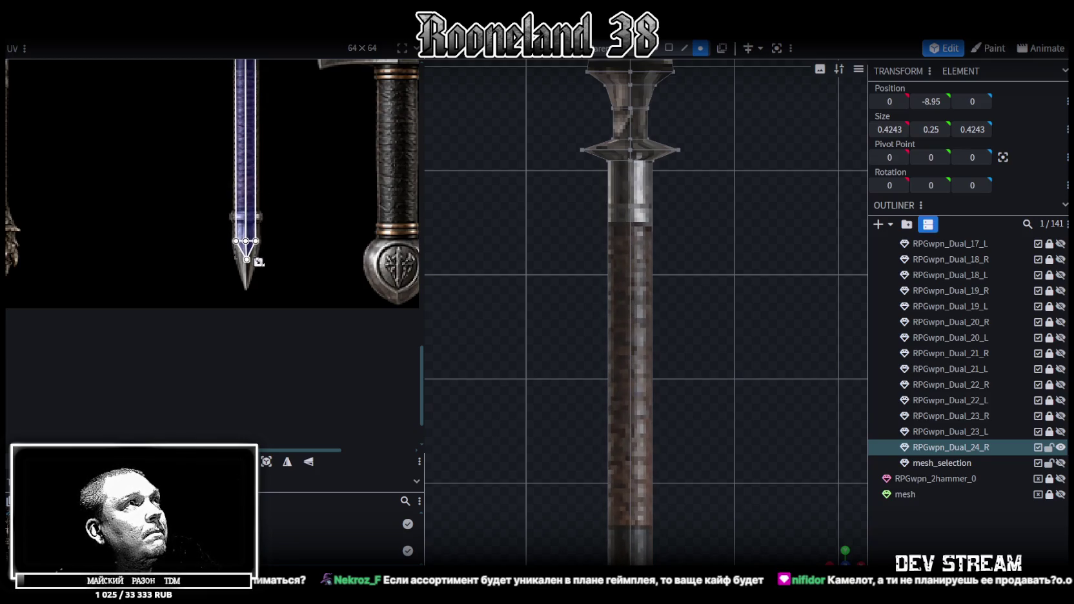
{"action": "scroll", "coordinate": [250, 234], "scroll_direction": "up", "scroll_amount": 2}
{"action": "scroll", "coordinate": [249, 233], "scroll_direction": "up", "scroll_amount": 2}
{"action": "left_click_drag", "start_coordinate": [248, 234], "coordinate": [243, 237]}
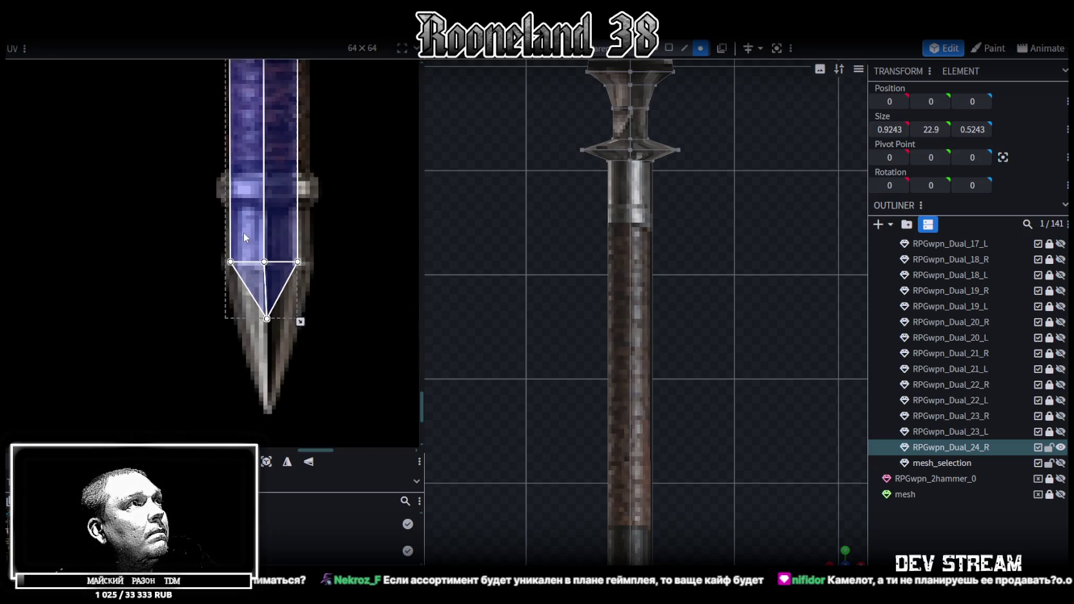
{"action": "left_click_drag", "start_coordinate": [300, 321], "coordinate": [313, 321]}
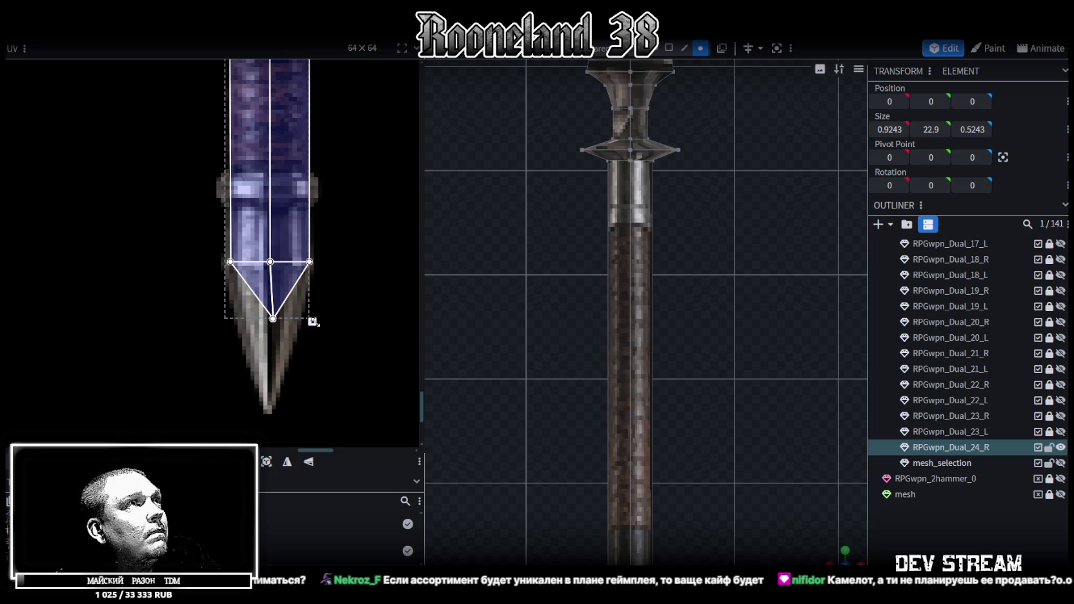
{"action": "scroll", "coordinate": [327, 254], "scroll_direction": "down", "scroll_amount": 2}
{"action": "scroll", "coordinate": [355, 315], "scroll_direction": "down", "scroll_amount": 3}
{"action": "scroll", "coordinate": [330, 363], "scroll_direction": "up", "scroll_amount": 1}
{"action": "scroll", "coordinate": [284, 290], "scroll_direction": "up", "scroll_amount": 2}
{"action": "scroll", "coordinate": [284, 291], "scroll_direction": "up", "scroll_amount": 2}
{"action": "scroll", "coordinate": [284, 291], "scroll_direction": "up", "scroll_amount": 1}
Step: Fit the pointed bottom tip's UVs along the blade point on the strip
{"action": "left_click_drag", "start_coordinate": [125, 184], "coordinate": [304, 244]}
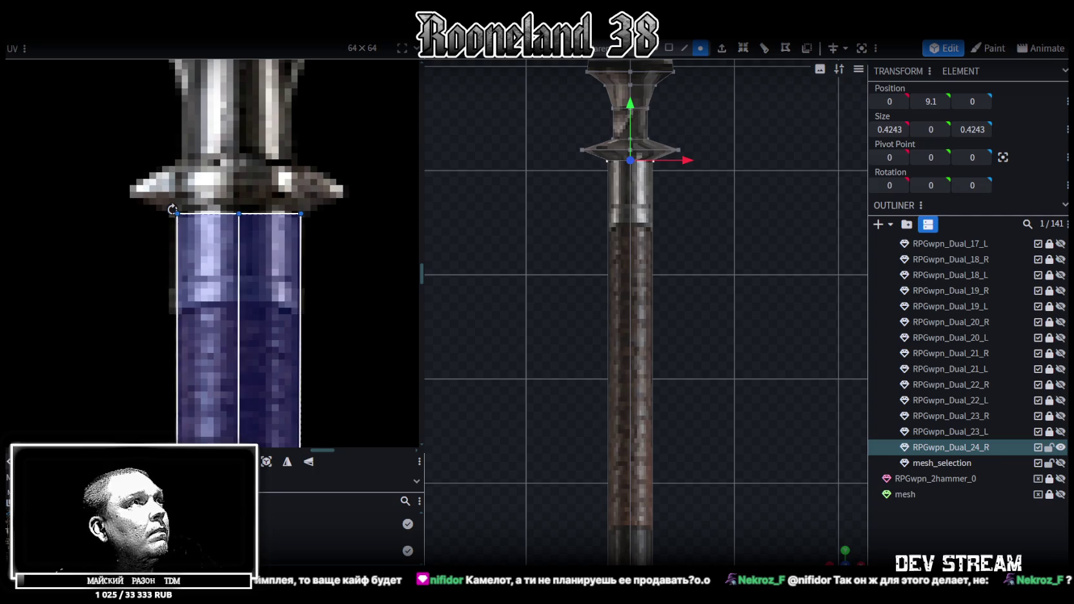
{"action": "scroll", "coordinate": [193, 291], "scroll_direction": "down", "scroll_amount": 5}
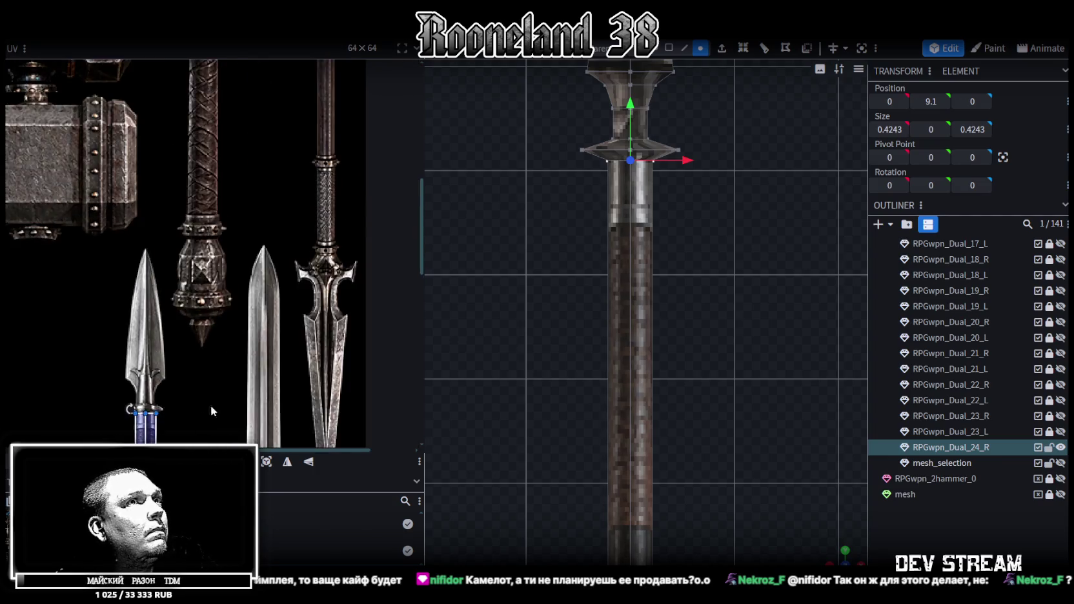
{"action": "scroll", "coordinate": [181, 290], "scroll_direction": "up", "scroll_amount": 4}
{"action": "scroll", "coordinate": [181, 289], "scroll_direction": "down", "scroll_amount": 4}
{"action": "scroll", "coordinate": [210, 252], "scroll_direction": "up", "scroll_amount": 2}
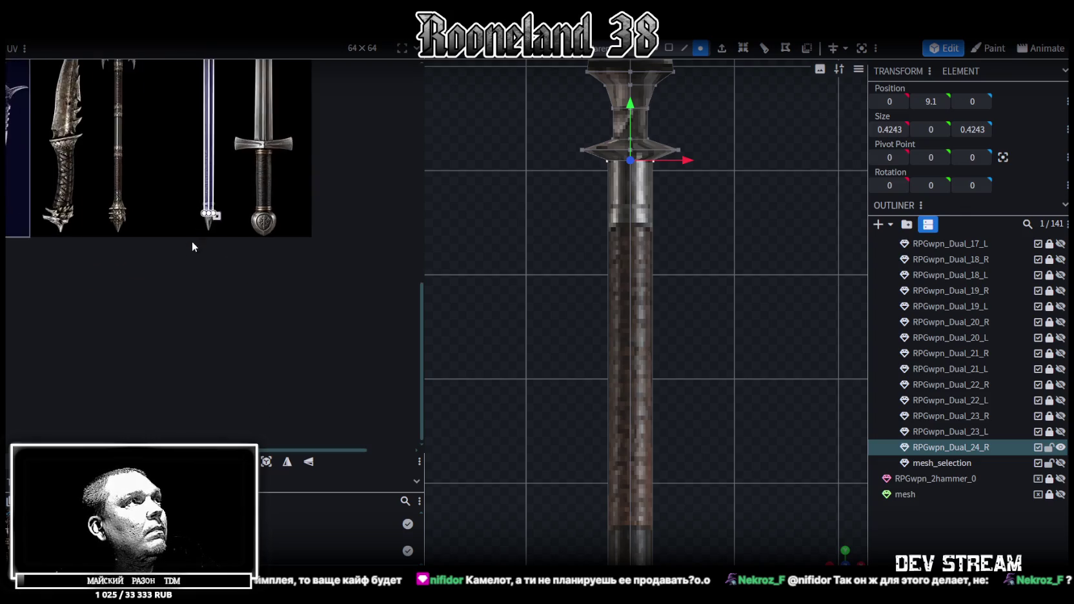
{"action": "scroll", "coordinate": [185, 245], "scroll_direction": "up", "scroll_amount": 3}
{"action": "scroll", "coordinate": [210, 203], "scroll_direction": "up", "scroll_amount": 2}
{"action": "left_click_drag", "start_coordinate": [213, 198], "coordinate": [210, 262]}
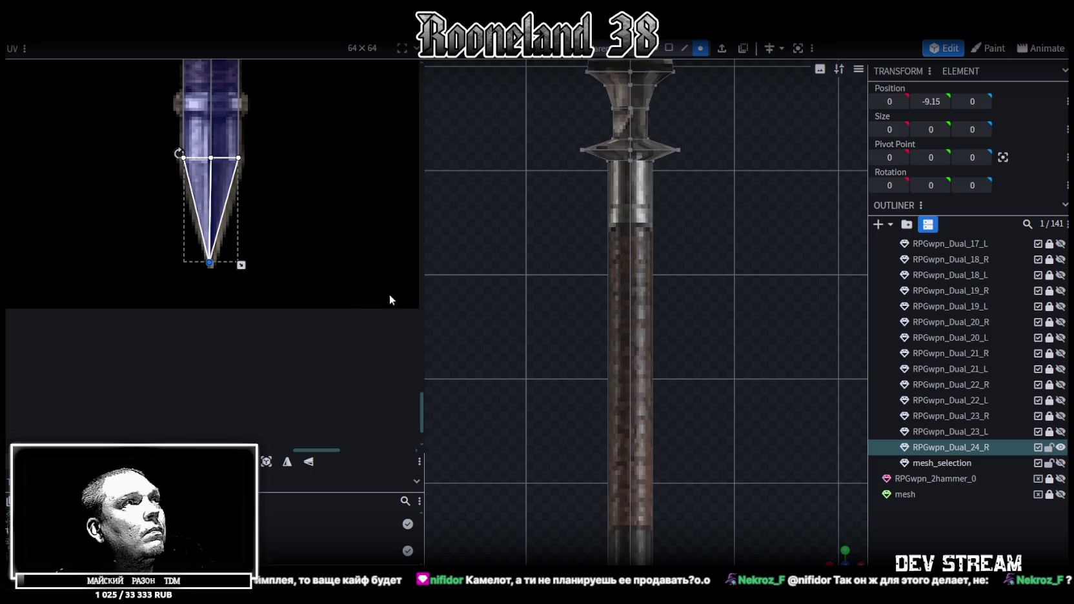
{"action": "left_click_drag", "start_coordinate": [143, 135], "coordinate": [255, 166]}
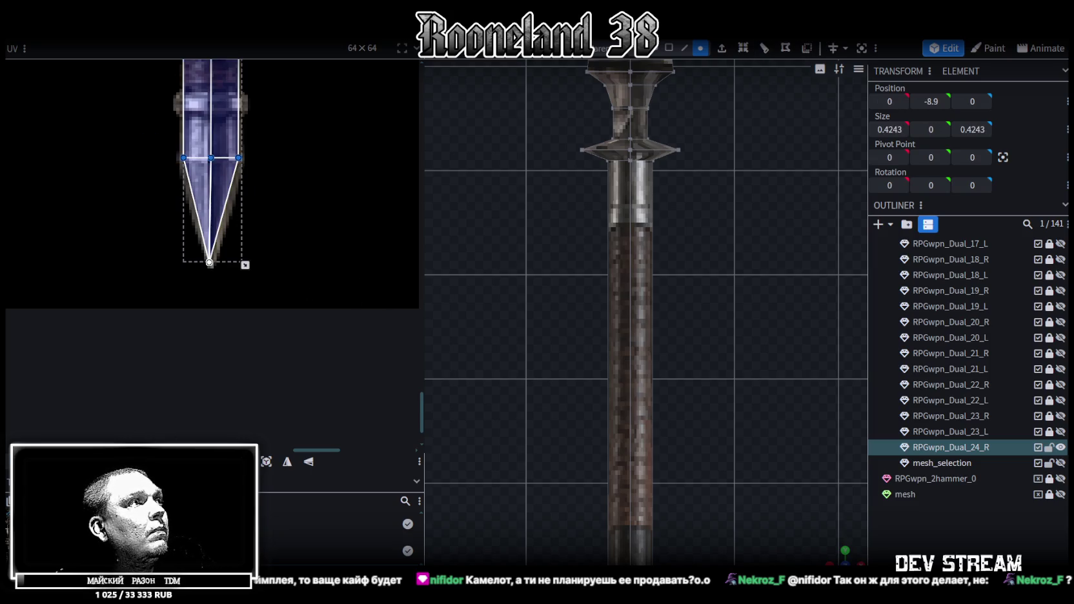
{"action": "key", "text": "Down"}
Step: Drag the spear's bottom tip vertex down to Y -9.45 to lengthen the spike
{"action": "scroll", "coordinate": [685, 322], "scroll_direction": "down", "scroll_amount": 3}
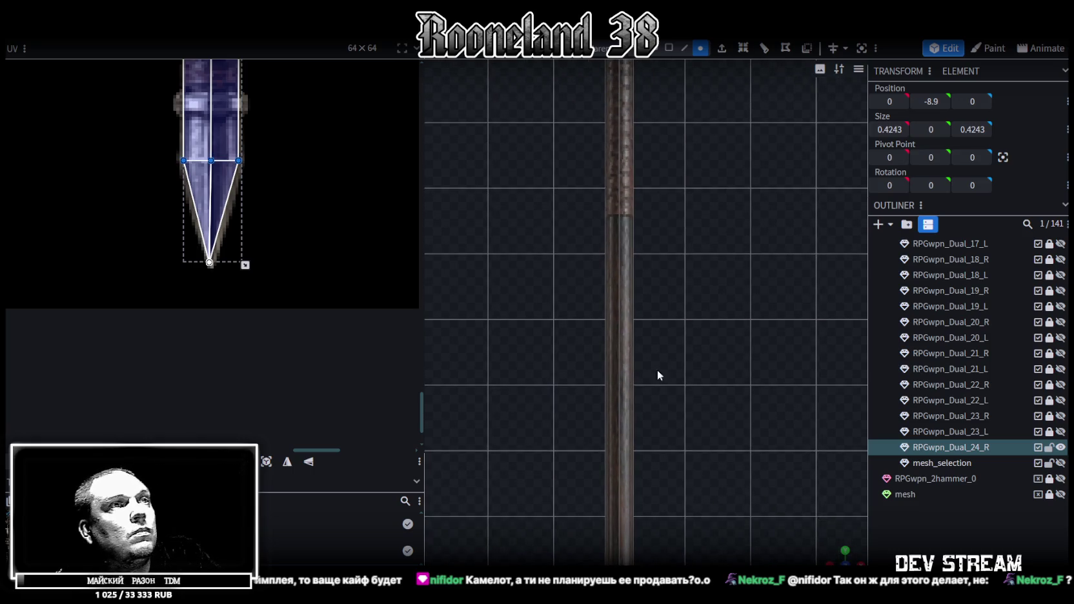
{"action": "scroll", "coordinate": [647, 413], "scroll_direction": "up", "scroll_amount": 3}
{"action": "scroll", "coordinate": [663, 339], "scroll_direction": "up", "scroll_amount": 2}
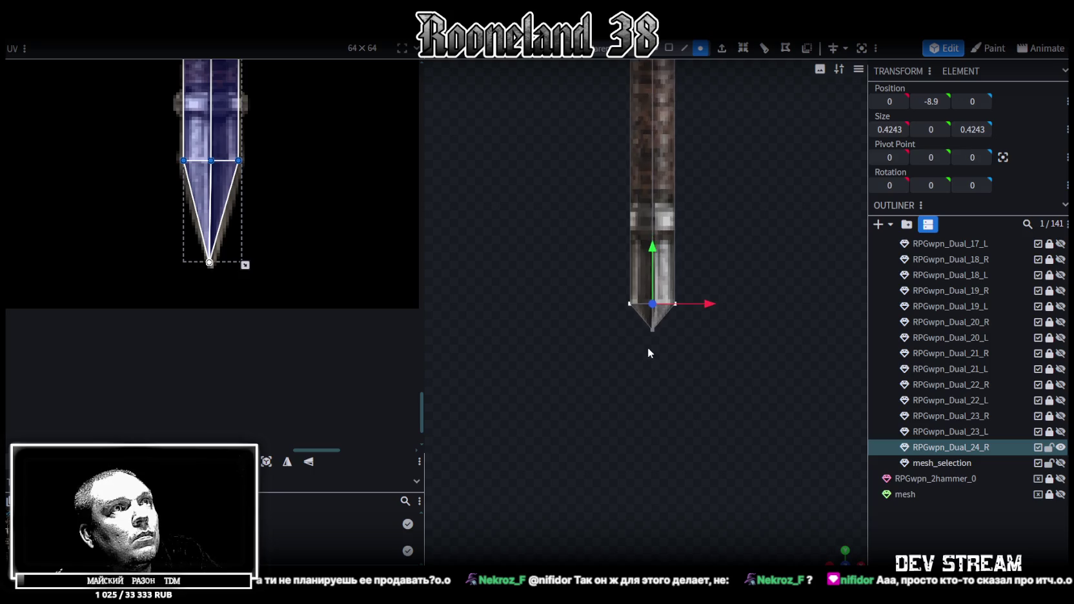
{"action": "scroll", "coordinate": [648, 347], "scroll_direction": "up", "scroll_amount": 2}
{"action": "left_click", "coordinate": [658, 333]}
{"action": "left_click_drag", "start_coordinate": [655, 277], "coordinate": [659, 331]}
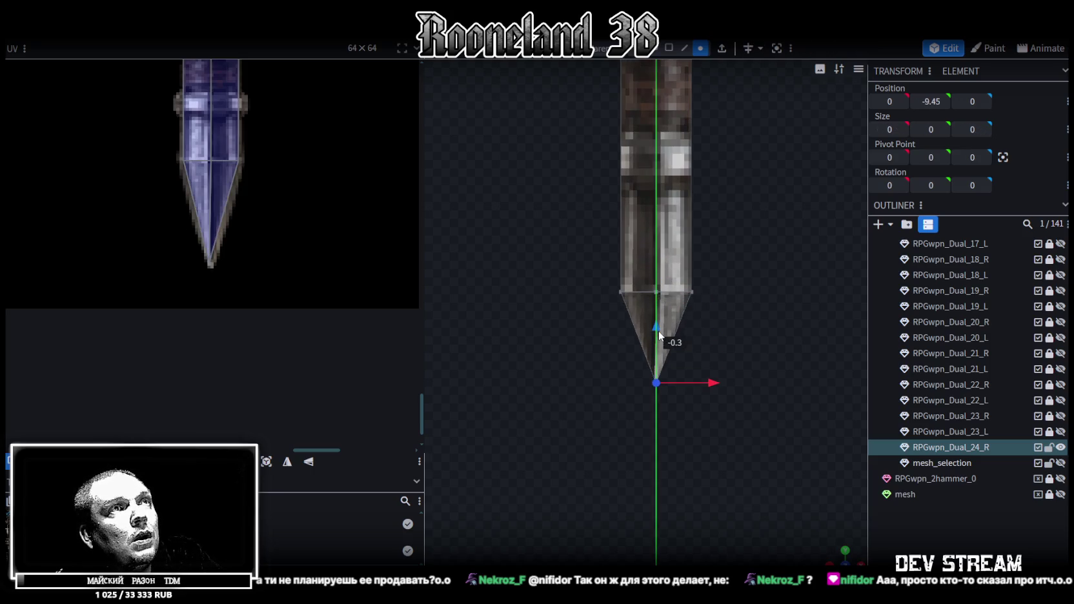
{"action": "scroll", "coordinate": [730, 278], "scroll_direction": "down", "scroll_amount": 4}
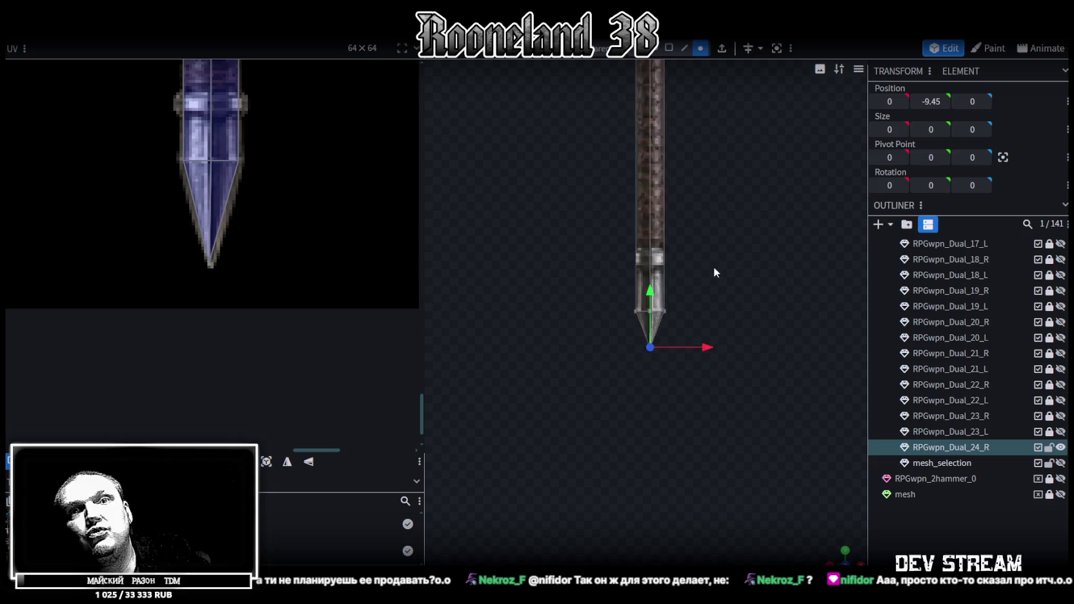
{"action": "scroll", "coordinate": [697, 297], "scroll_direction": "down", "scroll_amount": 2}
{"action": "mouse_move", "coordinate": [689, 313]}
{"action": "left_mouse_down"}
{"action": "mouse_move", "coordinate": [673, 305]}
{"action": "mouse_move", "coordinate": [668, 346]}
{"action": "mouse_move", "coordinate": [661, 317]}
{"action": "mouse_move", "coordinate": [653, 390]}
{"action": "left_mouse_up"}
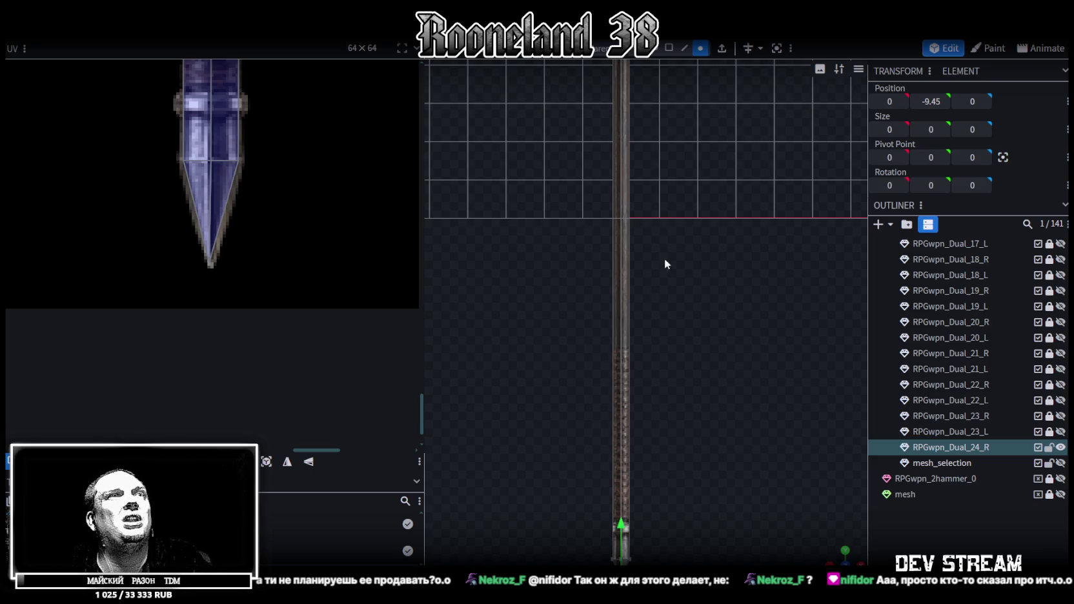
Step: Move the spear guard's UVs down the atlas onto the guard artwork
{"action": "right_click_drag", "start_coordinate": [662, 276], "coordinate": [656, 397]}
{"action": "scroll", "coordinate": [636, 294], "scroll_direction": "down", "scroll_amount": 5}
{"action": "scroll", "coordinate": [649, 278], "scroll_direction": "up", "scroll_amount": 2}
{"action": "scroll", "coordinate": [669, 303], "scroll_direction": "up", "scroll_amount": 3}
{"action": "scroll", "coordinate": [674, 315], "scroll_direction": "up", "scroll_amount": 3}
{"action": "scroll", "coordinate": [674, 293], "scroll_direction": "up", "scroll_amount": 2}
{"action": "scroll", "coordinate": [683, 295], "scroll_direction": "up", "scroll_amount": 2}
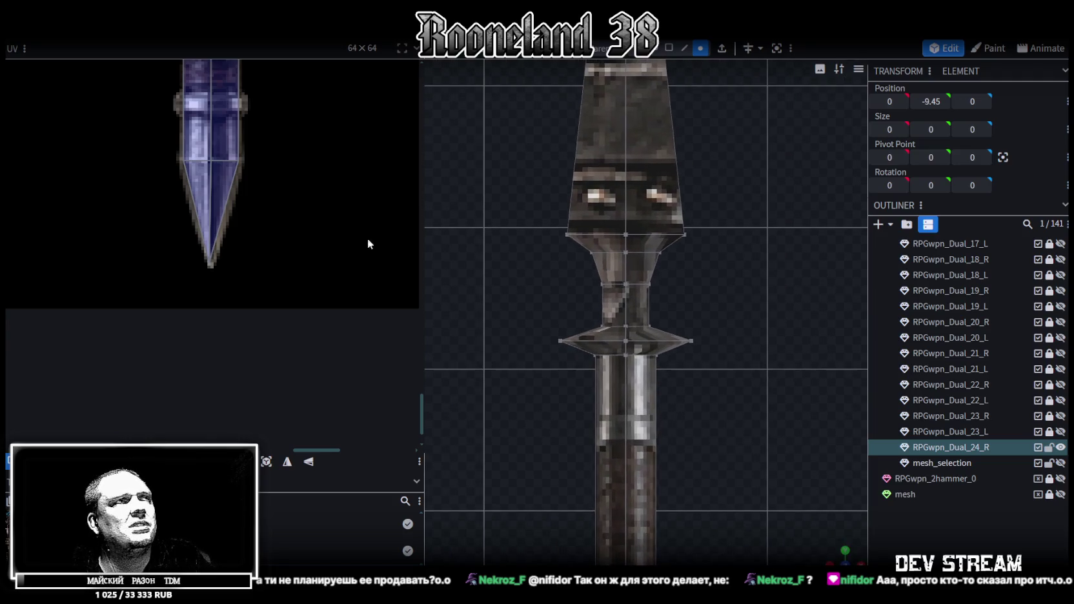
{"action": "scroll", "coordinate": [258, 207], "scroll_direction": "down", "scroll_amount": 2}
{"action": "scroll", "coordinate": [258, 258], "scroll_direction": "down", "scroll_amount": 3}
{"action": "scroll", "coordinate": [298, 308], "scroll_direction": "up", "scroll_amount": 2}
{"action": "scroll", "coordinate": [254, 258], "scroll_direction": "up", "scroll_amount": 1}
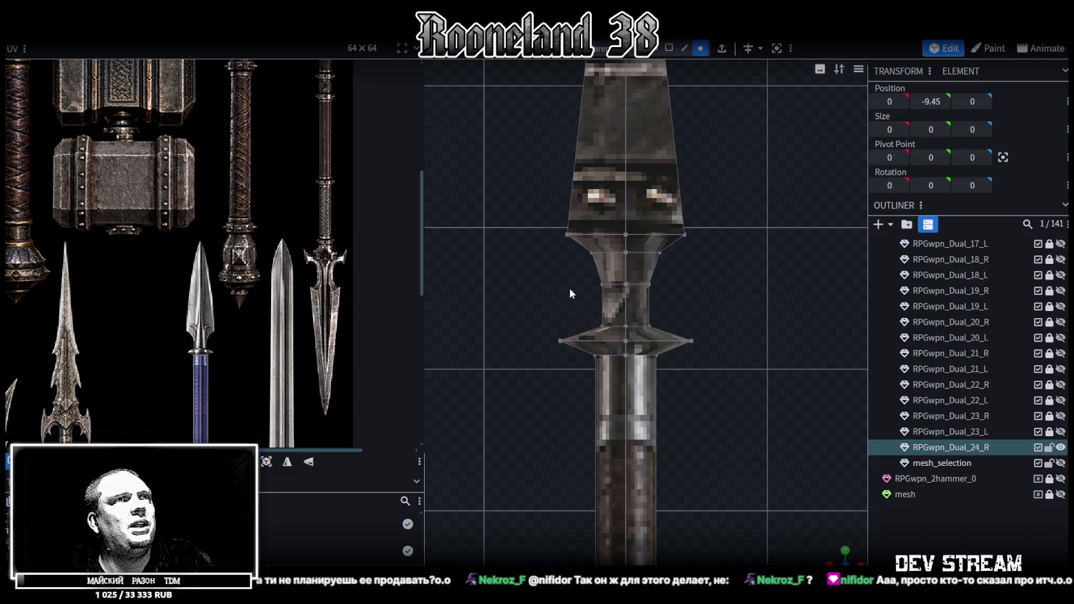
{"action": "scroll", "coordinate": [581, 307], "scroll_direction": "down", "scroll_amount": 1}
{"action": "scroll", "coordinate": [268, 325], "scroll_direction": "up", "scroll_amount": 2}
{"action": "scroll", "coordinate": [267, 258], "scroll_direction": "up", "scroll_amount": 2}
{"action": "left_click", "coordinate": [265, 146]}
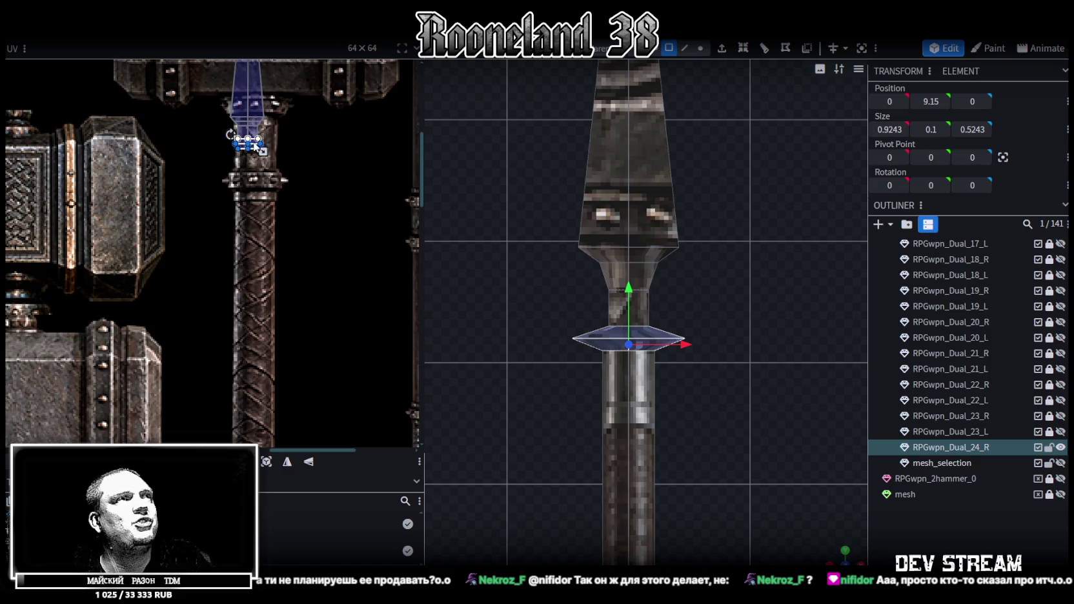
{"action": "left_click_drag", "start_coordinate": [257, 146], "coordinate": [296, 382]}
{"action": "scroll", "coordinate": [319, 126], "scroll_direction": "down", "scroll_amount": 5}
{"action": "scroll", "coordinate": [326, 136], "scroll_direction": "down", "scroll_amount": 1}
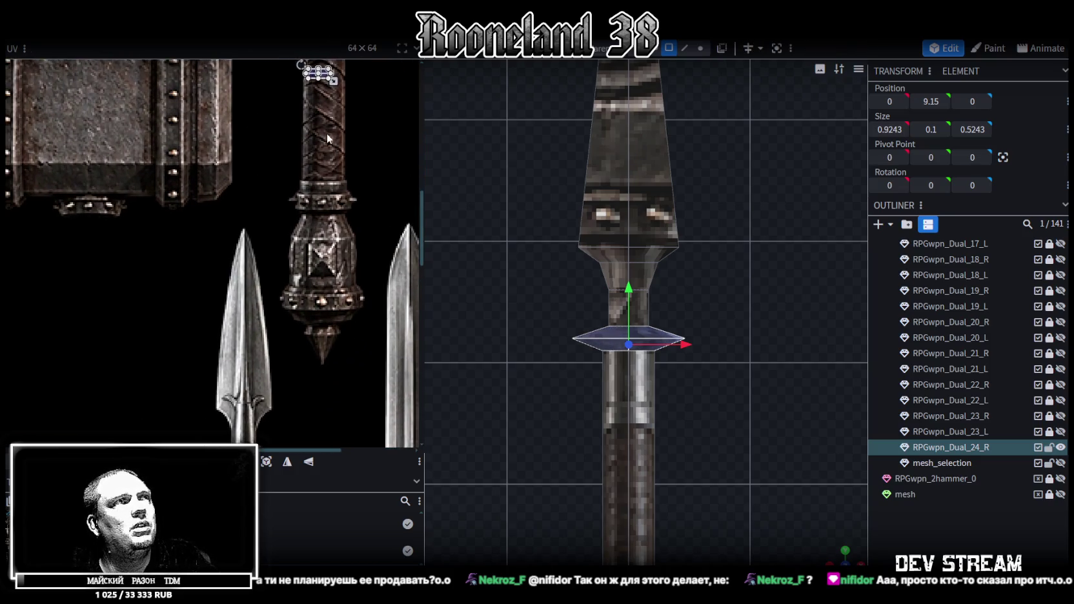
{"action": "left_click_drag", "start_coordinate": [318, 73], "coordinate": [327, 323]}
{"action": "scroll", "coordinate": [339, 232], "scroll_direction": "down", "scroll_amount": 2}
{"action": "scroll", "coordinate": [318, 191], "scroll_direction": "down", "scroll_amount": 2}
{"action": "left_click_drag", "start_coordinate": [321, 145], "coordinate": [165, 320]}
Step: Widen the guard UVs and extend their left and right halves out to the tips
{"action": "scroll", "coordinate": [164, 322], "scroll_direction": "up", "scroll_amount": 3}
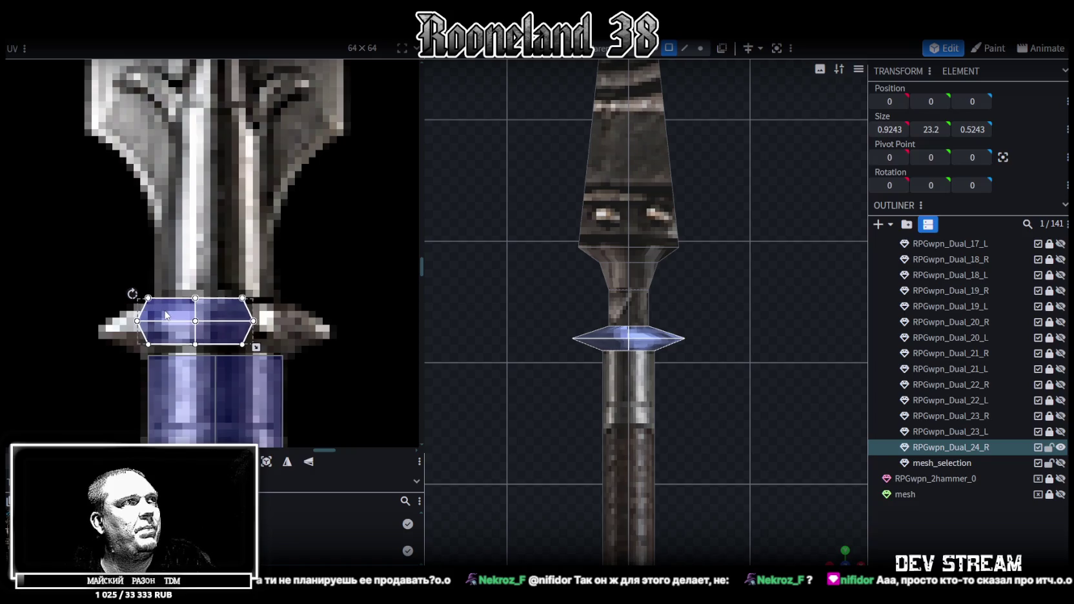
{"action": "left_click_drag", "start_coordinate": [259, 351], "coordinate": [308, 357]}
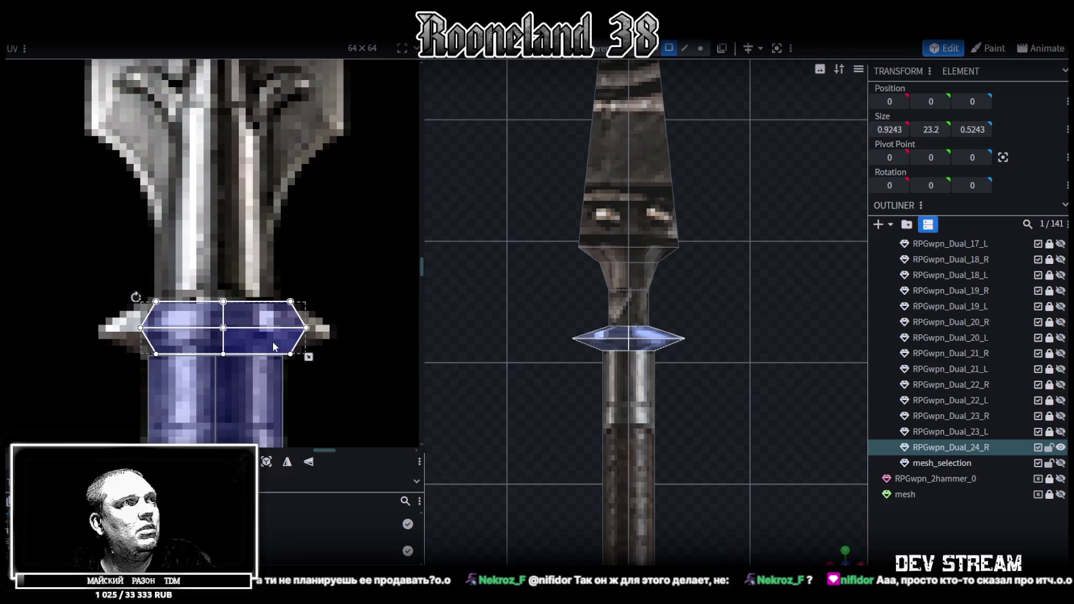
{"action": "left_click_drag", "start_coordinate": [275, 347], "coordinate": [268, 348]}
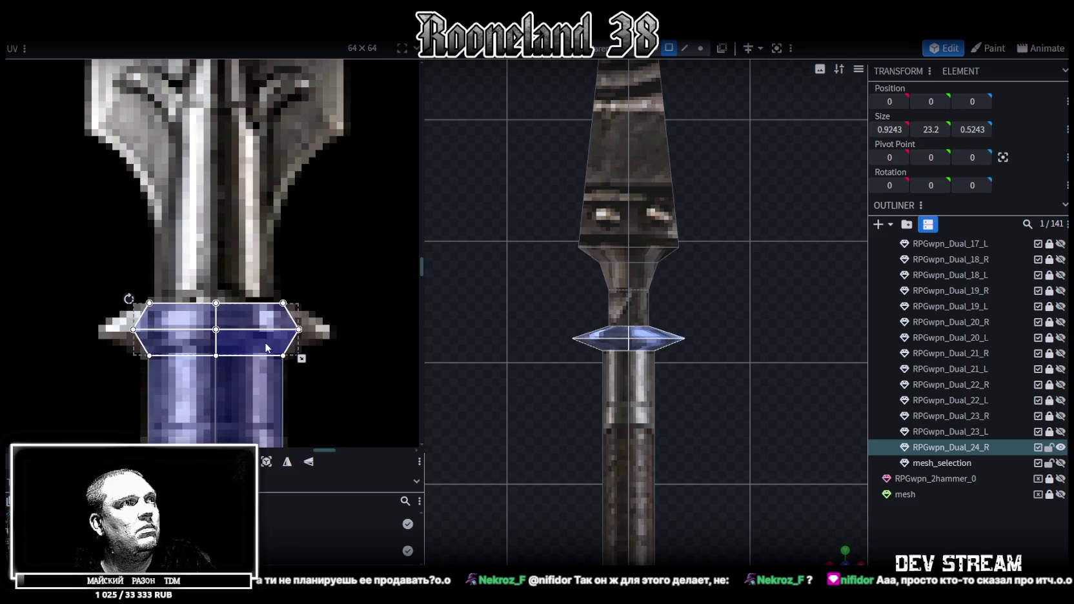
{"action": "left_click", "coordinate": [174, 323]}
{"action": "left_click_drag", "start_coordinate": [133, 329], "coordinate": [97, 329]}
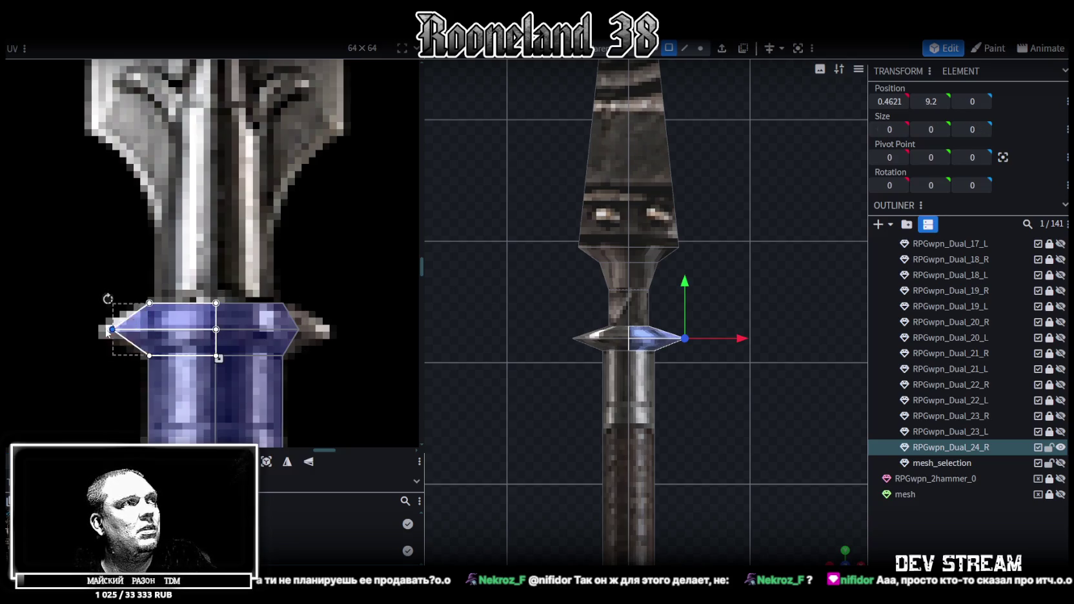
{"action": "left_click", "coordinate": [258, 326]}
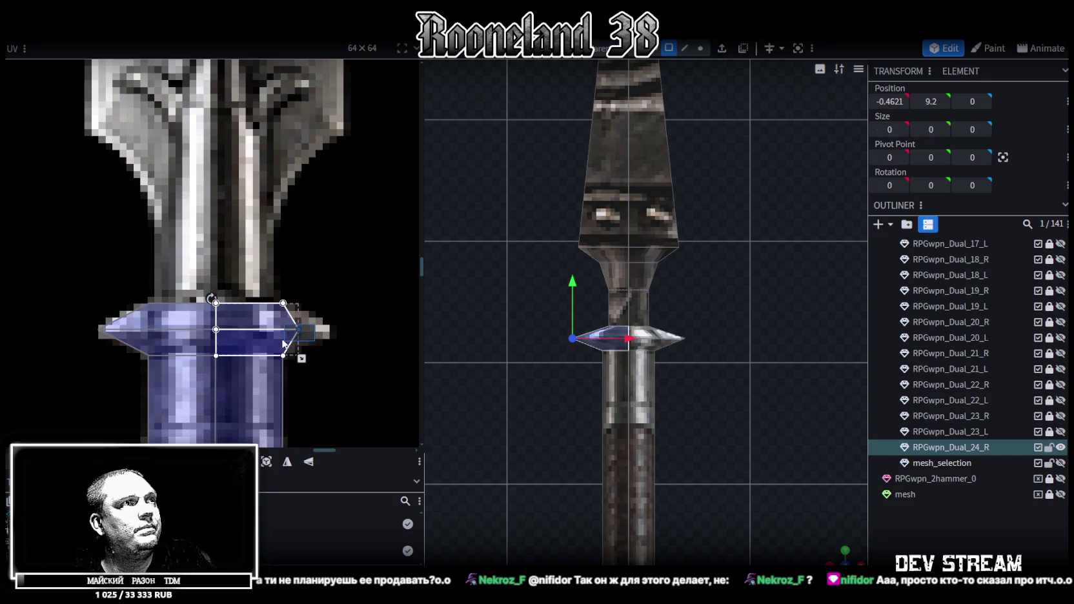
{"action": "left_click_drag", "start_coordinate": [297, 329], "coordinate": [327, 329]}
{"action": "scroll", "coordinate": [271, 245], "scroll_direction": "down", "scroll_amount": 3}
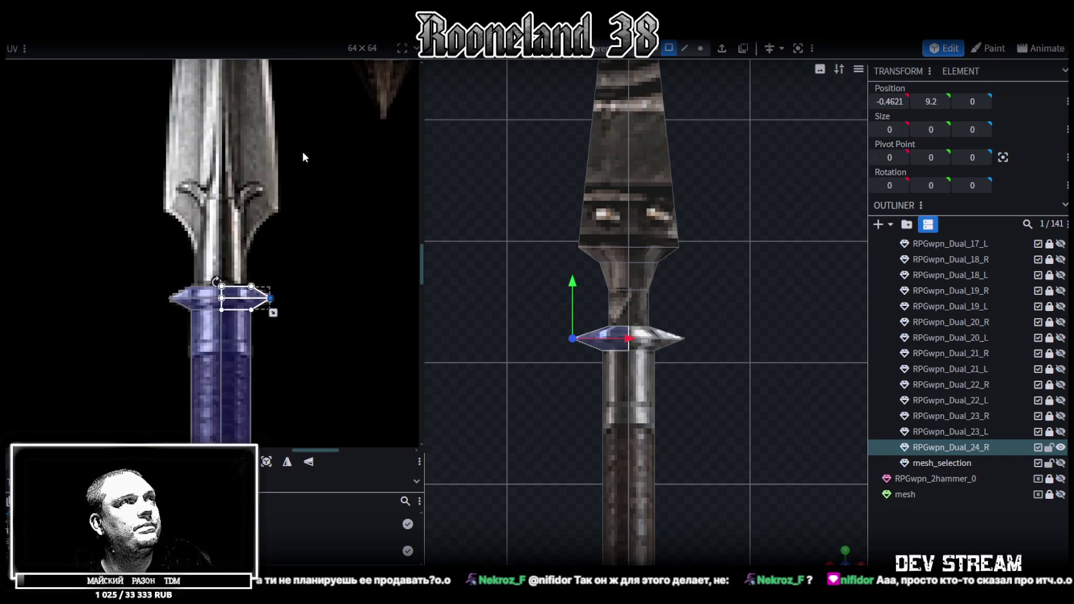
{"action": "scroll", "coordinate": [298, 157], "scroll_direction": "down", "scroll_amount": 3}
{"action": "scroll", "coordinate": [317, 179], "scroll_direction": "down", "scroll_amount": 3}
{"action": "scroll", "coordinate": [317, 188], "scroll_direction": "down", "scroll_amount": 2}
{"action": "scroll", "coordinate": [317, 188], "scroll_direction": "up", "scroll_amount": 2}
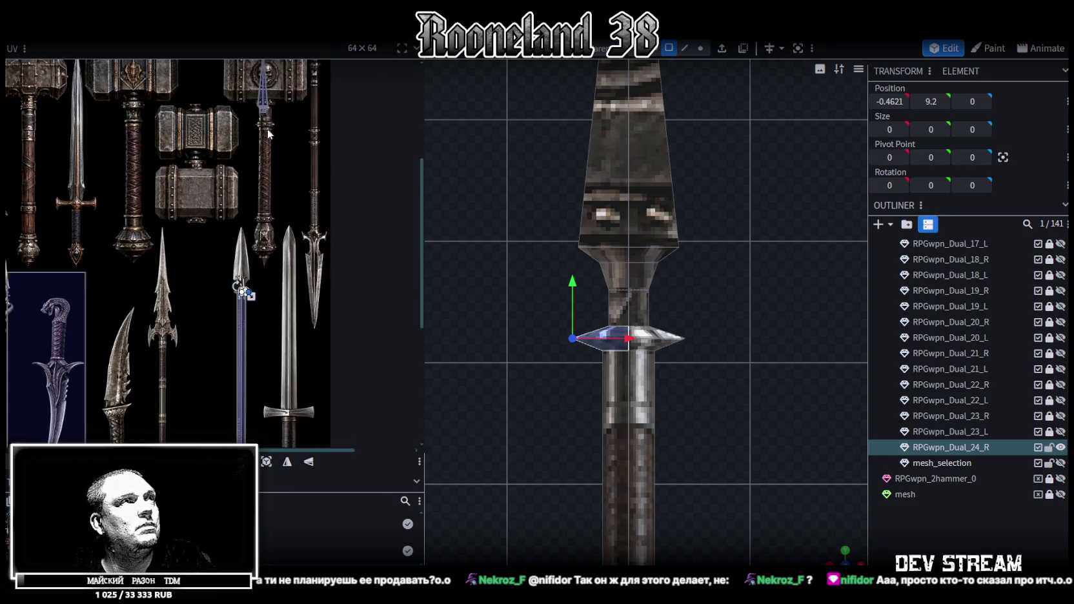
{"action": "scroll", "coordinate": [310, 175], "scroll_direction": "up", "scroll_amount": 2}
Step: Move the spear blade's UVs onto the blue spear-tip artwork and nudge them down to align
{"action": "left_click", "coordinate": [288, 155]}
{"action": "left_click_drag", "start_coordinate": [288, 155], "coordinate": [265, 329]}
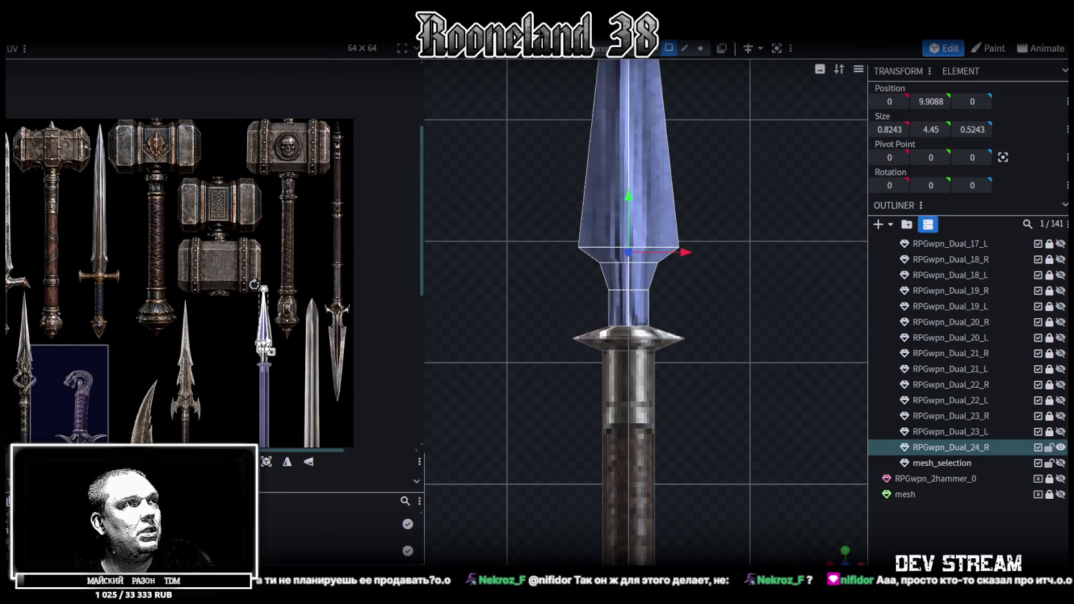
{"action": "scroll", "coordinate": [297, 284], "scroll_direction": "up", "scroll_amount": 2}
{"action": "scroll", "coordinate": [298, 285], "scroll_direction": "up", "scroll_amount": 2}
{"action": "scroll", "coordinate": [296, 282], "scroll_direction": "up", "scroll_amount": 1}
{"action": "scroll", "coordinate": [294, 279], "scroll_direction": "down", "scroll_amount": 1}
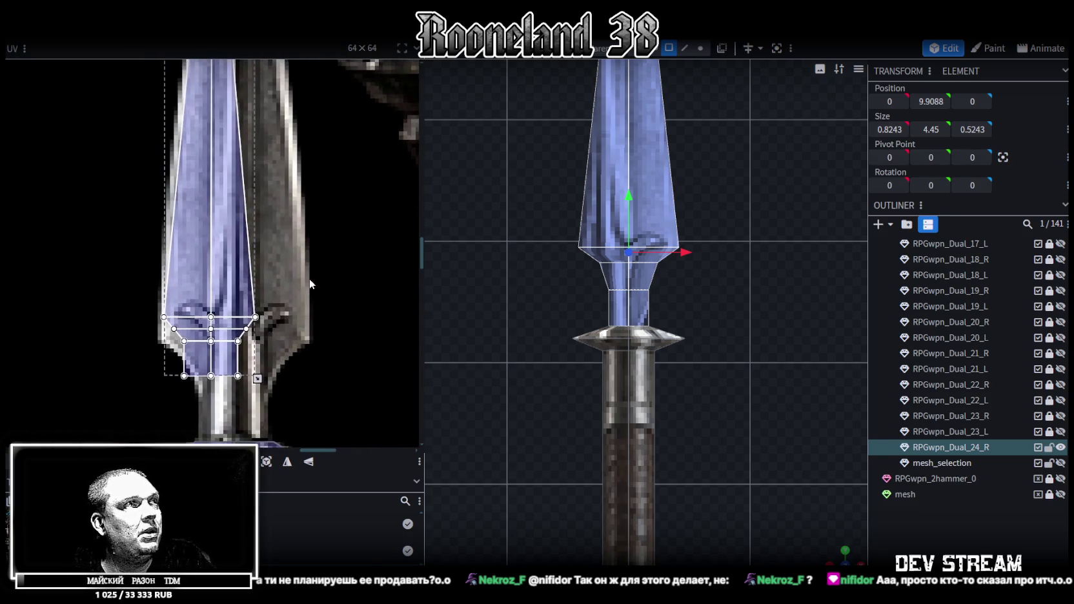
{"action": "scroll", "coordinate": [303, 265], "scroll_direction": "down", "scroll_amount": 2}
{"action": "scroll", "coordinate": [302, 257], "scroll_direction": "up", "scroll_amount": 1}
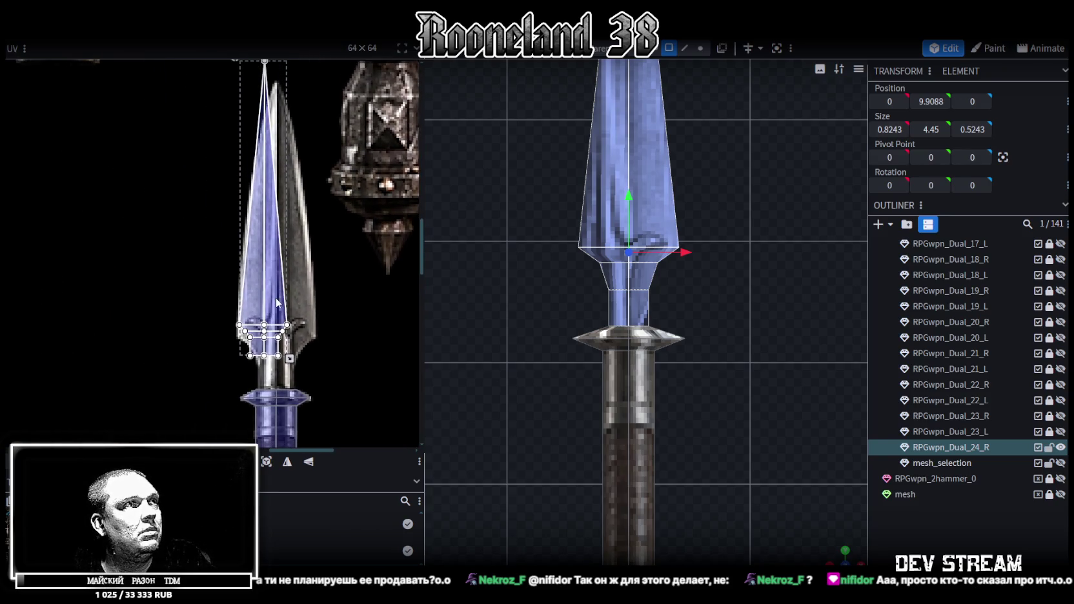
{"action": "left_click_drag", "start_coordinate": [302, 283], "coordinate": [277, 308]}
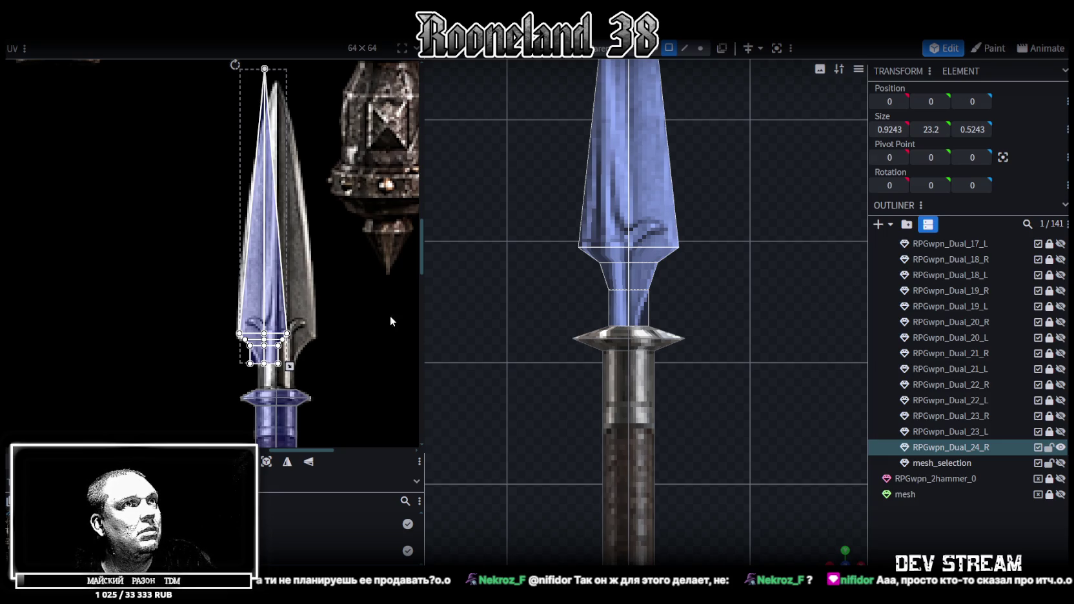
Step: Pull the blade's tip vertices up for a taller point and narrow them slightly
{"action": "scroll", "coordinate": [596, 233], "scroll_direction": "down", "scroll_amount": 2}
{"action": "right_click_drag", "start_coordinate": [596, 233], "coordinate": [601, 422]}
{"action": "scroll", "coordinate": [601, 362], "scroll_direction": "down", "scroll_amount": 2}
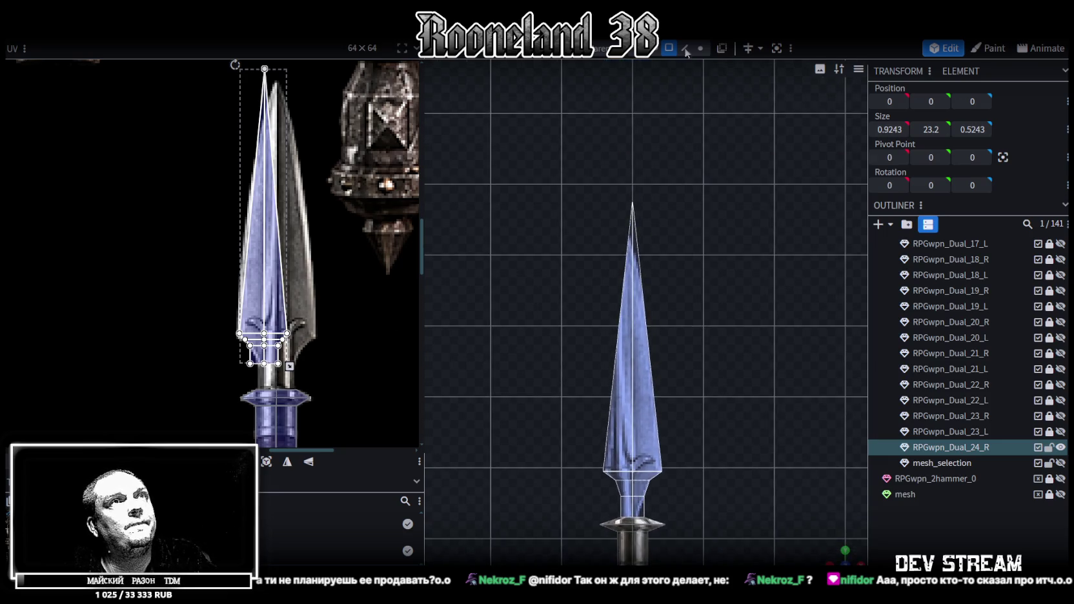
{"action": "left_click", "coordinate": [627, 297]}
{"action": "left_click_drag", "start_coordinate": [684, 369], "coordinate": [690, 372]}
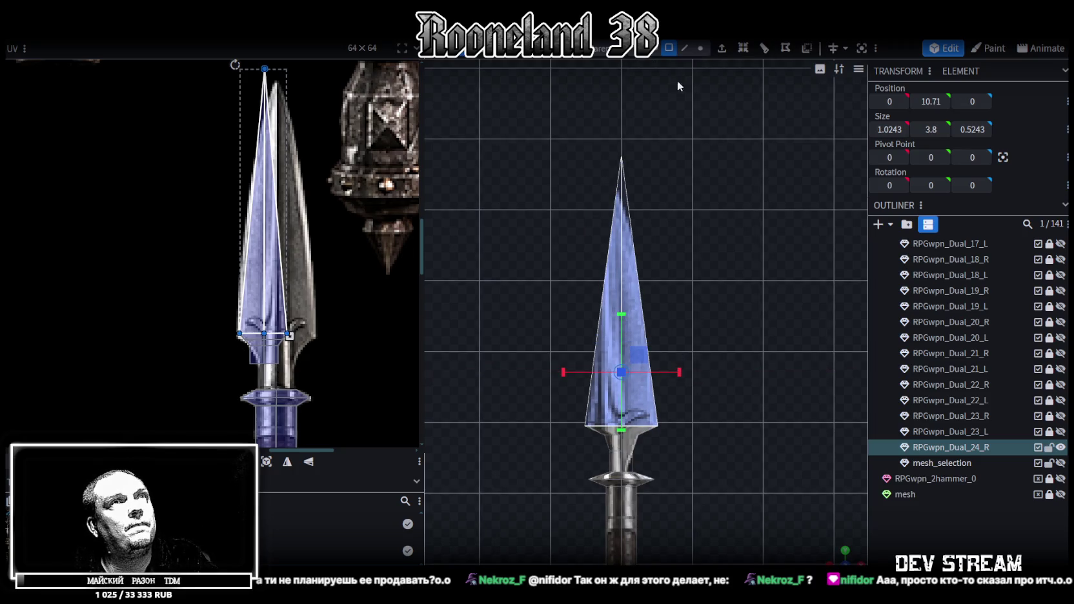
{"action": "key", "text": "ctrl+z"}
{"action": "key", "text": "v"}
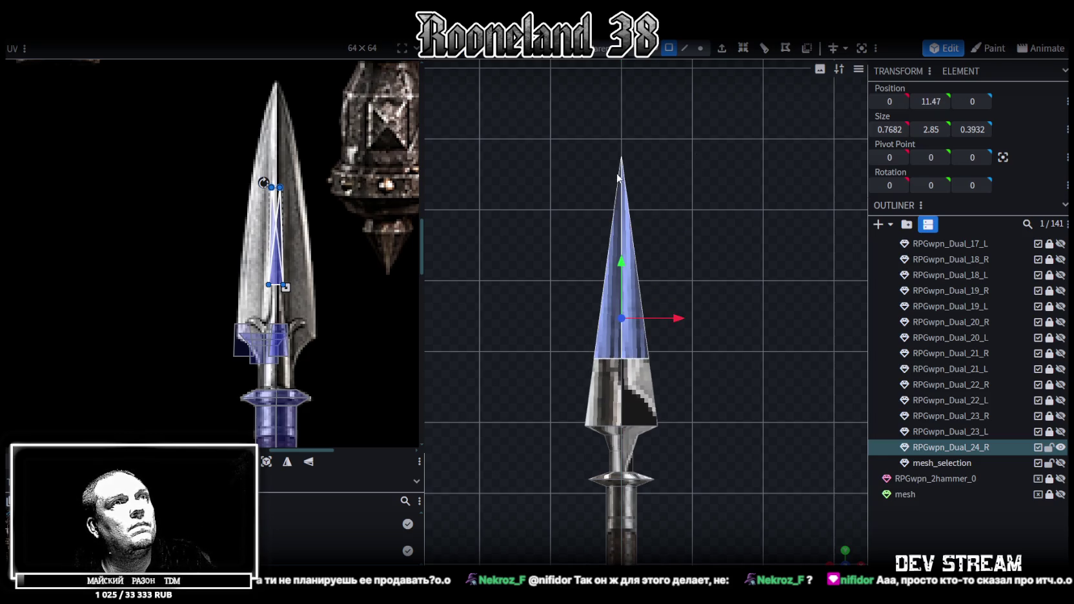
{"action": "left_click", "coordinate": [700, 48]}
{"action": "mouse_move", "coordinate": [622, 266]}
{"action": "left_mouse_down"}
{"action": "mouse_move", "coordinate": [630, 208]}
{"action": "mouse_move", "coordinate": [636, 278]}
{"action": "mouse_move", "coordinate": [633, 147]}
{"action": "left_mouse_up"}
{"action": "key", "text": "s"}
{"action": "left_click_drag", "start_coordinate": [681, 201], "coordinate": [672, 200]}
Step: Loop-cut the blade, widen the loop to 0.8962, raise it to Y 12.025, and select all blade faces
{"action": "left_click", "coordinate": [685, 48]}
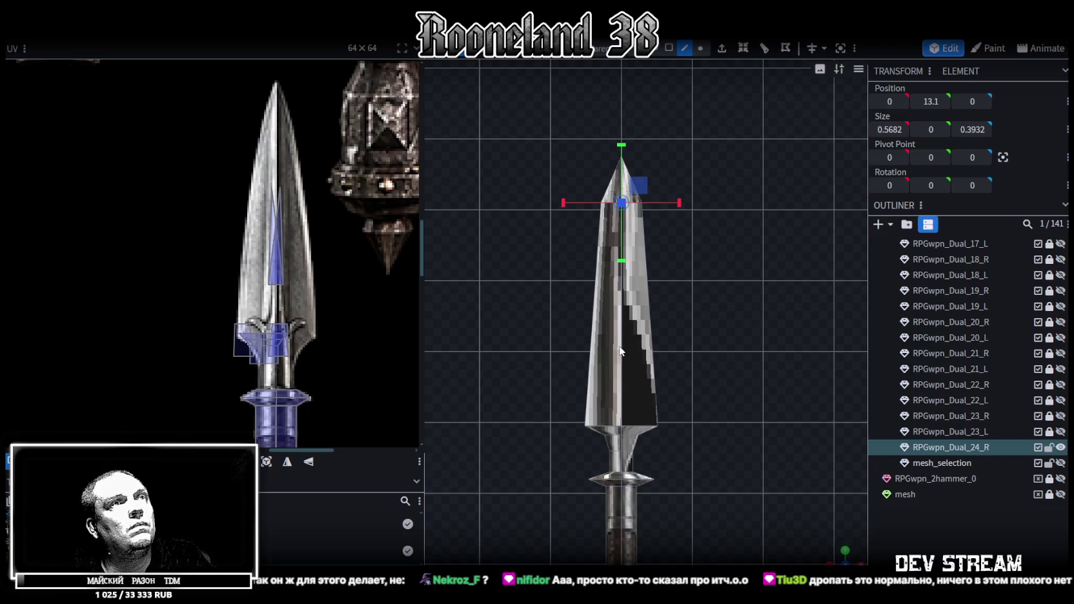
{"action": "left_click", "coordinate": [765, 48]}
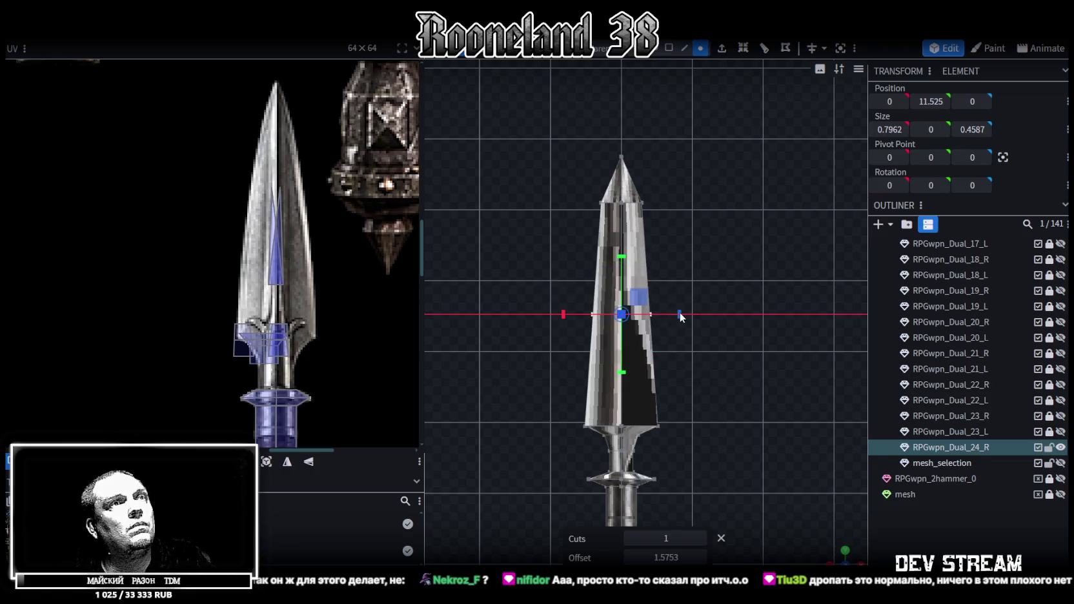
{"action": "left_click_drag", "start_coordinate": [680, 313], "coordinate": [687, 315]}
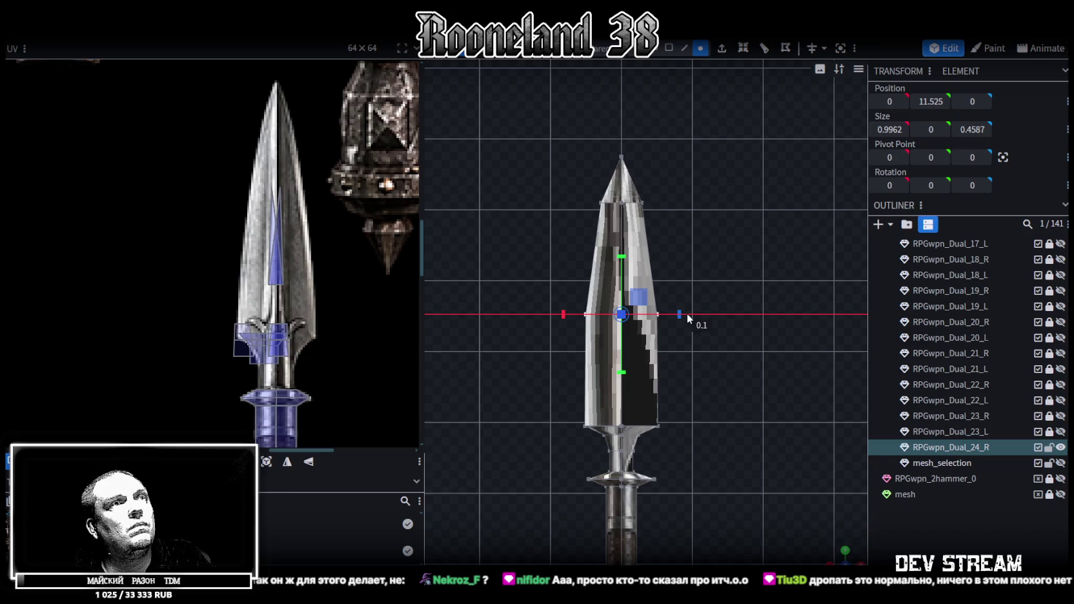
{"action": "left_click_drag", "start_coordinate": [687, 316], "coordinate": [659, 314]}
{"action": "key", "text": "v"}
{"action": "left_click_drag", "start_coordinate": [623, 260], "coordinate": [623, 223]}
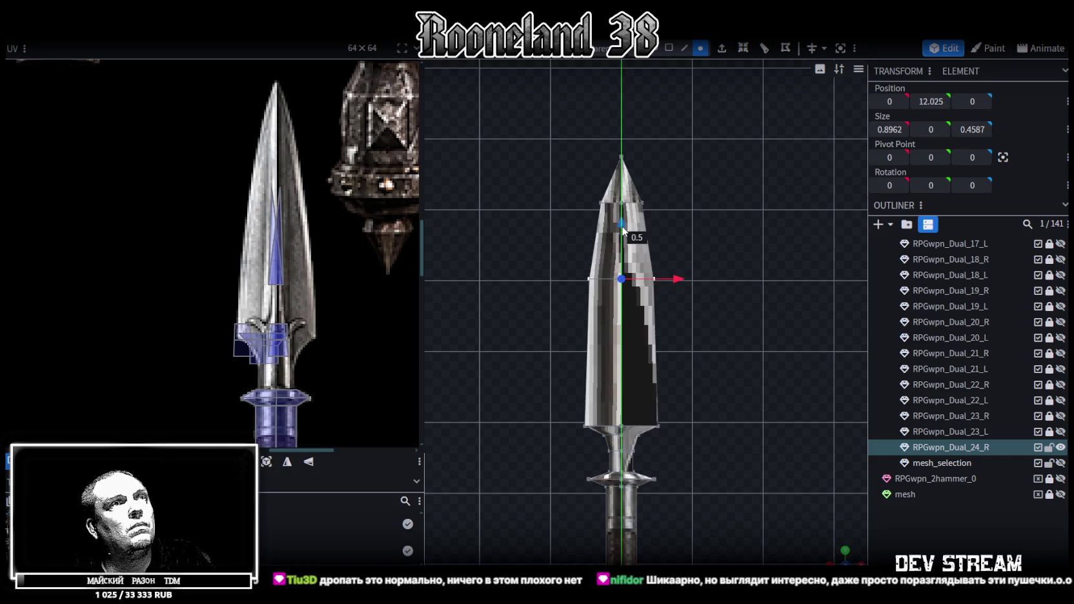
{"action": "scroll", "coordinate": [665, 349], "scroll_direction": "down", "scroll_amount": 2}
{"action": "scroll", "coordinate": [665, 348], "scroll_direction": "down", "scroll_amount": 1}
{"action": "left_click", "coordinate": [670, 50]}
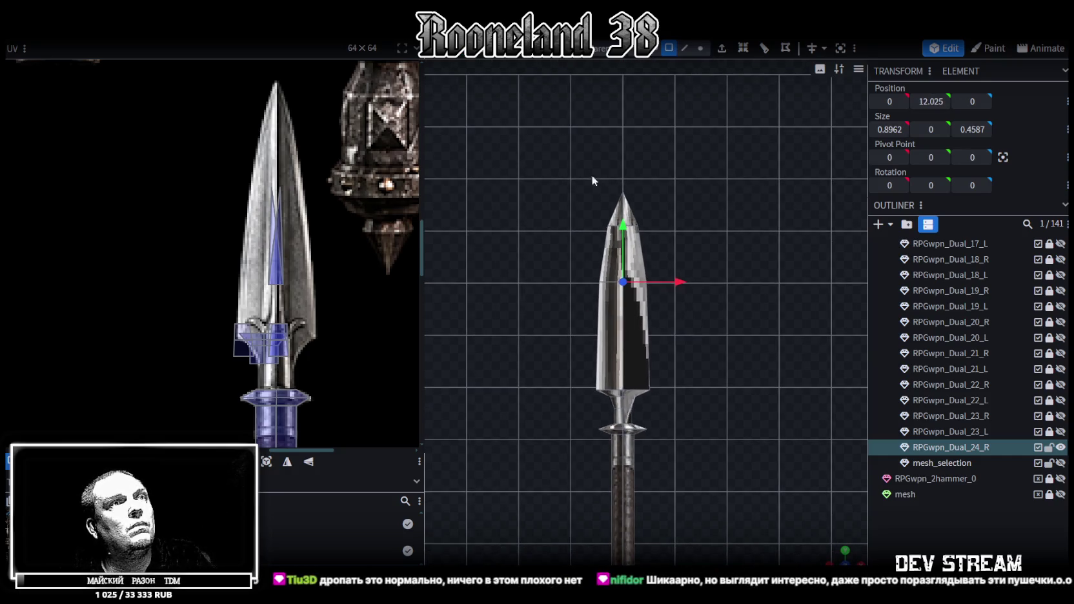
{"action": "left_click_drag", "start_coordinate": [540, 140], "coordinate": [703, 417]}
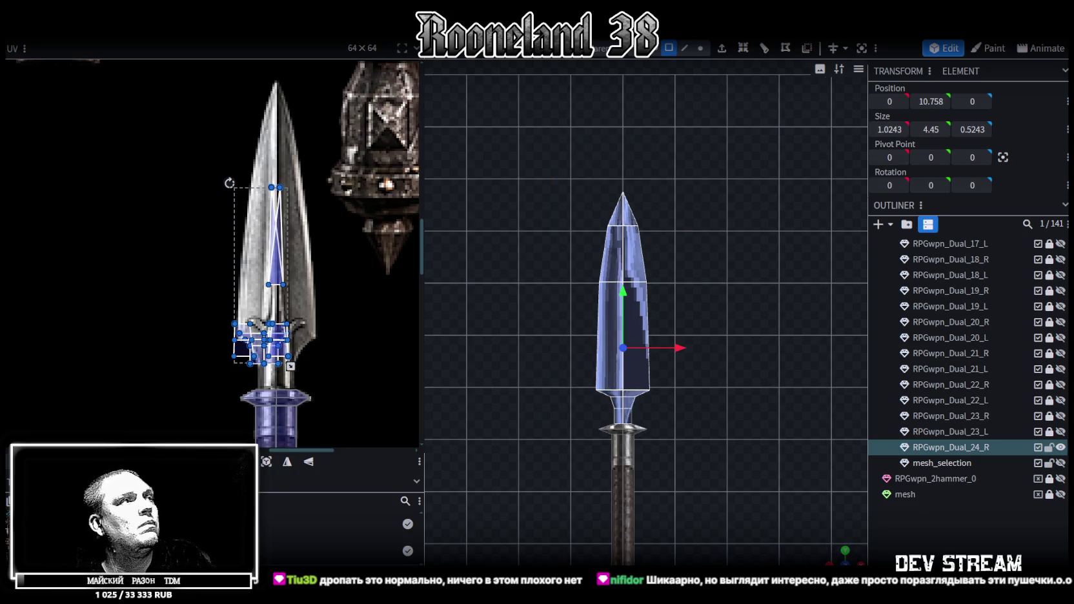
Step: Auto-UV the blade and scale its UV island over a steel spear-head in the atlas
{"action": "left_click", "coordinate": [266, 461]}
{"action": "scroll", "coordinate": [216, 346], "scroll_direction": "down", "scroll_amount": 3}
{"action": "scroll", "coordinate": [222, 329], "scroll_direction": "down", "scroll_amount": 1}
{"action": "scroll", "coordinate": [102, 259], "scroll_direction": "down", "scroll_amount": 1}
{"action": "left_click_drag", "start_coordinate": [50, 220], "coordinate": [226, 294]}
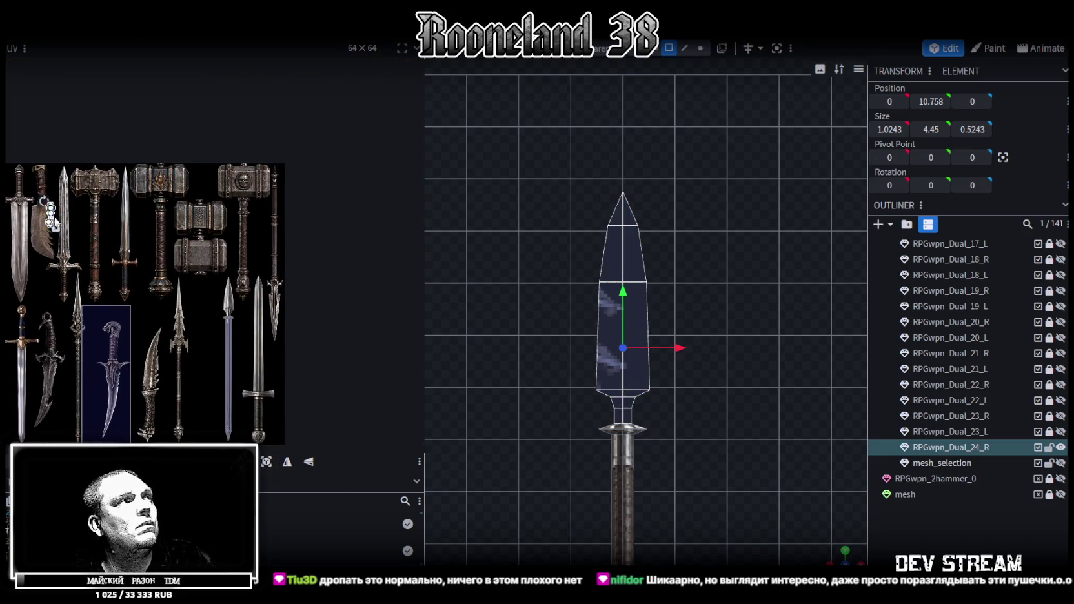
{"action": "scroll", "coordinate": [230, 294], "scroll_direction": "up", "scroll_amount": 3}
{"action": "scroll", "coordinate": [229, 293], "scroll_direction": "up", "scroll_amount": 3}
{"action": "left_click_drag", "start_coordinate": [177, 248], "coordinate": [142, 257]}
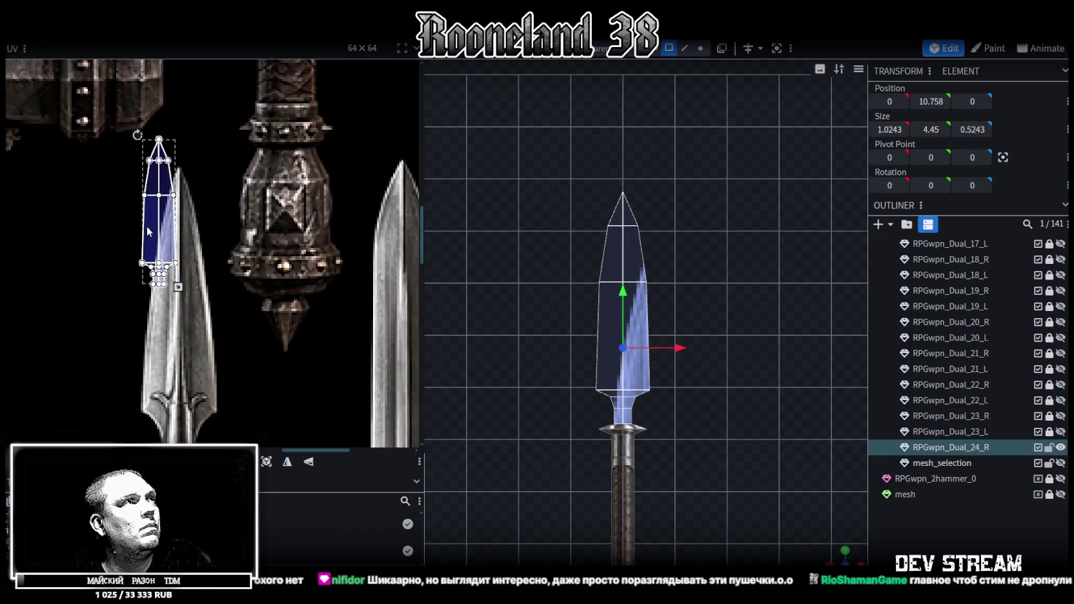
{"action": "scroll", "coordinate": [224, 301], "scroll_direction": "up", "scroll_amount": 1}
{"action": "scroll", "coordinate": [155, 236], "scroll_direction": "down", "scroll_amount": 2}
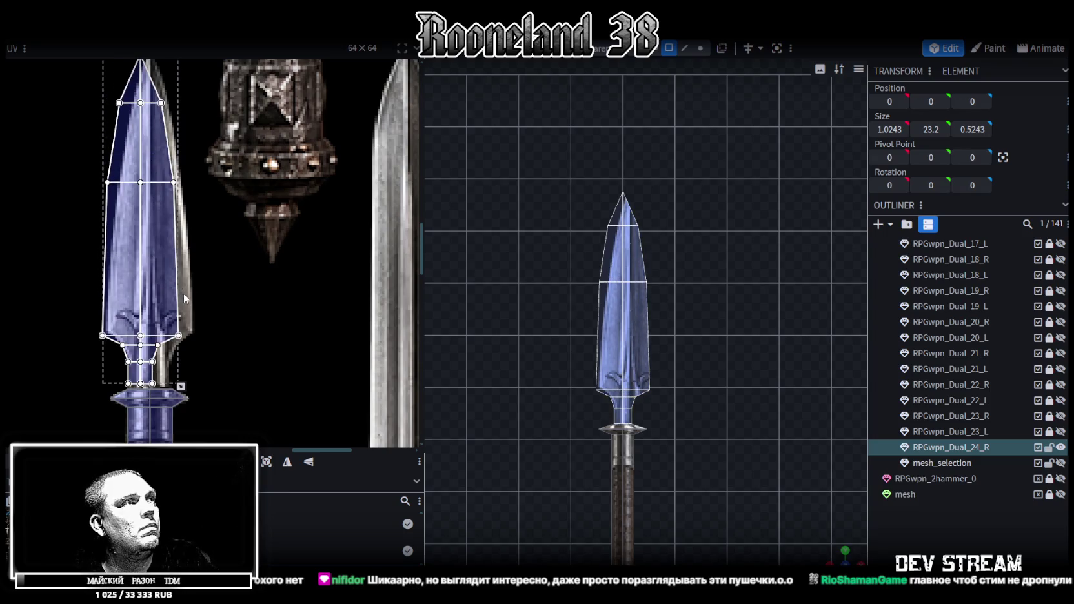
{"action": "left_click_drag", "start_coordinate": [144, 224], "coordinate": [185, 294]}
{"action": "scroll", "coordinate": [183, 294], "scroll_direction": "up", "scroll_amount": 2}
{"action": "scroll", "coordinate": [162, 317], "scroll_direction": "up", "scroll_amount": 1}
{"action": "scroll", "coordinate": [162, 316], "scroll_direction": "down", "scroll_amount": 2}
{"action": "left_click_drag", "start_coordinate": [128, 266], "coordinate": [137, 262]}
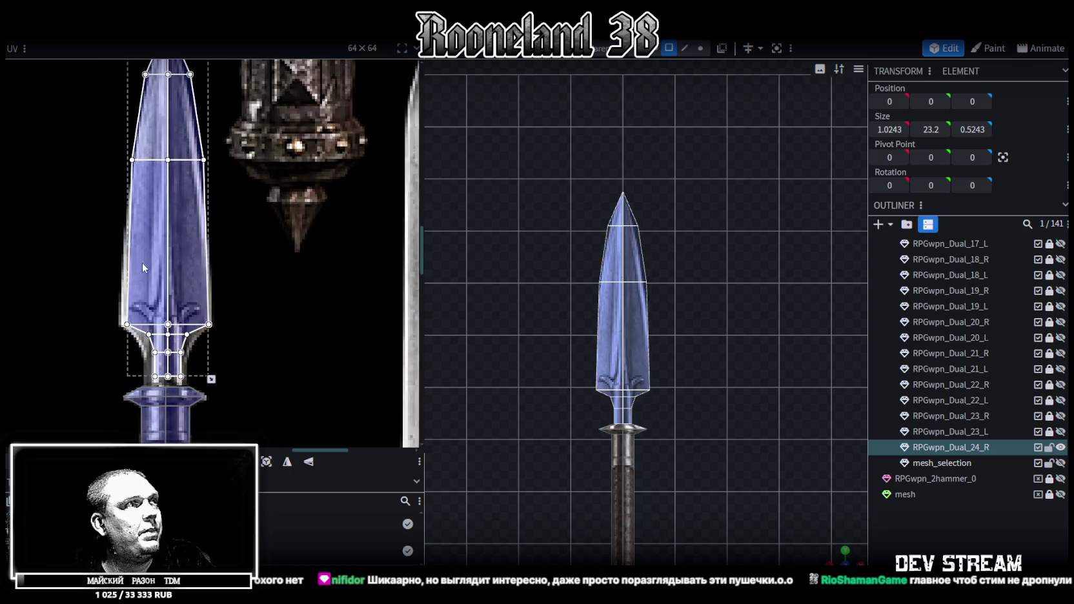
{"action": "scroll", "coordinate": [198, 332], "scroll_direction": "up", "scroll_amount": 1}
{"action": "scroll", "coordinate": [171, 327], "scroll_direction": "up", "scroll_amount": 2}
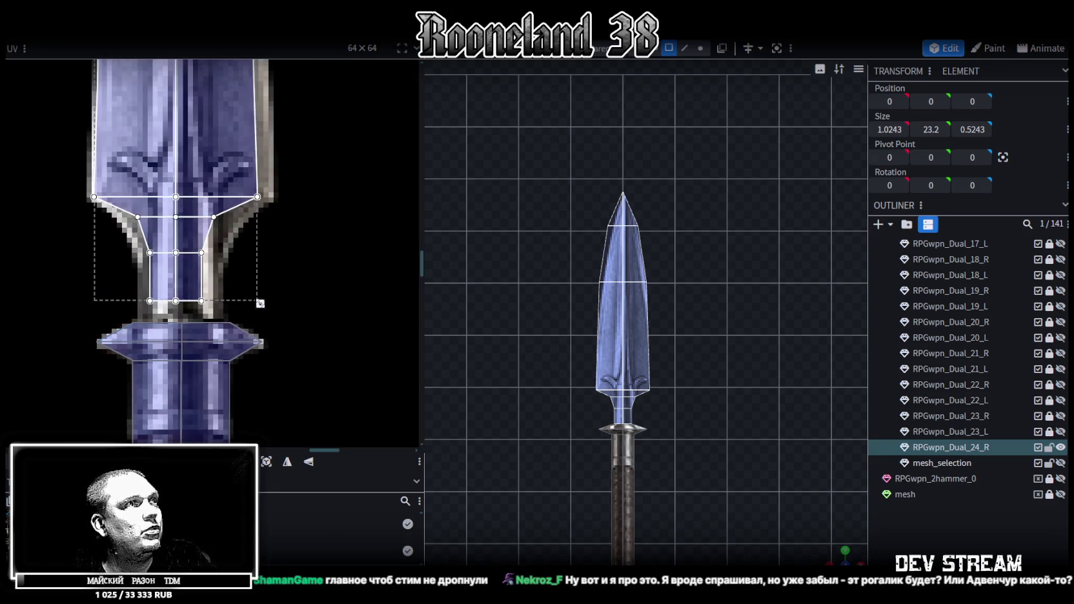
{"action": "left_click_drag", "start_coordinate": [260, 304], "coordinate": [273, 309]}
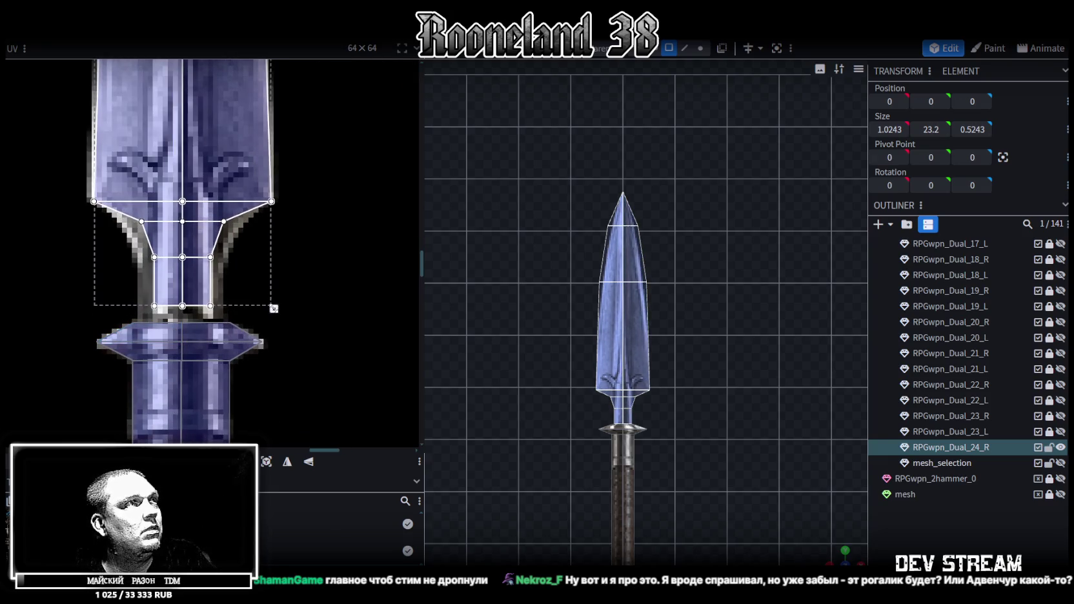
{"action": "scroll", "coordinate": [119, 246], "scroll_direction": "down", "scroll_amount": 1}
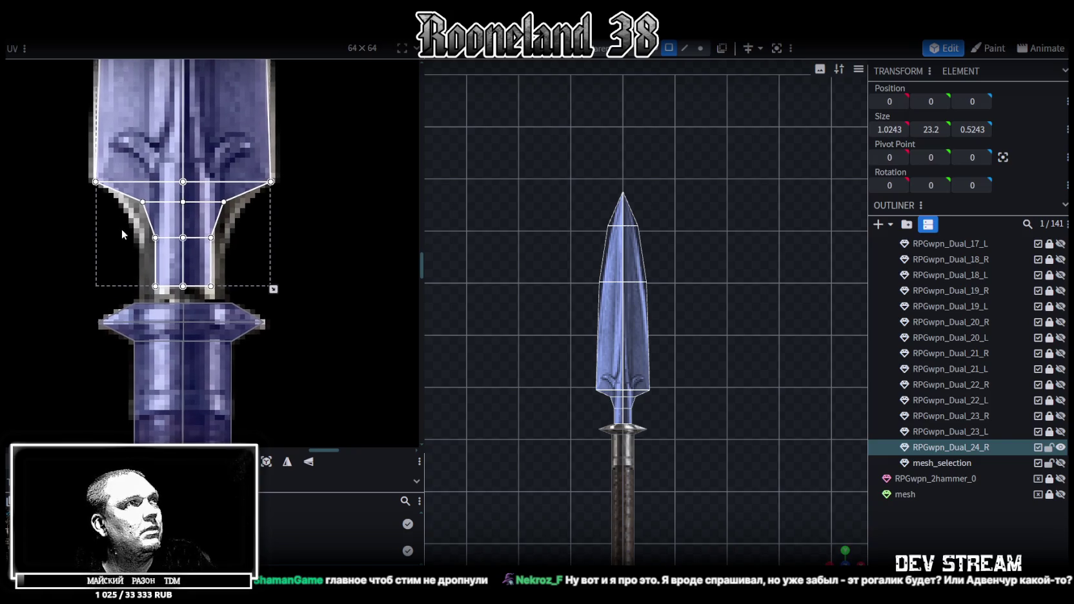
Step: Spread the neck UV vertices outward and lower the bottom ones to trace the flared socket
{"action": "left_click", "coordinate": [155, 261]}
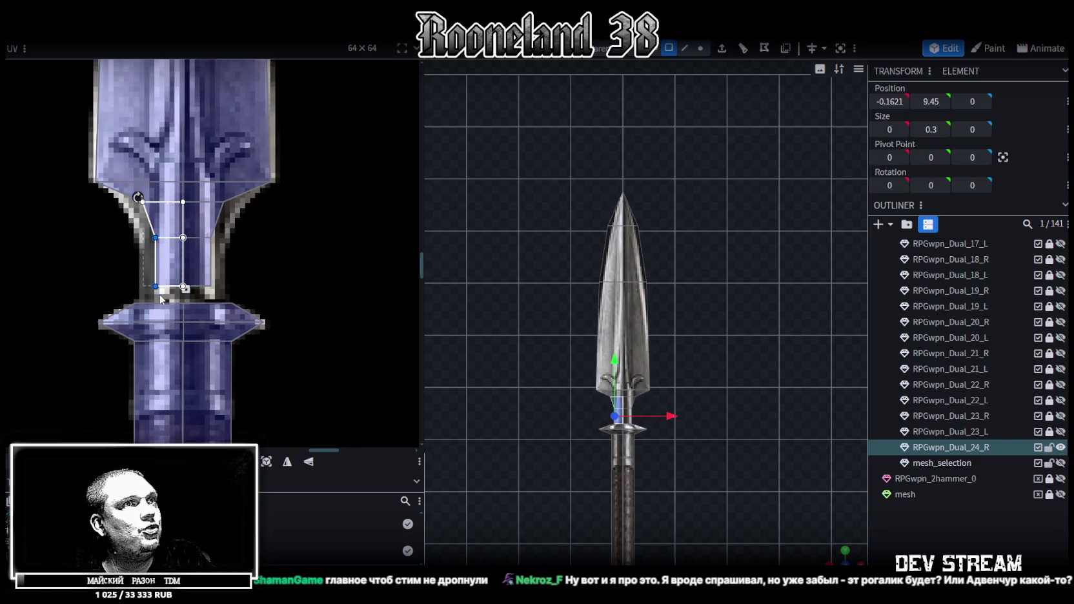
{"action": "scroll", "coordinate": [109, 286], "scroll_direction": "up", "scroll_amount": 1}
{"action": "scroll", "coordinate": [173, 289], "scroll_direction": "up", "scroll_amount": 1}
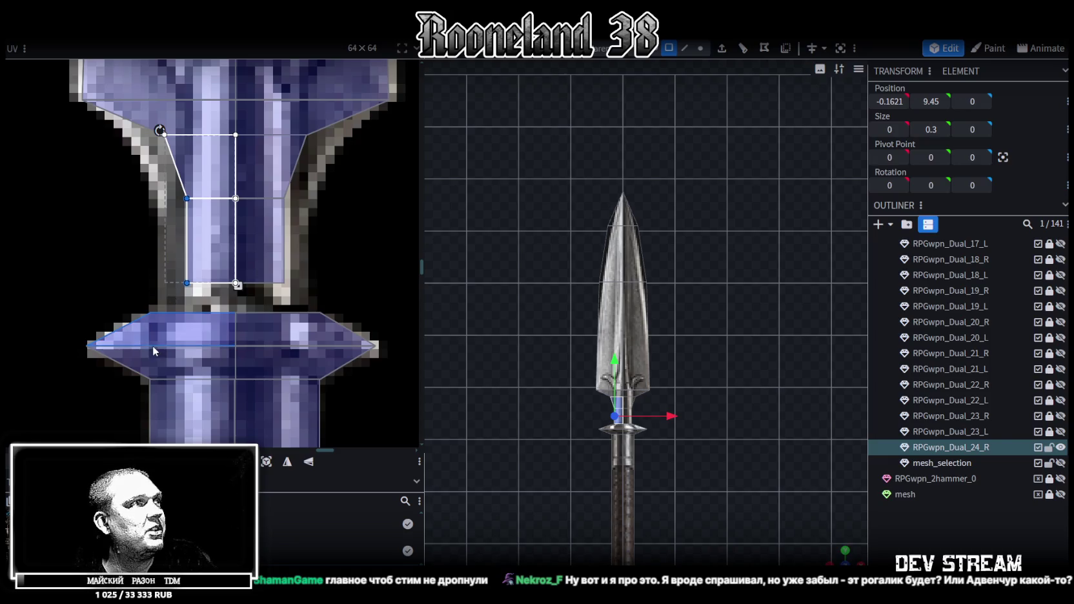
{"action": "left_click_drag", "start_coordinate": [187, 272], "coordinate": [186, 271]}
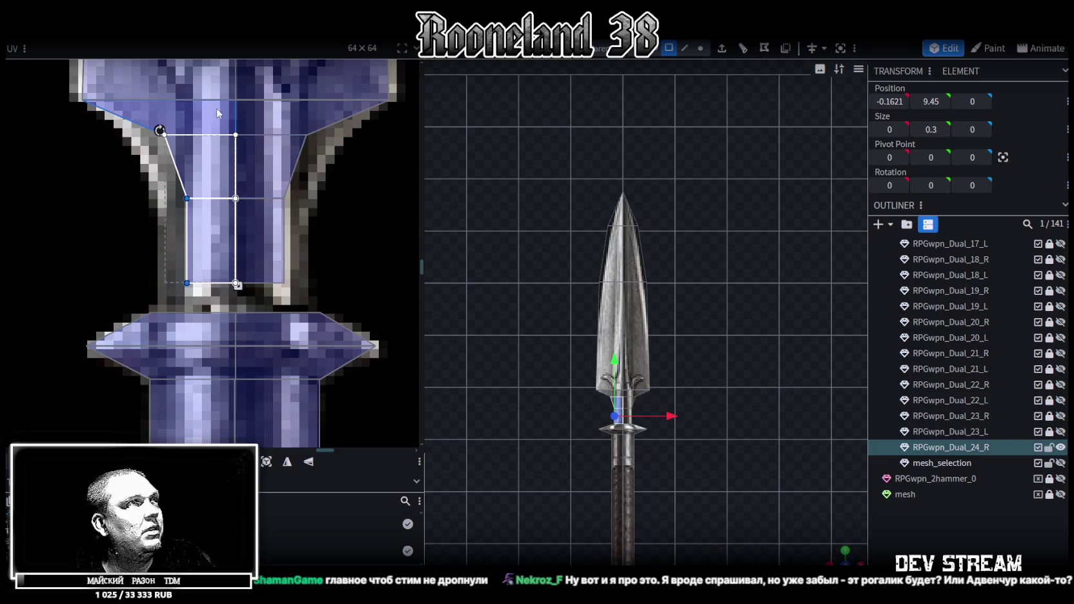
{"action": "left_click", "coordinate": [162, 170]}
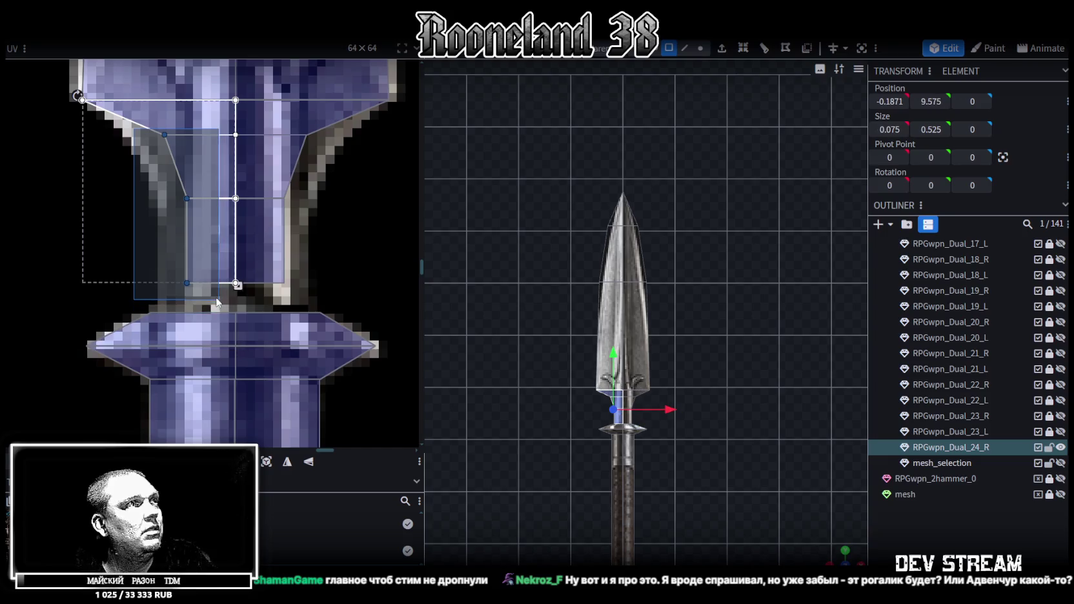
{"action": "left_click_drag", "start_coordinate": [83, 100], "coordinate": [237, 284]}
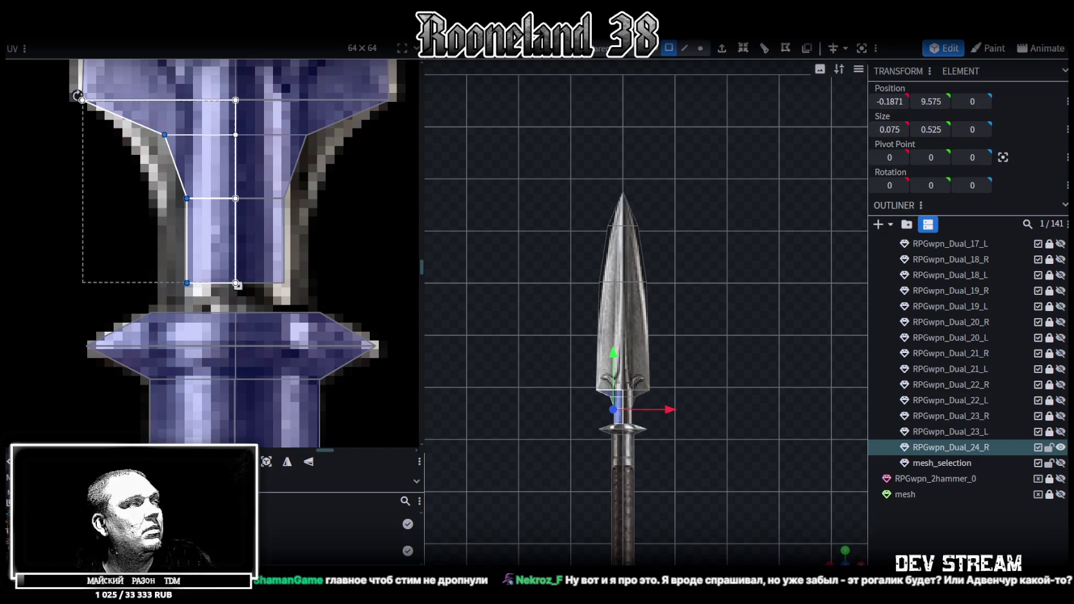
{"action": "key", "text": "Left"}
{"action": "key", "text": "Left"}
{"action": "key", "text": "Left"}
{"action": "left_click_drag", "start_coordinate": [220, 96], "coordinate": [387, 294]}
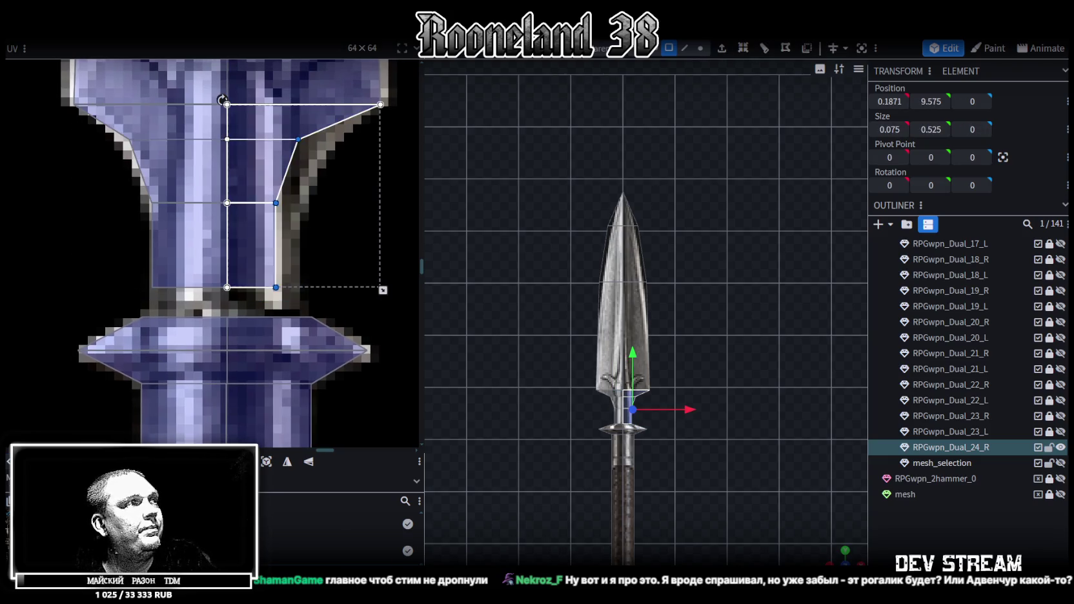
{"action": "key", "text": "Right"}
{"action": "key", "text": "Right"}
{"action": "key", "text": "Right"}
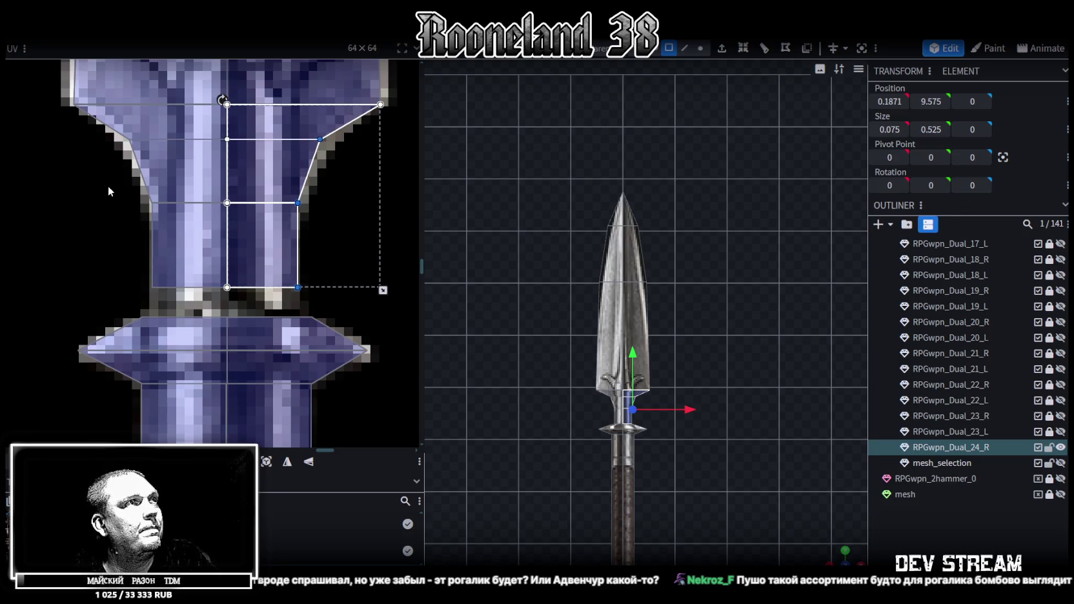
{"action": "left_click", "coordinate": [204, 292]}
{"action": "left_click_drag", "start_coordinate": [113, 261], "coordinate": [321, 293]}
{"action": "key", "text": "Down"}
{"action": "key", "text": "Down"}
{"action": "key", "text": "Down"}
{"action": "scroll", "coordinate": [506, 401], "scroll_direction": "up", "scroll_amount": 2}
{"action": "scroll", "coordinate": [556, 419], "scroll_direction": "up", "scroll_amount": 2}
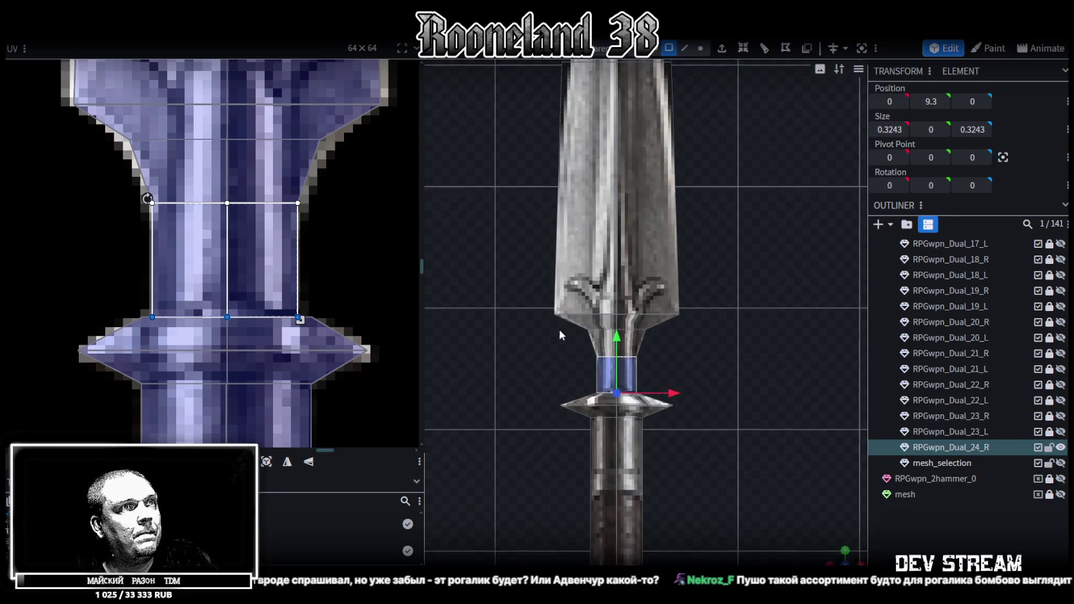
Step: Add the tapered face above the collar and scale the collar slightly wider
{"action": "scroll", "coordinate": [550, 367], "scroll_direction": "up", "scroll_amount": 3}
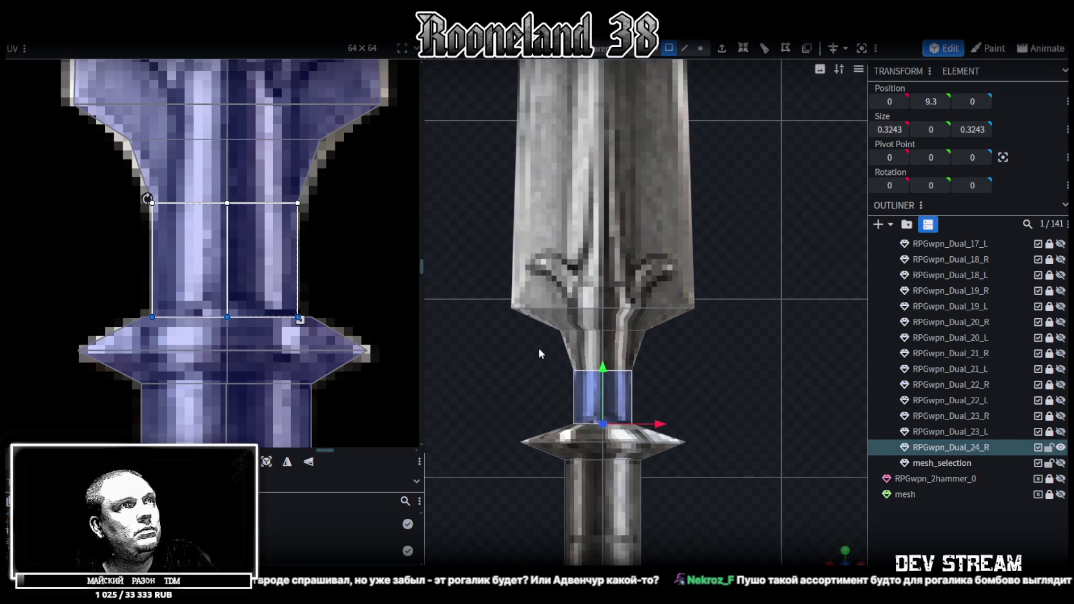
{"action": "left_click", "coordinate": [603, 352], "text": "shift"}
{"action": "key", "text": "s"}
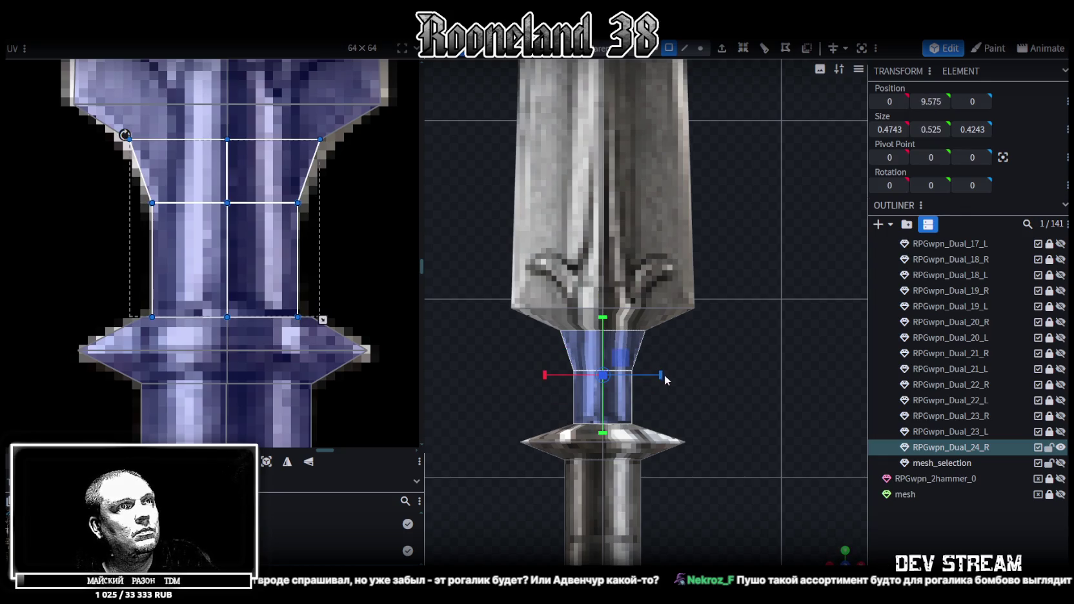
{"action": "left_click_drag", "start_coordinate": [660, 376], "coordinate": [670, 377]}
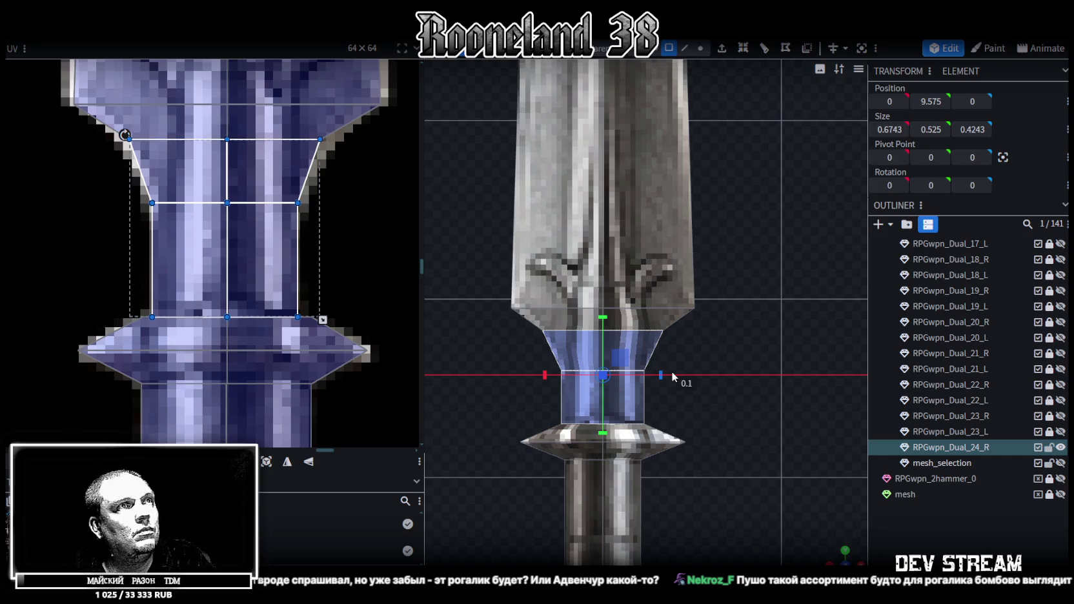
{"action": "left_click_drag", "start_coordinate": [673, 377], "coordinate": [658, 376]}
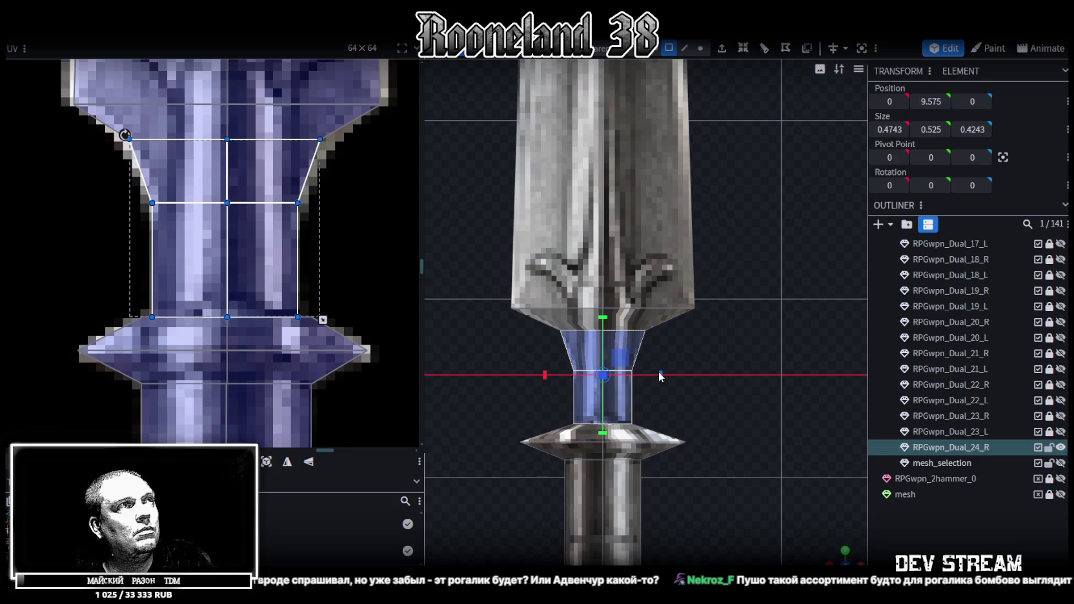
{"action": "mouse_move", "coordinate": [663, 376]}
{"action": "left_mouse_down"}
{"action": "mouse_move", "coordinate": [675, 374]}
{"action": "mouse_move", "coordinate": [613, 380]}
{"action": "left_mouse_up"}
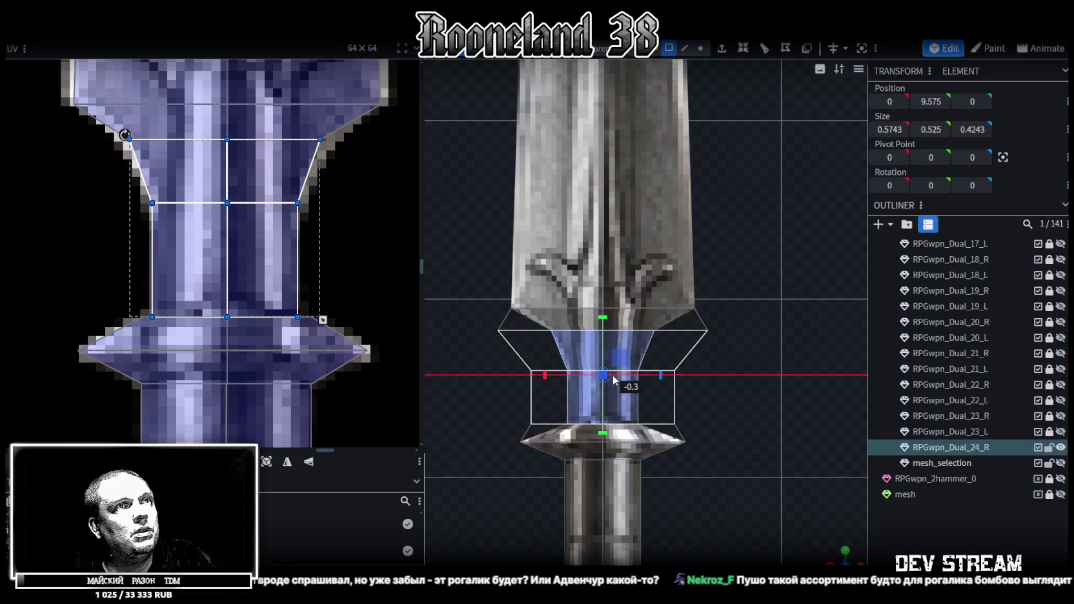
Step: In vertex mode, widen the blade's bottom row of vertices to about 1.32 units
{"action": "scroll", "coordinate": [707, 376], "scroll_direction": "down", "scroll_amount": 5}
{"action": "scroll", "coordinate": [674, 361], "scroll_direction": "up", "scroll_amount": 3}
{"action": "left_click", "coordinate": [601, 354]}
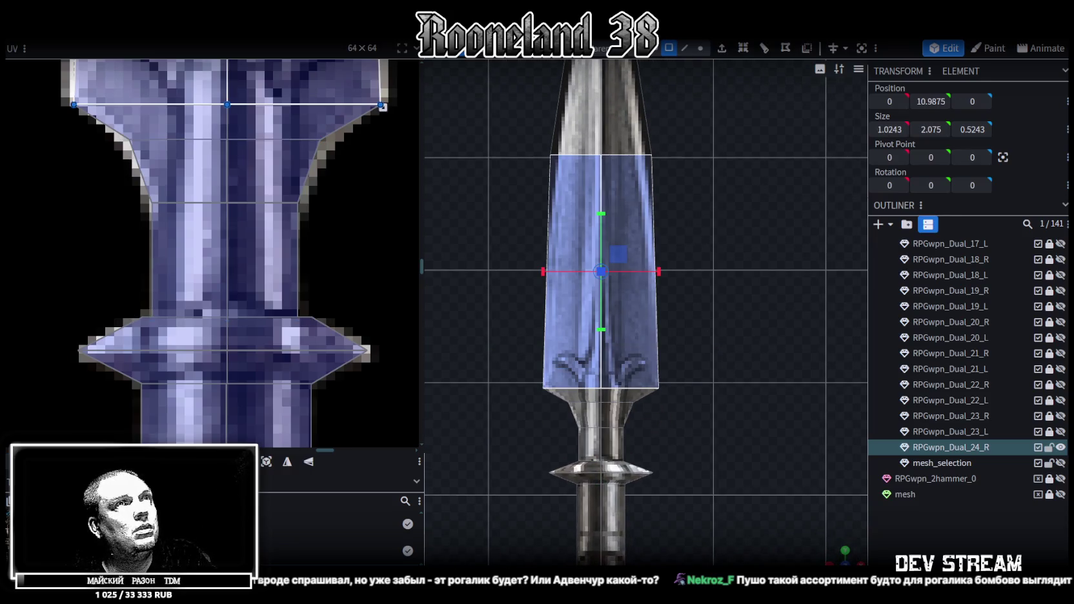
{"action": "left_click", "coordinate": [701, 50]}
{"action": "mouse_move", "coordinate": [483, 359]}
{"action": "left_mouse_down"}
{"action": "mouse_move", "coordinate": [720, 392]}
{"action": "mouse_move", "coordinate": [669, 387]}
{"action": "left_mouse_up"}
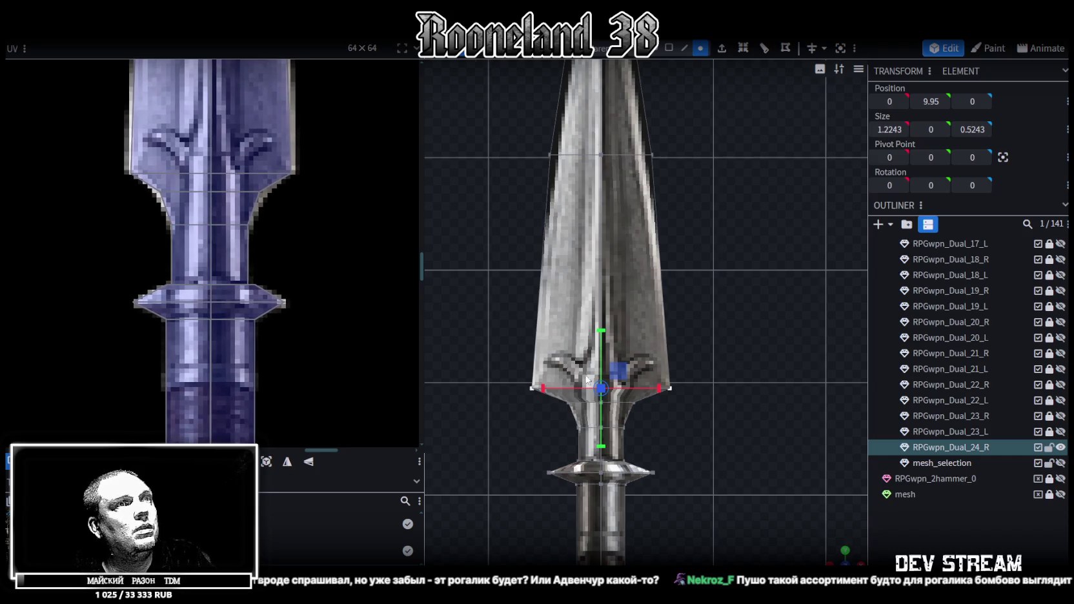
{"action": "scroll", "coordinate": [642, 417], "scroll_direction": "up", "scroll_amount": 2}
{"action": "left_click_drag", "start_coordinate": [642, 409], "coordinate": [682, 409]}
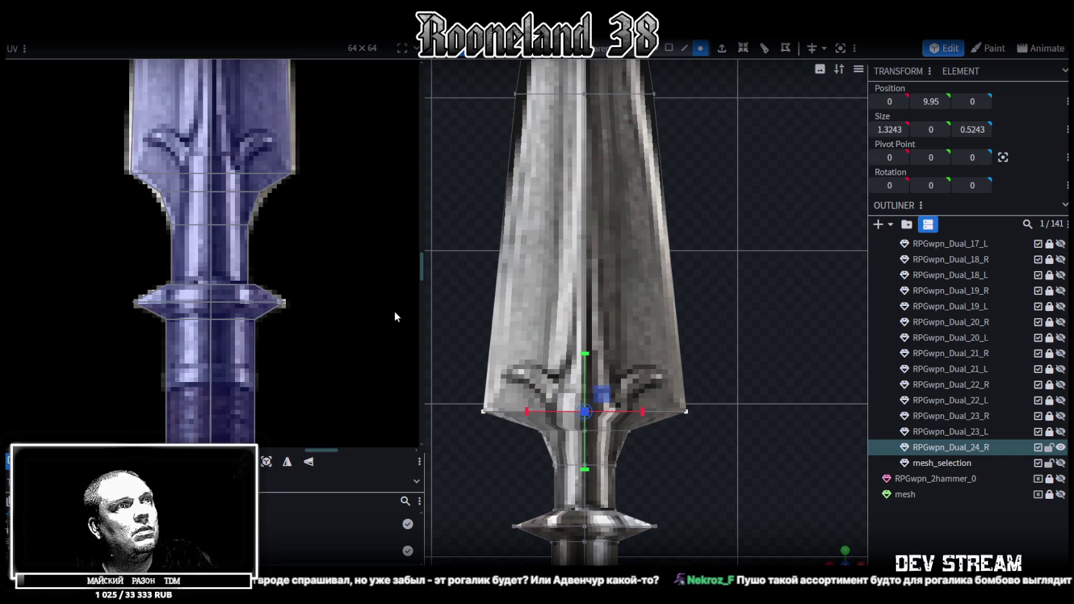
Step: Select the blade's top-left and tip vertices in the UV map
{"action": "scroll", "coordinate": [175, 199], "scroll_direction": "down", "scroll_amount": 3}
{"action": "scroll", "coordinate": [177, 198], "scroll_direction": "up", "scroll_amount": 1}
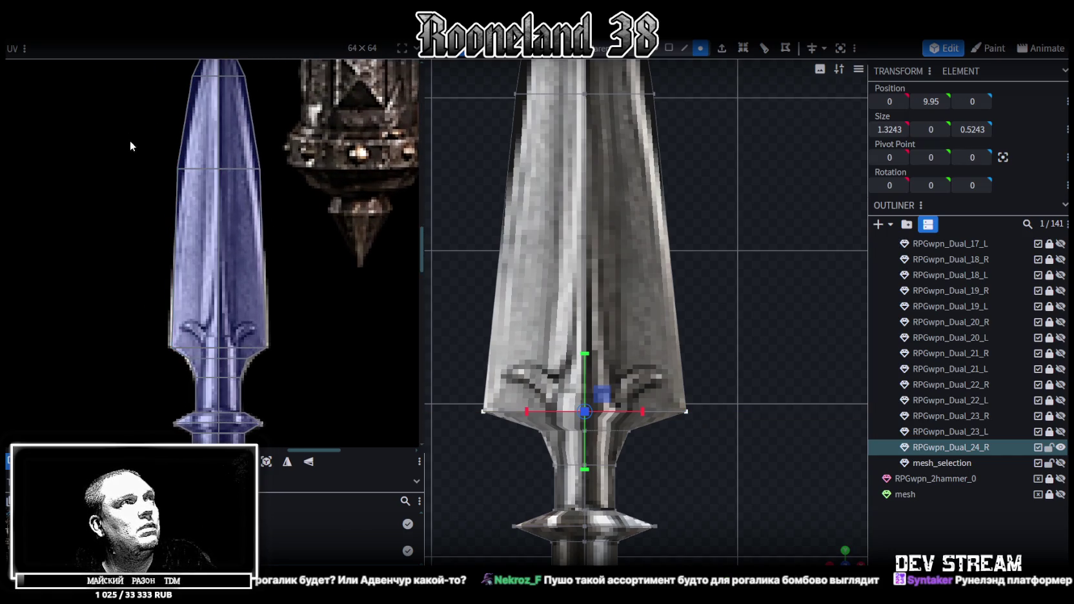
{"action": "left_click_drag", "start_coordinate": [128, 137], "coordinate": [196, 185]}
{"action": "scroll", "coordinate": [200, 219], "scroll_direction": "up", "scroll_amount": 2}
{"action": "scroll", "coordinate": [200, 225], "scroll_direction": "down", "scroll_amount": 2}
{"action": "left_click_drag", "start_coordinate": [129, 114], "coordinate": [269, 235]}
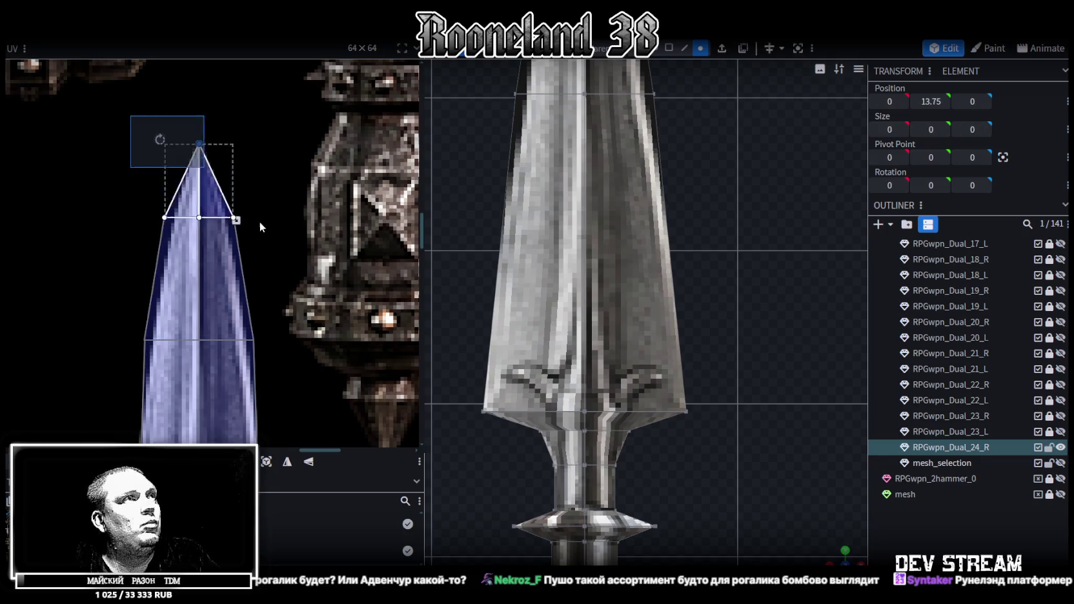
Step: Nudge the UVs into place: tip down, left column right, right column left
{"action": "key", "text": "Down"}
{"action": "key", "text": "Down"}
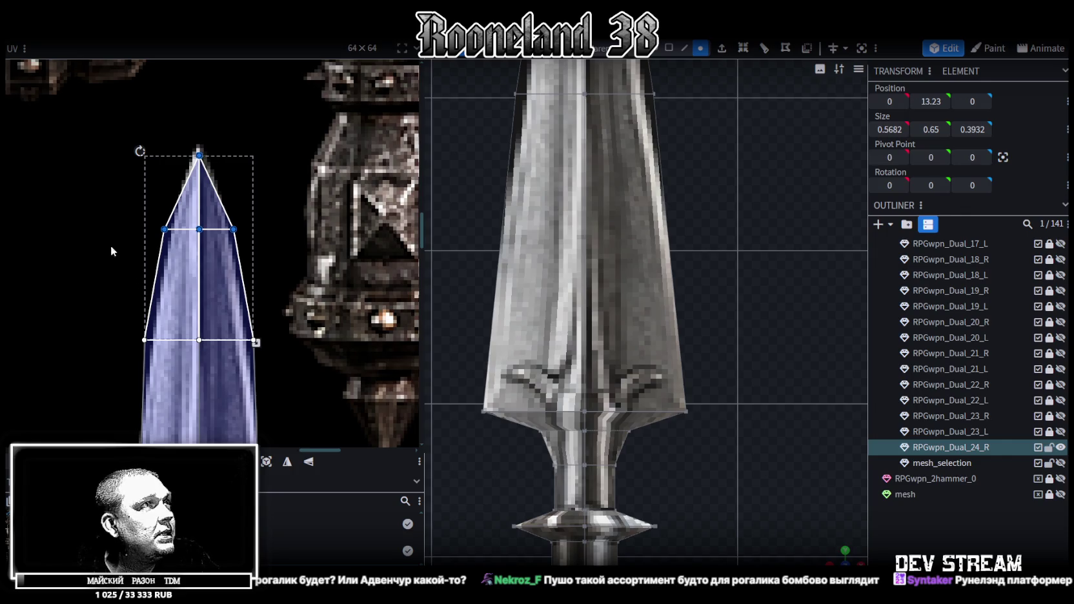
{"action": "left_click_drag", "start_coordinate": [82, 182], "coordinate": [172, 394]}
{"action": "key", "text": "Right"}
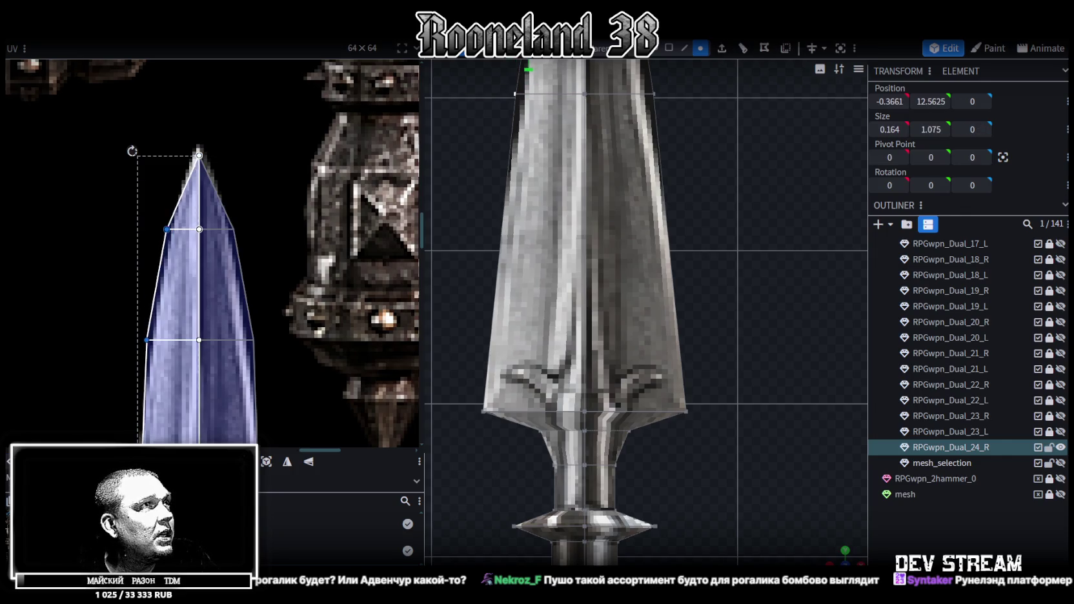
{"action": "key", "text": "Right"}
{"action": "key", "text": "Right"}
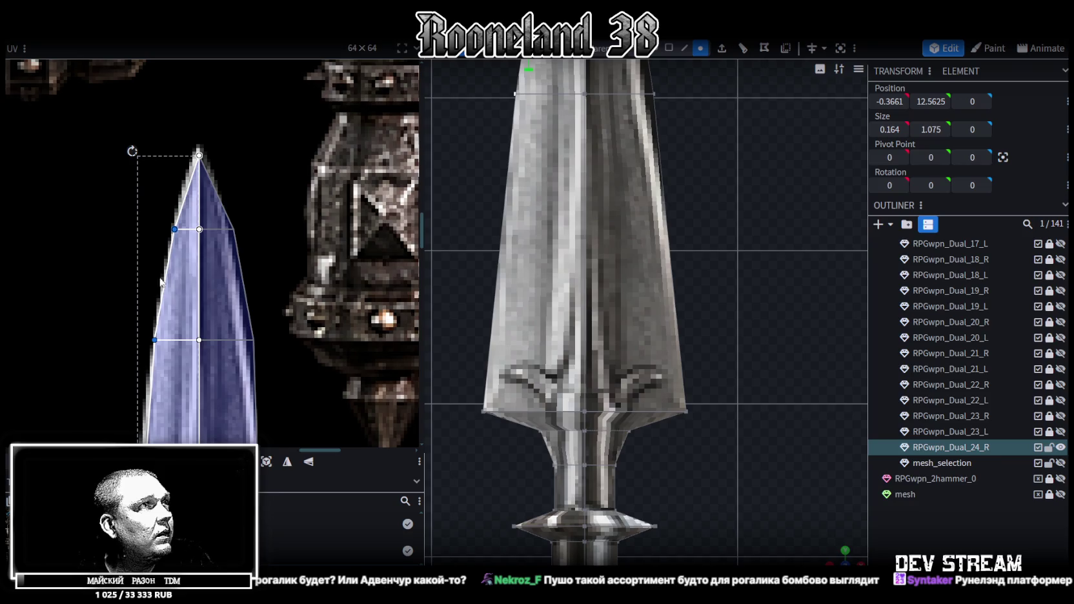
{"action": "left_click_drag", "start_coordinate": [282, 201], "coordinate": [223, 409]}
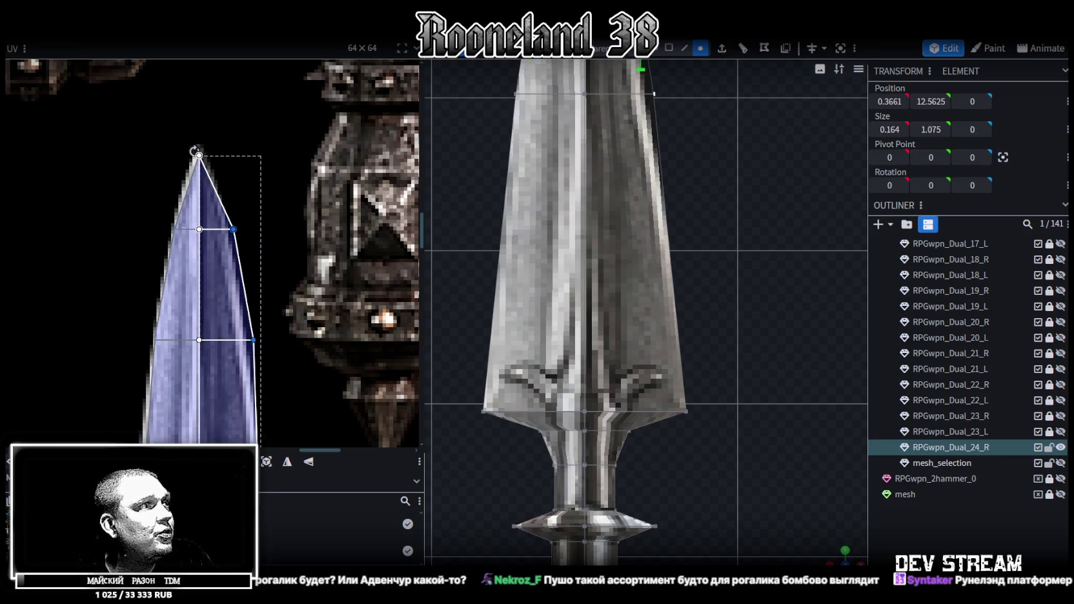
{"action": "key", "text": "Left"}
{"action": "key", "text": "Left"}
{"action": "key", "text": "Left"}
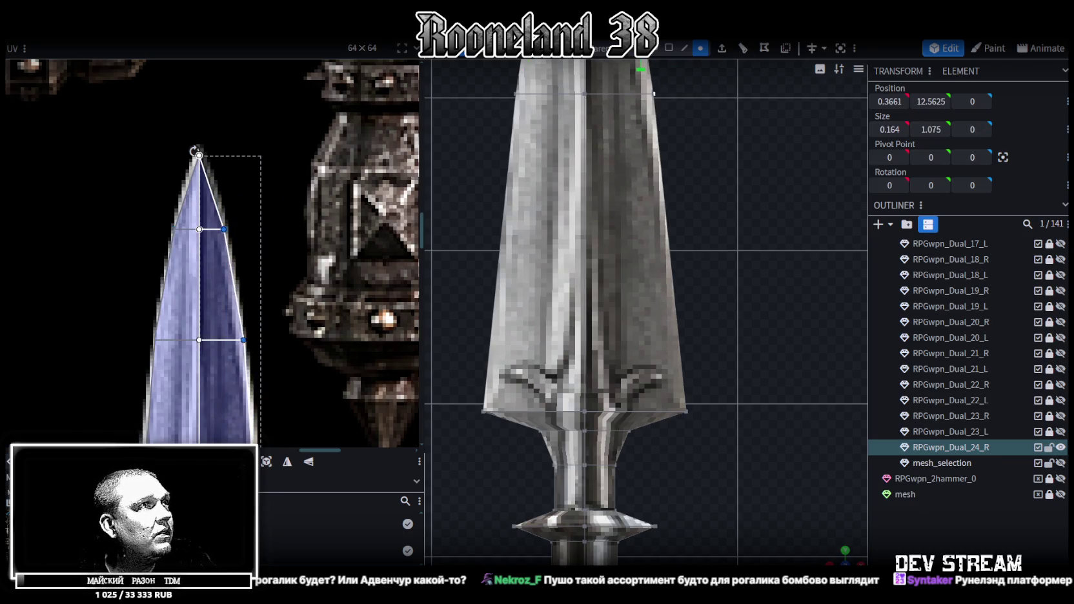
Step: Scale the upper blade vertices wider, then clear the selection
{"action": "scroll", "coordinate": [713, 258], "scroll_direction": "down", "scroll_amount": 3}
{"action": "scroll", "coordinate": [707, 350], "scroll_direction": "up", "scroll_amount": 3}
{"action": "mouse_move", "coordinate": [671, 309]}
{"action": "left_mouse_down"}
{"action": "mouse_move", "coordinate": [690, 309]}
{"action": "mouse_move", "coordinate": [641, 311]}
{"action": "left_mouse_up"}
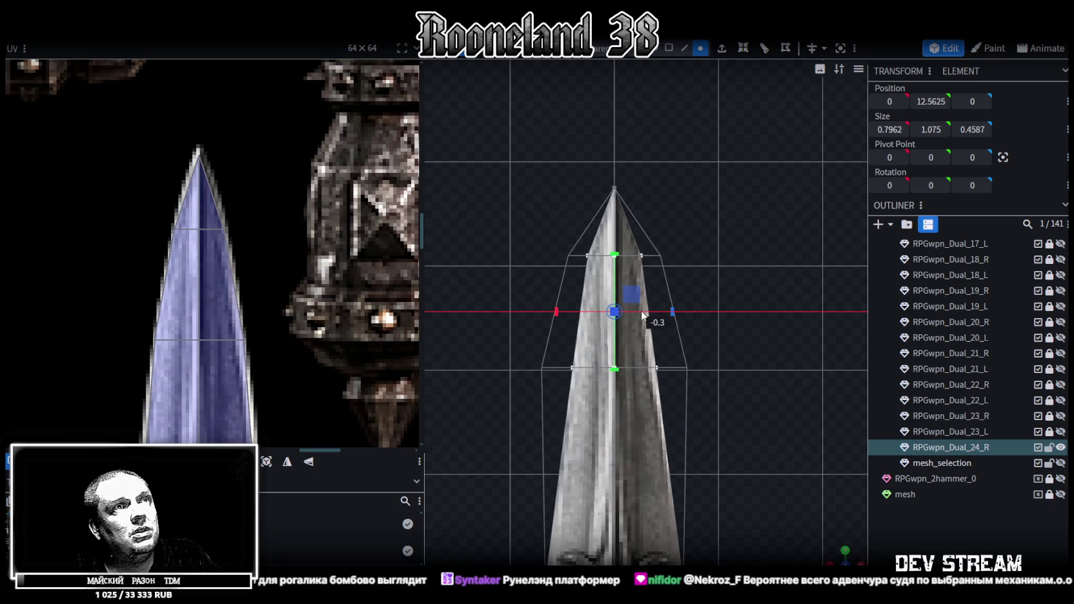
{"action": "scroll", "coordinate": [707, 428], "scroll_direction": "down", "scroll_amount": 4}
{"action": "left_click", "coordinate": [931, 506]}
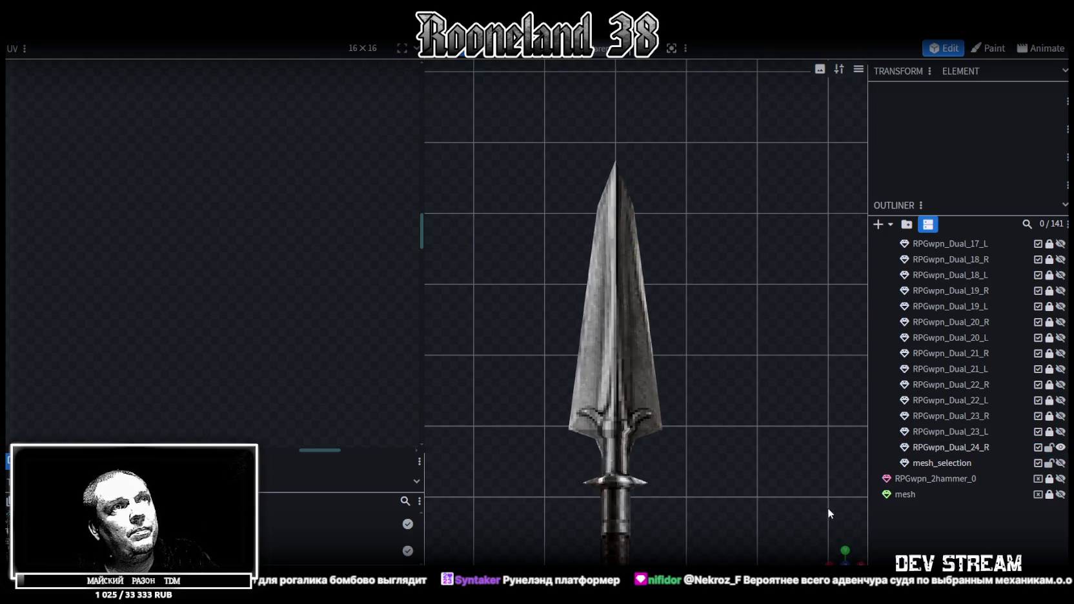
Step: Inspect the RPGwpn_Dual_24_R spear from above and save it as RPGweapon.bbmodel
{"action": "left_click_drag", "start_coordinate": [841, 556], "coordinate": [751, 459]}
{"action": "left_click", "coordinate": [616, 332]}
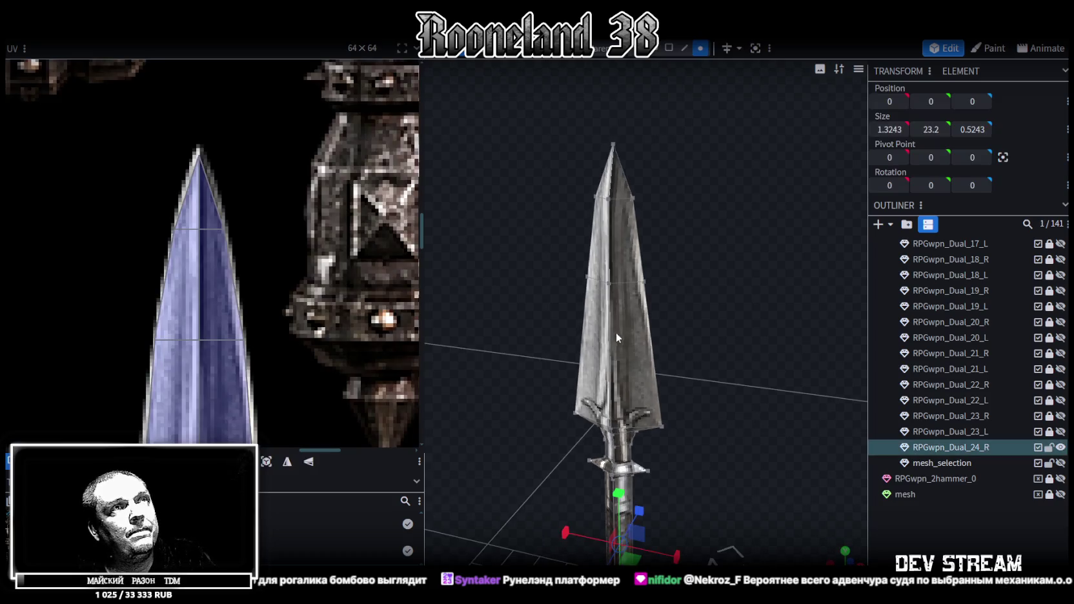
{"action": "mouse_move", "coordinate": [616, 332]}
{"action": "left_mouse_down"}
{"action": "mouse_move", "coordinate": [558, 416]}
{"action": "mouse_move", "coordinate": [686, 217]}
{"action": "mouse_move", "coordinate": [733, 454]}
{"action": "left_mouse_up"}
{"action": "scroll", "coordinate": [686, 216], "scroll_direction": "up", "scroll_amount": 3}
{"action": "mouse_move", "coordinate": [728, 399]}
{"action": "left_mouse_down"}
{"action": "mouse_move", "coordinate": [811, 476]}
{"action": "mouse_move", "coordinate": [816, 500]}
{"action": "mouse_move", "coordinate": [720, 487]}
{"action": "mouse_move", "coordinate": [726, 316]}
{"action": "mouse_move", "coordinate": [744, 366]}
{"action": "mouse_move", "coordinate": [600, 353]}
{"action": "mouse_move", "coordinate": [705, 280]}
{"action": "mouse_move", "coordinate": [784, 298]}
{"action": "mouse_move", "coordinate": [665, 378]}
{"action": "left_mouse_up"}
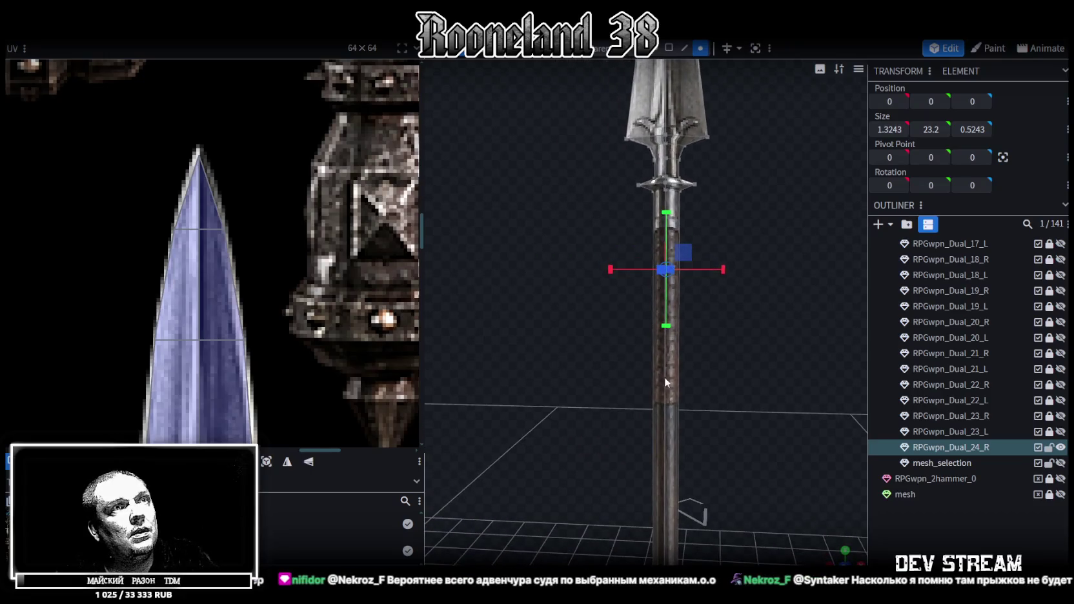
{"action": "scroll", "coordinate": [258, 269], "scroll_direction": "down", "scroll_amount": 4}
{"action": "scroll", "coordinate": [235, 292], "scroll_direction": "down", "scroll_amount": 2}
{"action": "scroll", "coordinate": [249, 268], "scroll_direction": "down", "scroll_amount": 2}
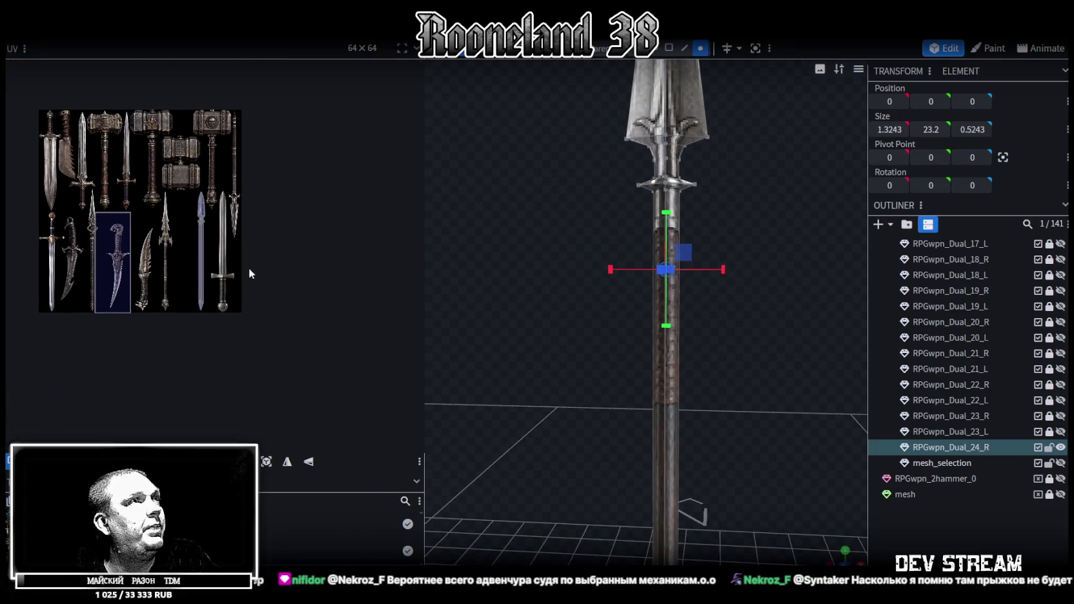
{"action": "key", "text": "ctrl+s"}
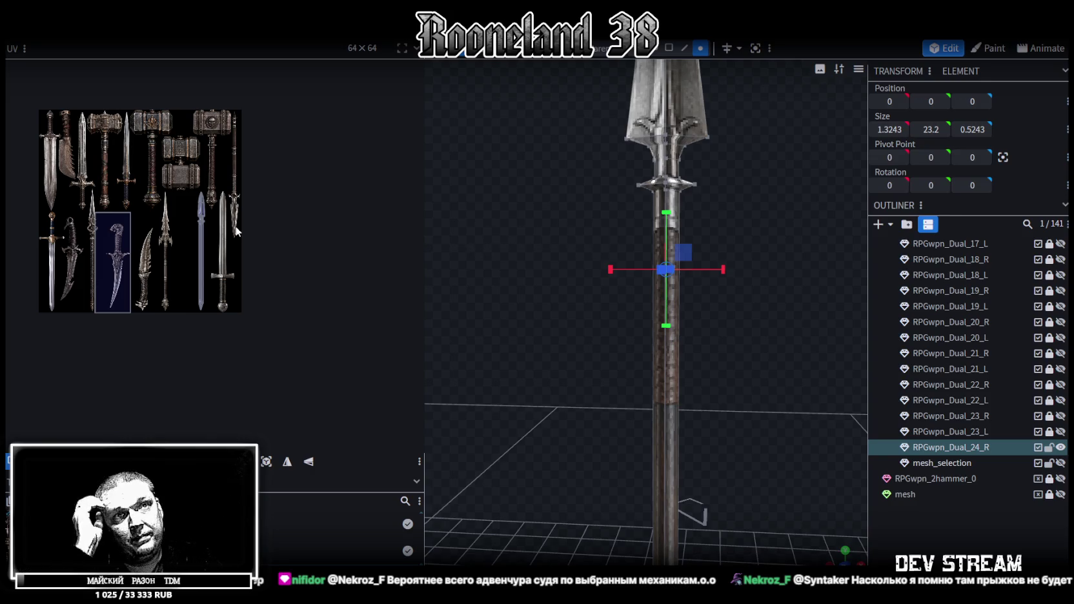
{"action": "left_click", "coordinate": [1061, 447]}
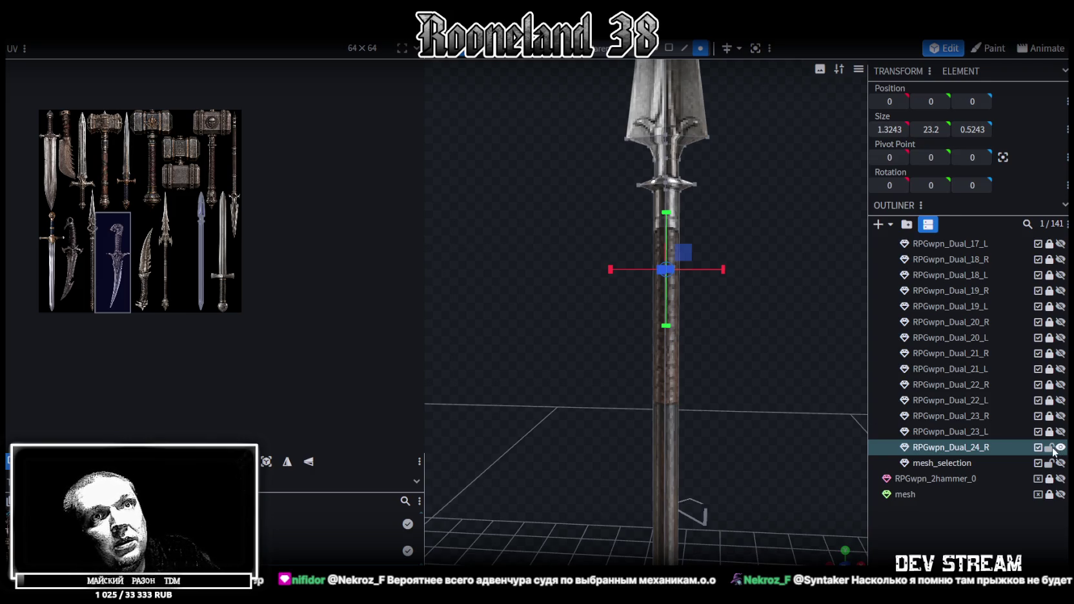
Step: In face mode, select faces on the spear head, shaft and neck
{"action": "left_click", "coordinate": [668, 48]}
{"action": "left_click", "coordinate": [686, 109]}
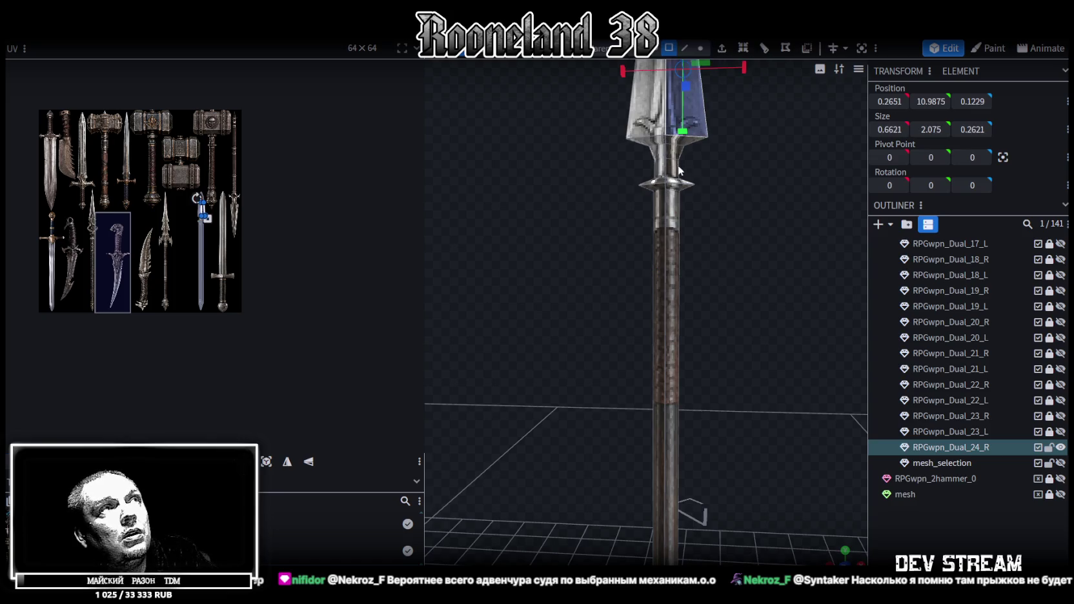
{"action": "left_click", "coordinate": [670, 241]}
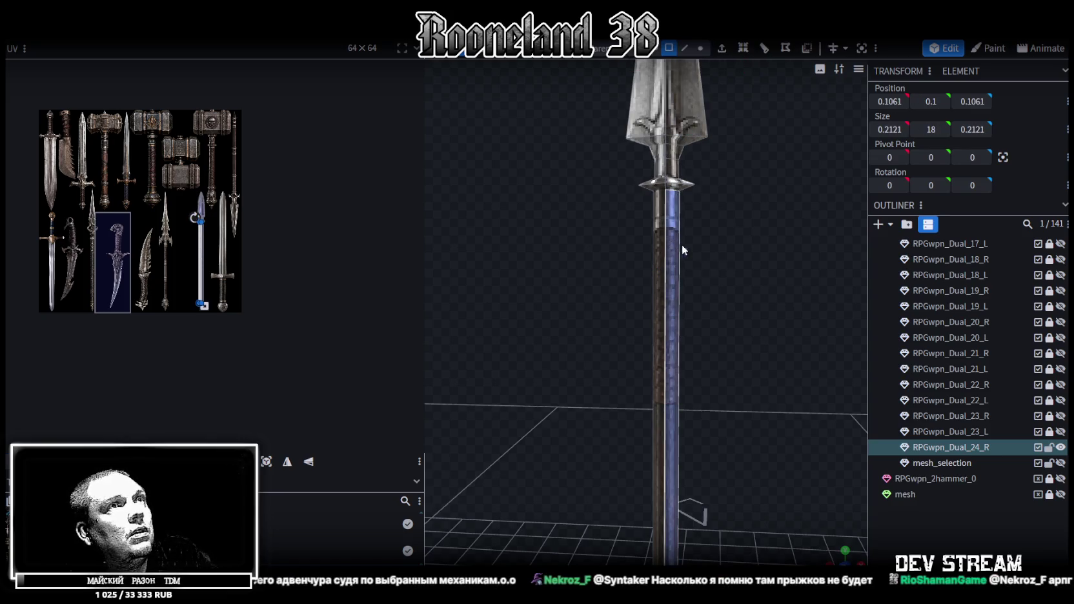
{"action": "scroll", "coordinate": [682, 244], "scroll_direction": "down", "scroll_amount": 5}
{"action": "left_click_drag", "start_coordinate": [707, 206], "coordinate": [666, 210]}
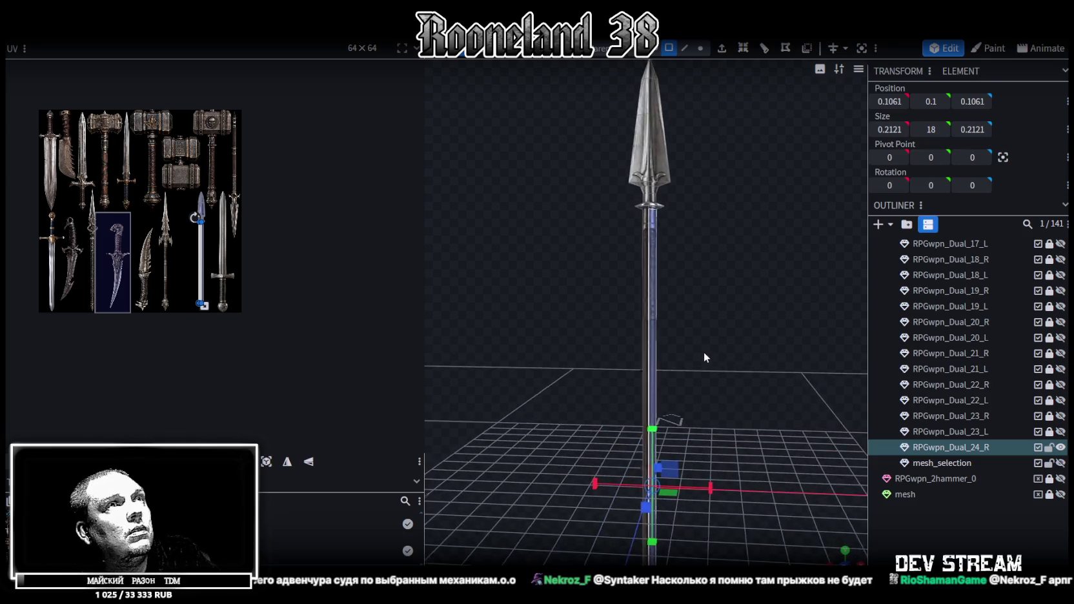
{"action": "left_click", "coordinate": [660, 209]}
{"action": "scroll", "coordinate": [185, 233], "scroll_direction": "up", "scroll_amount": 3}
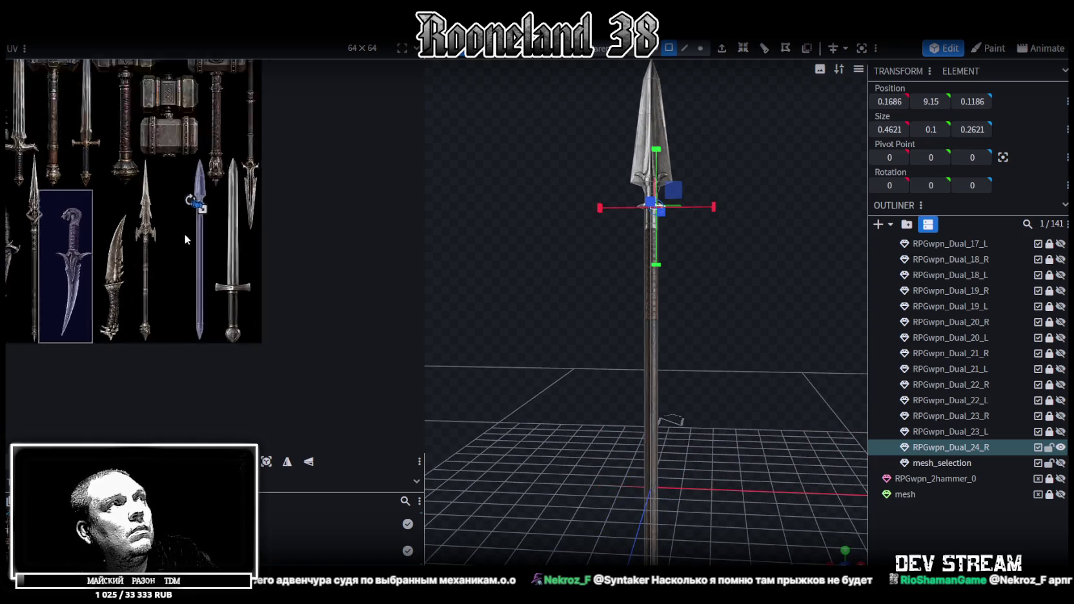
{"action": "scroll", "coordinate": [210, 194], "scroll_direction": "up", "scroll_amount": 3}
{"action": "left_click_drag", "start_coordinate": [684, 322], "coordinate": [745, 230]}
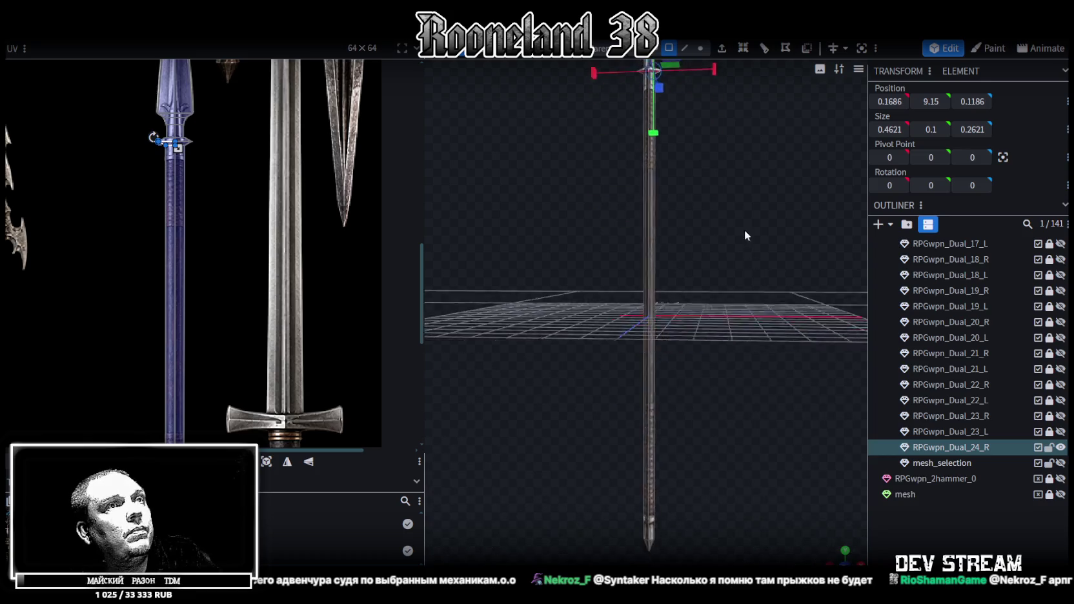
Step: Select more shaft and blade faces, viewing the blade upright
{"action": "left_click", "coordinate": [647, 344]}
{"action": "left_click_drag", "start_coordinate": [681, 197], "coordinate": [752, 486]}
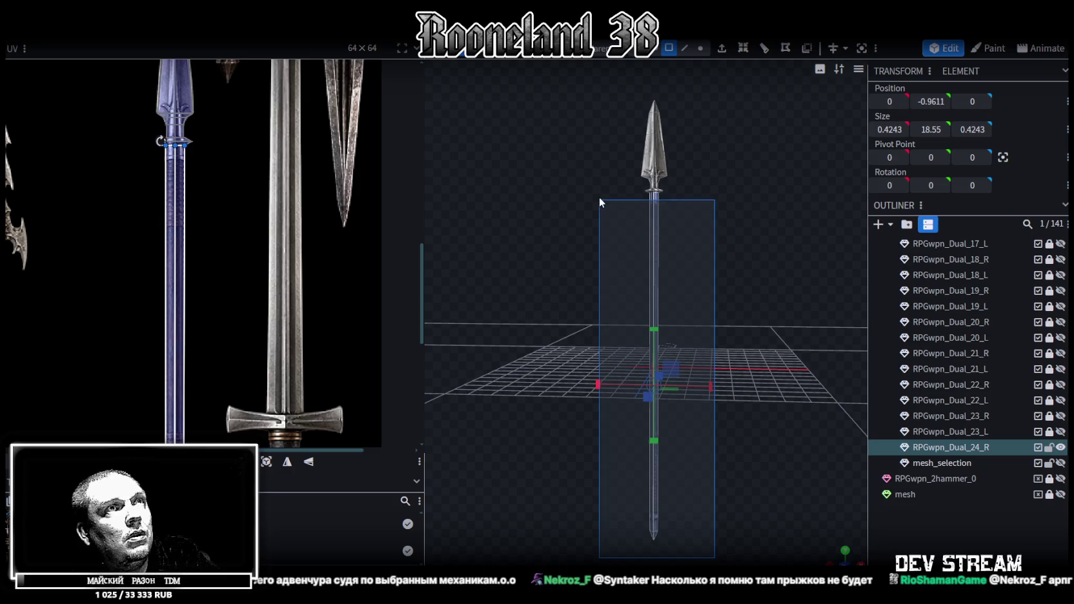
{"action": "left_click", "coordinate": [653, 238]}
{"action": "scroll", "coordinate": [652, 233], "scroll_direction": "up", "scroll_amount": 5}
{"action": "scroll", "coordinate": [742, 229], "scroll_direction": "up", "scroll_amount": 5}
{"action": "mouse_move", "coordinate": [663, 424]}
{"action": "left_mouse_down"}
{"action": "mouse_move", "coordinate": [732, 451]}
{"action": "mouse_move", "coordinate": [761, 354]}
{"action": "mouse_move", "coordinate": [548, 381]}
{"action": "mouse_move", "coordinate": [523, 284]}
{"action": "left_mouse_up"}
{"action": "left_click", "coordinate": [648, 381]}
{"action": "left_click_drag", "start_coordinate": [515, 273], "coordinate": [759, 222]}
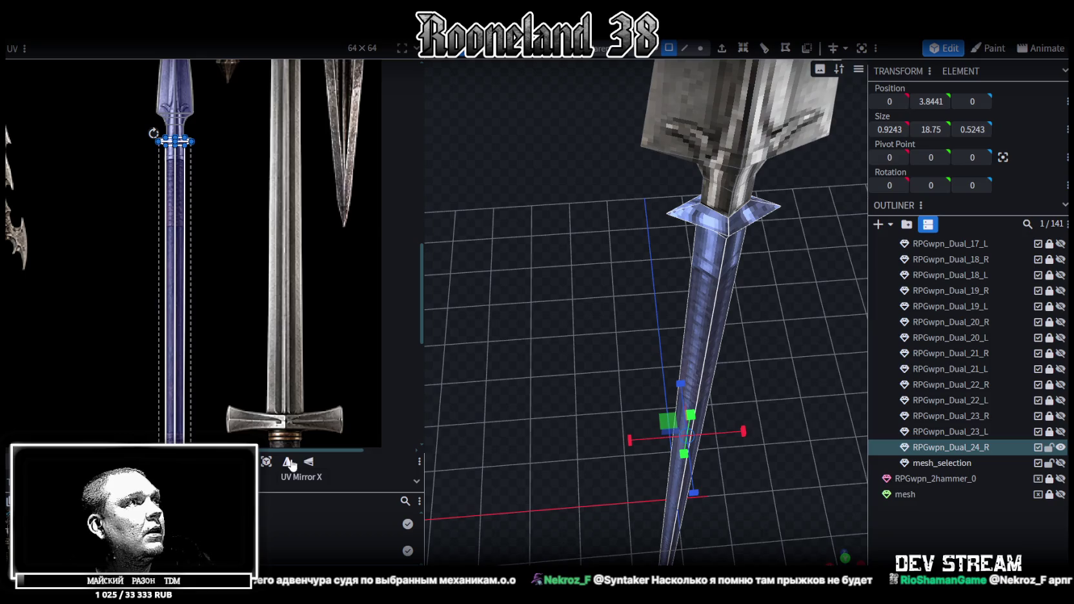
{"action": "mouse_move", "coordinate": [768, 272]}
{"action": "left_mouse_down"}
{"action": "mouse_move", "coordinate": [633, 383]}
{"action": "mouse_move", "coordinate": [722, 229]}
{"action": "mouse_move", "coordinate": [810, 198]}
{"action": "mouse_move", "coordinate": [660, 256]}
{"action": "left_mouse_up"}
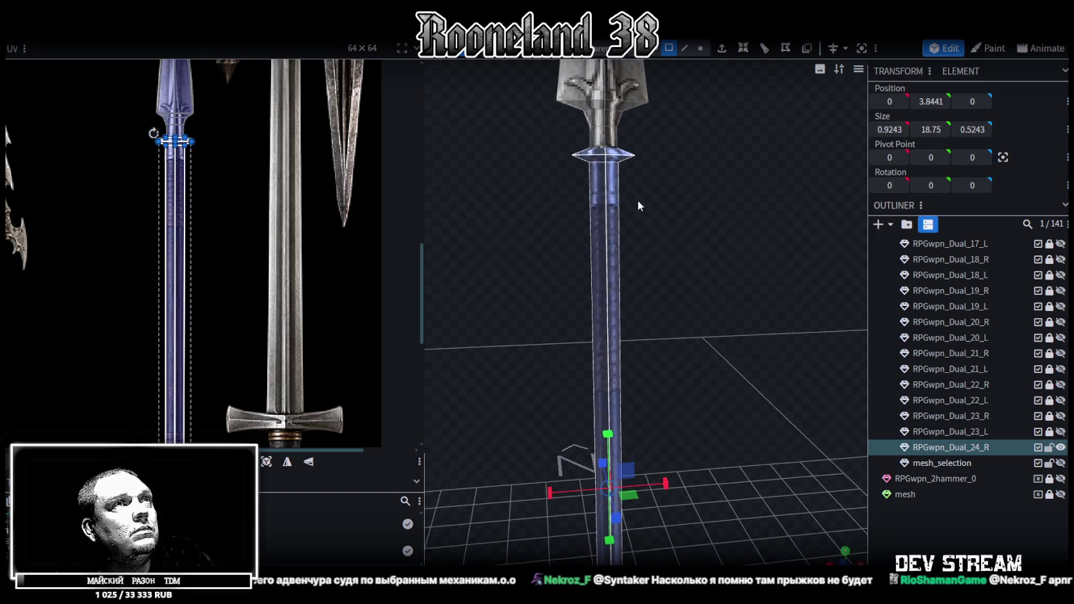
Step: Split the selected faces into a separate mesh and save RPGweapon.bbmodel
{"action": "right_click", "coordinate": [610, 183]}
{"action": "left_click", "coordinate": [644, 357]}
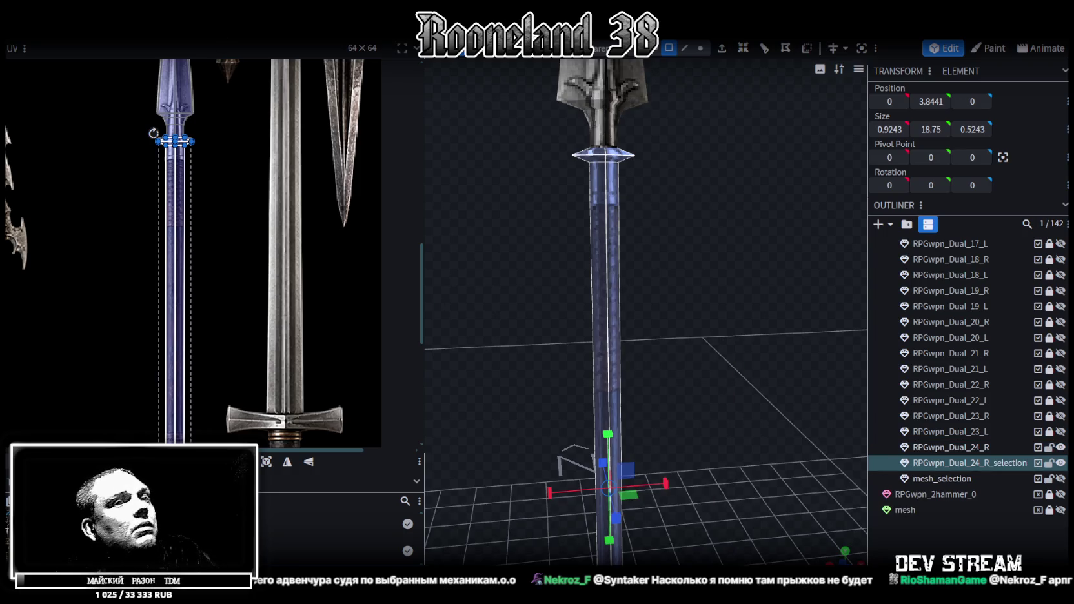
{"action": "key", "text": "ctrl+s"}
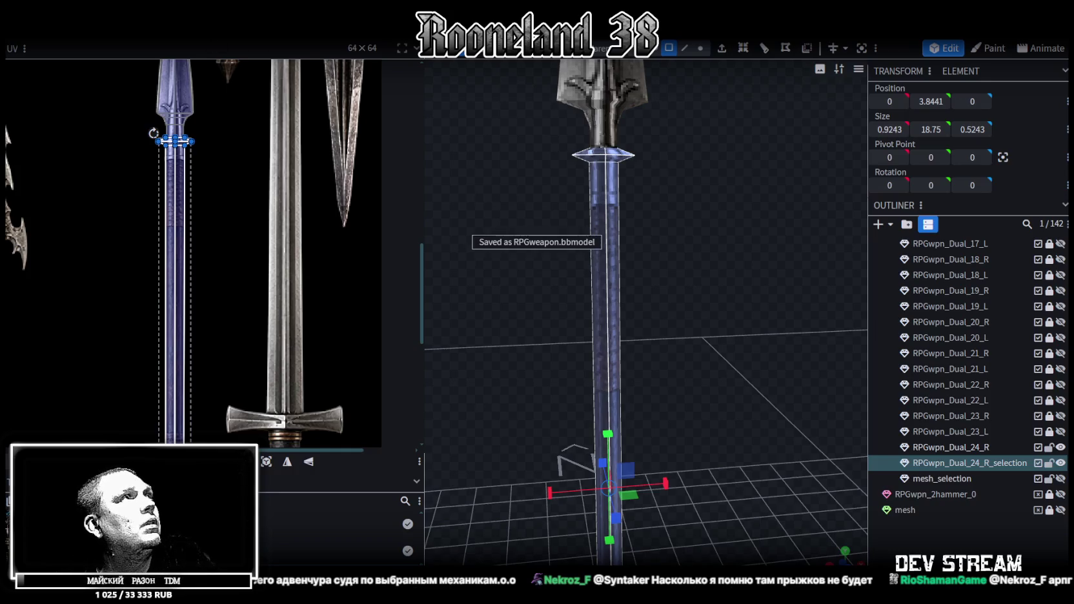
Step: Flip the split piece's UVs on X, then select it with RPGwpn_Dual_24_R
{"action": "right_click", "coordinate": [134, 41]}
{"action": "left_click", "coordinate": [233, 68]}
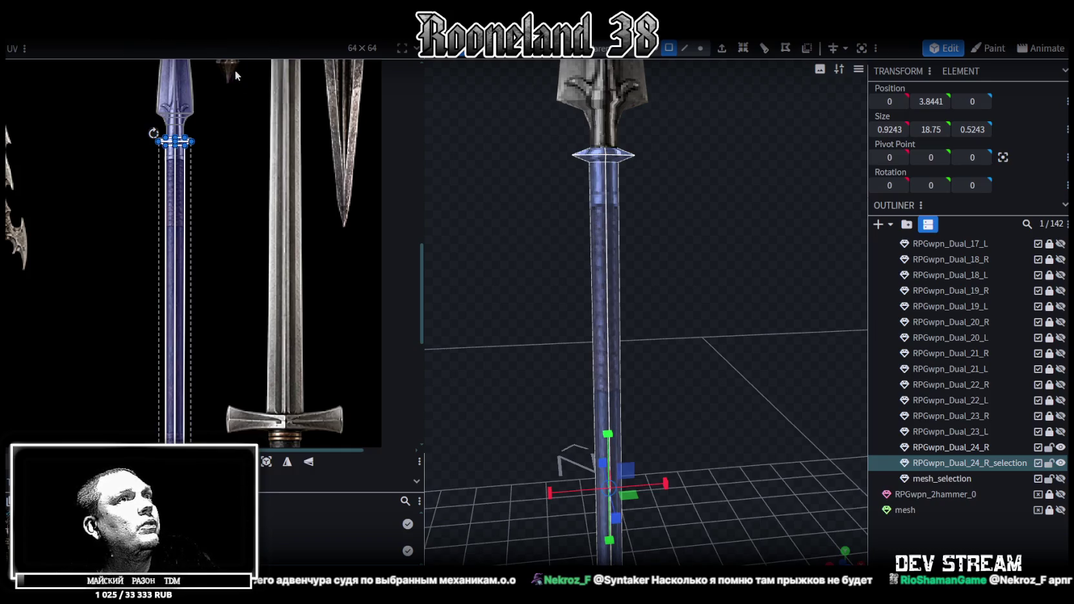
{"action": "left_click", "coordinate": [972, 447]}
{"action": "left_click", "coordinate": [969, 463], "text": "ctrl"}
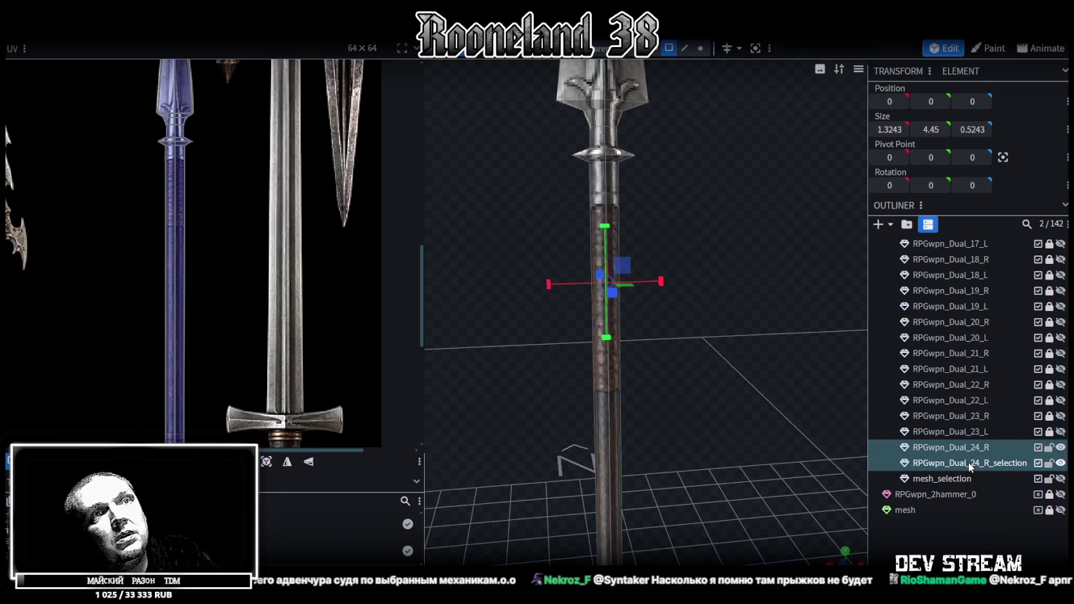
Step: Merge the split piece back into RPGwpn_Dual_24_R and merge the four duplicate vertices
{"action": "right_click", "coordinate": [969, 464]}
{"action": "left_click", "coordinate": [886, 244]}
{"action": "scroll", "coordinate": [697, 240], "scroll_direction": "down", "scroll_amount": 5}
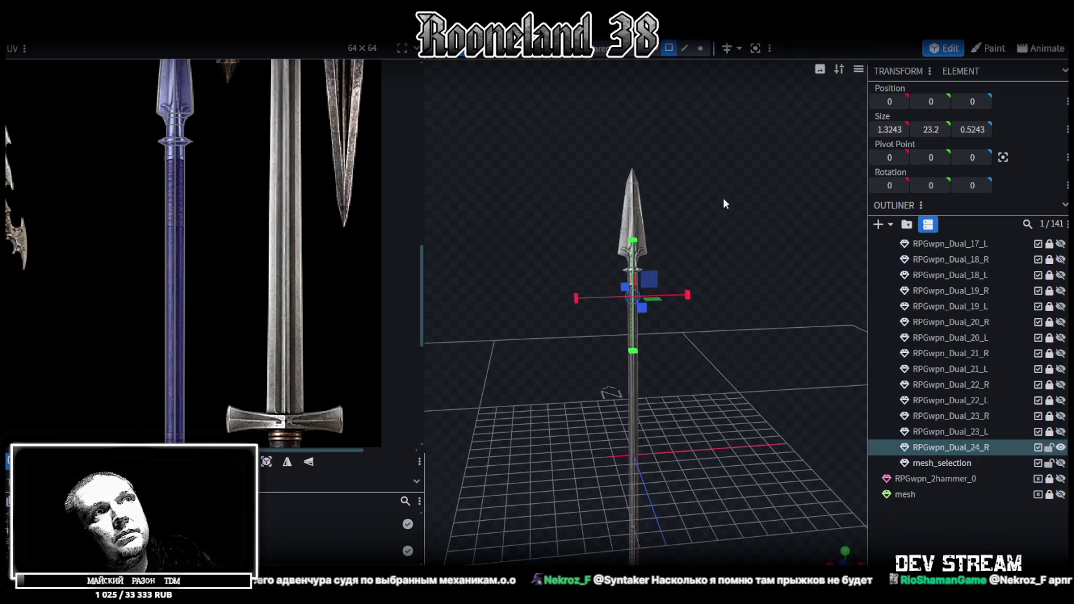
{"action": "left_click", "coordinate": [639, 265]}
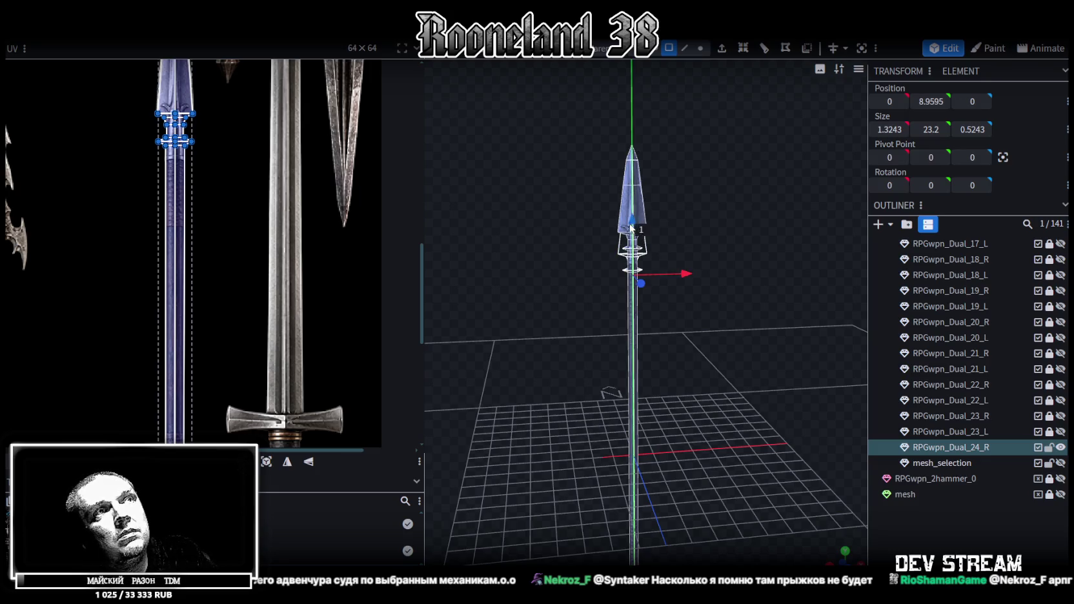
{"action": "left_click_drag", "start_coordinate": [633, 248], "coordinate": [630, 237]}
{"action": "left_click", "coordinate": [623, 139]}
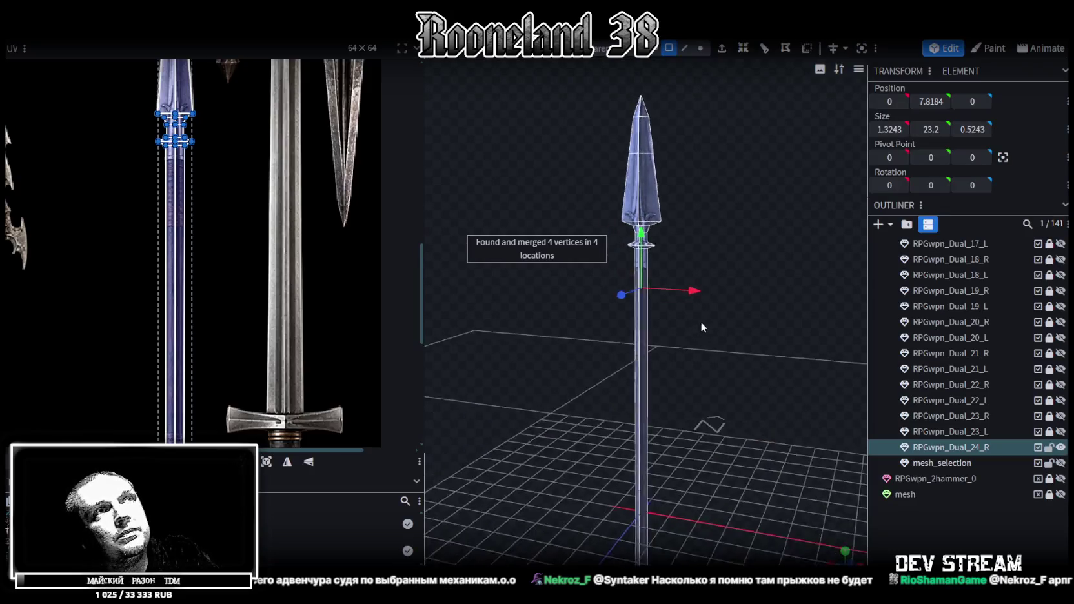
Step: Scale the two blade-base vertices on X, making the spear 1.2243 wide
{"action": "scroll", "coordinate": [702, 322], "scroll_direction": "up", "scroll_amount": 3}
{"action": "left_click_drag", "start_coordinate": [758, 339], "coordinate": [740, 263]}
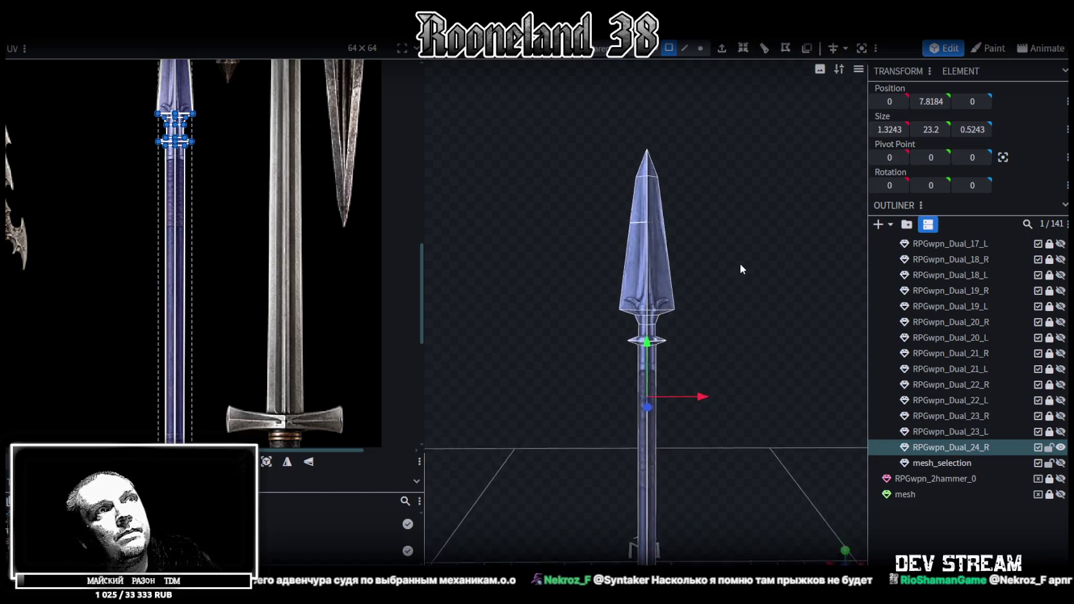
{"action": "scroll", "coordinate": [741, 254], "scroll_direction": "up", "scroll_amount": 3}
{"action": "left_click", "coordinate": [704, 49]}
{"action": "scroll", "coordinate": [583, 296], "scroll_direction": "up", "scroll_amount": 5}
{"action": "left_click", "coordinate": [557, 271]}
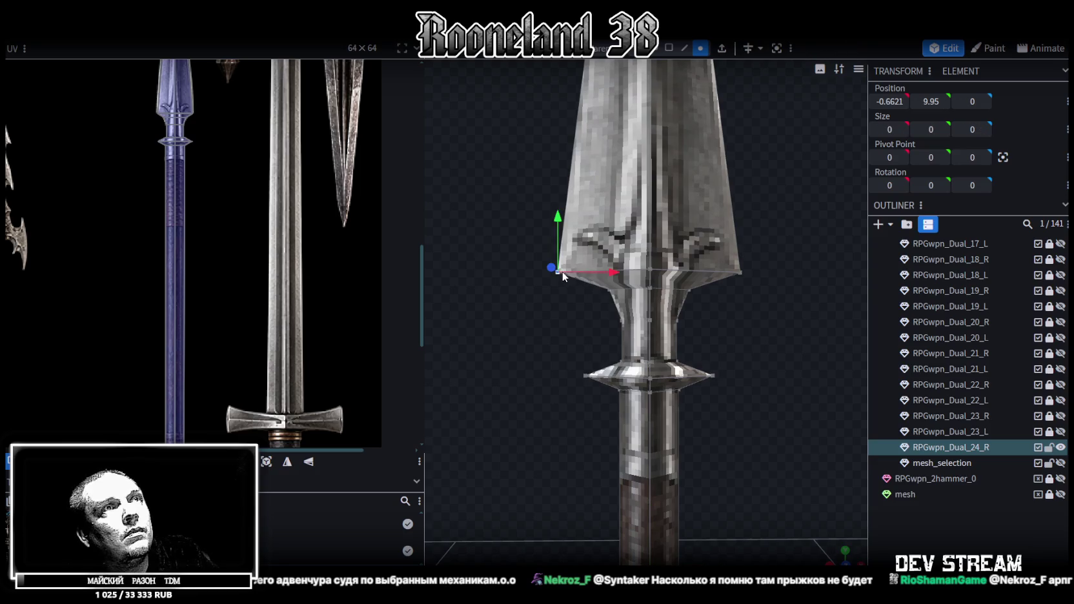
{"action": "left_click", "coordinate": [741, 273], "text": "shift"}
{"action": "left_click_drag", "start_coordinate": [740, 271], "coordinate": [661, 270]}
Step: Deselect, select the whole spear, and switch to solid shading to review it
{"action": "left_click", "coordinate": [821, 334]}
{"action": "mouse_move", "coordinate": [821, 339]}
{"action": "left_mouse_down"}
{"action": "mouse_move", "coordinate": [680, 327]}
{"action": "mouse_move", "coordinate": [820, 322]}
{"action": "left_mouse_up"}
{"action": "left_click", "coordinate": [667, 256]}
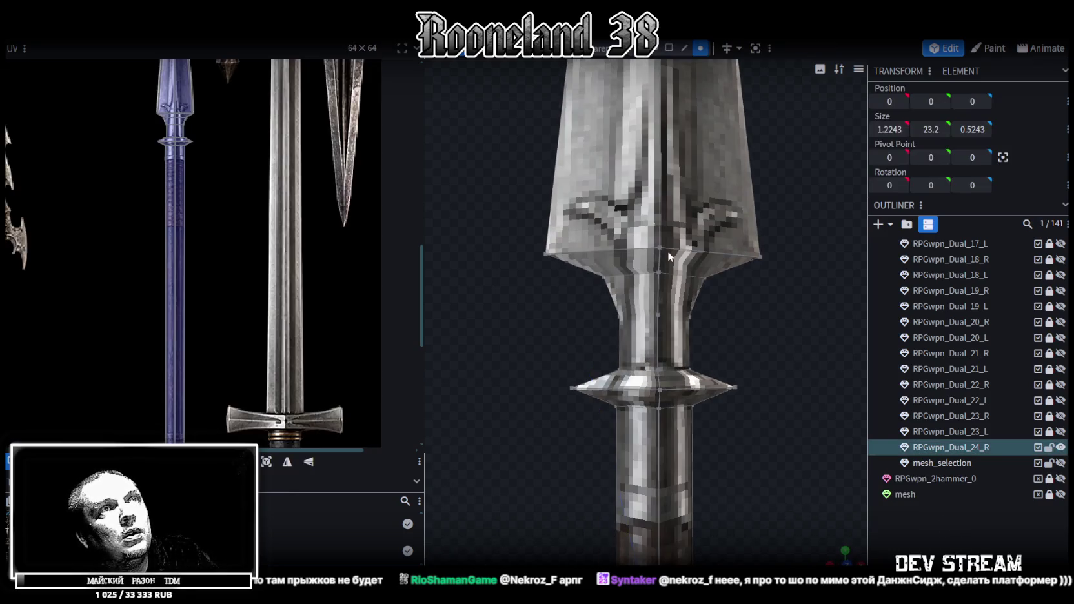
{"action": "left_click_drag", "start_coordinate": [667, 251], "coordinate": [579, 353]}
{"action": "key", "text": "z"}
{"action": "scroll", "coordinate": [734, 314], "scroll_direction": "down", "scroll_amount": 3}
{"action": "scroll", "coordinate": [772, 362], "scroll_direction": "down", "scroll_amount": 3}
Step: Select faces around the blade base from both sides of the spear
{"action": "key", "text": "z"}
{"action": "left_click_drag", "start_coordinate": [774, 381], "coordinate": [628, 355]}
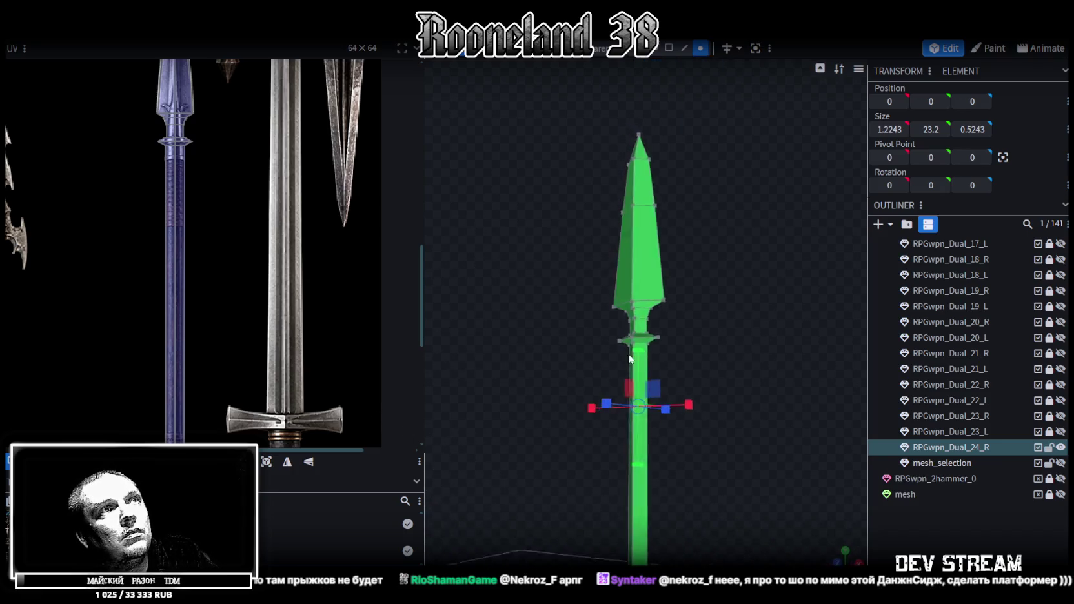
{"action": "scroll", "coordinate": [709, 364], "scroll_direction": "up", "scroll_amount": 3}
{"action": "scroll", "coordinate": [743, 384], "scroll_direction": "up", "scroll_amount": 2}
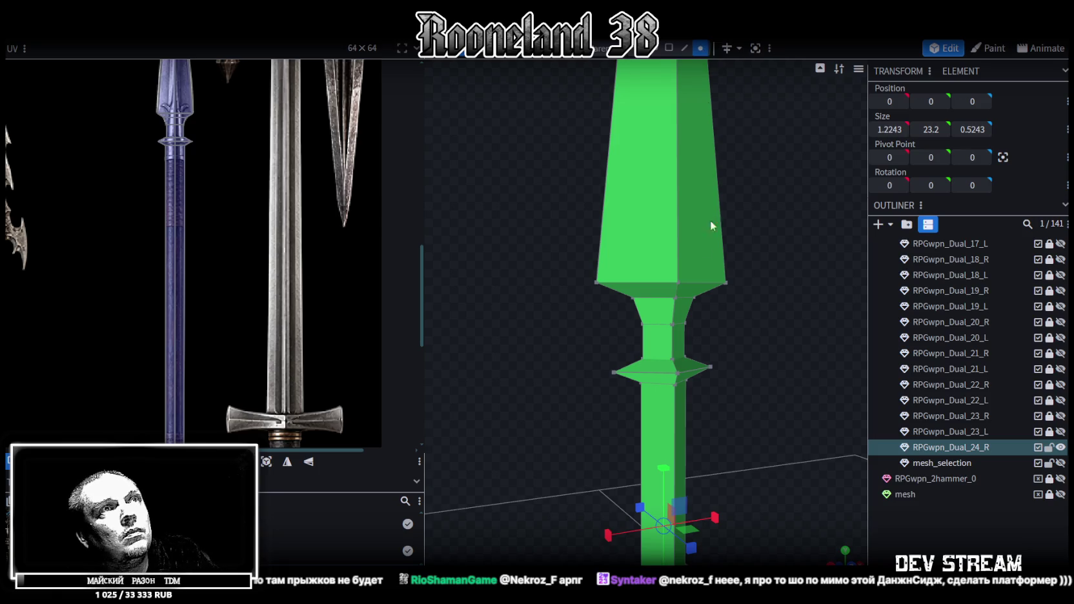
{"action": "scroll", "coordinate": [688, 280], "scroll_direction": "up", "scroll_amount": 2}
{"action": "left_click", "coordinate": [690, 284]}
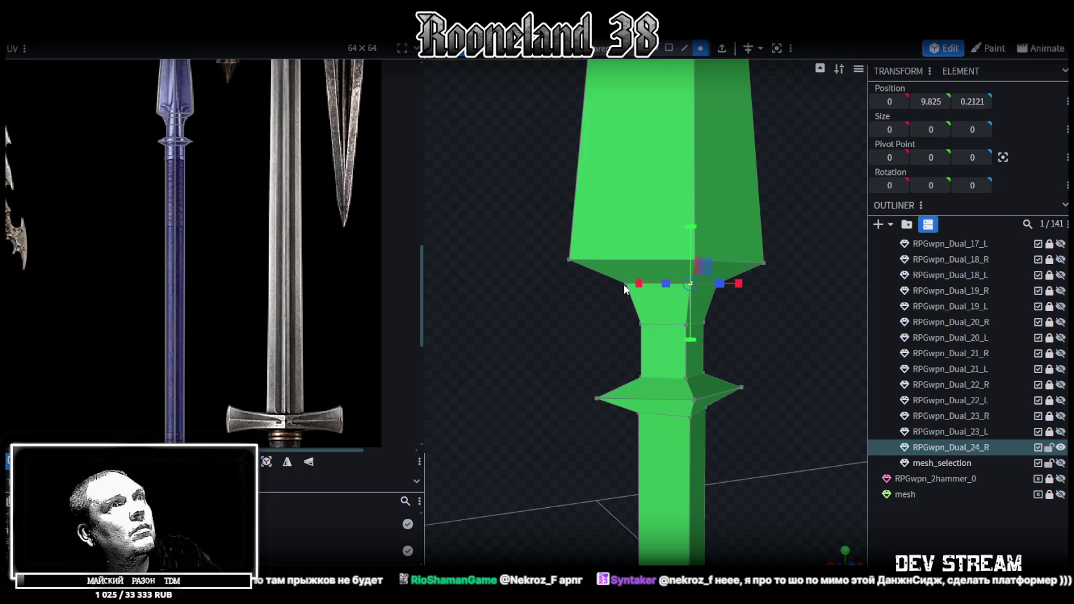
{"action": "left_click", "coordinate": [698, 260]}
{"action": "scroll", "coordinate": [757, 274], "scroll_direction": "up", "scroll_amount": 2}
{"action": "scroll", "coordinate": [663, 231], "scroll_direction": "up", "scroll_amount": 1}
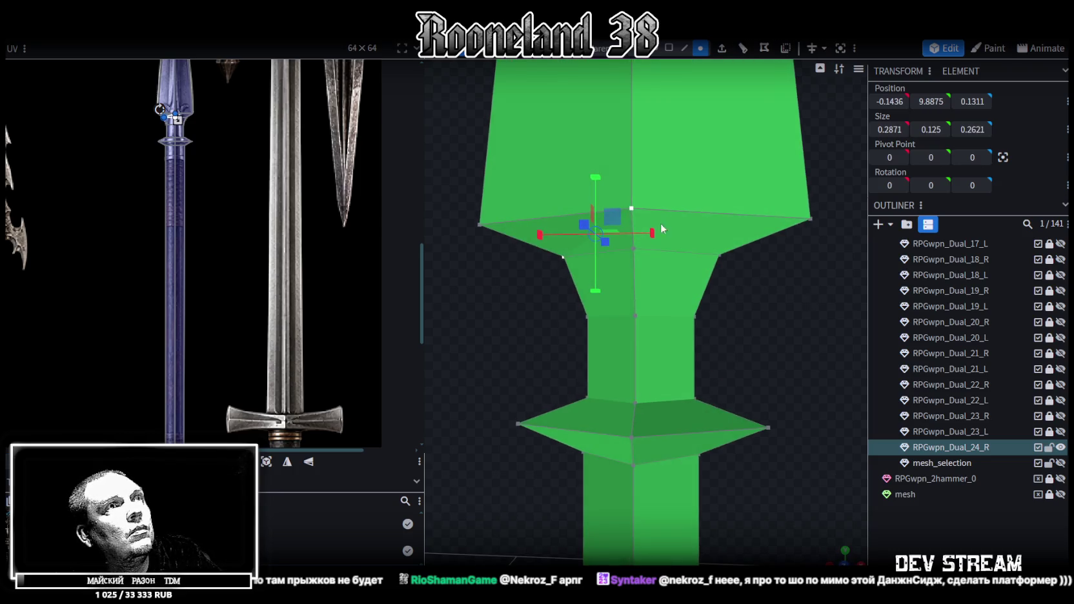
{"action": "left_click", "coordinate": [636, 208]}
{"action": "mouse_move", "coordinate": [733, 264]}
{"action": "left_mouse_down"}
{"action": "mouse_move", "coordinate": [608, 282]}
{"action": "mouse_move", "coordinate": [615, 224]}
{"action": "left_mouse_up"}
Step: Nudge the vertex loop near the tip and scale the mid-blade loop outward
{"action": "left_click", "coordinate": [624, 216]}
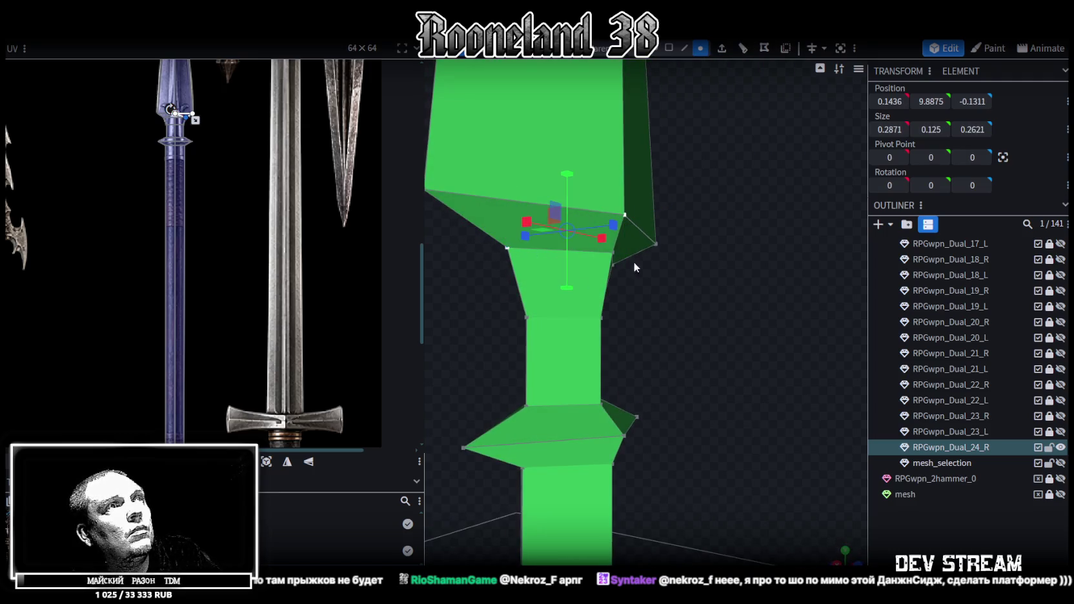
{"action": "left_click_drag", "start_coordinate": [634, 263], "coordinate": [665, 204]}
{"action": "left_click", "coordinate": [786, 248]}
{"action": "mouse_move", "coordinate": [785, 249]}
{"action": "left_mouse_down"}
{"action": "mouse_move", "coordinate": [497, 359]}
{"action": "mouse_move", "coordinate": [696, 388]}
{"action": "mouse_move", "coordinate": [731, 365]}
{"action": "left_mouse_up"}
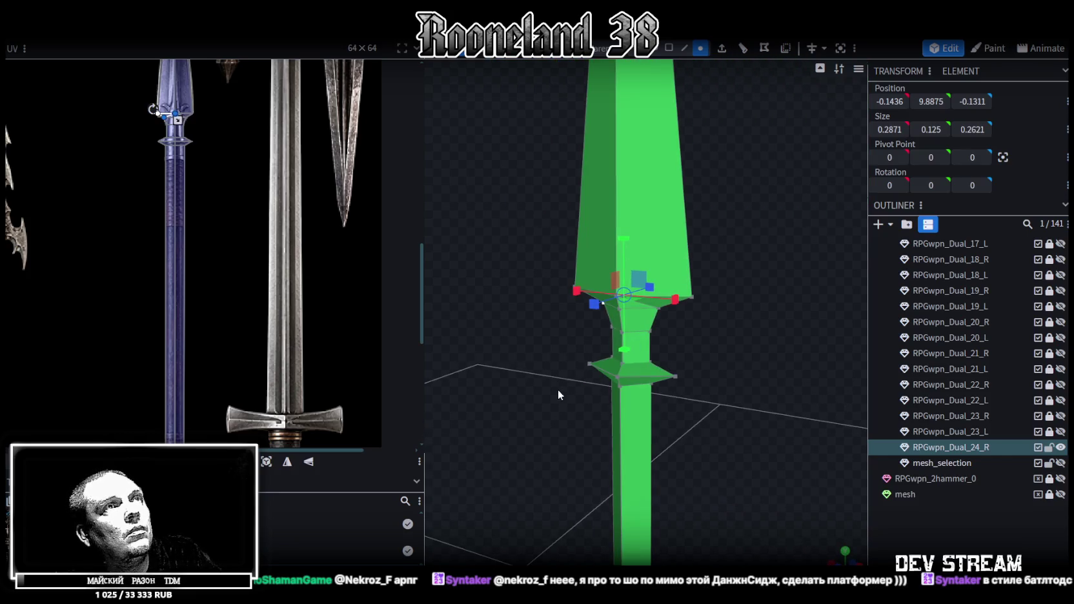
{"action": "scroll", "coordinate": [598, 393], "scroll_direction": "down", "scroll_amount": 3}
{"action": "mouse_move", "coordinate": [601, 412]}
{"action": "left_mouse_down"}
{"action": "mouse_move", "coordinate": [659, 406]}
{"action": "mouse_move", "coordinate": [614, 377]}
{"action": "mouse_move", "coordinate": [707, 399]}
{"action": "mouse_move", "coordinate": [756, 384]}
{"action": "mouse_move", "coordinate": [756, 395]}
{"action": "mouse_move", "coordinate": [738, 182]}
{"action": "left_mouse_up"}
{"action": "mouse_move", "coordinate": [618, 160]}
{"action": "left_mouse_down", "text": "ctrl"}
{"action": "mouse_move", "coordinate": [718, 187]}
{"action": "mouse_move", "coordinate": [722, 174]}
{"action": "left_mouse_up", "text": "ctrl"}
{"action": "mouse_move", "coordinate": [600, 208]}
{"action": "left_mouse_down", "text": "ctrl"}
{"action": "mouse_move", "coordinate": [738, 269]}
{"action": "mouse_move", "coordinate": [744, 238]}
{"action": "mouse_move", "coordinate": [712, 240]}
{"action": "mouse_move", "coordinate": [742, 322]}
{"action": "left_mouse_up", "text": "ctrl"}
Step: Clear the selection and hide the RPGwpn_Dual_24_R spear mesh
{"action": "key", "text": "Escape"}
{"action": "mouse_move", "coordinate": [675, 329]}
{"action": "left_mouse_down"}
{"action": "mouse_move", "coordinate": [497, 351]}
{"action": "mouse_move", "coordinate": [498, 339]}
{"action": "mouse_move", "coordinate": [685, 321]}
{"action": "mouse_move", "coordinate": [814, 326]}
{"action": "mouse_move", "coordinate": [793, 317]}
{"action": "mouse_move", "coordinate": [651, 375]}
{"action": "left_mouse_up"}
{"action": "mouse_move", "coordinate": [693, 271]}
{"action": "left_mouse_down"}
{"action": "mouse_move", "coordinate": [680, 363]}
{"action": "mouse_move", "coordinate": [727, 315]}
{"action": "mouse_move", "coordinate": [711, 287]}
{"action": "left_mouse_up"}
{"action": "left_click", "coordinate": [1061, 447]}
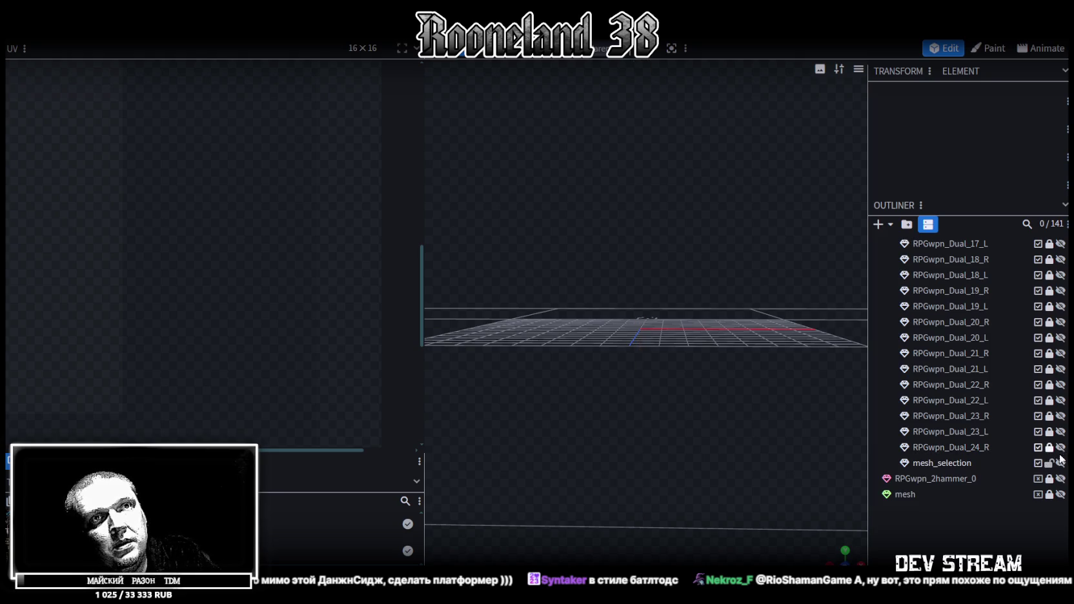
Step: Show and select the mesh_selection dagger plane, shift it sideways and reposition its left edge
{"action": "left_click", "coordinate": [1061, 463]}
{"action": "left_click", "coordinate": [967, 463]}
{"action": "scroll", "coordinate": [692, 346], "scroll_direction": "down", "scroll_amount": 2}
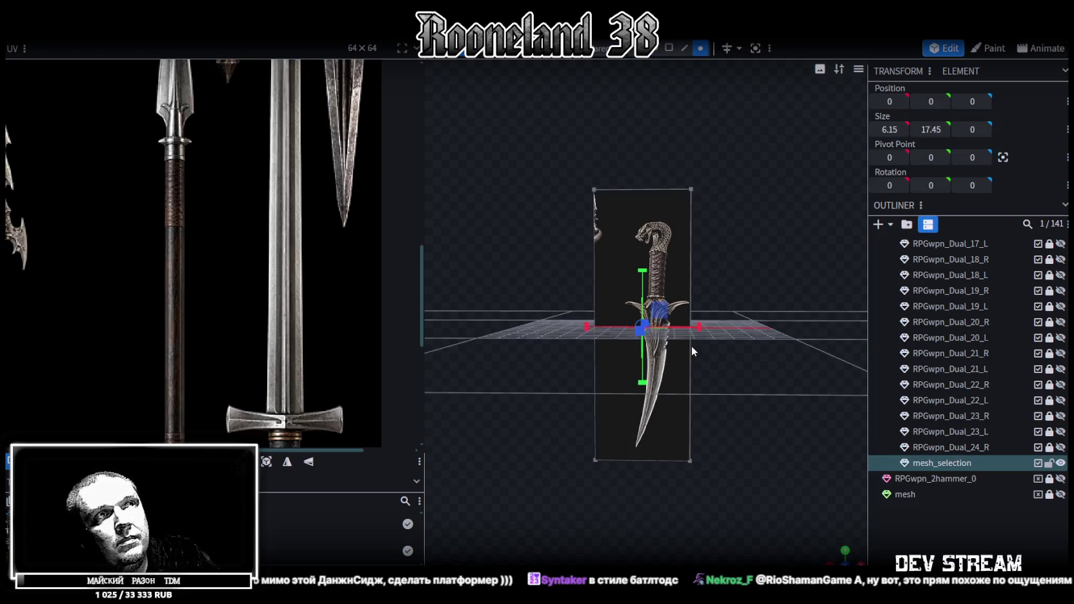
{"action": "left_click", "coordinate": [669, 47]}
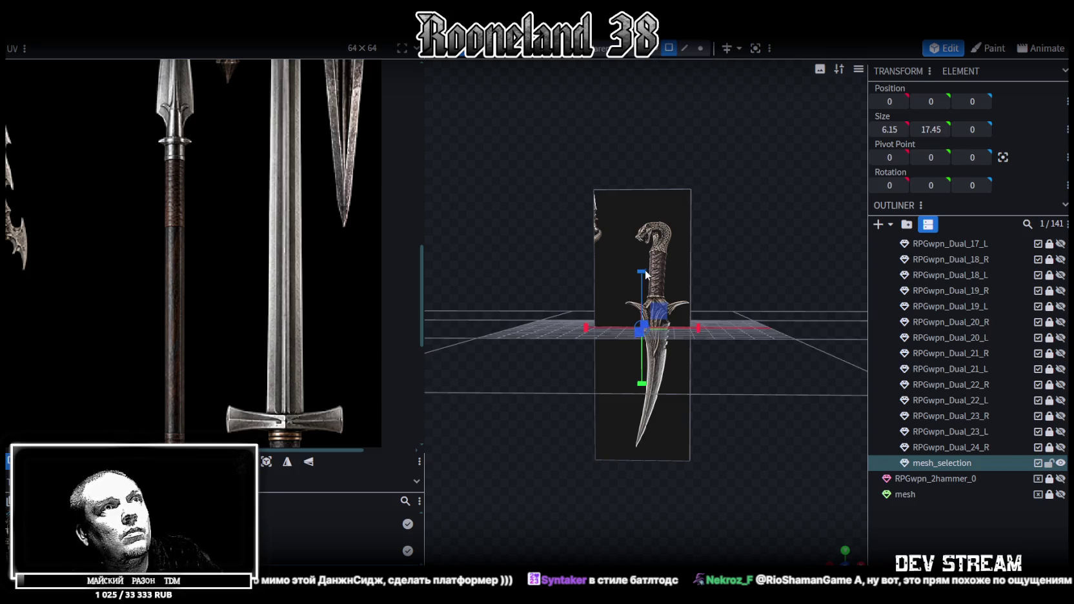
{"action": "left_click_drag", "start_coordinate": [699, 296], "coordinate": [720, 336]}
{"action": "left_click", "coordinate": [634, 219]}
{"action": "mouse_move", "coordinate": [634, 219]}
{"action": "left_mouse_down"}
{"action": "mouse_move", "coordinate": [716, 286]}
{"action": "mouse_move", "coordinate": [742, 287]}
{"action": "mouse_move", "coordinate": [753, 322]}
{"action": "mouse_move", "coordinate": [723, 301]}
{"action": "mouse_move", "coordinate": [758, 313]}
{"action": "left_mouse_up"}
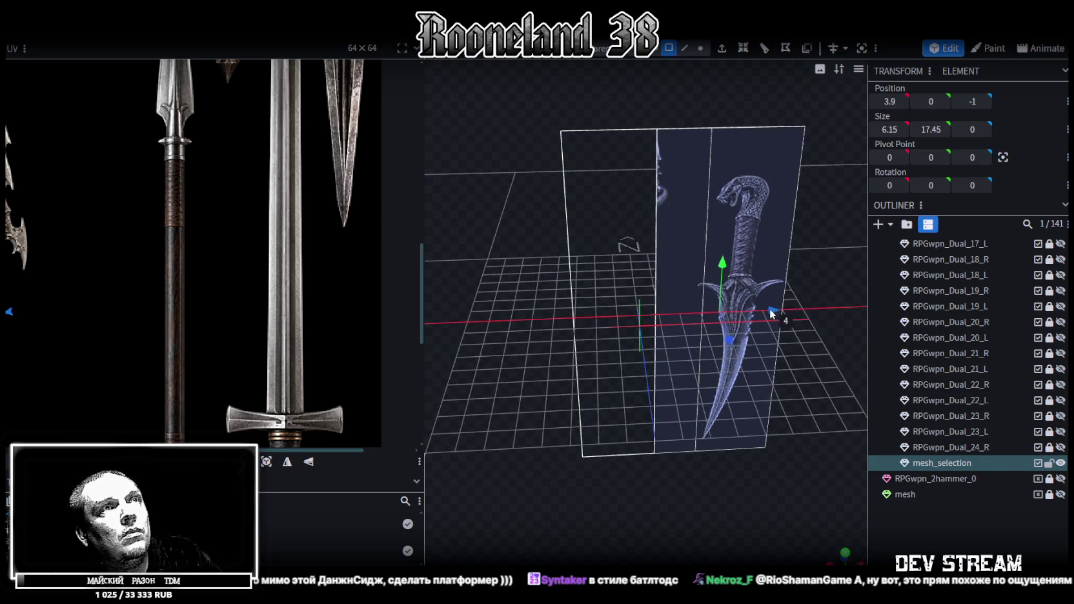
{"action": "left_click_drag", "start_coordinate": [565, 278], "coordinate": [625, 157]}
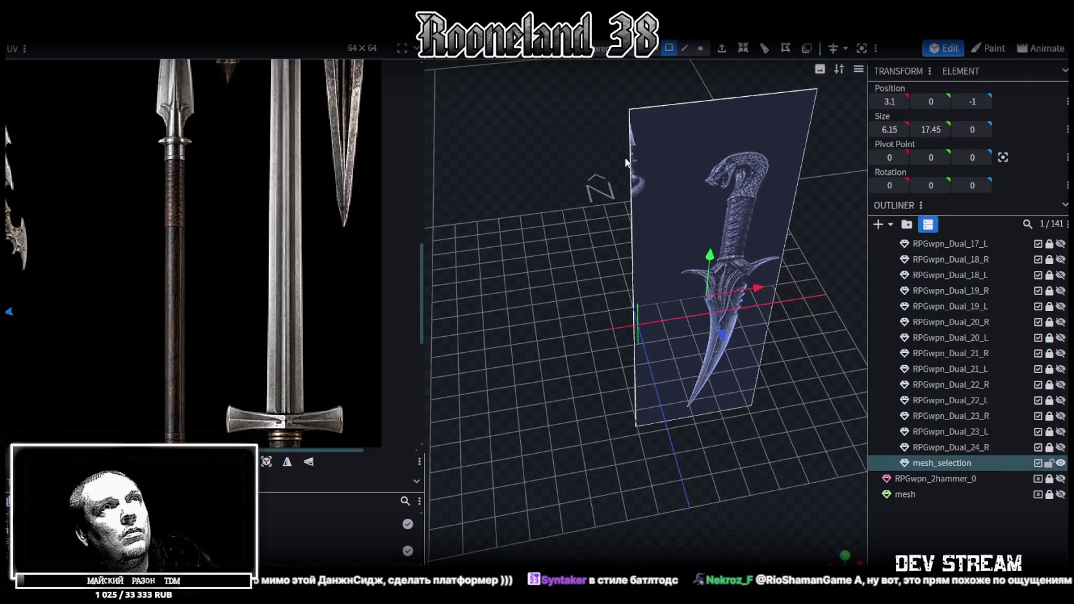
{"action": "left_click", "coordinate": [688, 48]}
{"action": "left_click", "coordinate": [631, 197]}
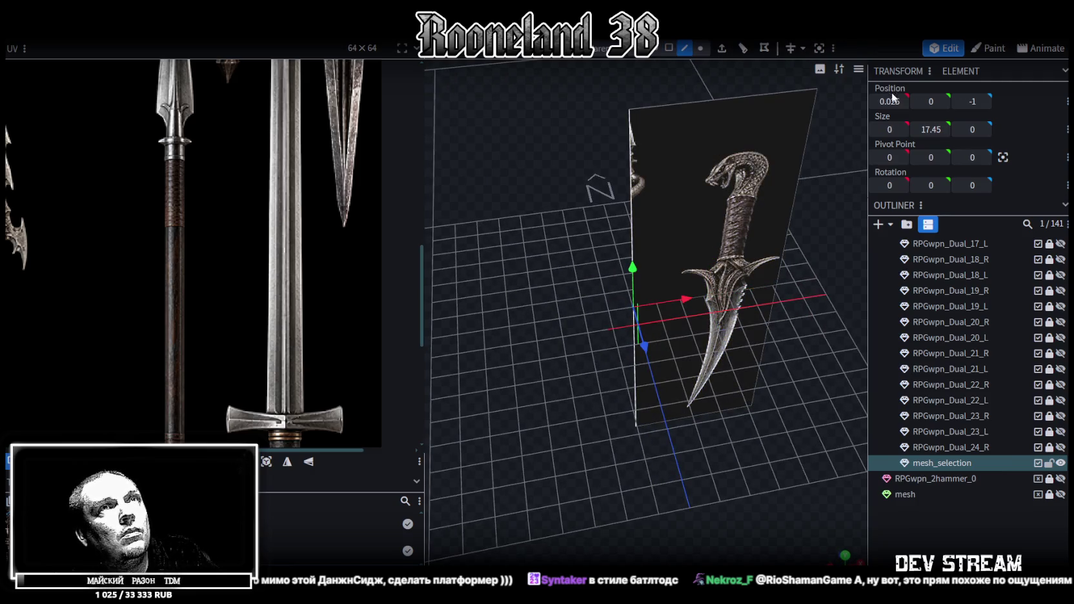
{"action": "key", "text": "Return"}
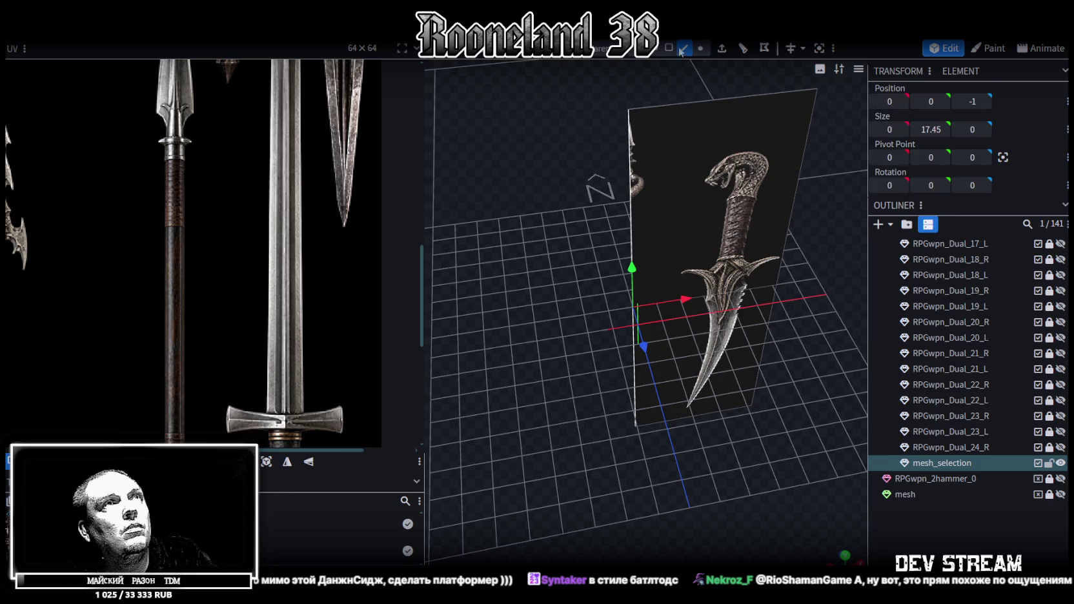
{"action": "left_click", "coordinate": [670, 48]}
{"action": "left_click", "coordinate": [750, 310]}
Step: In front view, add a vertical loop cut through the dagger plane at offset 3
{"action": "key", "text": "KP_1"}
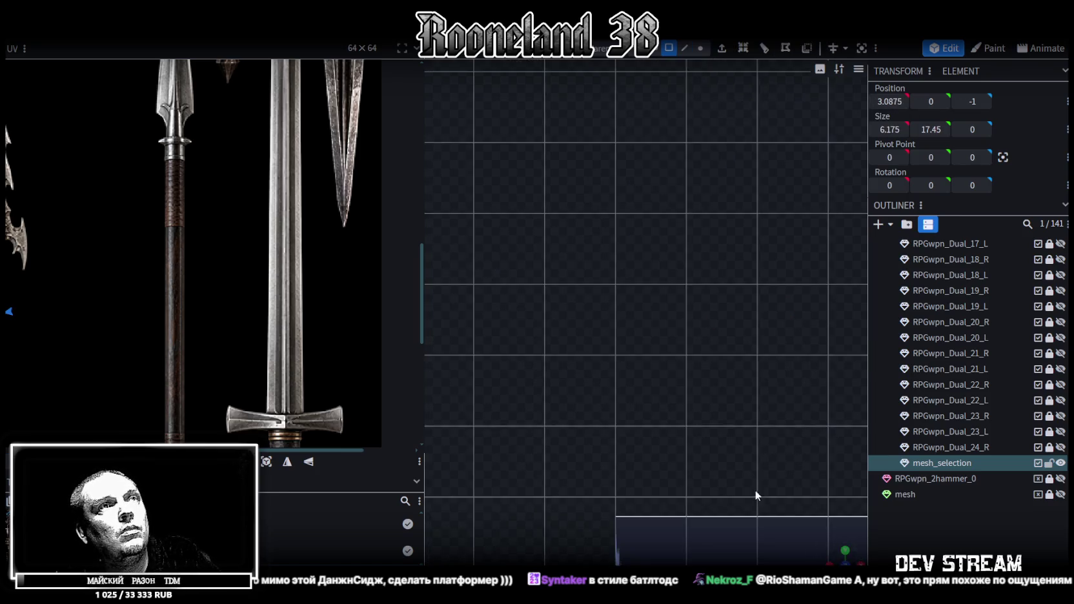
{"action": "scroll", "coordinate": [249, 233], "scroll_direction": "down", "scroll_amount": 3}
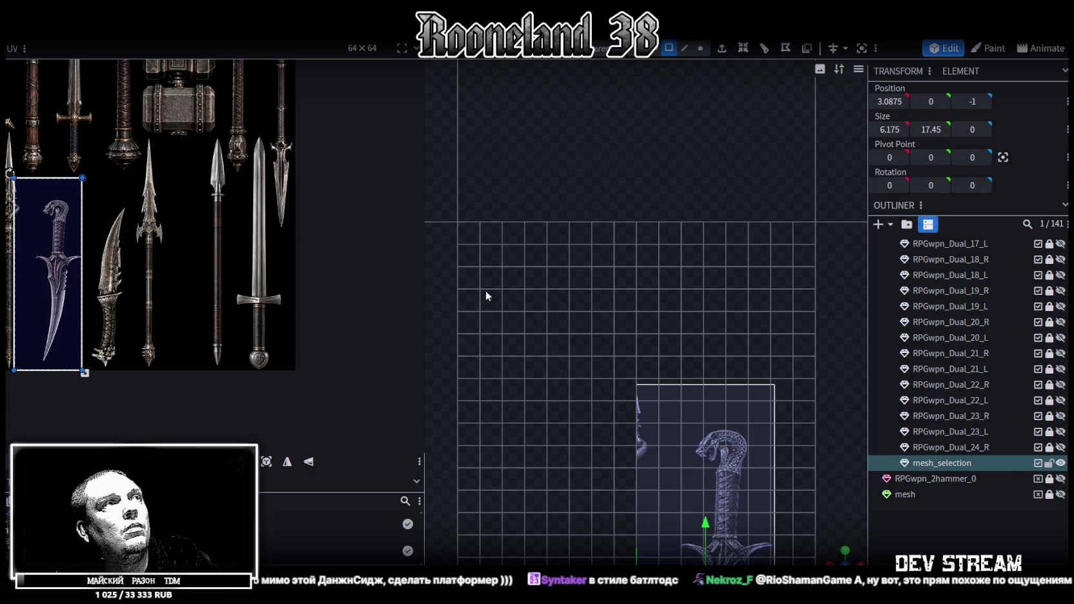
{"action": "right_click_drag", "start_coordinate": [692, 362], "coordinate": [686, 155]}
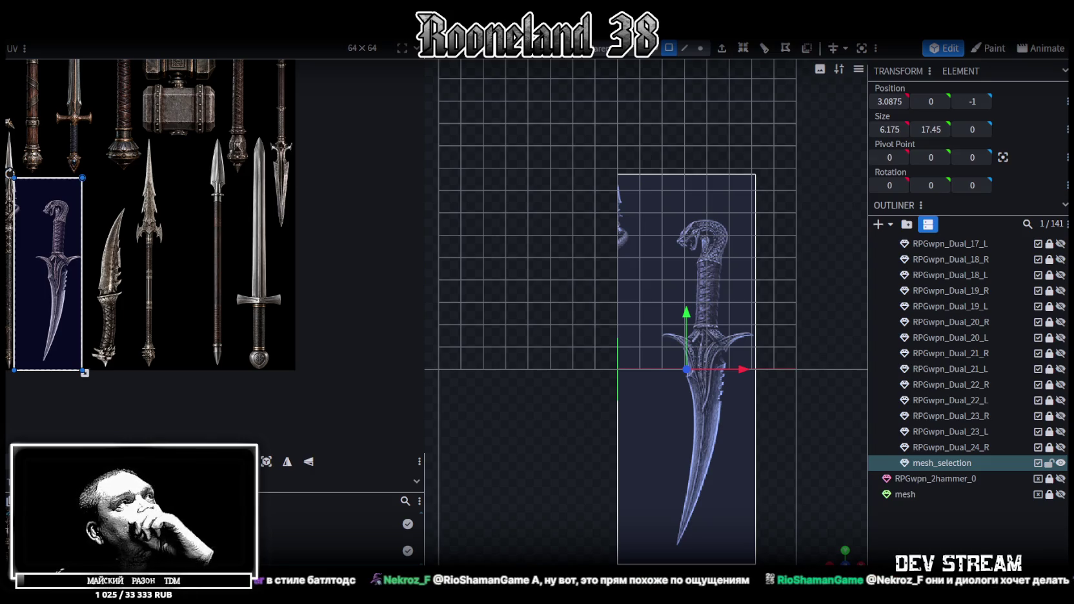
{"action": "right_click_drag", "start_coordinate": [662, 250], "coordinate": [636, 216]}
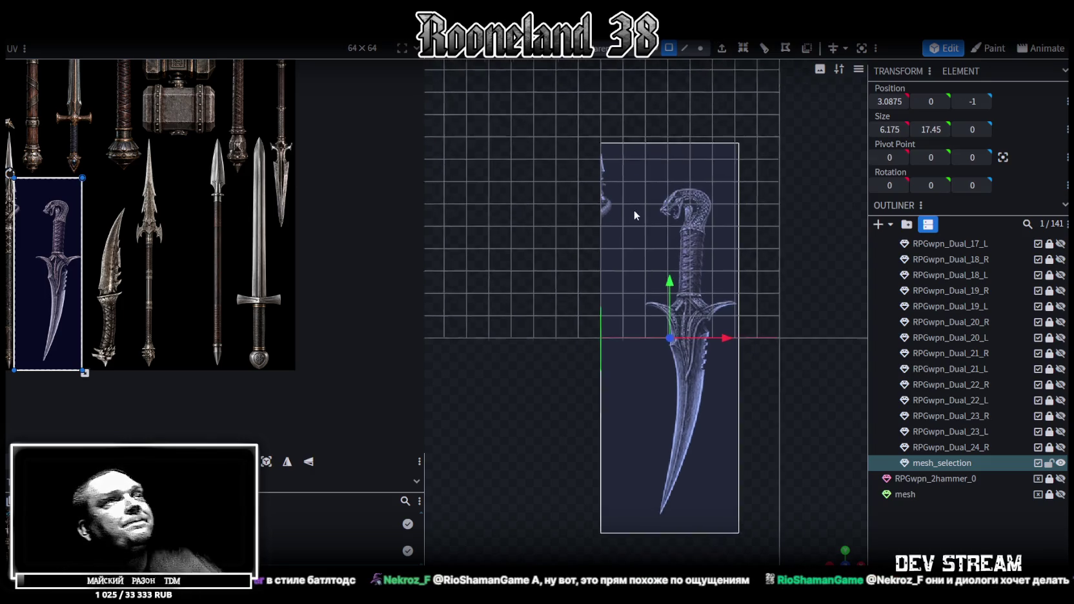
{"action": "left_click", "coordinate": [685, 48]}
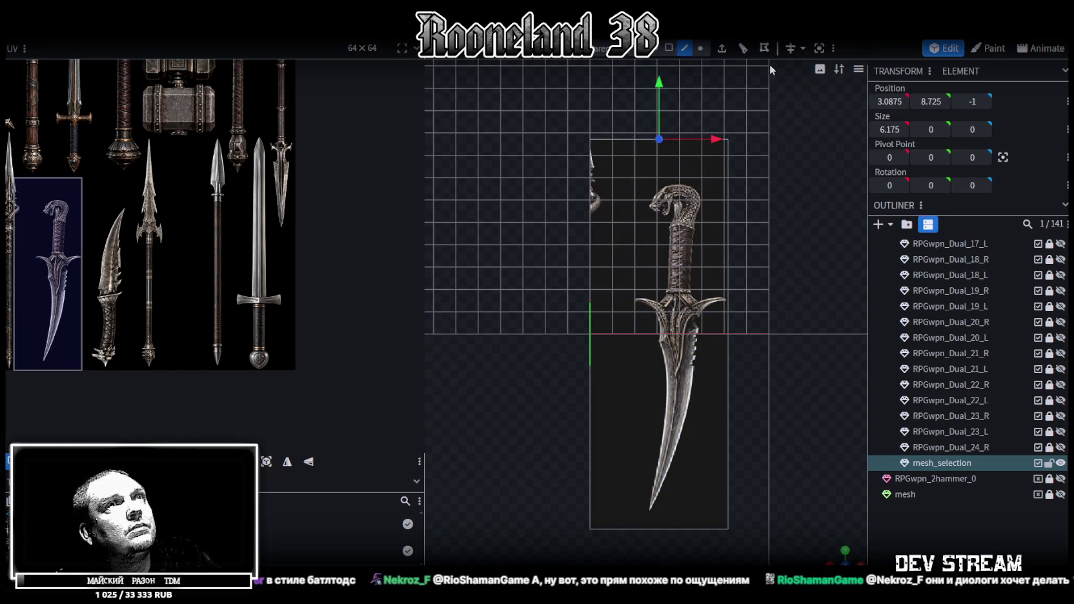
{"action": "left_click", "coordinate": [743, 48]}
{"action": "left_click", "coordinate": [890, 102]}
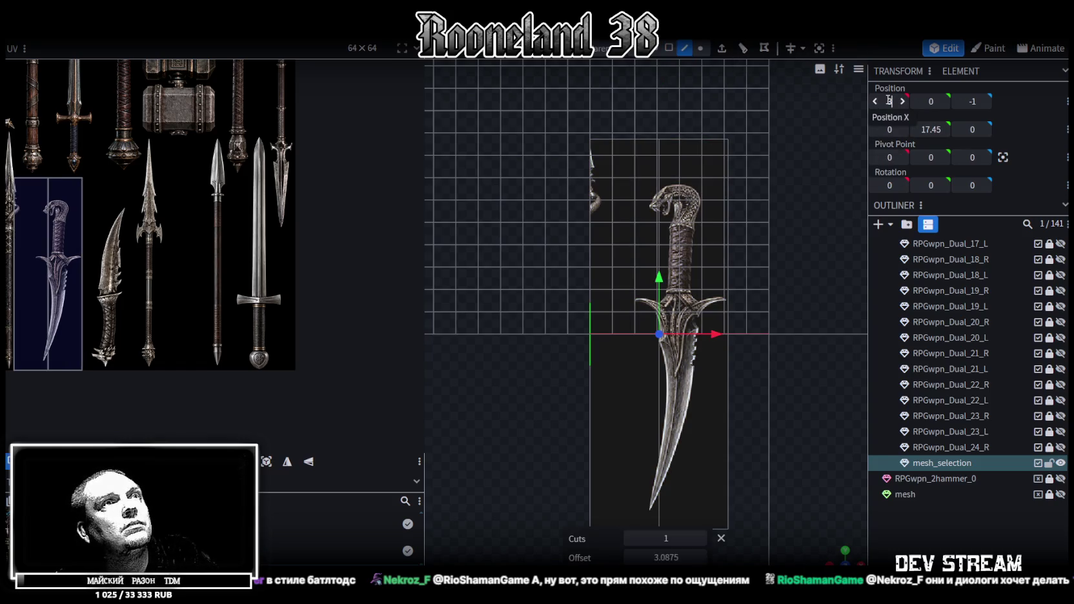
{"action": "type", "text": "3"}
{"action": "key", "text": "Return"}
Step: Raise the left face 4 units and fit its UV over the atlas longsword
{"action": "left_click", "coordinate": [669, 47]}
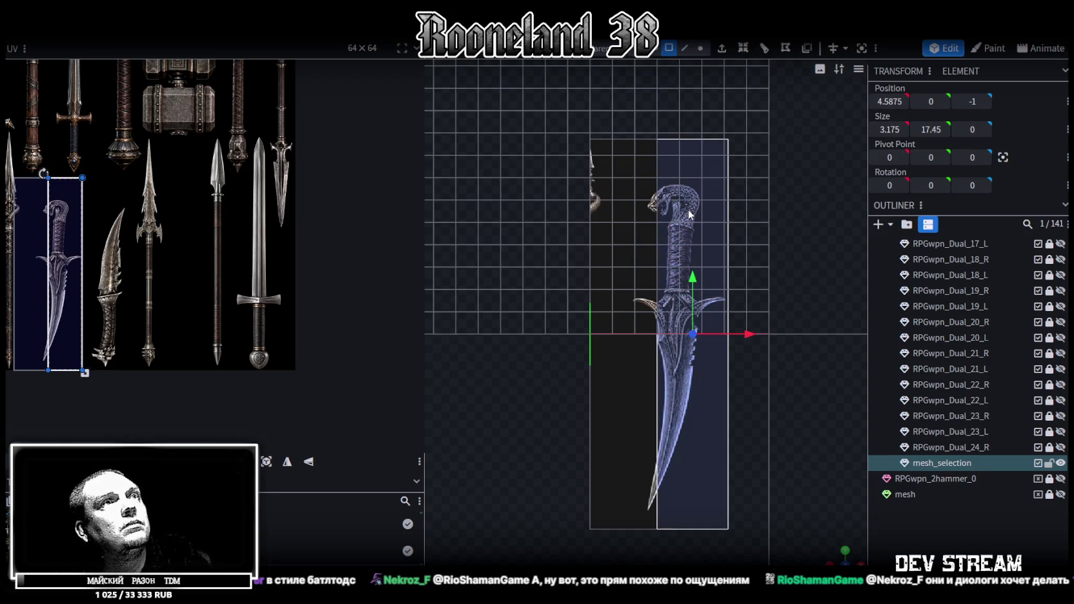
{"action": "left_click", "coordinate": [634, 289]}
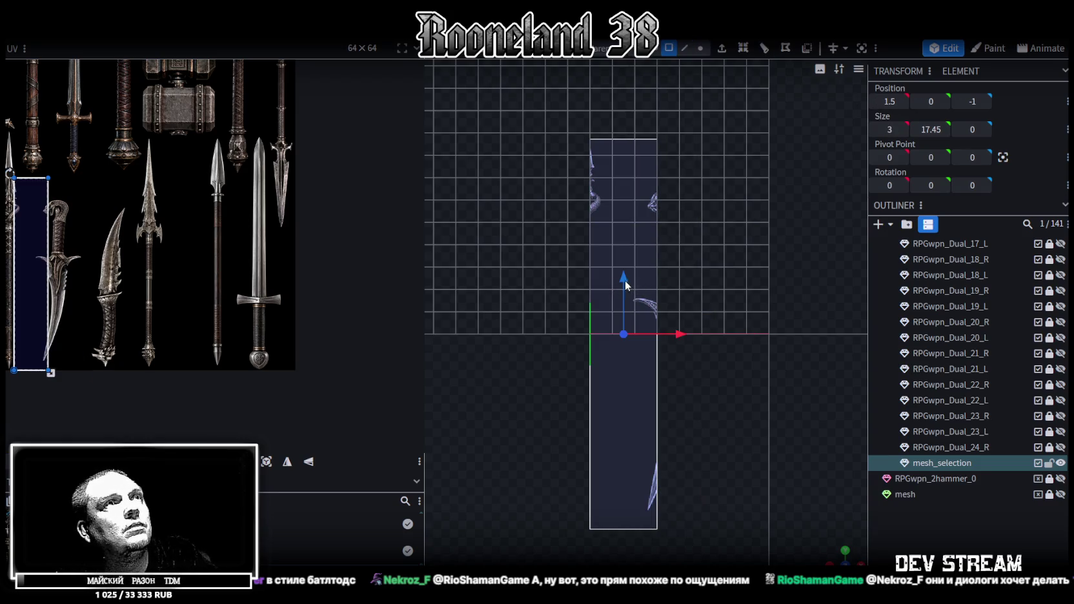
{"action": "left_click_drag", "start_coordinate": [623, 282], "coordinate": [620, 204]}
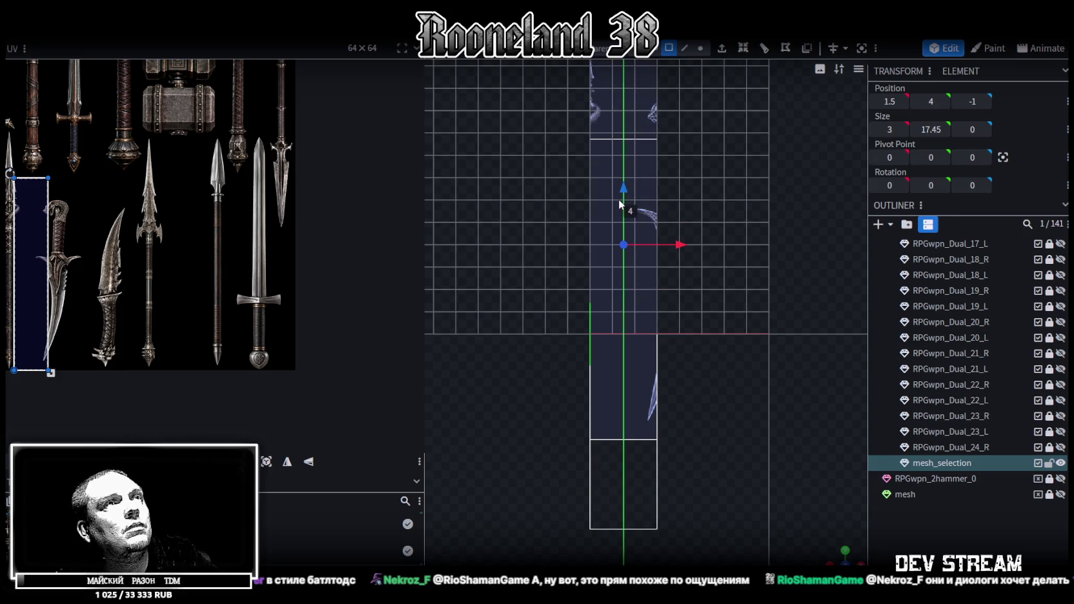
{"action": "scroll", "coordinate": [691, 284], "scroll_direction": "down", "scroll_amount": 1}
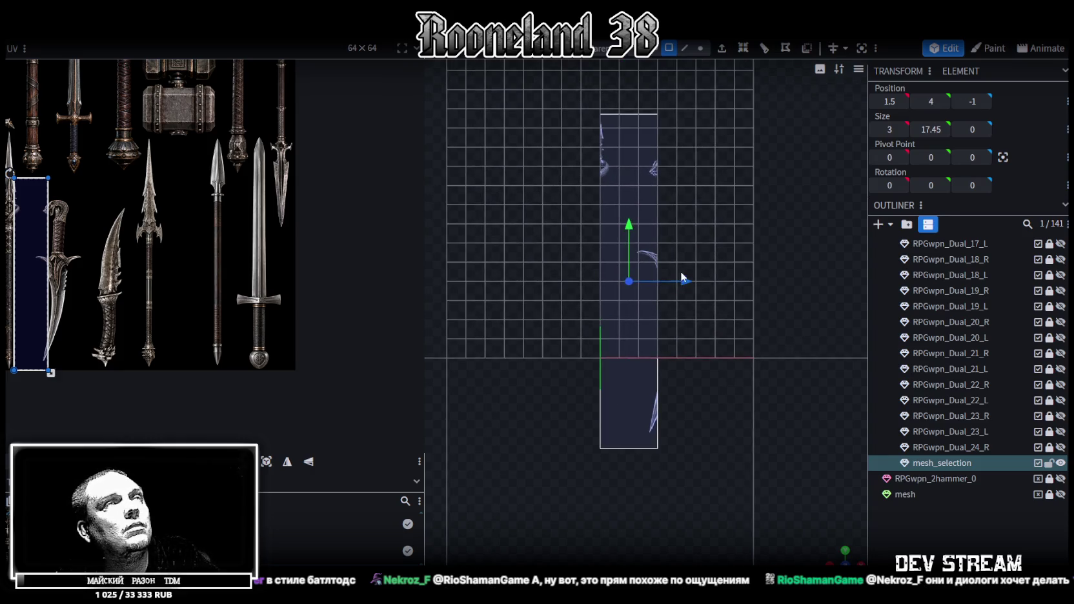
{"action": "left_click", "coordinate": [265, 464]}
{"action": "mouse_move", "coordinate": [59, 168]}
{"action": "left_mouse_down"}
{"action": "mouse_move", "coordinate": [268, 170]}
{"action": "mouse_move", "coordinate": [272, 204]}
{"action": "left_mouse_up"}
{"action": "scroll", "coordinate": [268, 170], "scroll_direction": "up", "scroll_amount": 2}
{"action": "scroll", "coordinate": [250, 153], "scroll_direction": "up", "scroll_amount": 2}
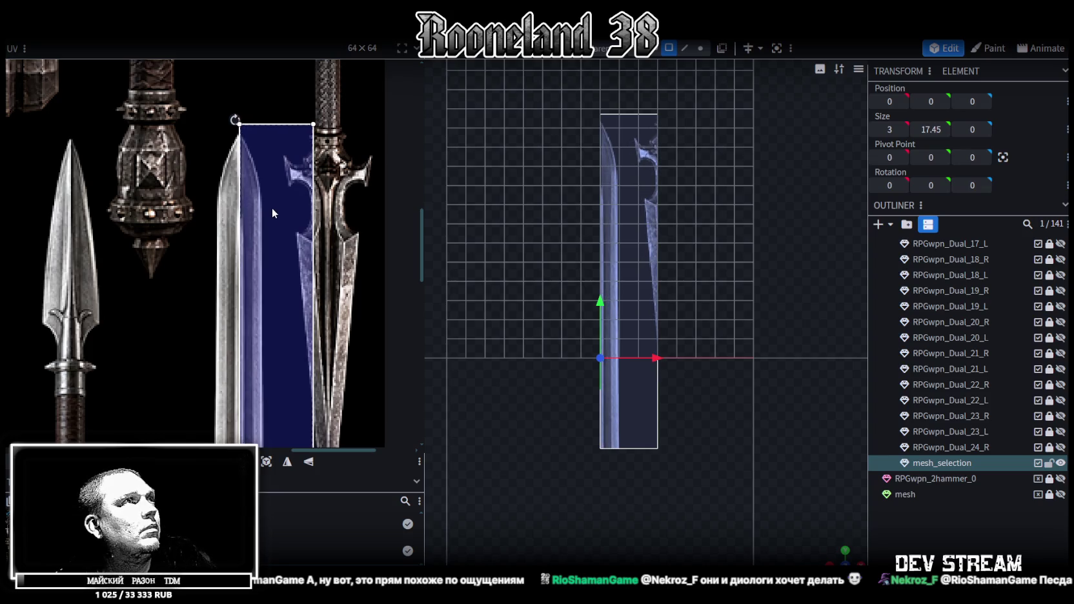
{"action": "scroll", "coordinate": [272, 207], "scroll_direction": "down", "scroll_amount": 3}
{"action": "mouse_move", "coordinate": [258, 162]}
{"action": "left_mouse_down"}
{"action": "mouse_move", "coordinate": [261, 238]}
{"action": "mouse_move", "coordinate": [293, 390]}
{"action": "left_mouse_up"}
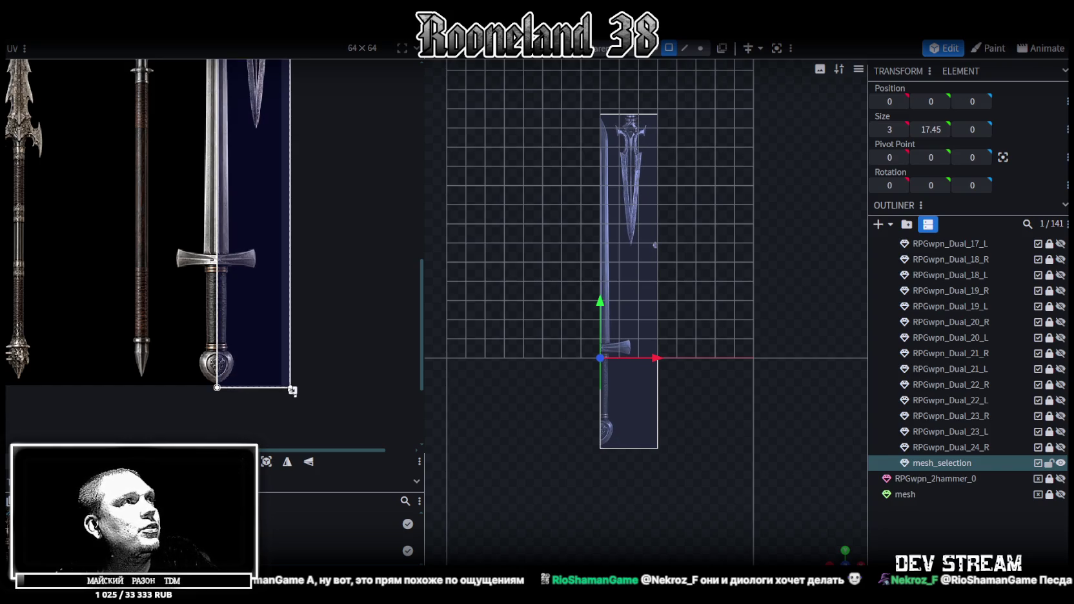
{"action": "left_click_drag", "start_coordinate": [293, 390], "coordinate": [292, 386]}
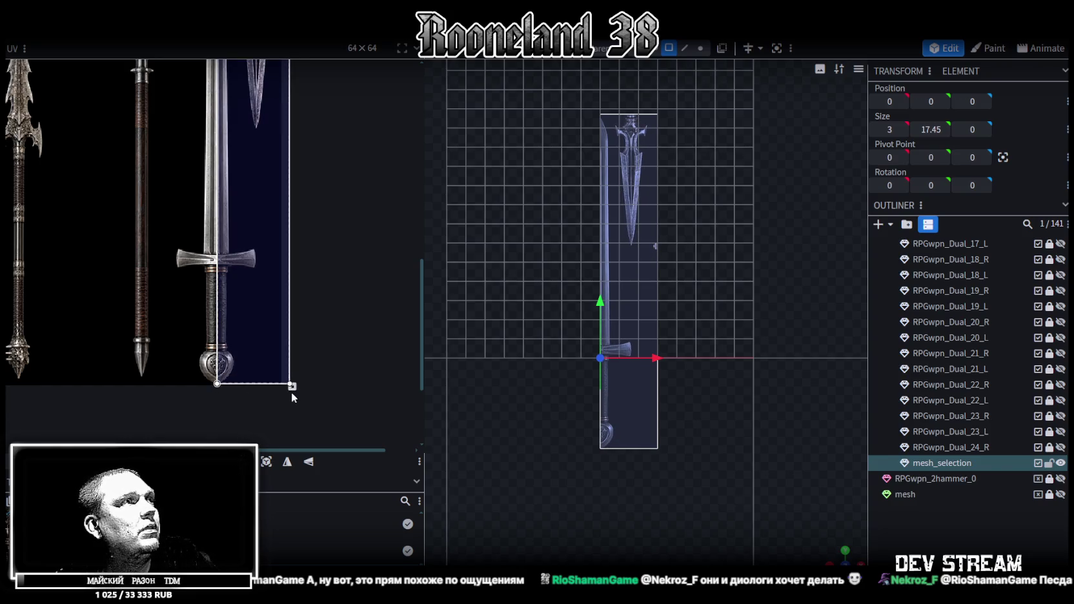
Step: Loop-cut the quad again at offset 2 and delete the right face
{"action": "left_click", "coordinate": [686, 51]}
{"action": "left_click", "coordinate": [636, 115]}
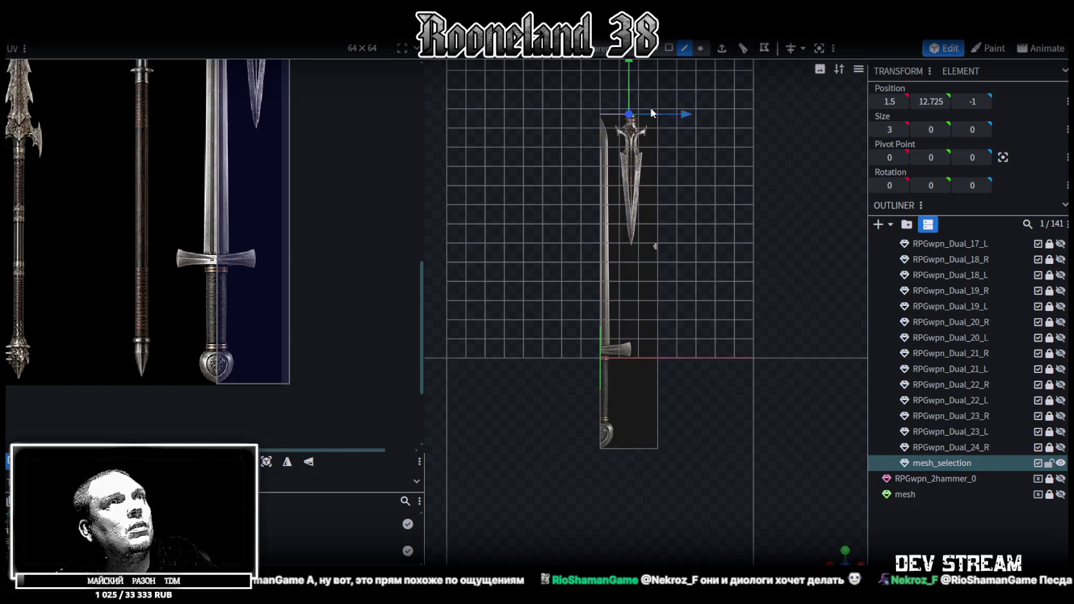
{"action": "left_click", "coordinate": [741, 52]}
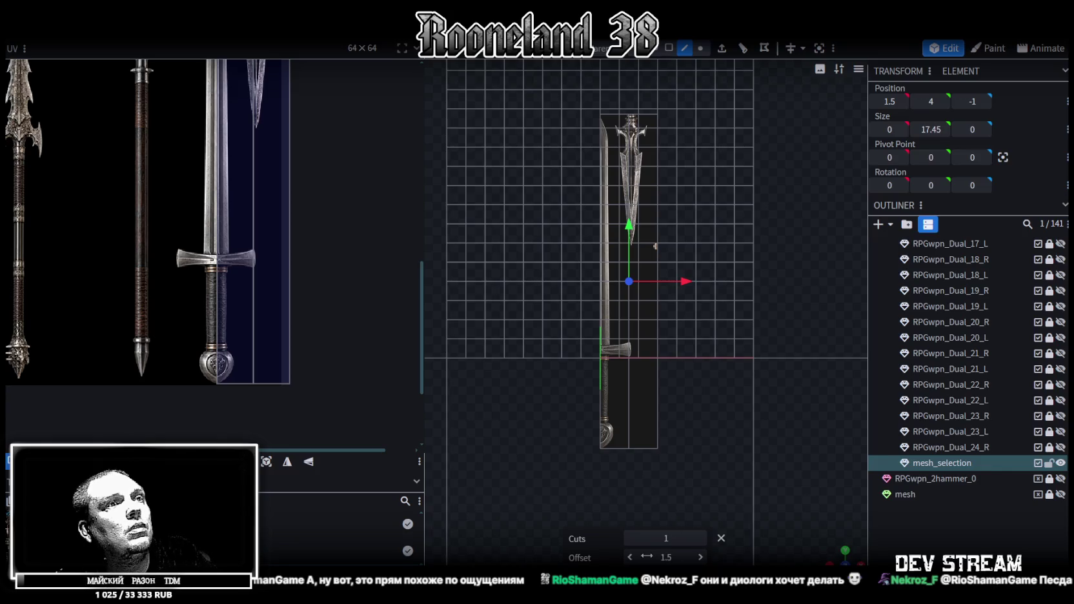
{"action": "left_click", "coordinate": [701, 558]}
{"action": "left_click", "coordinate": [701, 558]}
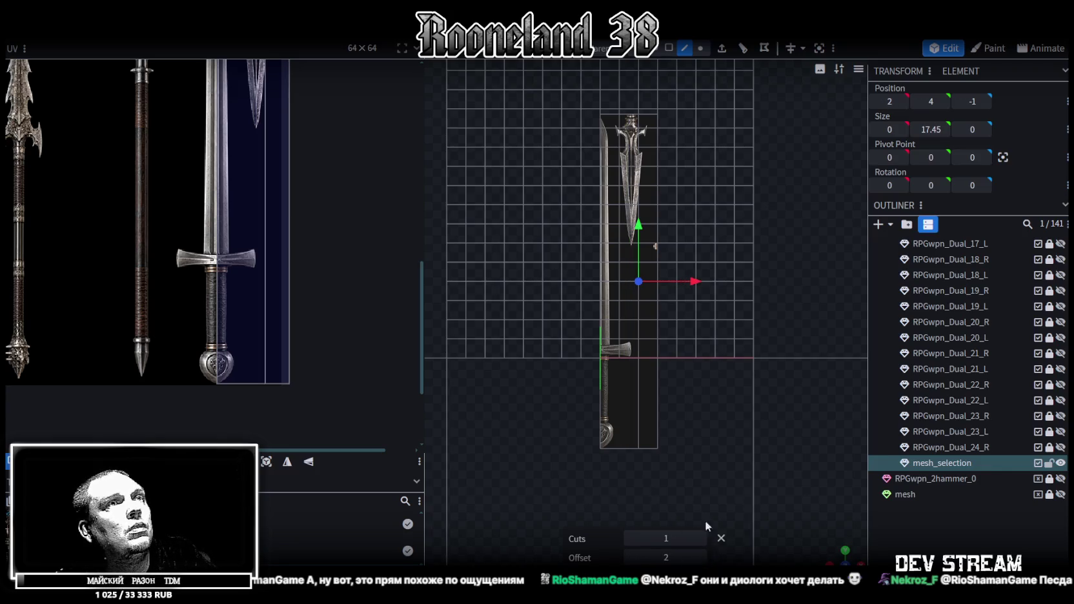
{"action": "left_click", "coordinate": [669, 49]}
{"action": "left_click", "coordinate": [649, 395]}
{"action": "key", "text": "Delete"}
Step: Shift the UV region down along the sword, then duplicate the mesh with Ctrl+D
{"action": "scroll", "coordinate": [285, 310], "scroll_direction": "up", "scroll_amount": 2}
{"action": "scroll", "coordinate": [265, 365], "scroll_direction": "up", "scroll_amount": 3}
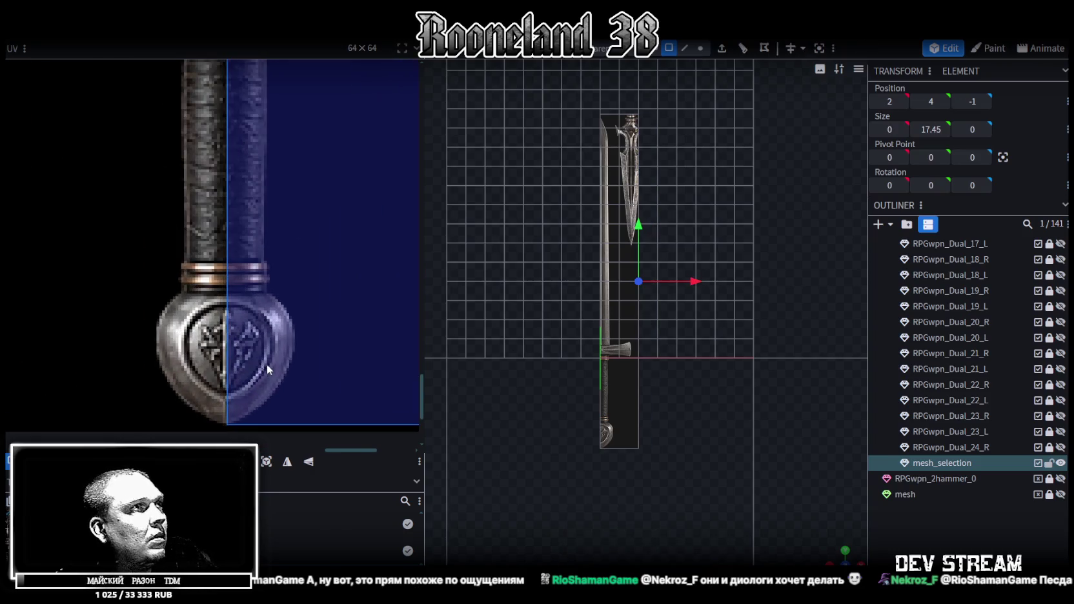
{"action": "scroll", "coordinate": [271, 356], "scroll_direction": "down", "scroll_amount": 3}
{"action": "scroll", "coordinate": [304, 276], "scroll_direction": "up", "scroll_amount": 2}
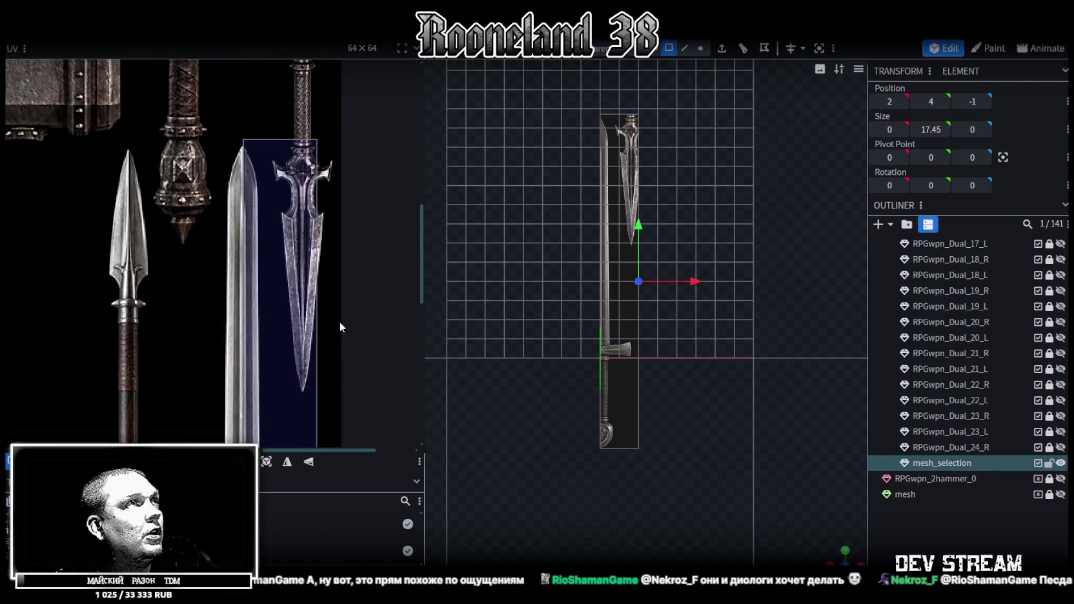
{"action": "scroll", "coordinate": [249, 274], "scroll_direction": "up", "scroll_amount": 3}
{"action": "left_click_drag", "start_coordinate": [248, 274], "coordinate": [248, 296]}
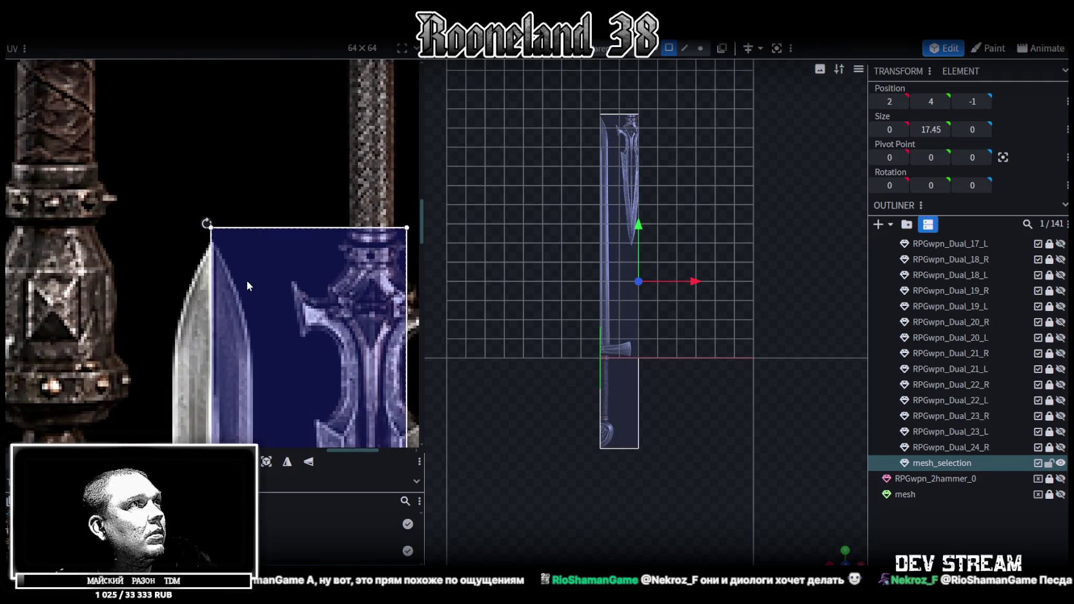
{"action": "scroll", "coordinate": [248, 301], "scroll_direction": "down", "scroll_amount": 3}
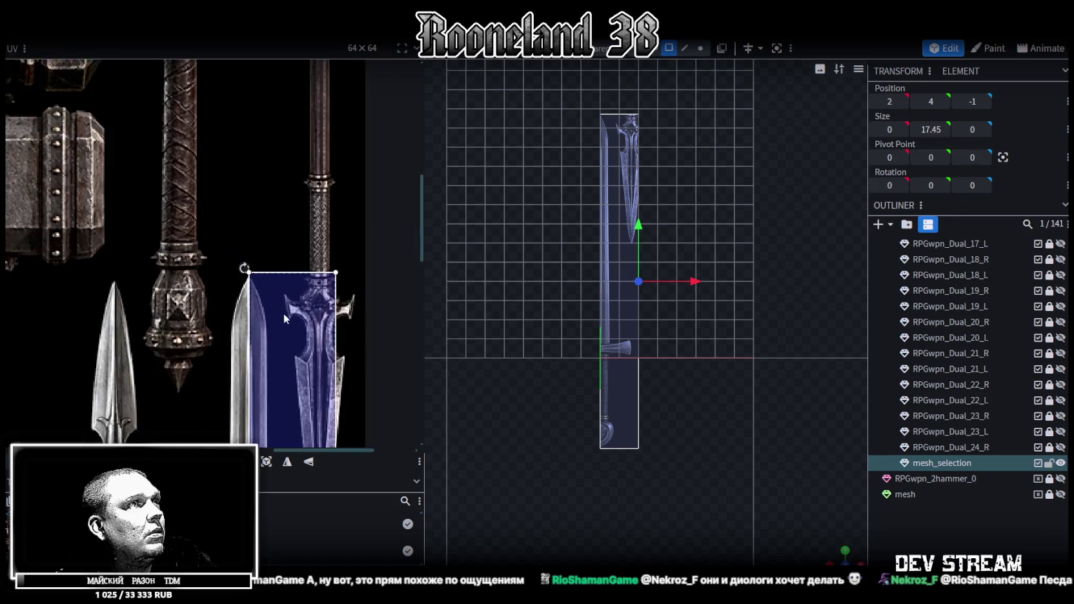
{"action": "scroll", "coordinate": [298, 218], "scroll_direction": "up", "scroll_amount": 2}
{"action": "scroll", "coordinate": [325, 268], "scroll_direction": "up", "scroll_amount": 2}
{"action": "scroll", "coordinate": [325, 272], "scroll_direction": "down", "scroll_amount": 1}
{"action": "scroll", "coordinate": [684, 306], "scroll_direction": "up", "scroll_amount": 3}
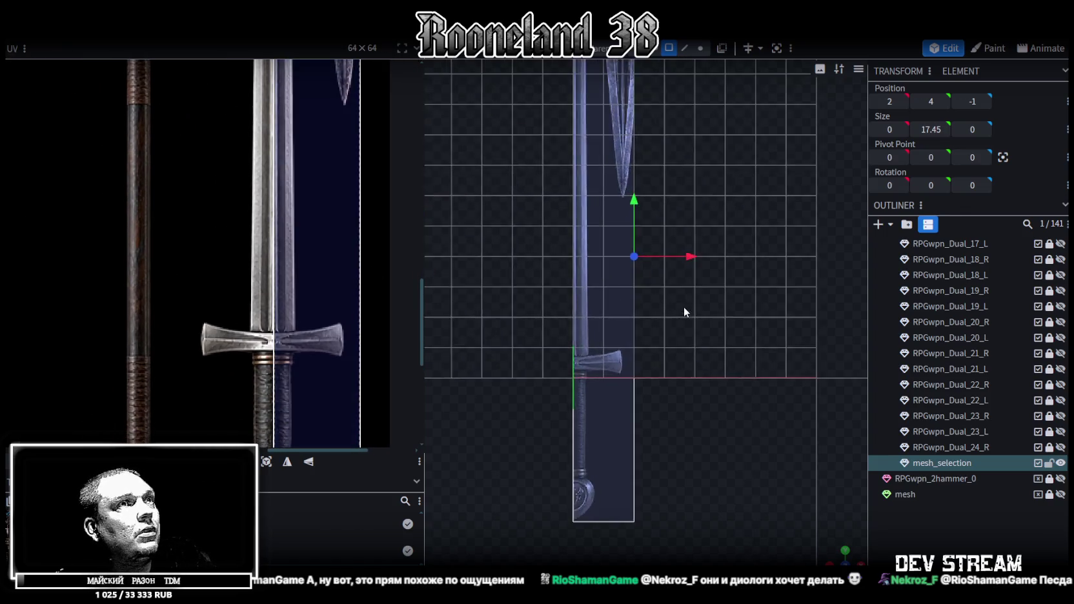
{"action": "scroll", "coordinate": [778, 416], "scroll_direction": "up", "scroll_amount": 2}
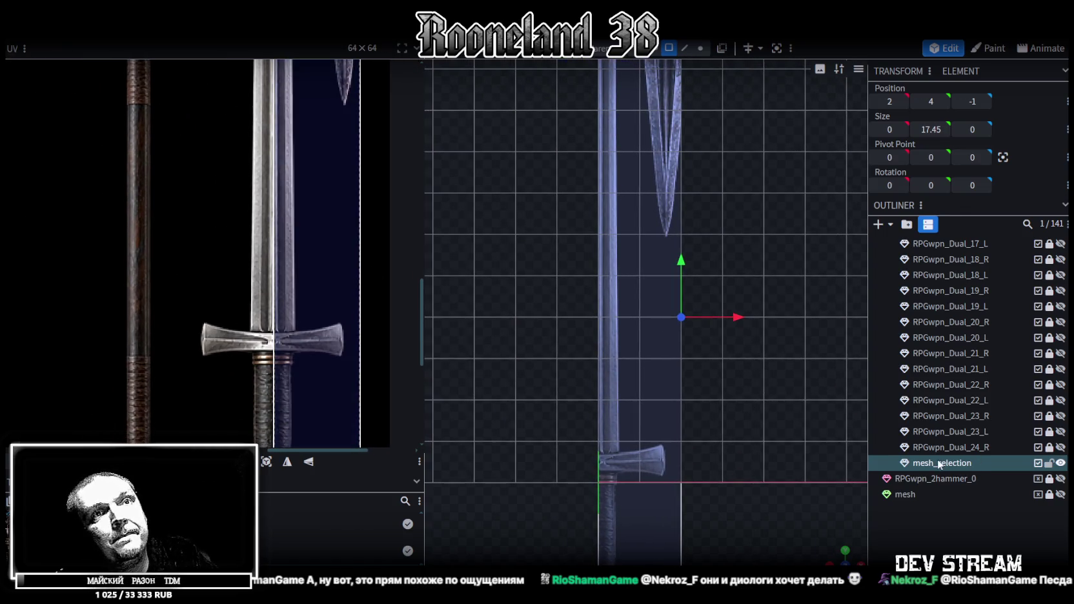
{"action": "key", "text": "ctrl+d"}
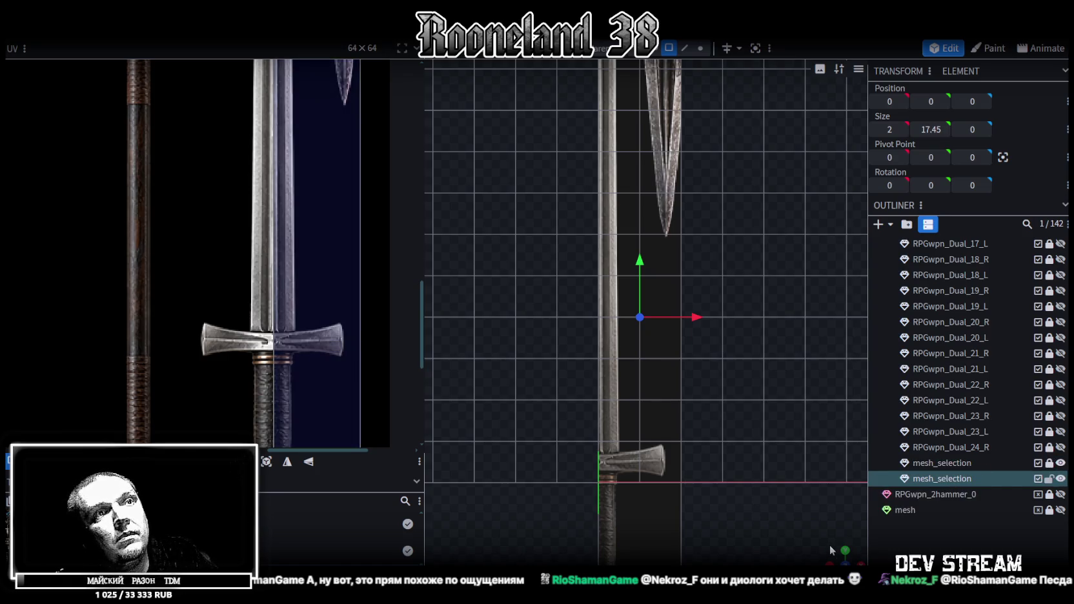
Step: Move the duplicated sword quad forward to Z 0 and return to front view
{"action": "left_click_drag", "start_coordinate": [844, 553], "coordinate": [722, 416]}
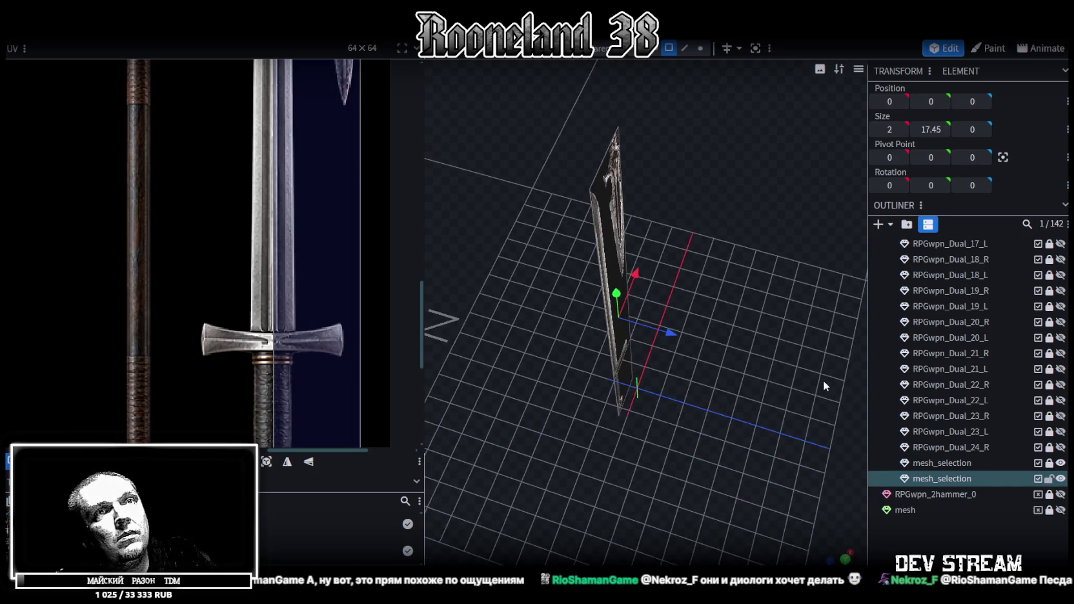
{"action": "left_click", "coordinate": [953, 481]}
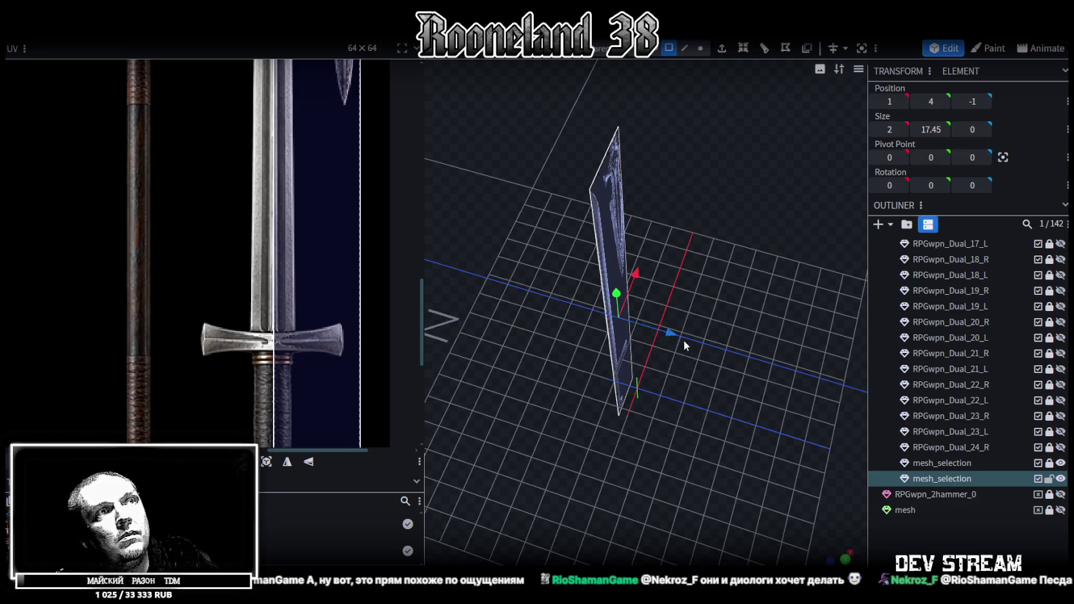
{"action": "left_click_drag", "start_coordinate": [682, 339], "coordinate": [832, 508]}
{"action": "key", "text": "KP_1"}
{"action": "scroll", "coordinate": [695, 378], "scroll_direction": "up", "scroll_amount": 3}
{"action": "scroll", "coordinate": [628, 229], "scroll_direction": "up", "scroll_amount": 2}
{"action": "right_click_drag", "start_coordinate": [606, 309], "coordinate": [610, 320]}
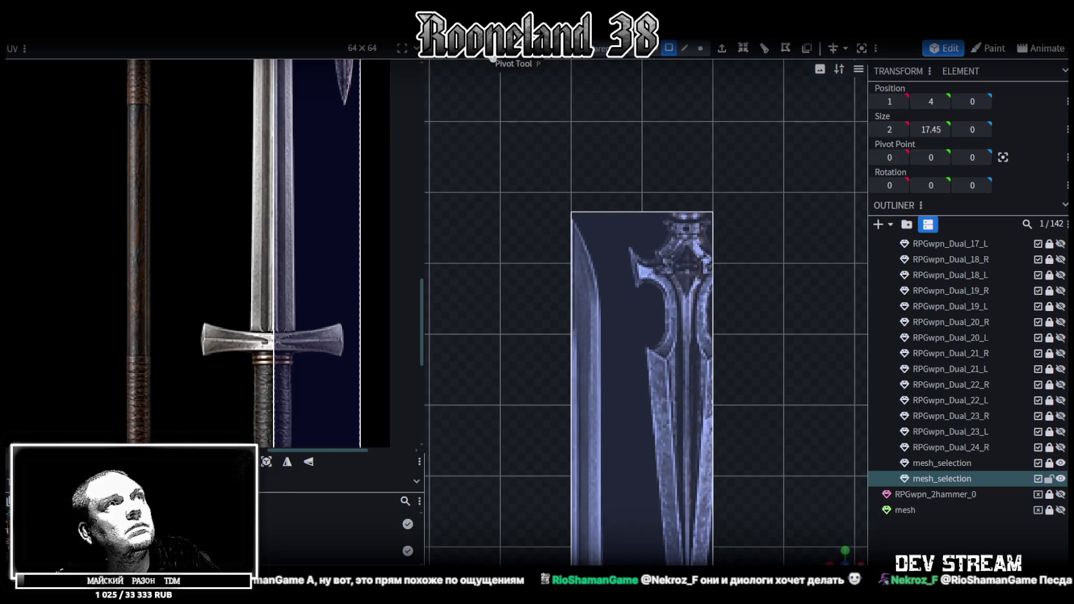
Step: Trace the longsword outline with the Knife Tool around grip and pommel, and apply the cut
{"action": "left_click", "coordinate": [547, 52]}
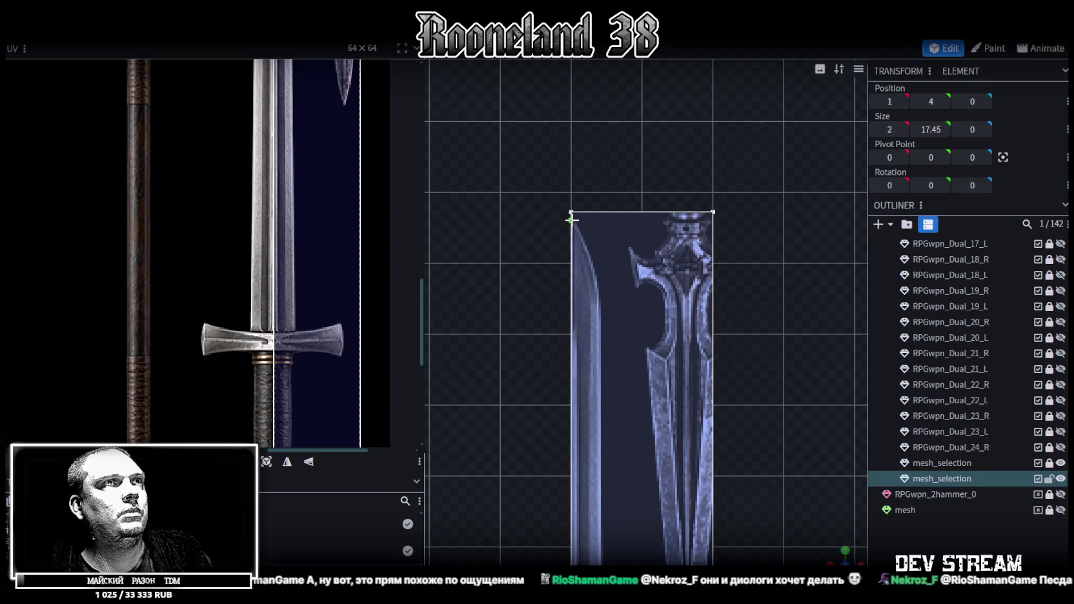
{"action": "left_click", "coordinate": [571, 221]}
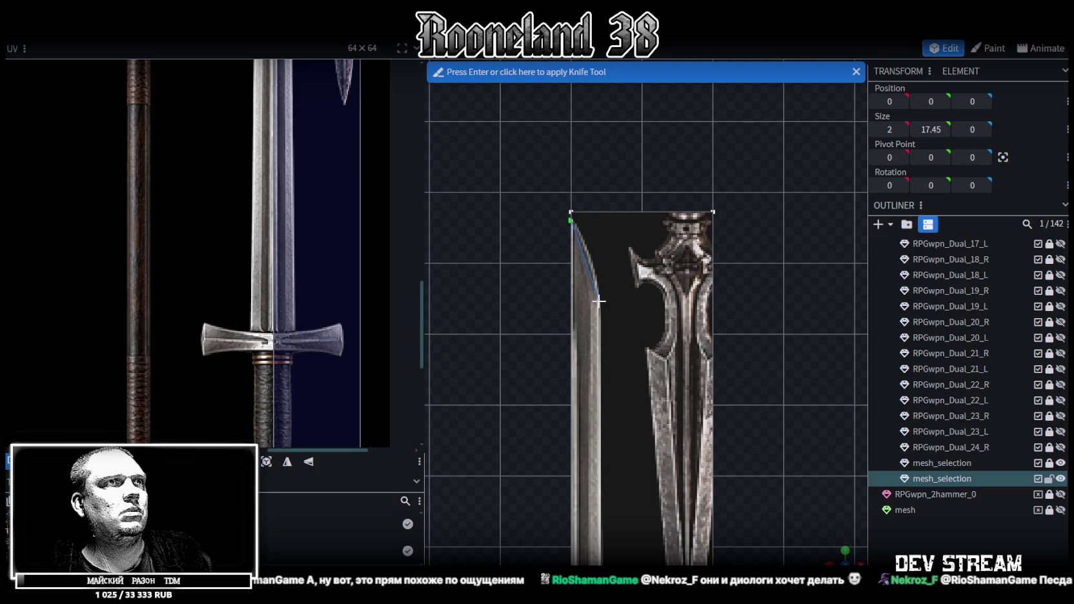
{"action": "right_click_drag", "start_coordinate": [613, 440], "coordinate": [619, 174]}
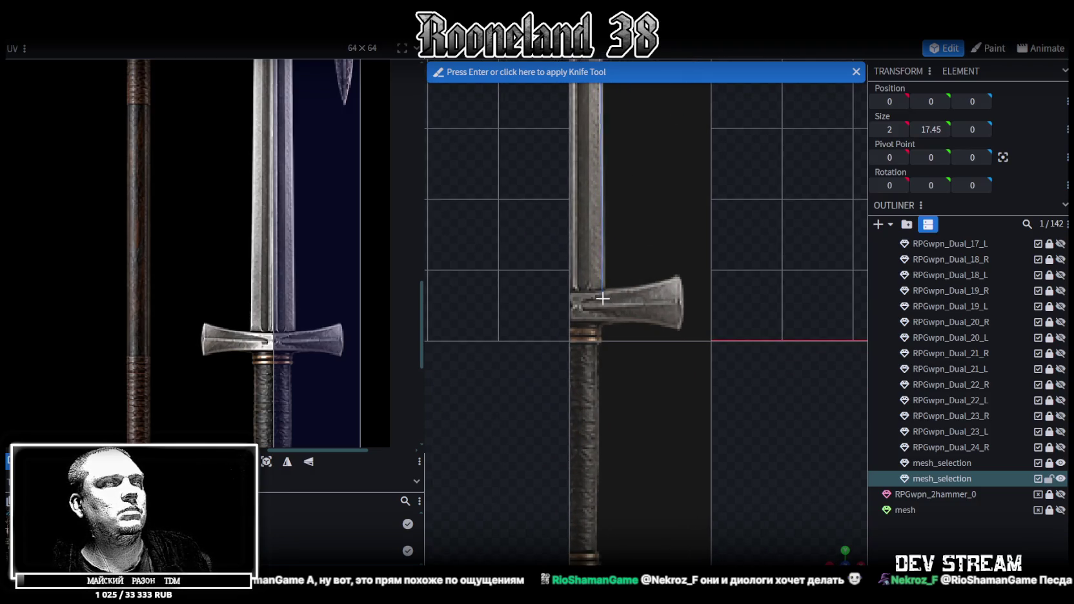
{"action": "scroll", "coordinate": [604, 298], "scroll_direction": "up", "scroll_amount": 2}
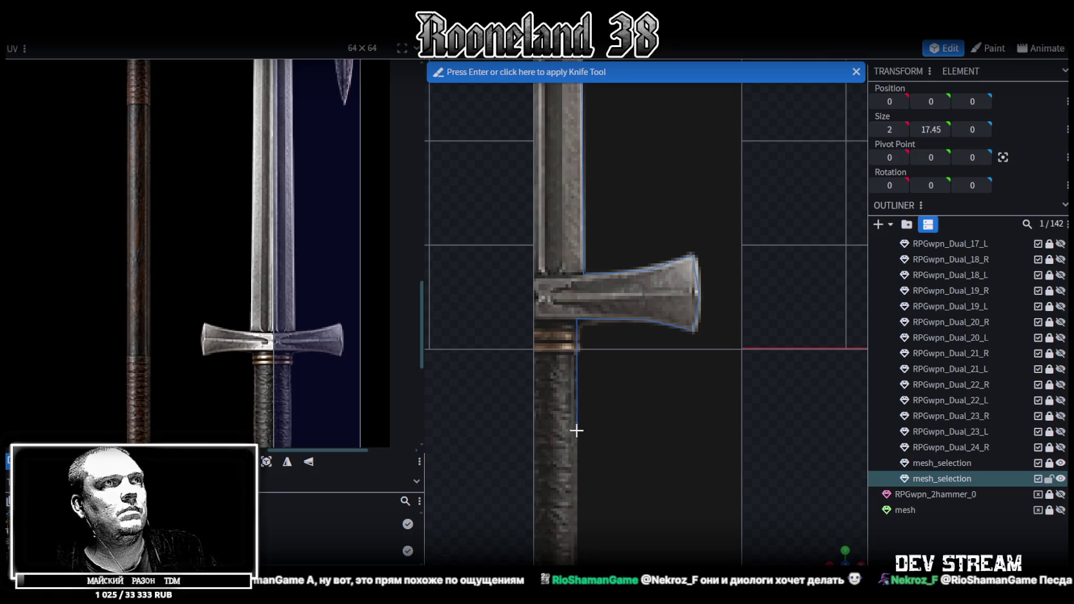
{"action": "scroll", "coordinate": [580, 388], "scroll_direction": "down", "scroll_amount": 3}
{"action": "scroll", "coordinate": [581, 290], "scroll_direction": "down", "scroll_amount": 2}
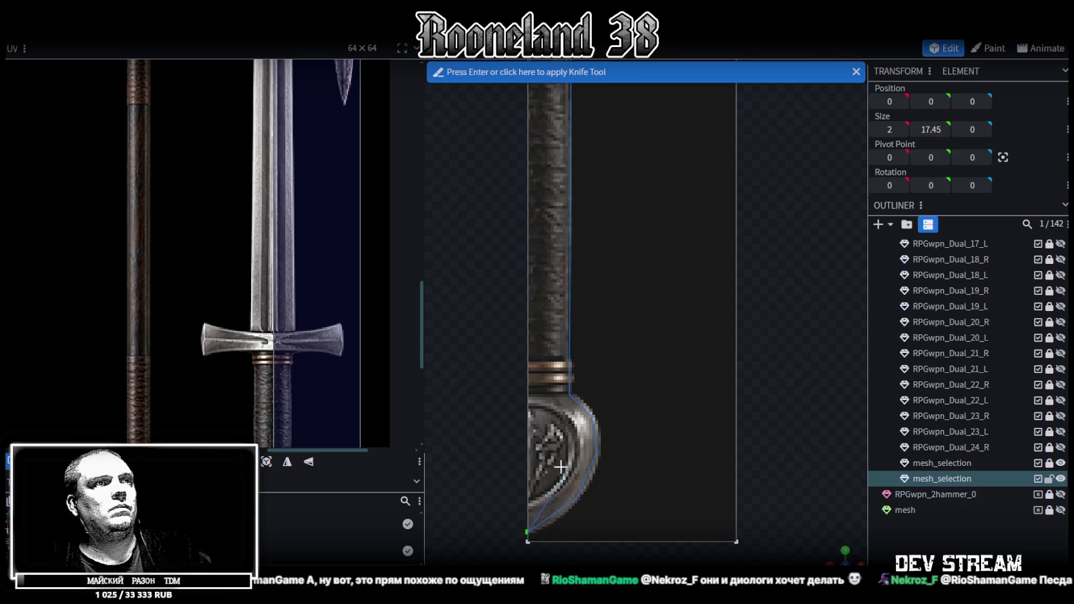
{"action": "key", "text": "Return"}
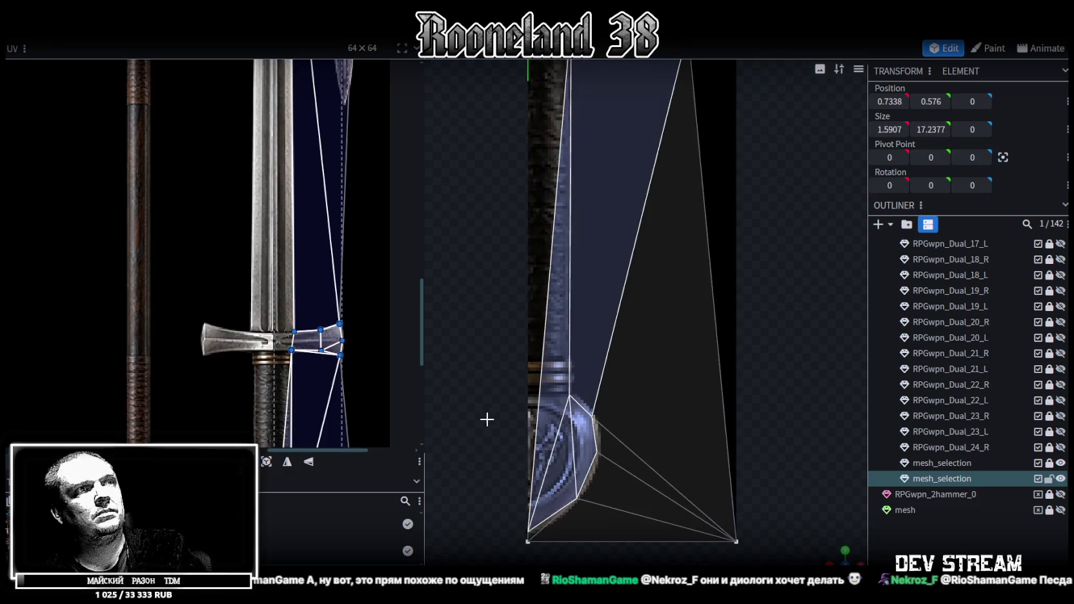
Step: Select the blade's long edge and the edge running along the handle
{"action": "scroll", "coordinate": [627, 411], "scroll_direction": "down", "scroll_amount": 3}
{"action": "scroll", "coordinate": [642, 456], "scroll_direction": "down", "scroll_amount": 3}
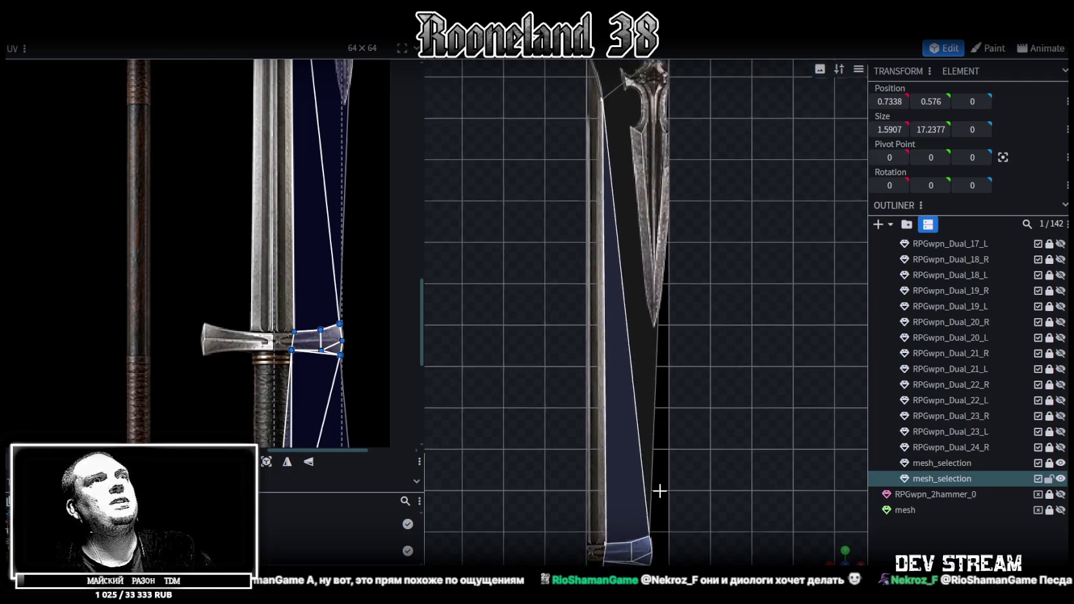
{"action": "scroll", "coordinate": [668, 94], "scroll_direction": "up", "scroll_amount": 2}
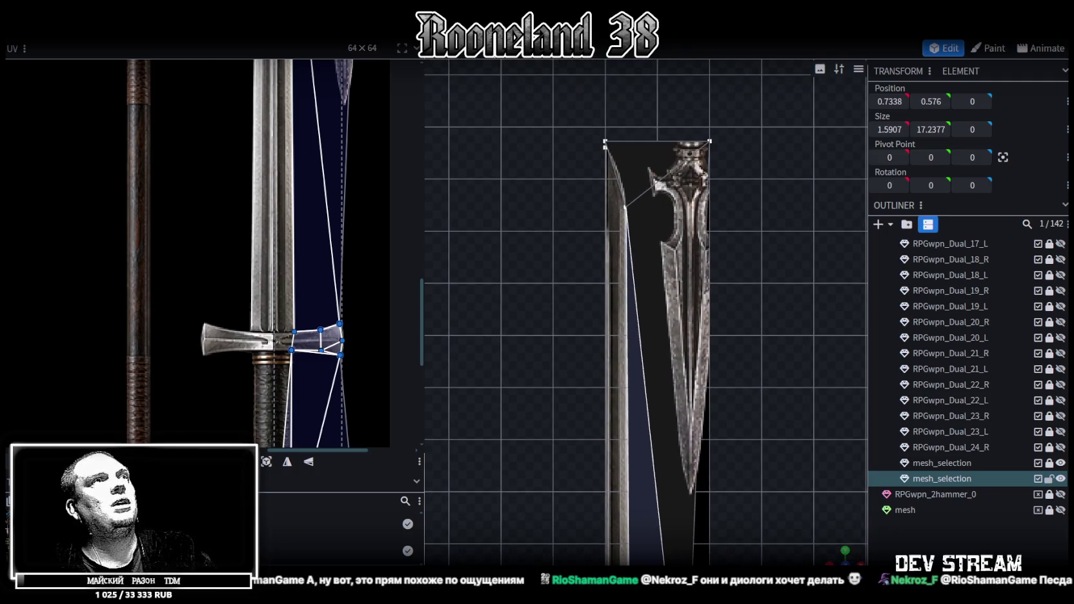
{"action": "scroll", "coordinate": [618, 250], "scroll_direction": "up", "scroll_amount": 2}
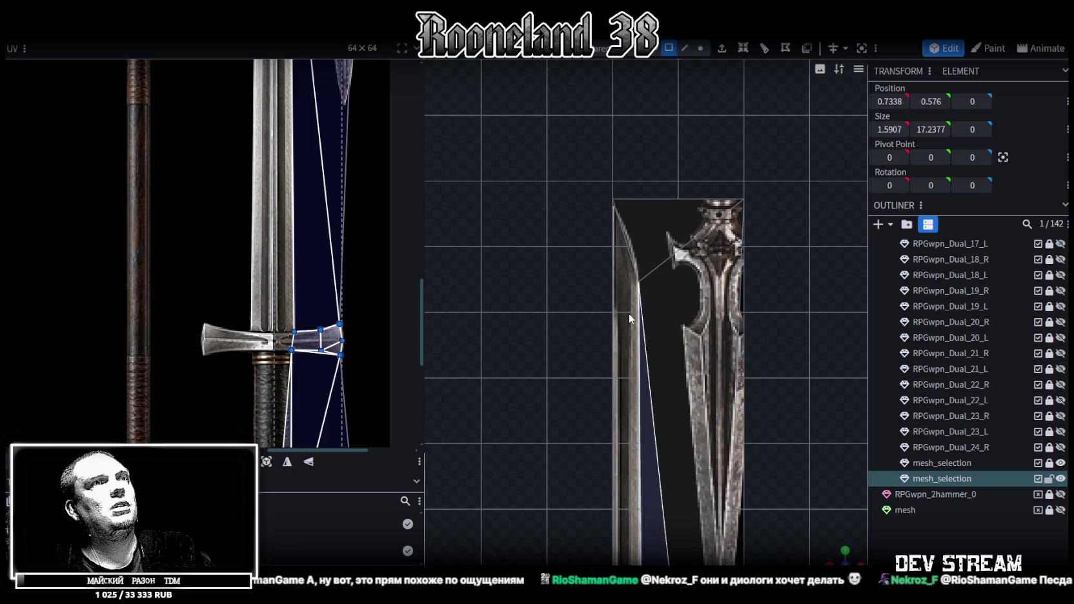
{"action": "left_click", "coordinate": [672, 299]}
{"action": "left_click", "coordinate": [630, 264]}
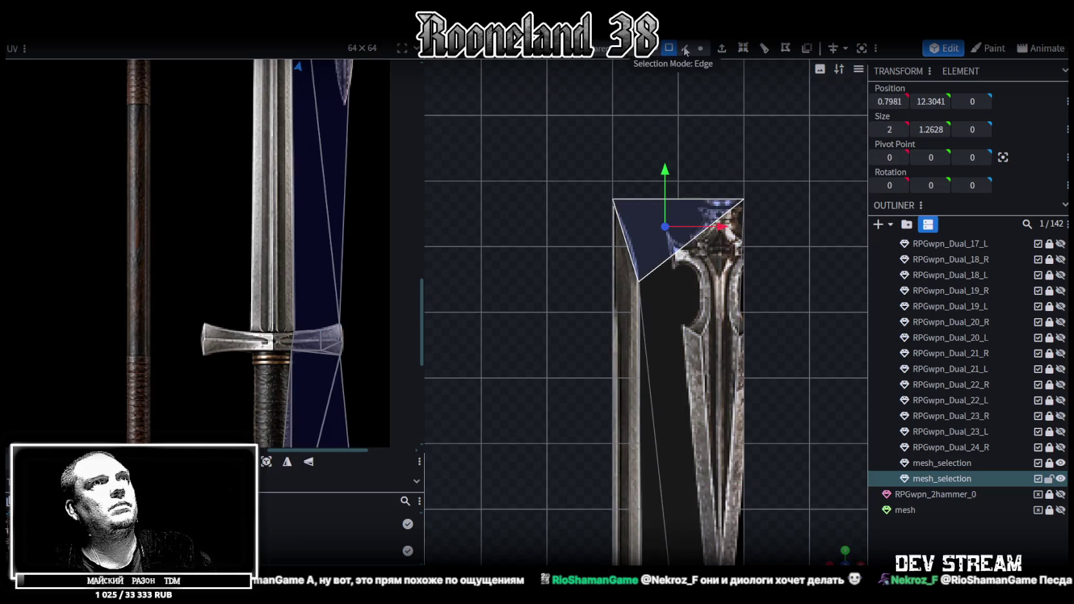
{"action": "left_click", "coordinate": [684, 49]}
{"action": "left_click", "coordinate": [625, 243]}
{"action": "scroll", "coordinate": [643, 287], "scroll_direction": "down", "scroll_amount": 2}
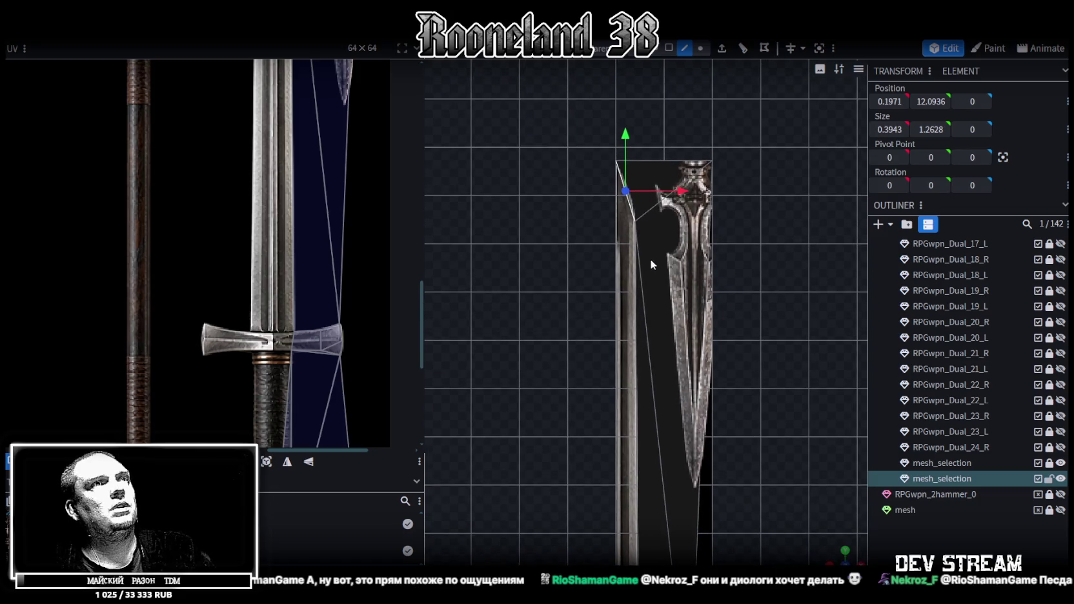
{"action": "left_click", "coordinate": [636, 315]}
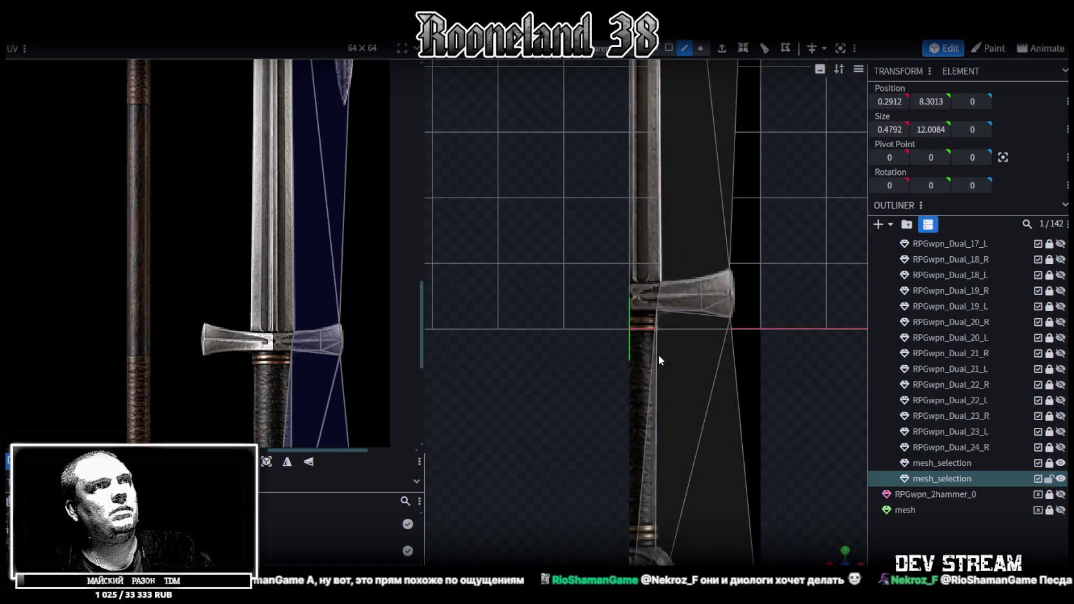
{"action": "left_click", "coordinate": [649, 398]}
{"action": "right_click_drag", "start_coordinate": [675, 401], "coordinate": [686, 193]}
{"action": "mouse_move", "coordinate": [672, 394]}
{"action": "left_mouse_down"}
{"action": "mouse_move", "coordinate": [688, 418]}
{"action": "mouse_move", "coordinate": [755, 442]}
{"action": "mouse_move", "coordinate": [720, 375]}
{"action": "left_mouse_up"}
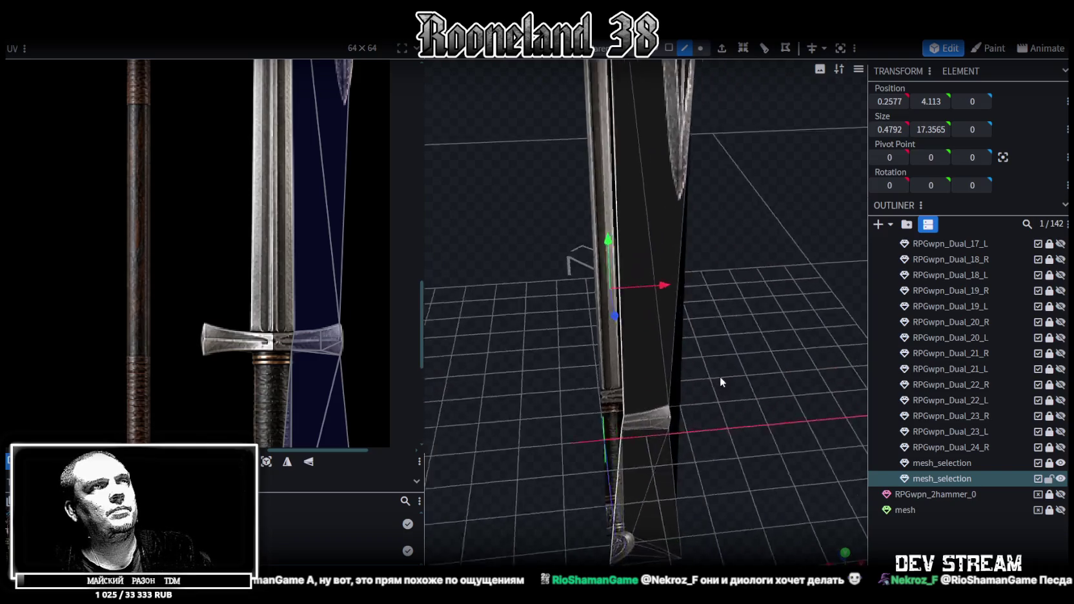
{"action": "scroll", "coordinate": [723, 378], "scroll_direction": "down", "scroll_amount": 5}
Step: Extrude the edges along X-, set them to X 0, and merge the overlapping vertices
{"action": "left_click", "coordinate": [722, 47]}
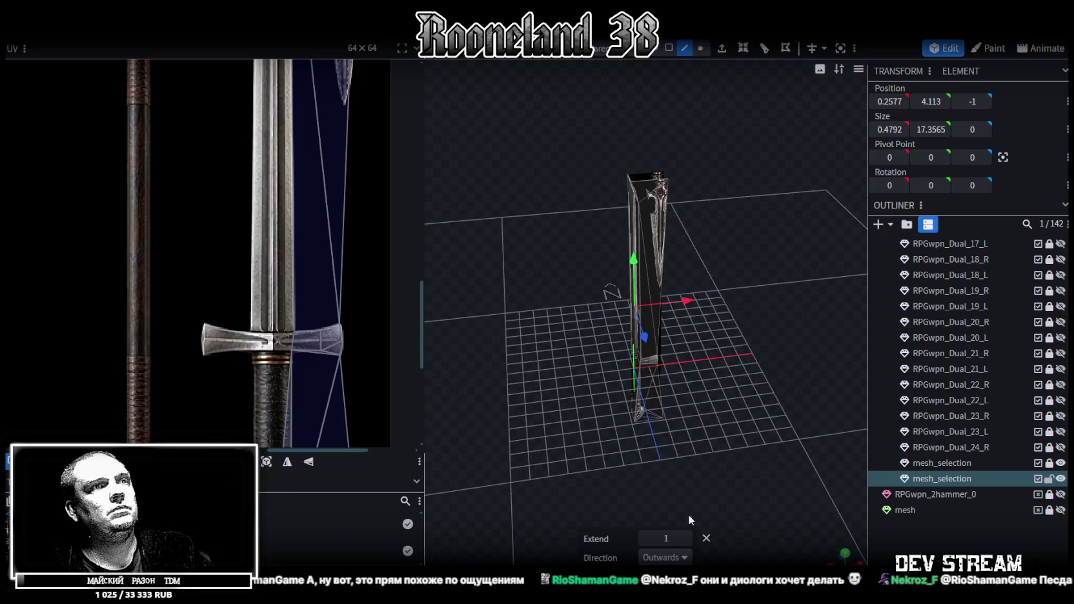
{"action": "left_click", "coordinate": [665, 558]}
{"action": "left_click", "coordinate": [641, 459]}
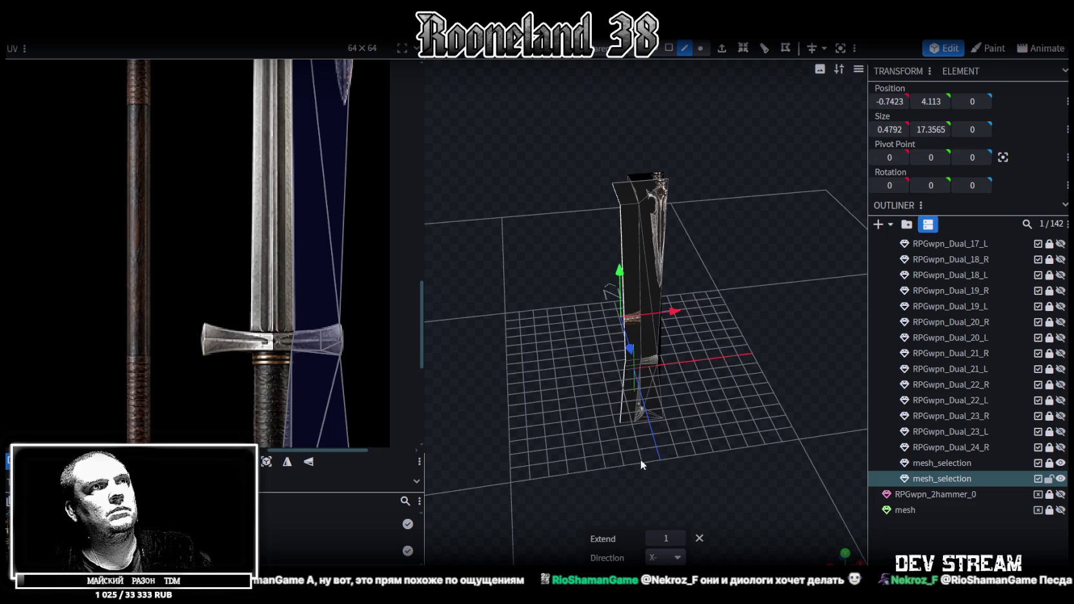
{"action": "left_click_drag", "start_coordinate": [680, 309], "coordinate": [555, 326]}
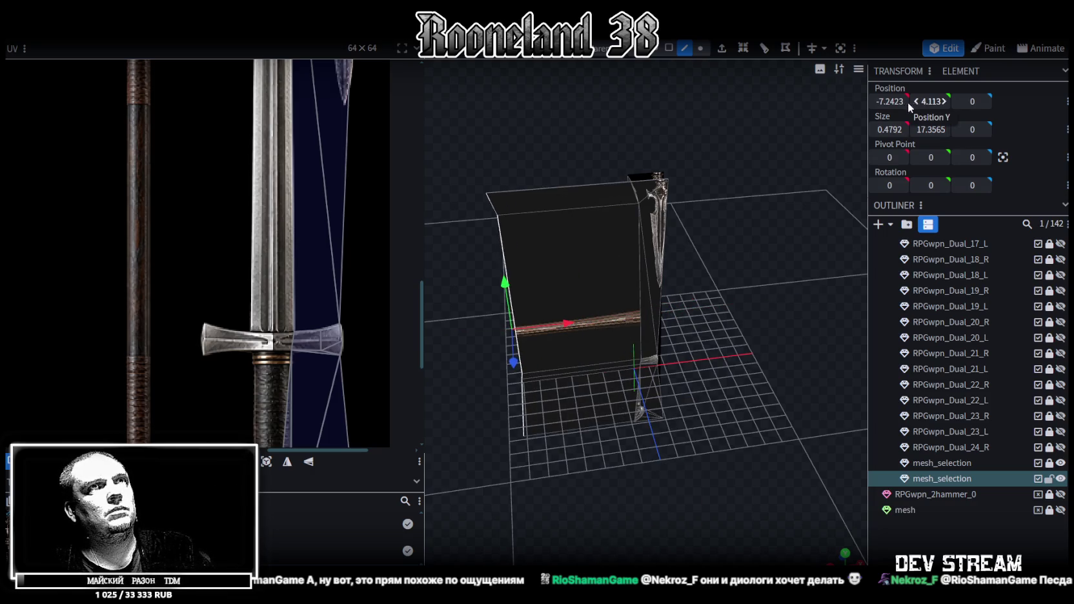
{"action": "key", "text": "Return"}
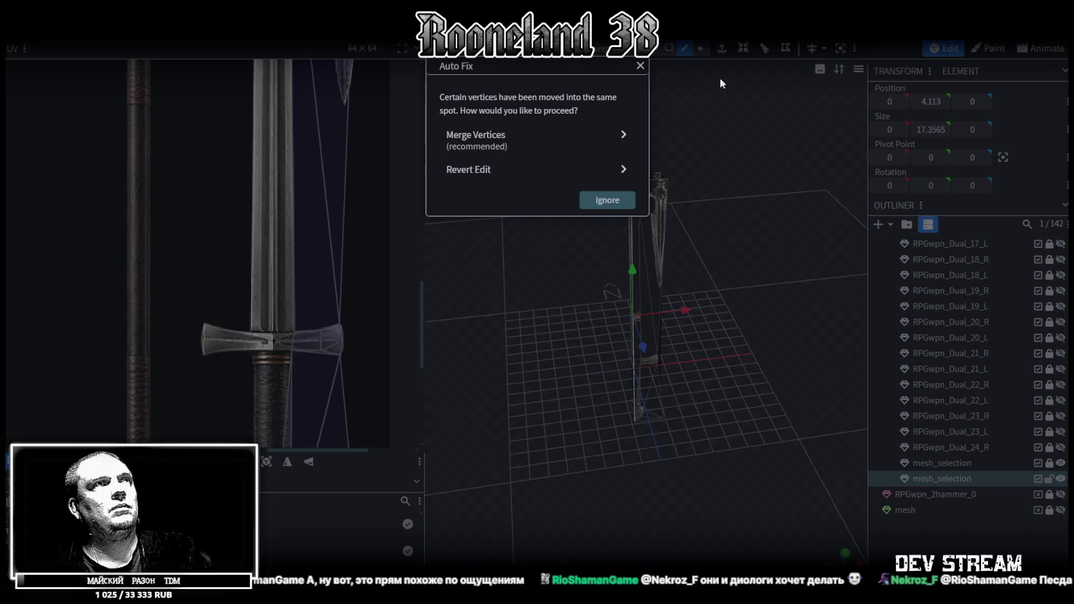
{"action": "left_click", "coordinate": [491, 136]}
{"action": "left_click_drag", "start_coordinate": [676, 235], "coordinate": [712, 274]}
{"action": "scroll", "coordinate": [780, 294], "scroll_direction": "up", "scroll_amount": 3}
{"action": "left_click_drag", "start_coordinate": [778, 289], "coordinate": [742, 346]}
{"action": "scroll", "coordinate": [749, 310], "scroll_direction": "up", "scroll_amount": 2}
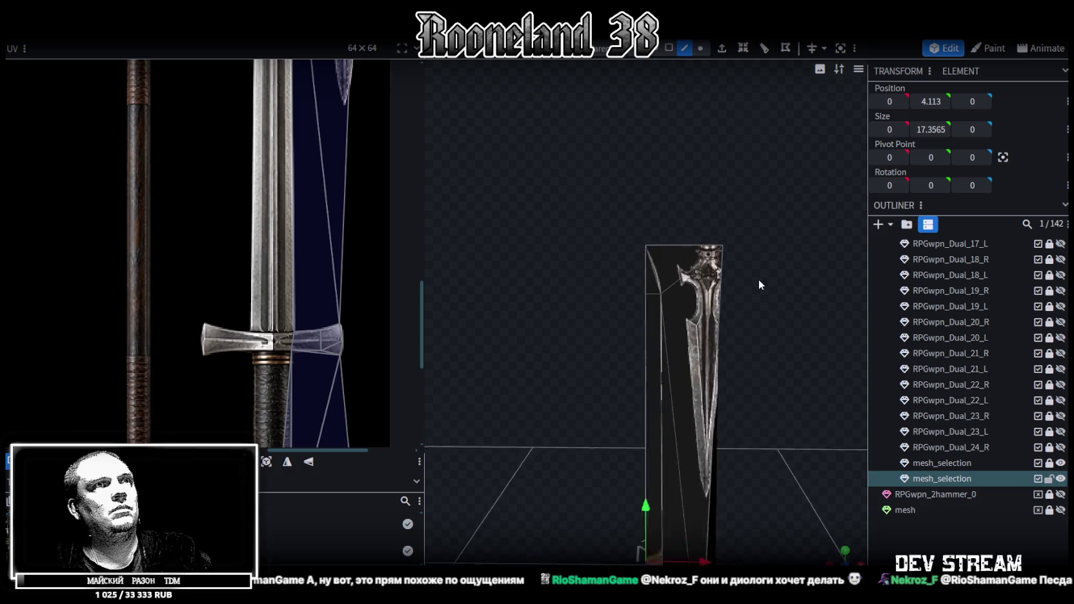
{"action": "left_click", "coordinate": [669, 47]}
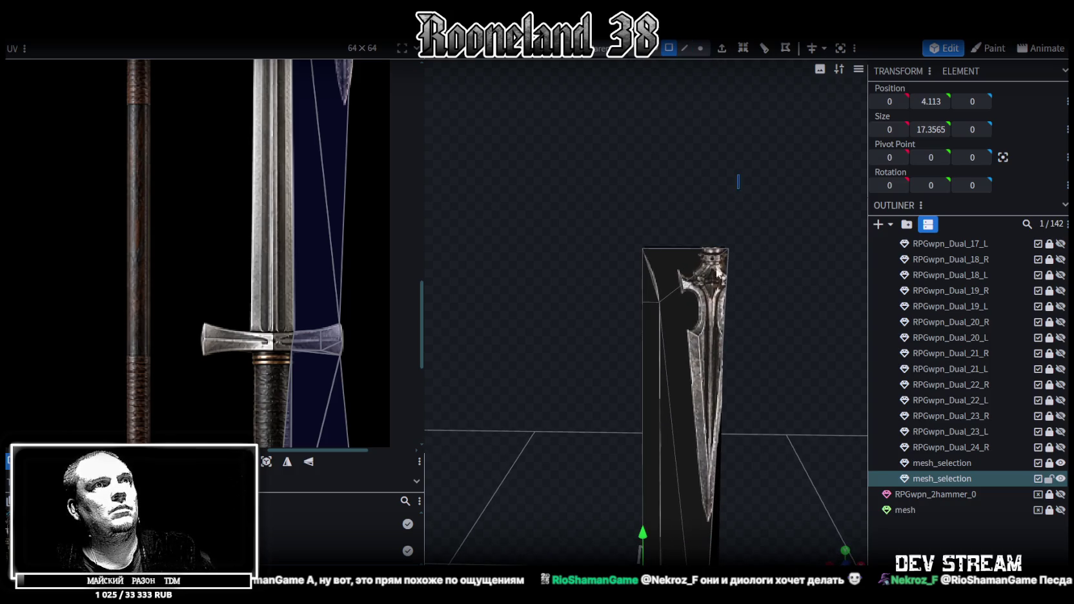
Step: Select all the sword's faces, including the crossguard's bottom face
{"action": "left_click", "coordinate": [717, 276]}
{"action": "scroll", "coordinate": [743, 322], "scroll_direction": "up", "scroll_amount": 3}
{"action": "left_click", "coordinate": [659, 424]}
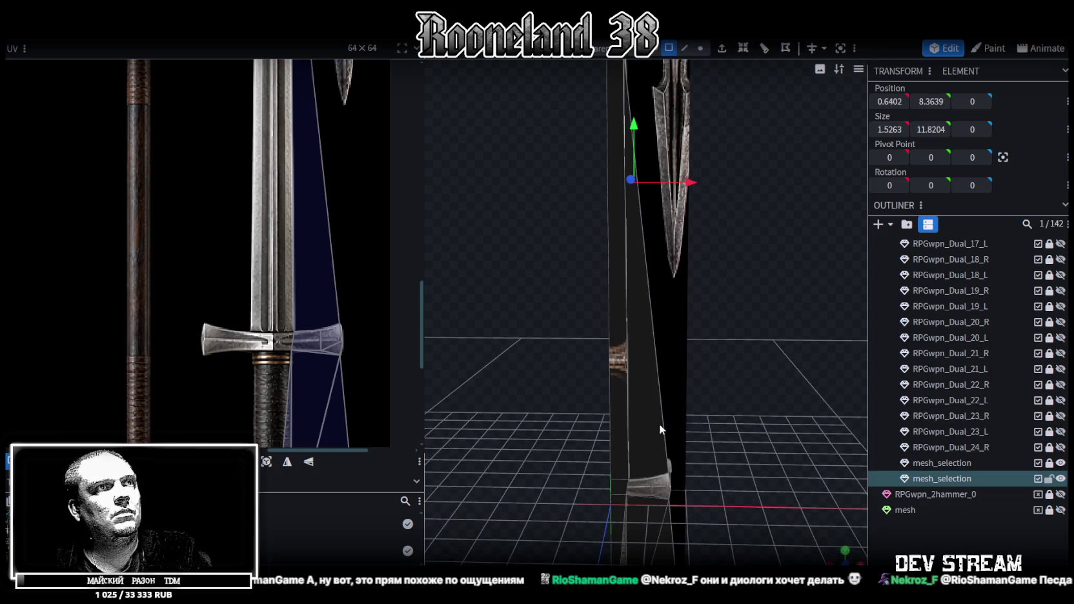
{"action": "mouse_move", "coordinate": [730, 479]}
{"action": "left_mouse_down"}
{"action": "mouse_move", "coordinate": [742, 319]}
{"action": "mouse_move", "coordinate": [757, 308]}
{"action": "left_mouse_up"}
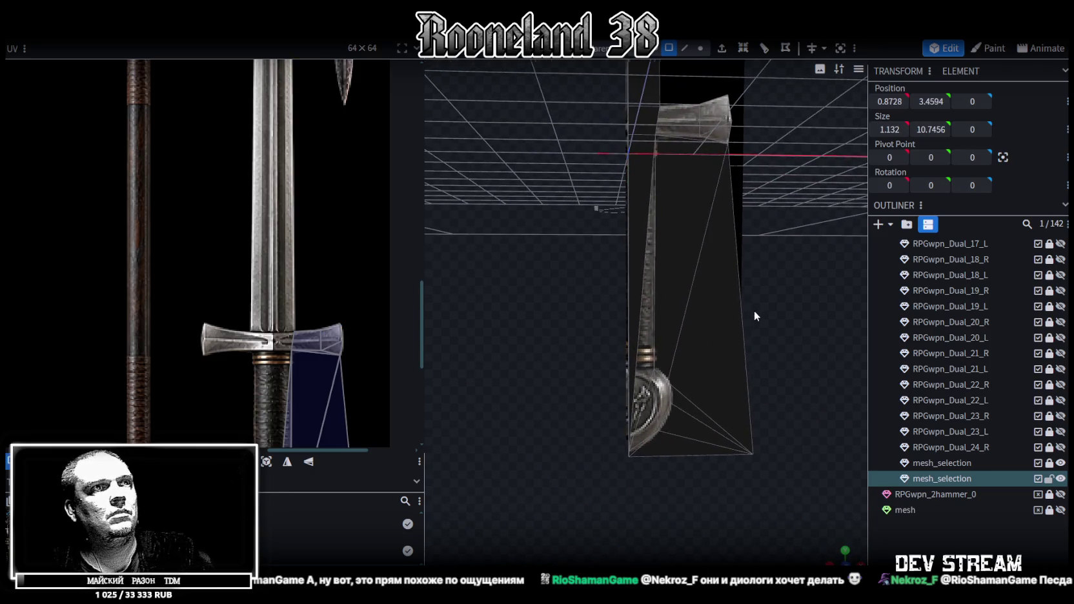
{"action": "left_click", "coordinate": [727, 409]}
{"action": "left_click", "coordinate": [692, 192]}
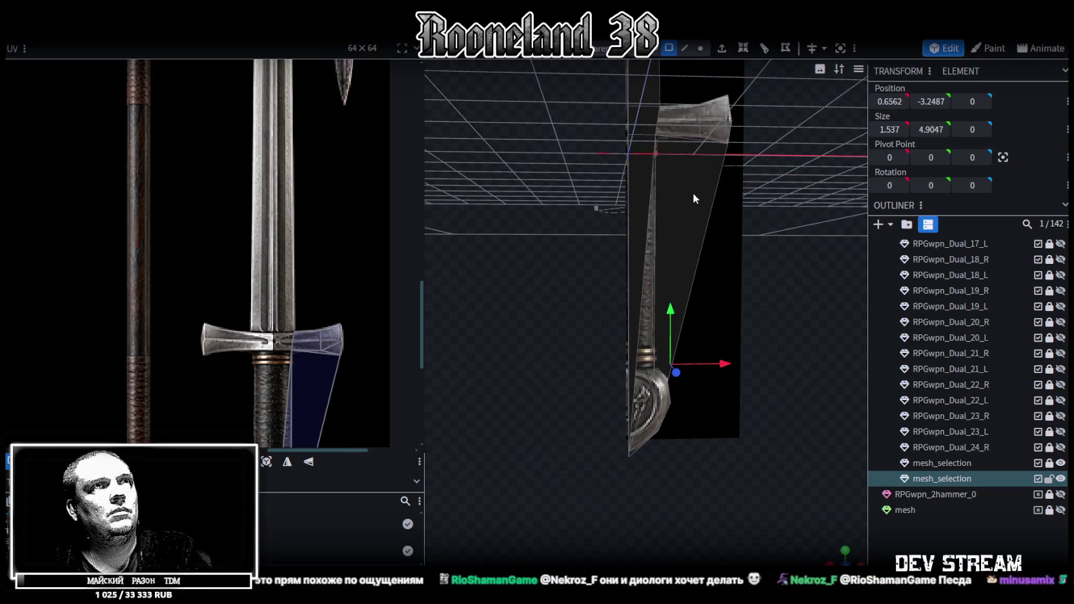
{"action": "mouse_move", "coordinate": [768, 233]}
{"action": "left_mouse_down"}
{"action": "mouse_move", "coordinate": [814, 275]}
{"action": "mouse_move", "coordinate": [713, 313]}
{"action": "mouse_move", "coordinate": [751, 317]}
{"action": "mouse_move", "coordinate": [796, 282]}
{"action": "mouse_move", "coordinate": [752, 285]}
{"action": "mouse_move", "coordinate": [744, 289]}
{"action": "mouse_move", "coordinate": [824, 289]}
{"action": "mouse_move", "coordinate": [798, 265]}
{"action": "mouse_move", "coordinate": [709, 332]}
{"action": "mouse_move", "coordinate": [754, 306]}
{"action": "mouse_move", "coordinate": [647, 215]}
{"action": "left_mouse_up"}
{"action": "left_click", "coordinate": [635, 233]}
{"action": "mouse_move", "coordinate": [596, 292]}
{"action": "left_mouse_down"}
{"action": "mouse_move", "coordinate": [517, 298]}
{"action": "mouse_move", "coordinate": [569, 277]}
{"action": "mouse_move", "coordinate": [573, 328]}
{"action": "mouse_move", "coordinate": [522, 340]}
{"action": "mouse_move", "coordinate": [616, 257]}
{"action": "mouse_move", "coordinate": [598, 222]}
{"action": "mouse_move", "coordinate": [783, 294]}
{"action": "left_mouse_up"}
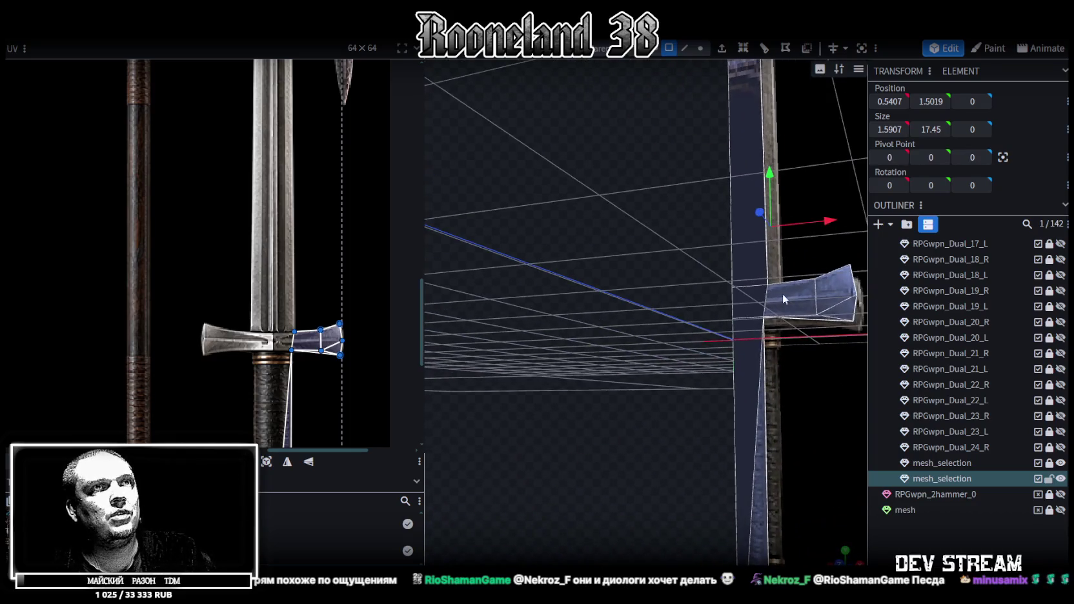
{"action": "left_click", "coordinate": [827, 324]}
{"action": "scroll", "coordinate": [634, 283], "scroll_direction": "down", "scroll_amount": 5}
{"action": "mouse_move", "coordinate": [634, 283]}
{"action": "left_mouse_down"}
{"action": "mouse_move", "coordinate": [621, 294]}
{"action": "mouse_move", "coordinate": [606, 372]}
{"action": "mouse_move", "coordinate": [717, 292]}
{"action": "left_mouse_up"}
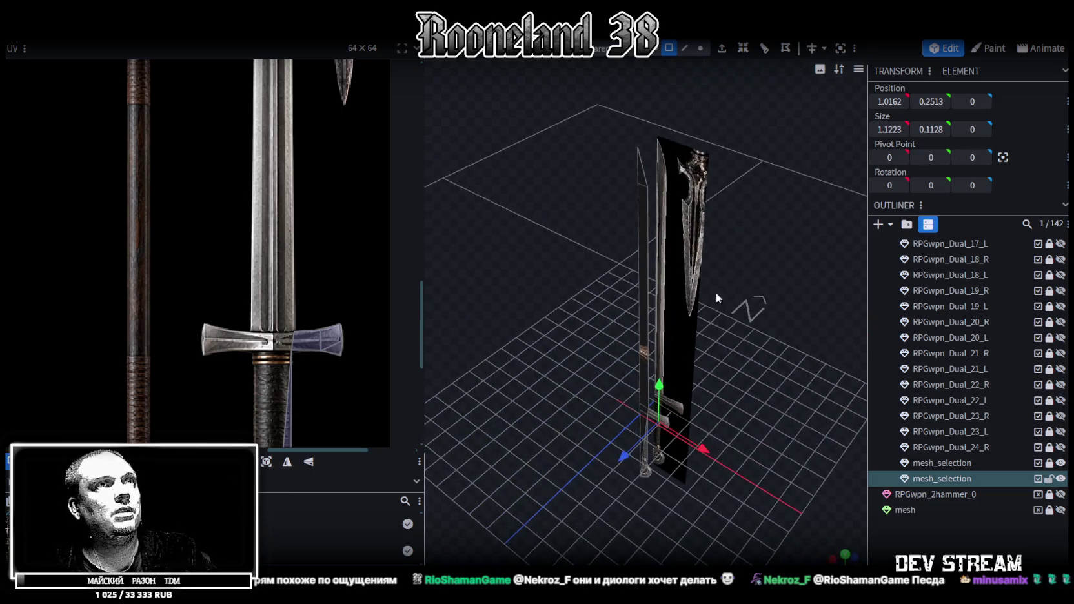
{"action": "left_click", "coordinate": [644, 221]}
{"action": "mouse_move", "coordinate": [561, 228]}
{"action": "left_mouse_down"}
{"action": "mouse_move", "coordinate": [596, 207]}
{"action": "mouse_move", "coordinate": [551, 209]}
{"action": "mouse_move", "coordinate": [567, 238]}
{"action": "mouse_move", "coordinate": [613, 142]}
{"action": "left_mouse_up"}
Step: Extrude the selected sword faces along Z+ by 0.25
{"action": "left_click", "coordinate": [718, 45]}
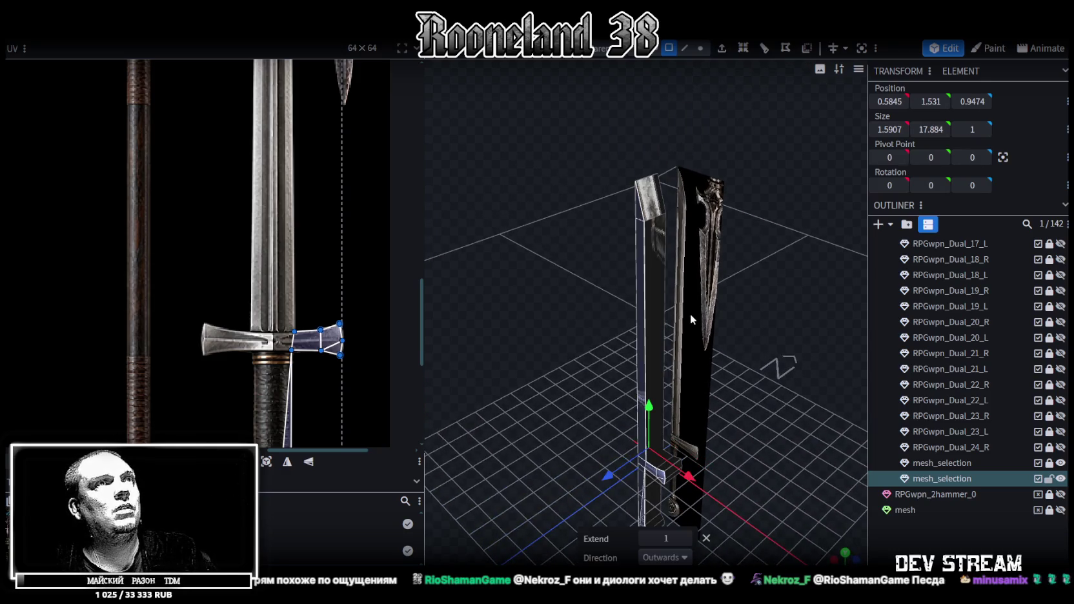
{"action": "left_click", "coordinate": [686, 559]}
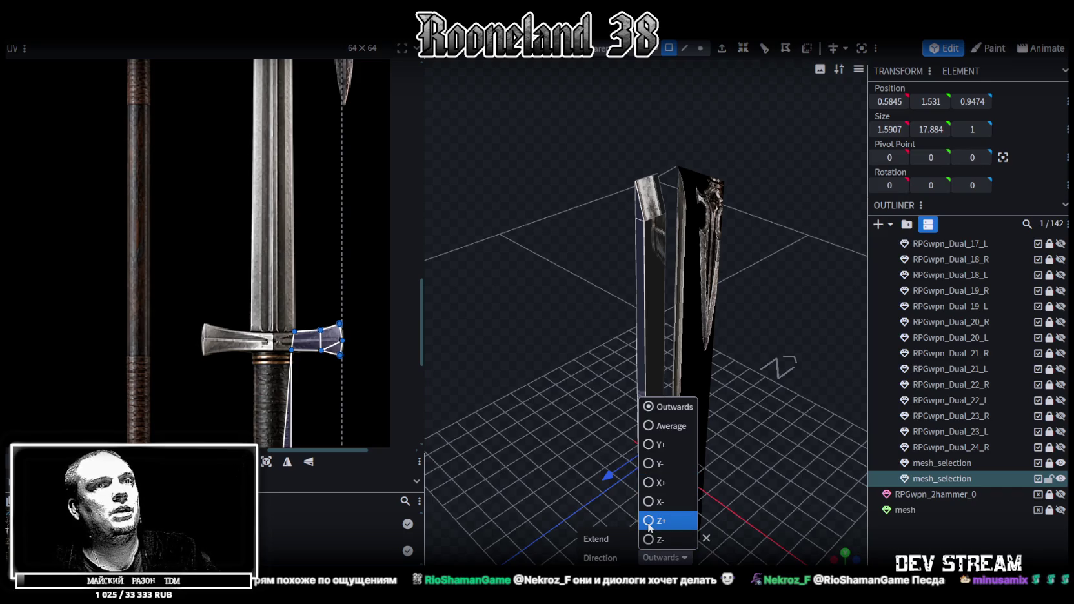
{"action": "left_click", "coordinate": [661, 521]}
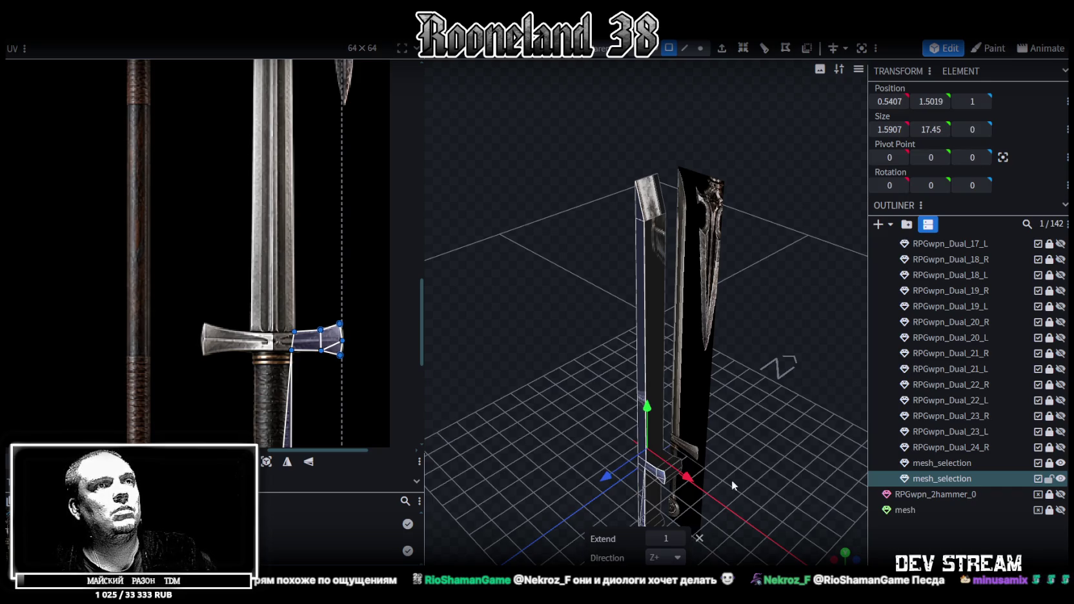
{"action": "double_click", "coordinate": [657, 539]}
{"action": "type", "text": "0.25"}
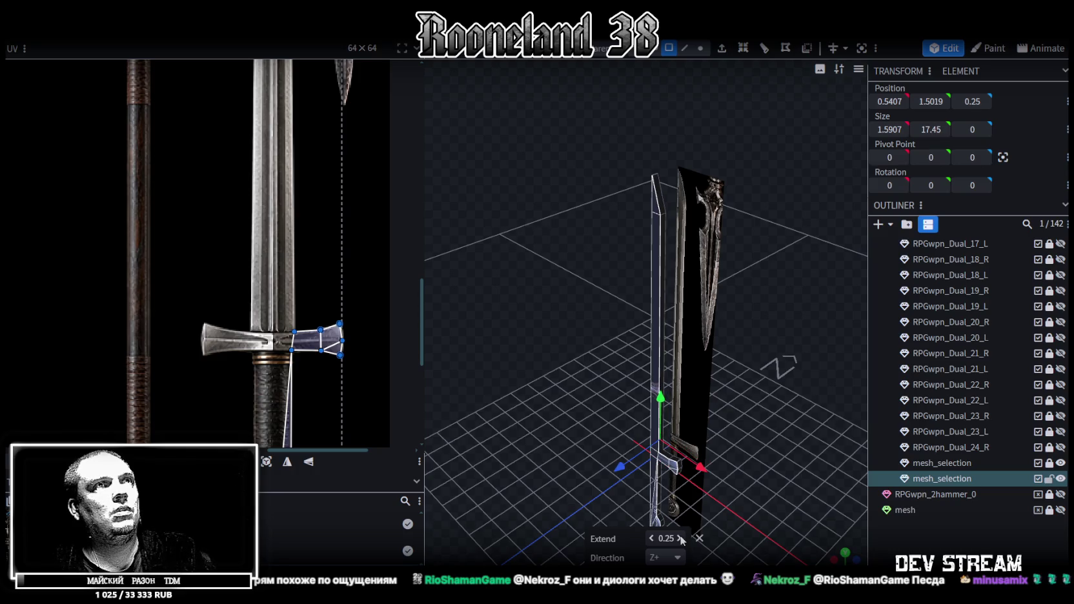
{"action": "mouse_move", "coordinate": [770, 434]}
{"action": "left_mouse_down"}
{"action": "mouse_move", "coordinate": [722, 426]}
{"action": "mouse_move", "coordinate": [747, 428]}
{"action": "mouse_move", "coordinate": [783, 401]}
{"action": "mouse_move", "coordinate": [755, 346]}
{"action": "mouse_move", "coordinate": [792, 384]}
{"action": "mouse_move", "coordinate": [749, 355]}
{"action": "mouse_move", "coordinate": [778, 334]}
{"action": "mouse_move", "coordinate": [795, 351]}
{"action": "mouse_move", "coordinate": [759, 343]}
{"action": "mouse_move", "coordinate": [776, 373]}
{"action": "mouse_move", "coordinate": [686, 299]}
{"action": "mouse_move", "coordinate": [629, 418]}
{"action": "mouse_move", "coordinate": [678, 220]}
{"action": "mouse_move", "coordinate": [628, 349]}
{"action": "mouse_move", "coordinate": [582, 334]}
{"action": "mouse_move", "coordinate": [628, 336]}
{"action": "mouse_move", "coordinate": [546, 333]}
{"action": "mouse_move", "coordinate": [730, 422]}
{"action": "mouse_move", "coordinate": [731, 411]}
{"action": "mouse_move", "coordinate": [755, 421]}
{"action": "mouse_move", "coordinate": [789, 297]}
{"action": "mouse_move", "coordinate": [688, 339]}
{"action": "left_mouse_up"}
Step: Select the crossguard faces and split them into a separate mesh with Split Mesh
{"action": "left_click", "coordinate": [758, 343]}
{"action": "left_click", "coordinate": [679, 303]}
{"action": "left_click", "coordinate": [644, 328]}
{"action": "right_click", "coordinate": [680, 290]}
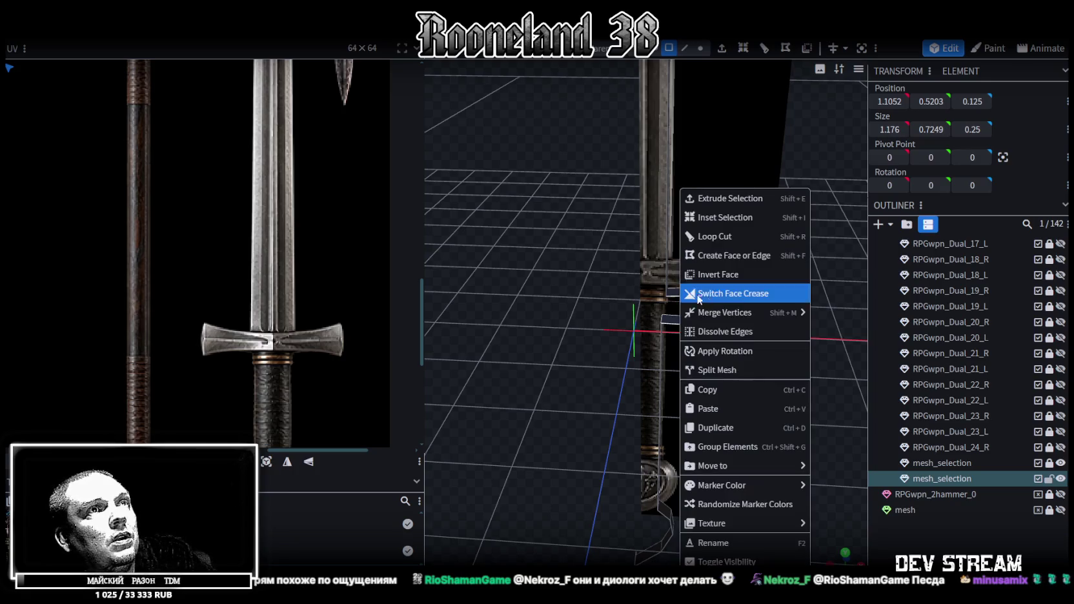
{"action": "left_click", "coordinate": [724, 367]}
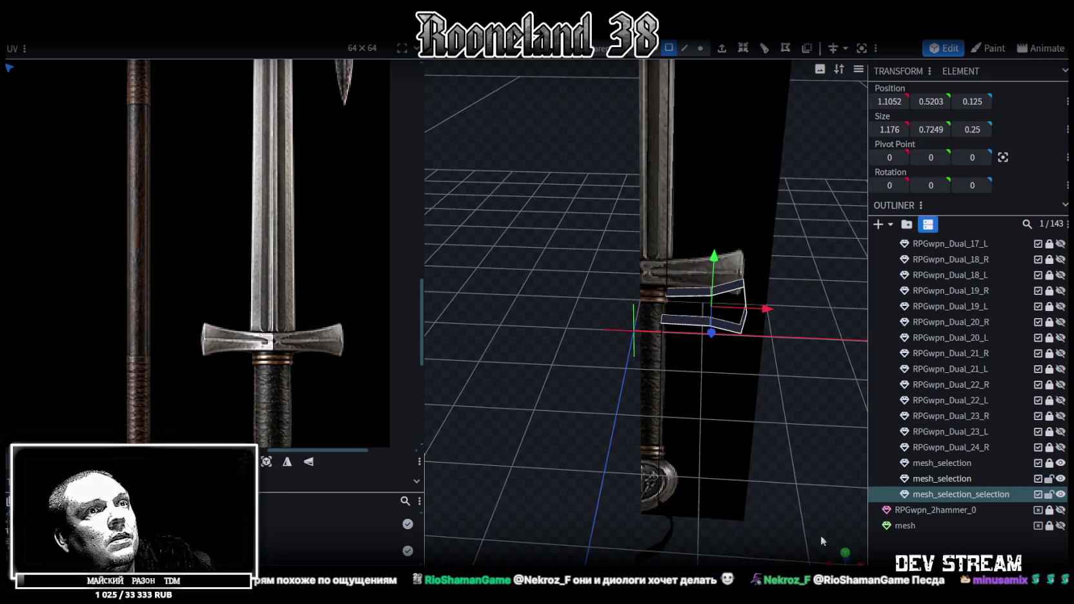
Step: In front view, box-select the vertices of the crossguard's left part
{"action": "key", "text": "KP_1"}
{"action": "scroll", "coordinate": [716, 427], "scroll_direction": "up", "scroll_amount": 3}
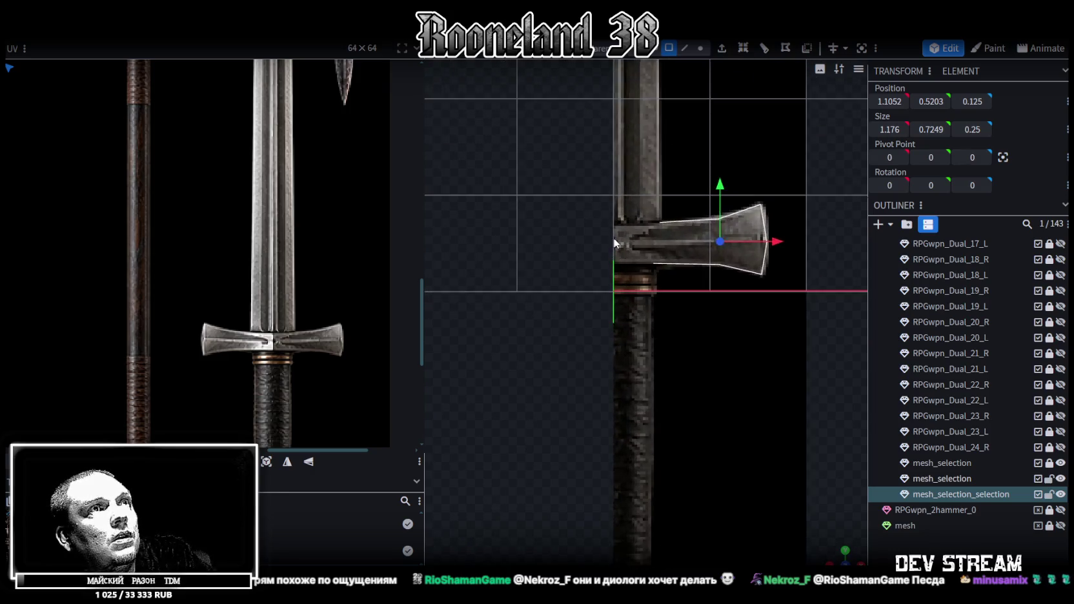
{"action": "left_click", "coordinate": [700, 48]}
{"action": "left_click_drag", "start_coordinate": [517, 230], "coordinate": [688, 365]}
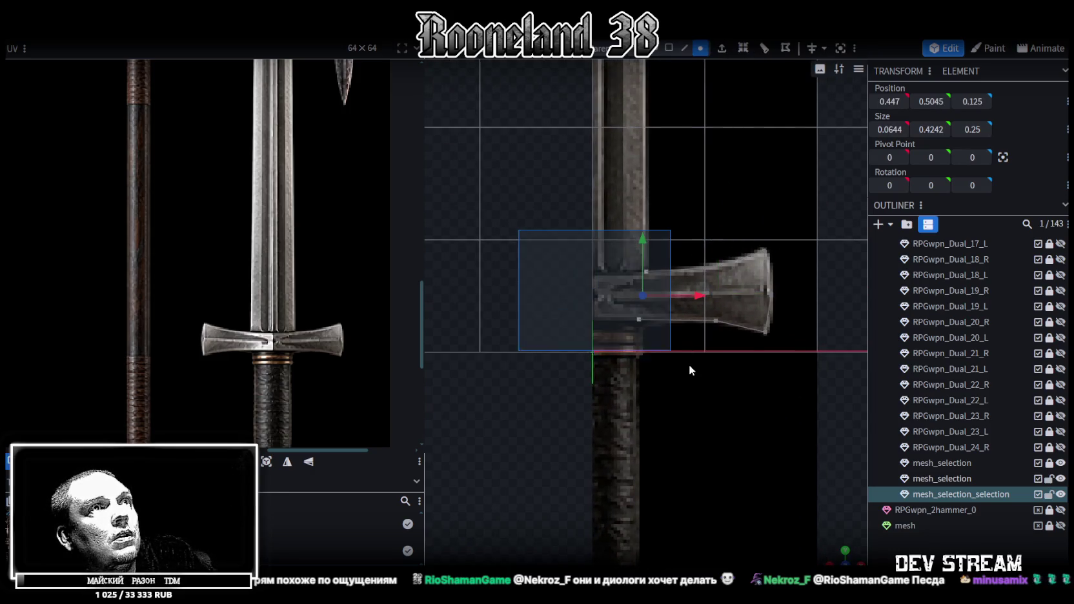
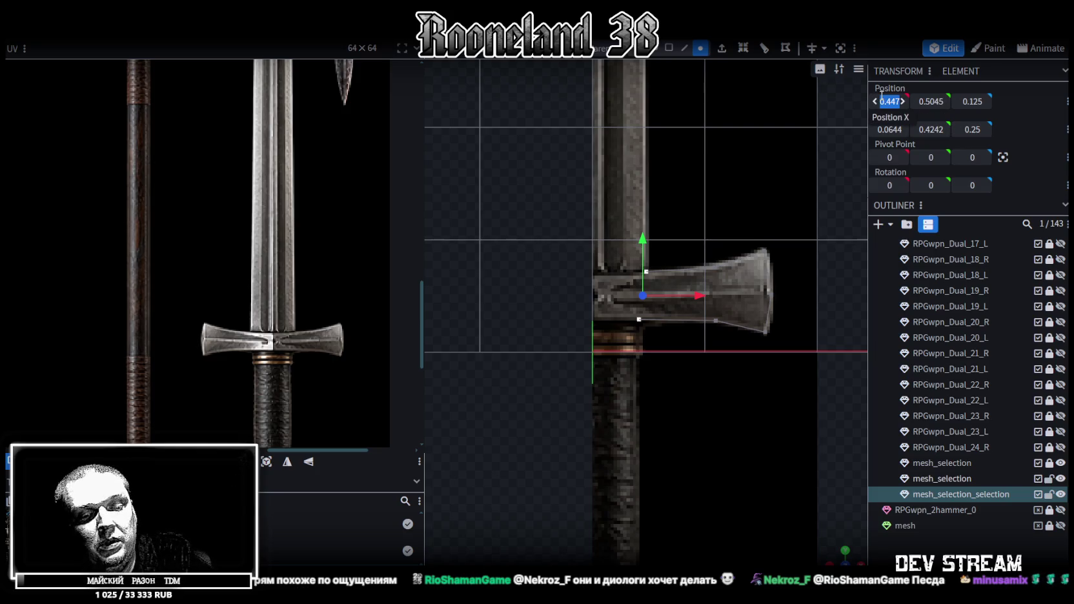
{"action": "type", "text": "0"}
Step: Snap the selected crossguard vertices to X 0 and push them outward along Z
{"action": "key", "text": "Return"}
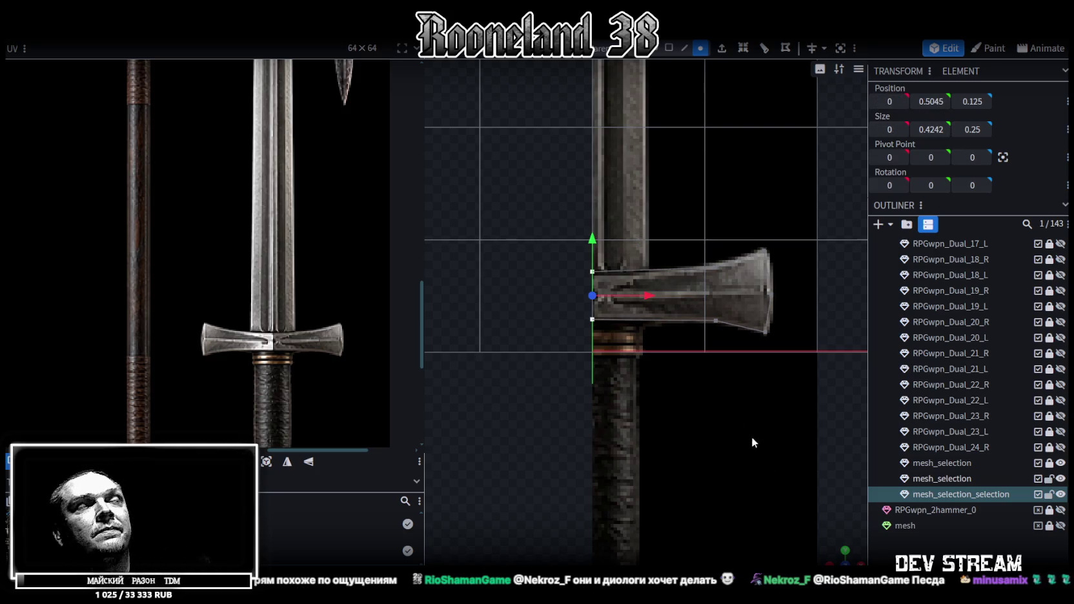
{"action": "mouse_move", "coordinate": [837, 555]}
{"action": "left_mouse_down"}
{"action": "mouse_move", "coordinate": [476, 443]}
{"action": "mouse_move", "coordinate": [785, 474]}
{"action": "mouse_move", "coordinate": [736, 419]}
{"action": "left_mouse_up"}
{"action": "left_click_drag", "start_coordinate": [681, 362], "coordinate": [749, 370]}
Step: Move the mesh's right-edge vertices back along Z, then select the corner and end vertices
{"action": "left_click_drag", "start_coordinate": [772, 430], "coordinate": [587, 440]}
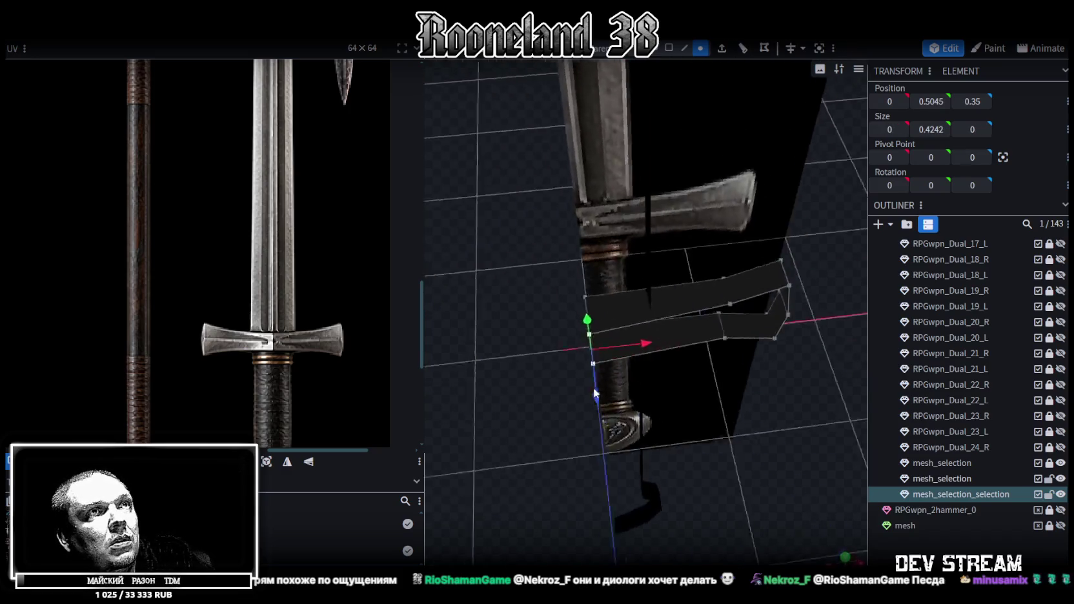
{"action": "left_click", "coordinate": [711, 349]}
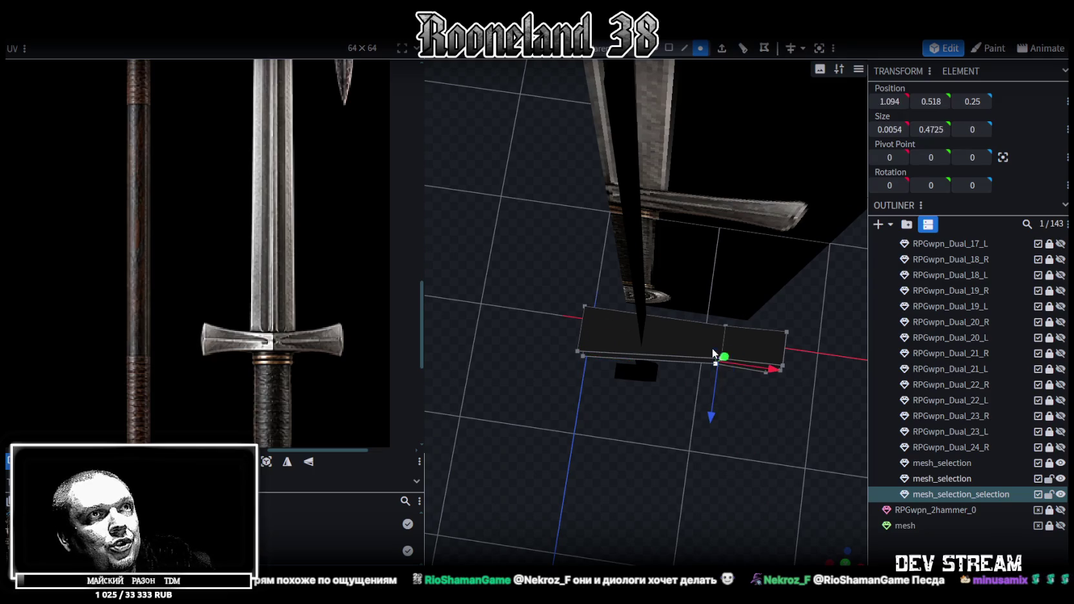
{"action": "mouse_move", "coordinate": [714, 410]}
{"action": "left_mouse_down"}
{"action": "mouse_move", "coordinate": [707, 380]}
{"action": "mouse_move", "coordinate": [688, 375]}
{"action": "mouse_move", "coordinate": [713, 371]}
{"action": "mouse_move", "coordinate": [726, 323]}
{"action": "mouse_move", "coordinate": [685, 370]}
{"action": "mouse_move", "coordinate": [733, 326]}
{"action": "mouse_move", "coordinate": [697, 378]}
{"action": "mouse_move", "coordinate": [747, 353]}
{"action": "left_mouse_up"}
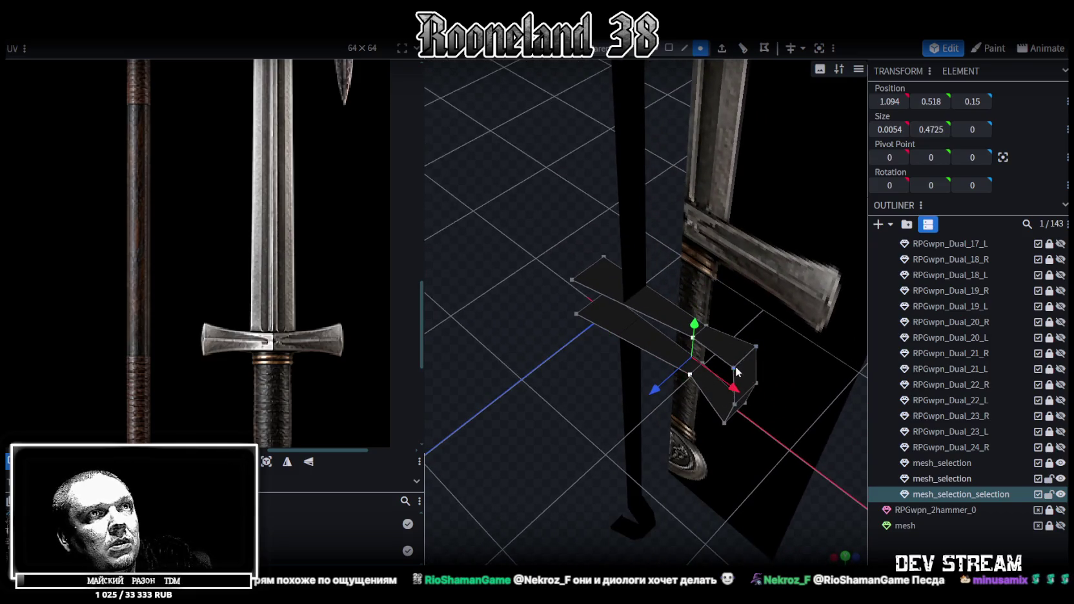
{"action": "left_click", "coordinate": [735, 369]}
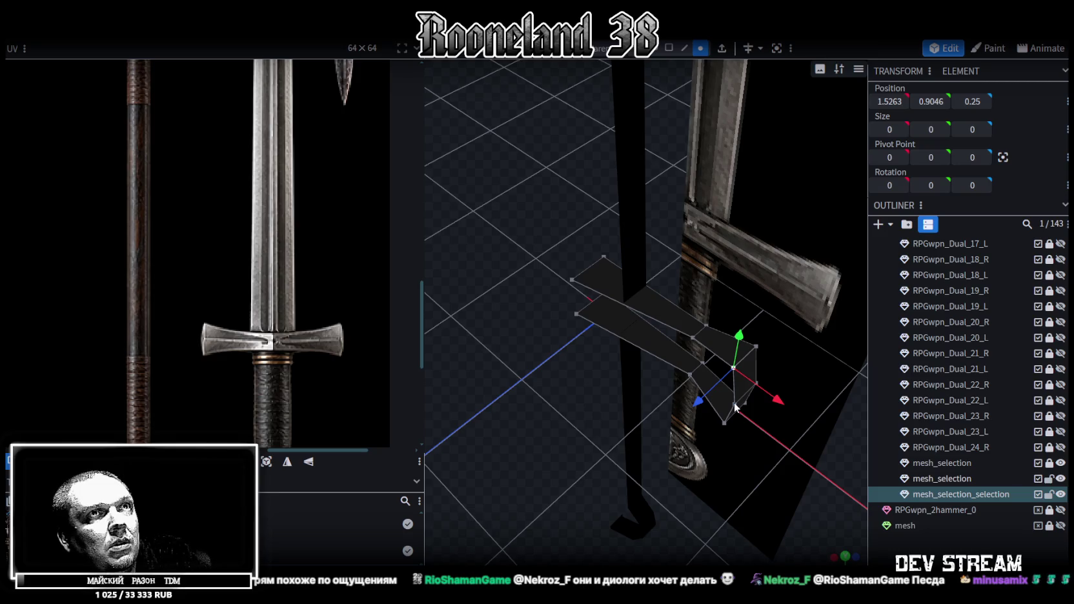
{"action": "left_click", "coordinate": [734, 403], "text": "shift"}
{"action": "left_click", "coordinate": [725, 423], "text": "shift"}
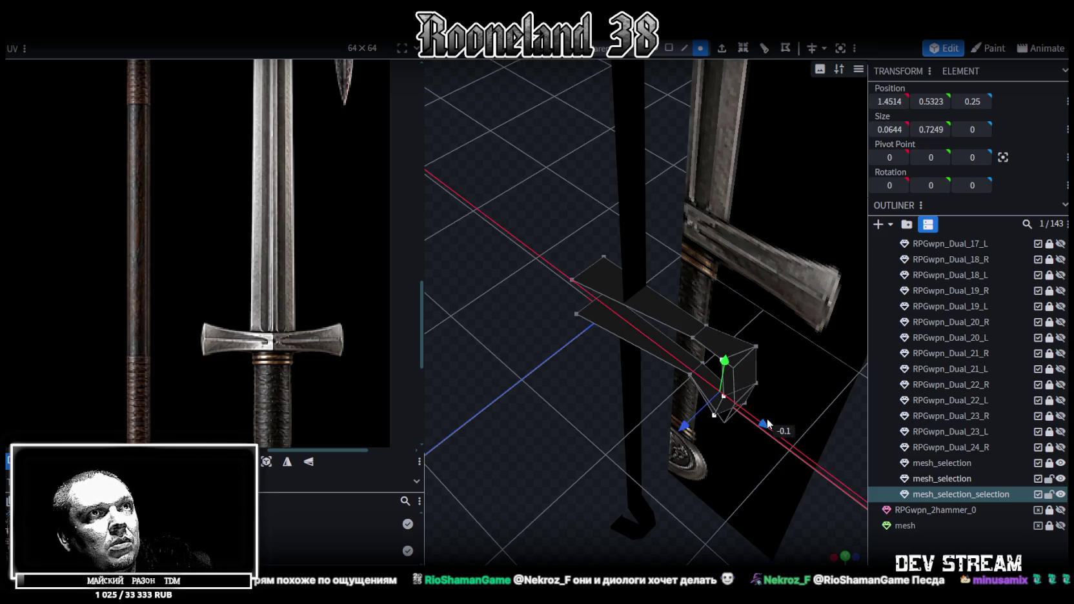
{"action": "mouse_move", "coordinate": [514, 449]}
{"action": "left_mouse_down"}
{"action": "mouse_move", "coordinate": [579, 338]}
{"action": "mouse_move", "coordinate": [730, 364]}
{"action": "mouse_move", "coordinate": [730, 426]}
{"action": "mouse_move", "coordinate": [790, 394]}
{"action": "mouse_move", "coordinate": [786, 412]}
{"action": "mouse_move", "coordinate": [676, 352]}
{"action": "left_mouse_up"}
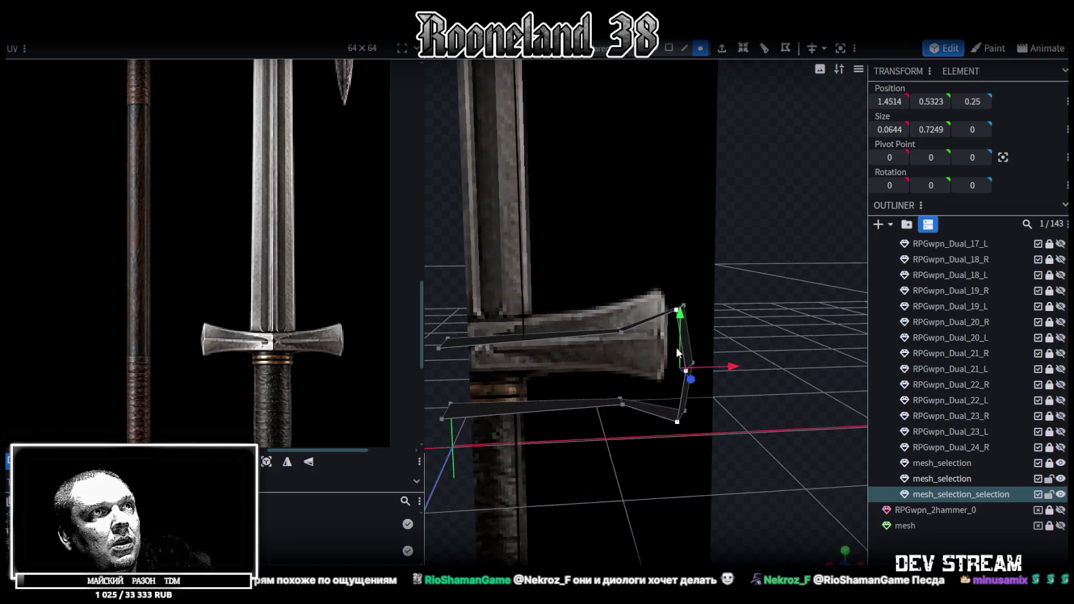
{"action": "left_click", "coordinate": [623, 334]}
Step: Merge two pairs of stray crossguard vertices with Merge Vertices
{"action": "left_click", "coordinate": [621, 401], "text": "shift"}
{"action": "right_click", "coordinate": [620, 405]}
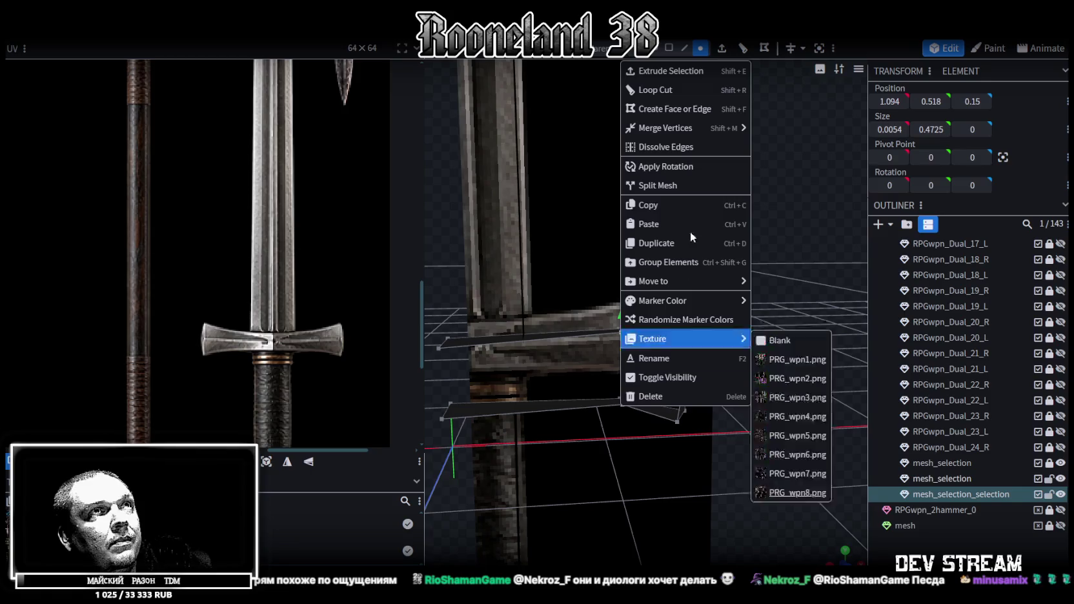
{"action": "left_click", "coordinate": [795, 149]}
{"action": "left_click_drag", "start_coordinate": [758, 416], "coordinate": [590, 330]}
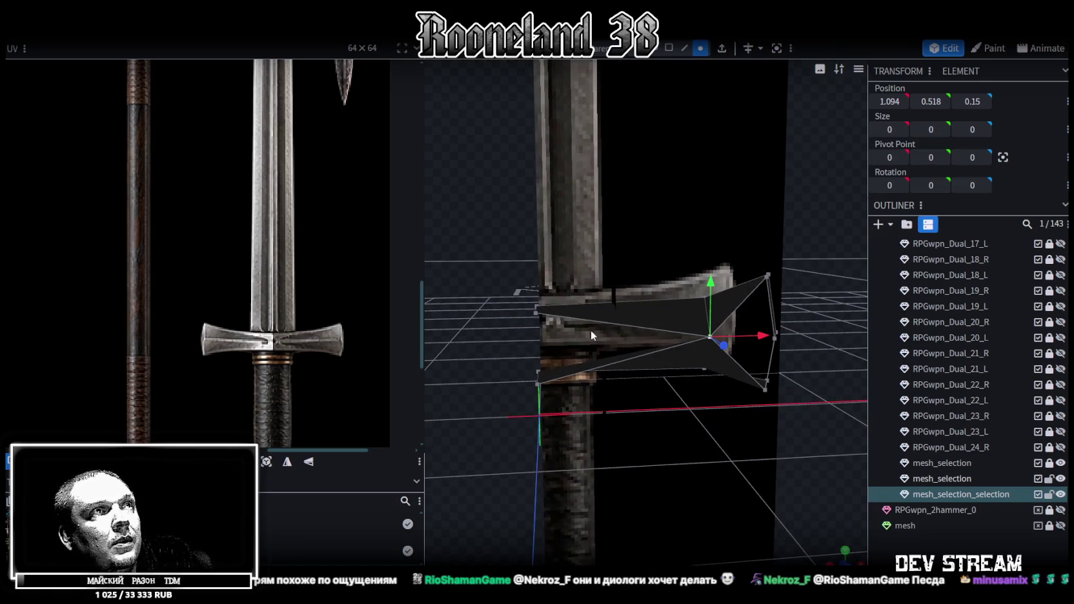
{"action": "left_click", "coordinate": [539, 385], "text": "shift"}
{"action": "right_click", "coordinate": [540, 385]}
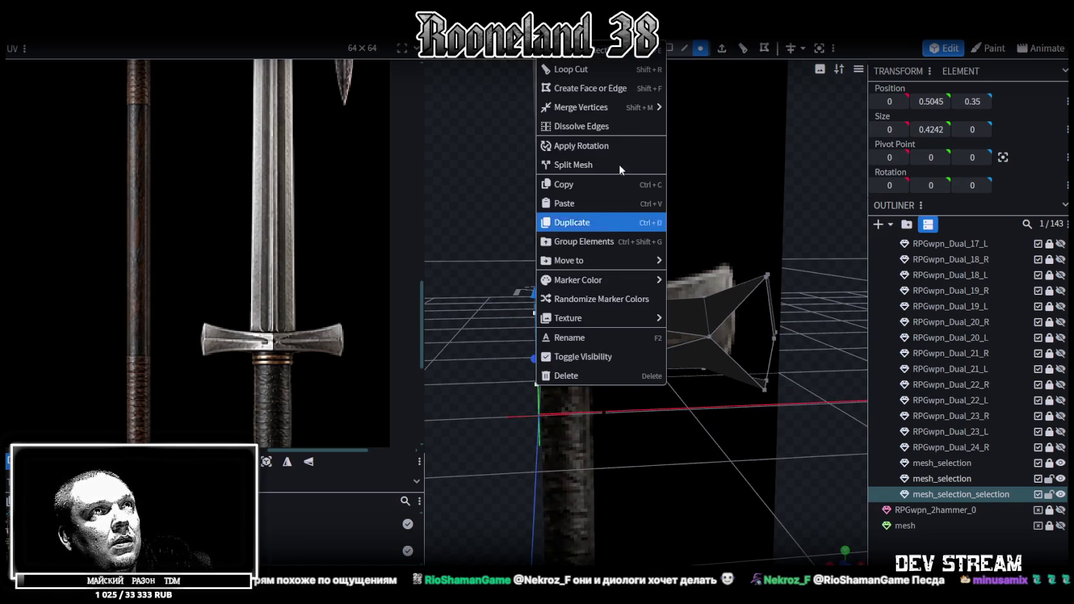
{"action": "left_click", "coordinate": [709, 128]}
{"action": "left_click_drag", "start_coordinate": [709, 147], "coordinate": [829, 362]}
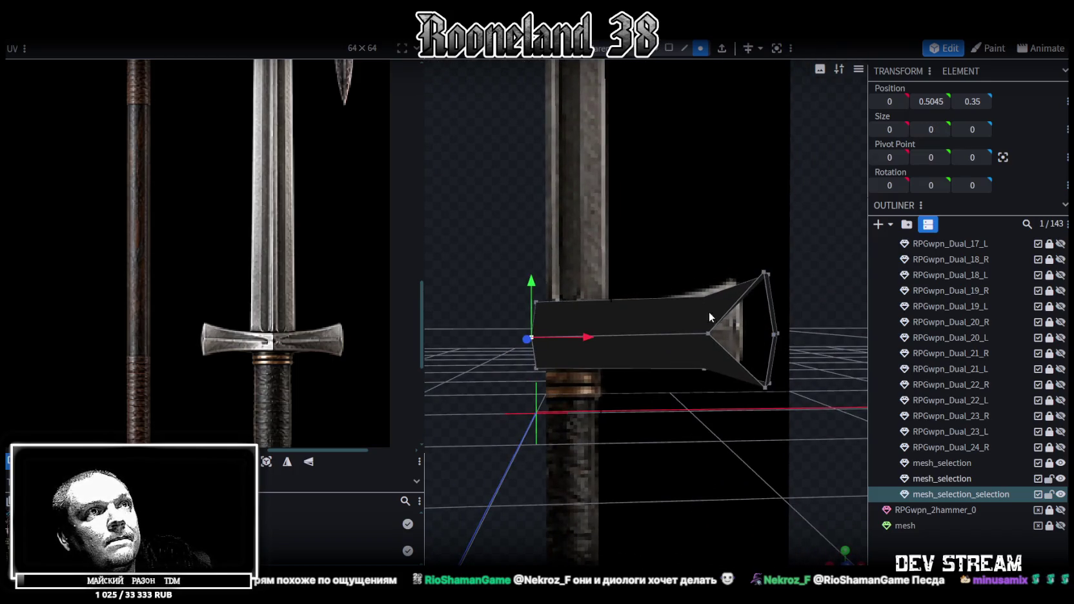
Step: Try setting a crossguard face's Y position to 5, then undo the stretch
{"action": "left_click", "coordinate": [713, 312]}
{"action": "left_click", "coordinate": [931, 101]}
{"action": "type", "text": "5"}
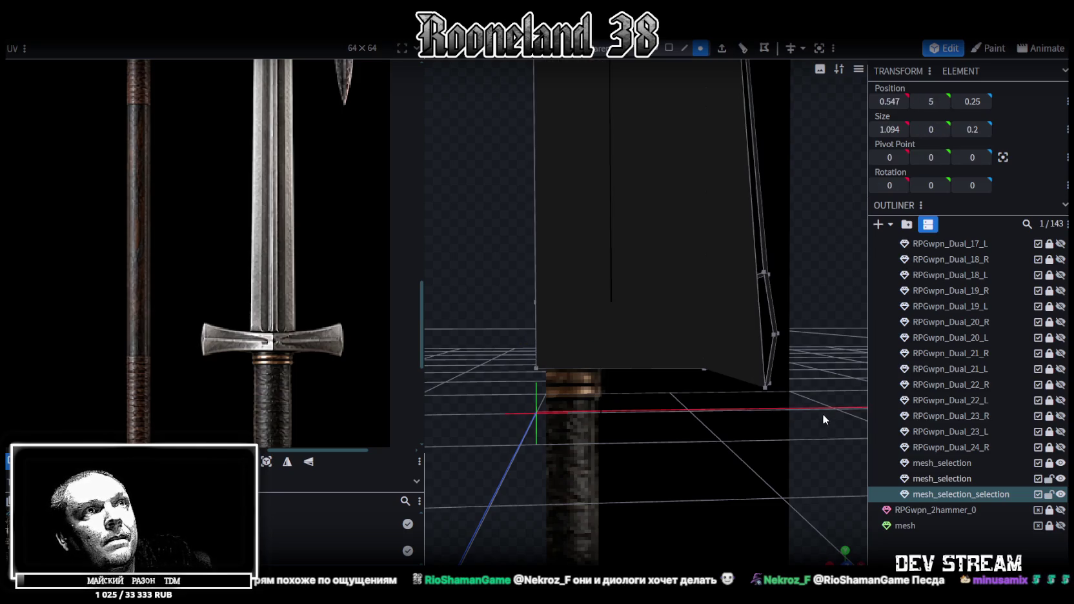
{"action": "key", "text": "ctrl+z"}
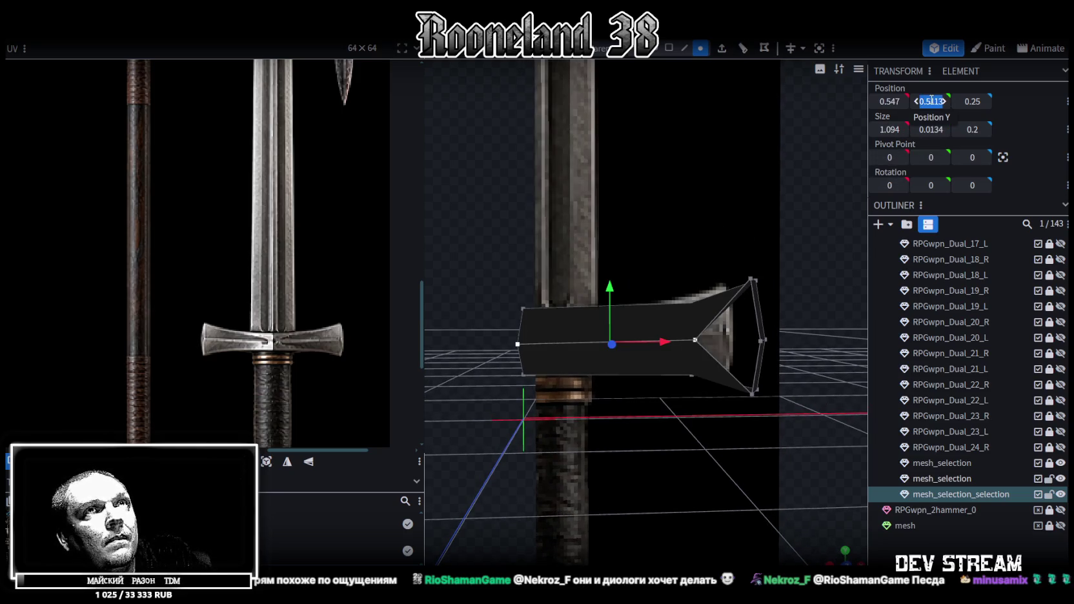
{"action": "left_click", "coordinate": [749, 389]}
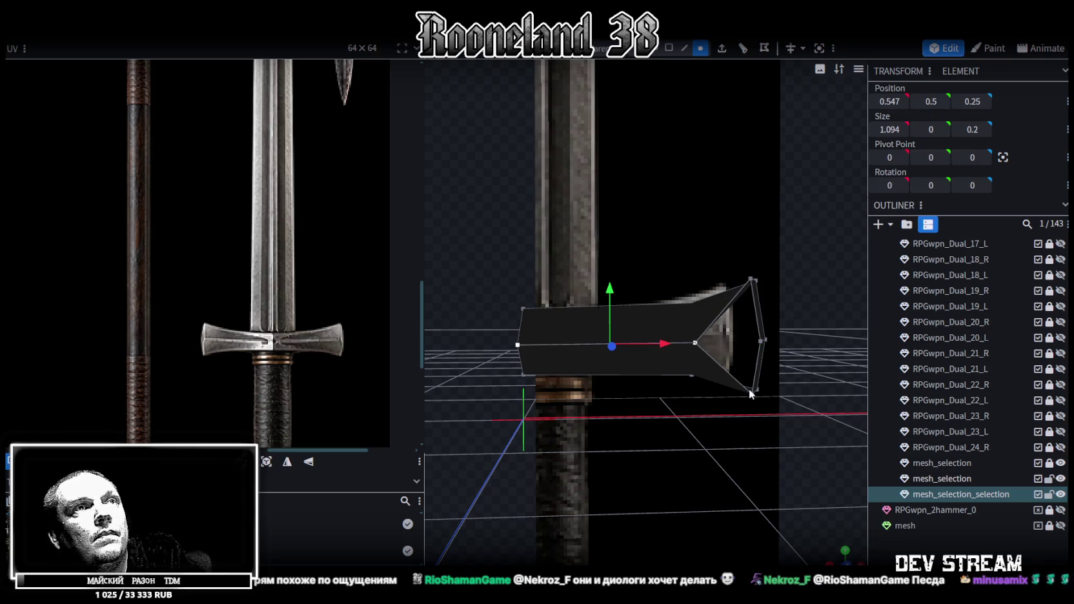
Step: Select the mesh's right-end vertices and zoom into a top orthographic view
{"action": "right_click_drag", "start_coordinate": [749, 388], "coordinate": [668, 334]}
{"action": "left_click", "coordinate": [669, 336]}
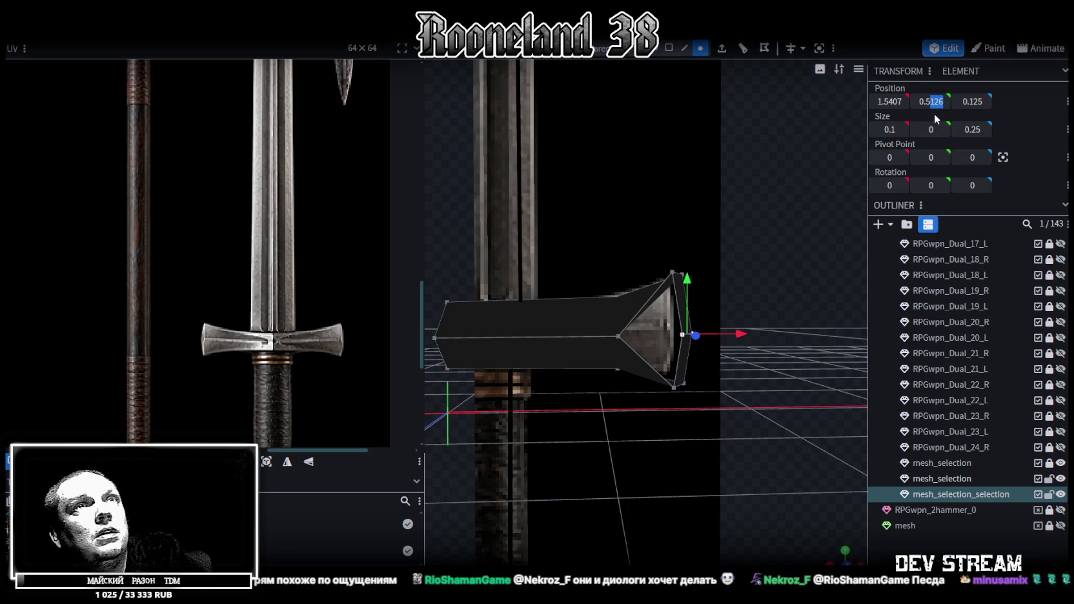
{"action": "mouse_move", "coordinate": [778, 243]}
{"action": "left_mouse_down"}
{"action": "mouse_move", "coordinate": [743, 300]}
{"action": "mouse_move", "coordinate": [748, 317]}
{"action": "mouse_move", "coordinate": [758, 292]}
{"action": "mouse_move", "coordinate": [753, 426]}
{"action": "left_mouse_up"}
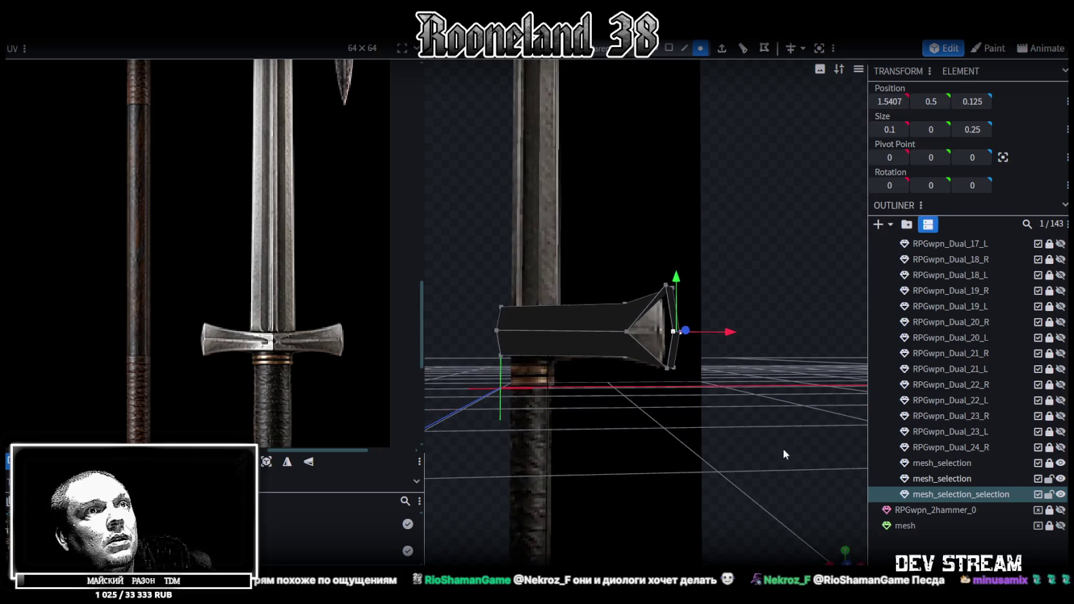
{"action": "left_click", "coordinate": [845, 552]}
{"action": "scroll", "coordinate": [759, 379], "scroll_direction": "up", "scroll_amount": 2}
{"action": "scroll", "coordinate": [690, 395], "scroll_direction": "up", "scroll_amount": 2}
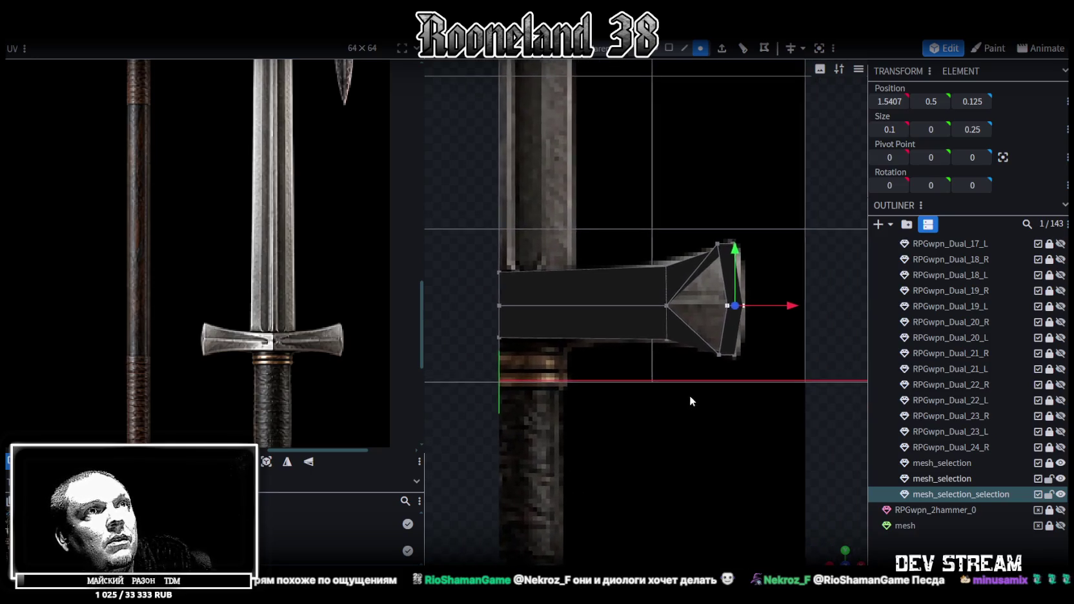
{"action": "scroll", "coordinate": [733, 265], "scroll_direction": "up", "scroll_amount": 2}
{"action": "scroll", "coordinate": [734, 266], "scroll_direction": "up", "scroll_amount": 1}
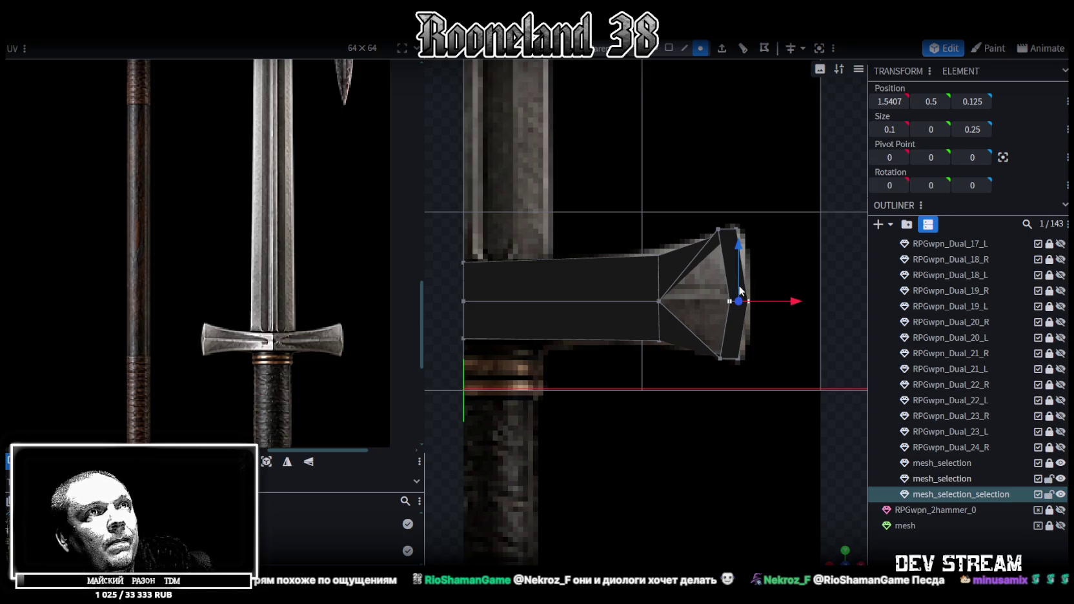
Step: Pull the top and bottom tip vertices closer together, then add the right-hand tip vertex
{"action": "left_click", "coordinate": [719, 229]}
{"action": "left_click", "coordinate": [720, 359], "text": "shift"}
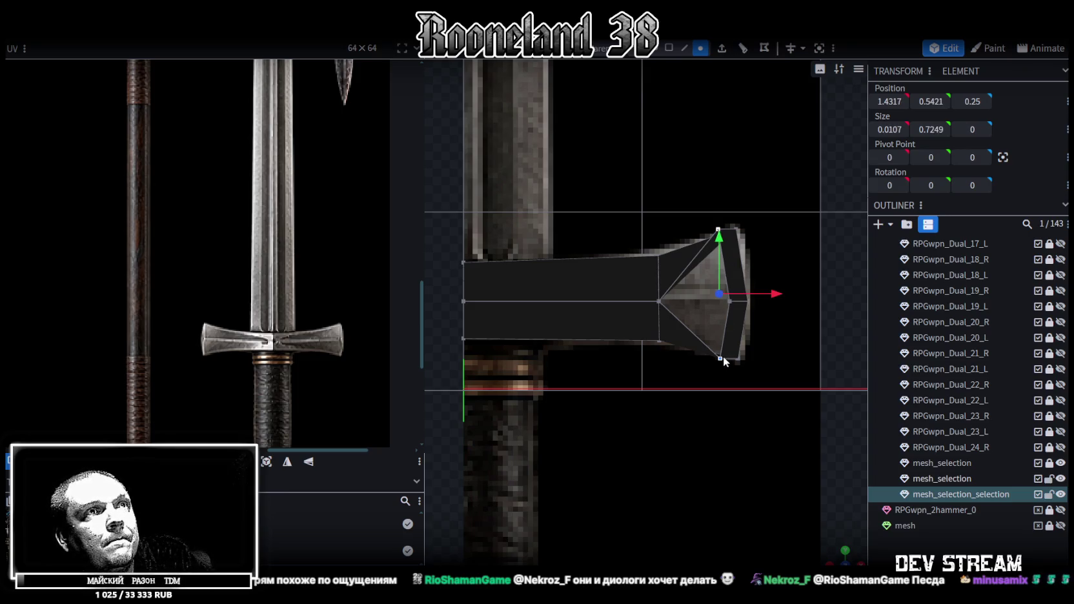
{"action": "left_click_drag", "start_coordinate": [723, 239], "coordinate": [755, 282]}
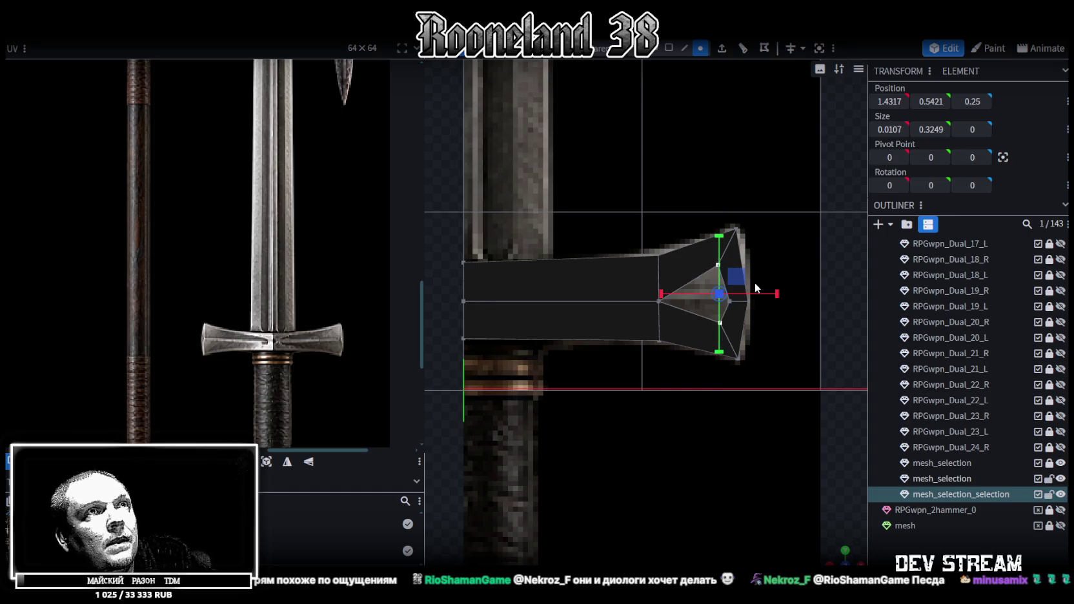
{"action": "scroll", "coordinate": [769, 290], "scroll_direction": "up", "scroll_amount": 1}
{"action": "right_click_drag", "start_coordinate": [778, 295], "coordinate": [745, 297]}
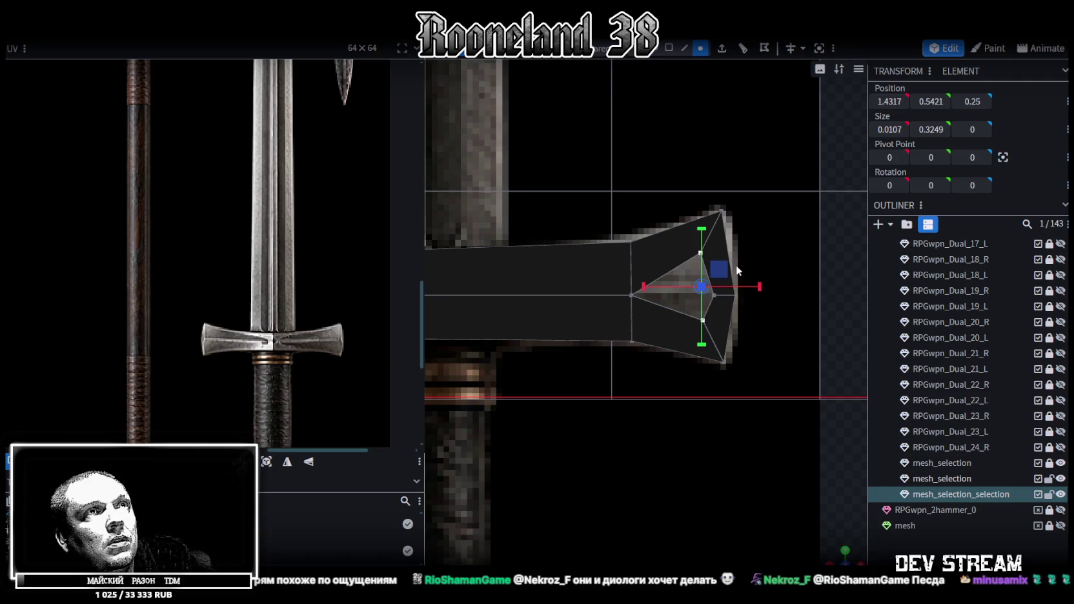
{"action": "left_click", "coordinate": [714, 295], "text": "shift"}
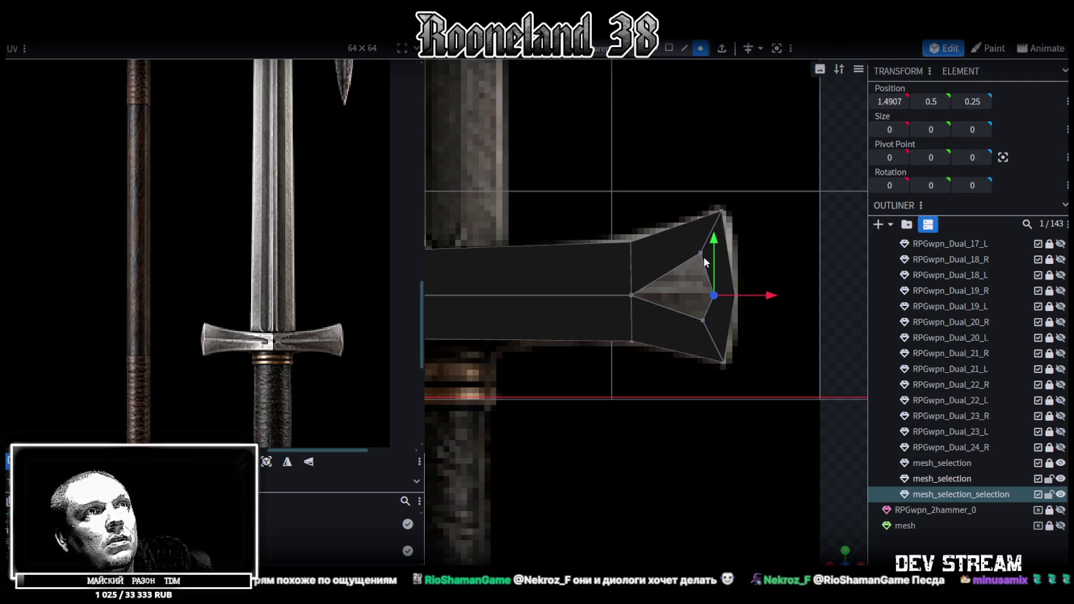
Step: Merge all selected crossguard tip vertices into a single point
{"action": "key", "text": "v"}
{"action": "right_click", "coordinate": [703, 318]}
{"action": "mouse_move", "coordinate": [747, 313]}
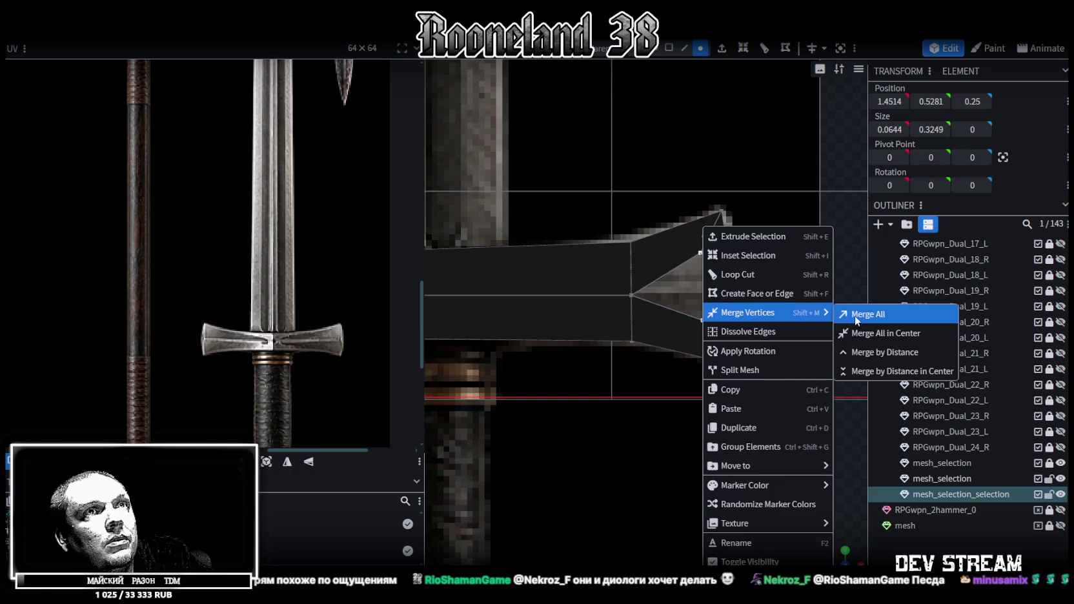
{"action": "left_click", "coordinate": [860, 317]}
{"action": "mouse_move", "coordinate": [822, 397]}
{"action": "left_mouse_down"}
{"action": "mouse_move", "coordinate": [524, 427]}
{"action": "mouse_move", "coordinate": [491, 406]}
{"action": "mouse_move", "coordinate": [671, 312]}
{"action": "mouse_move", "coordinate": [552, 343]}
{"action": "mouse_move", "coordinate": [616, 341]}
{"action": "mouse_move", "coordinate": [685, 307]}
{"action": "mouse_move", "coordinate": [756, 336]}
{"action": "mouse_move", "coordinate": [812, 342]}
{"action": "mouse_move", "coordinate": [738, 378]}
{"action": "mouse_move", "coordinate": [680, 359]}
{"action": "mouse_move", "coordinate": [717, 324]}
{"action": "mouse_move", "coordinate": [776, 329]}
{"action": "mouse_move", "coordinate": [724, 333]}
{"action": "mouse_move", "coordinate": [747, 342]}
{"action": "mouse_move", "coordinate": [741, 359]}
{"action": "mouse_move", "coordinate": [685, 352]}
{"action": "mouse_move", "coordinate": [757, 337]}
{"action": "left_mouse_up"}
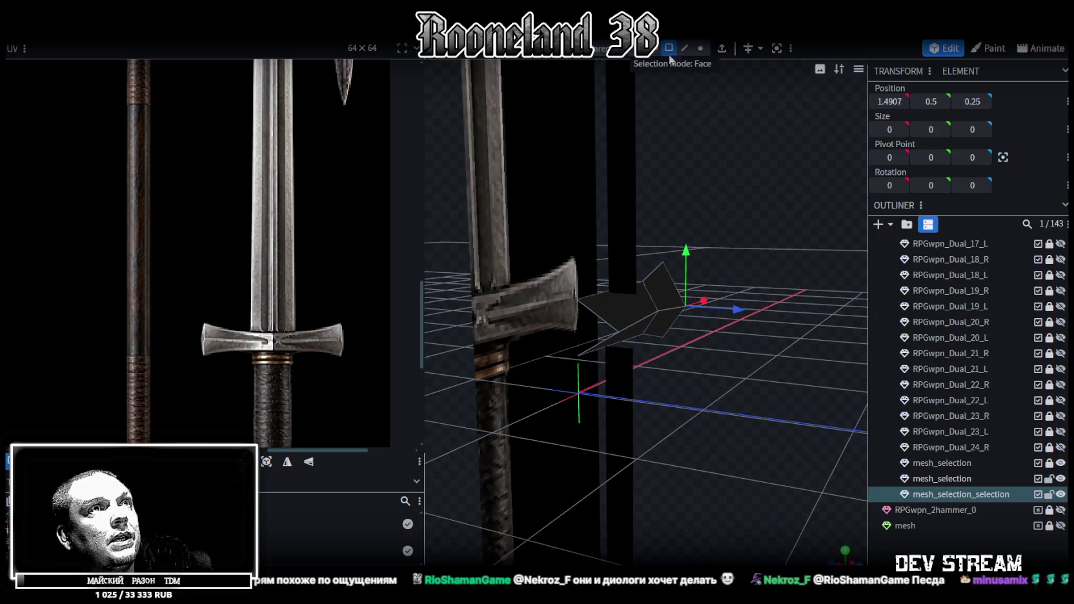
Step: Extrude a crossguard face along Z+ with a depth of 0.3
{"action": "left_click", "coordinate": [631, 306]}
{"action": "mouse_move", "coordinate": [776, 291]}
{"action": "left_mouse_down"}
{"action": "mouse_move", "coordinate": [765, 311]}
{"action": "mouse_move", "coordinate": [461, 357]}
{"action": "left_mouse_up"}
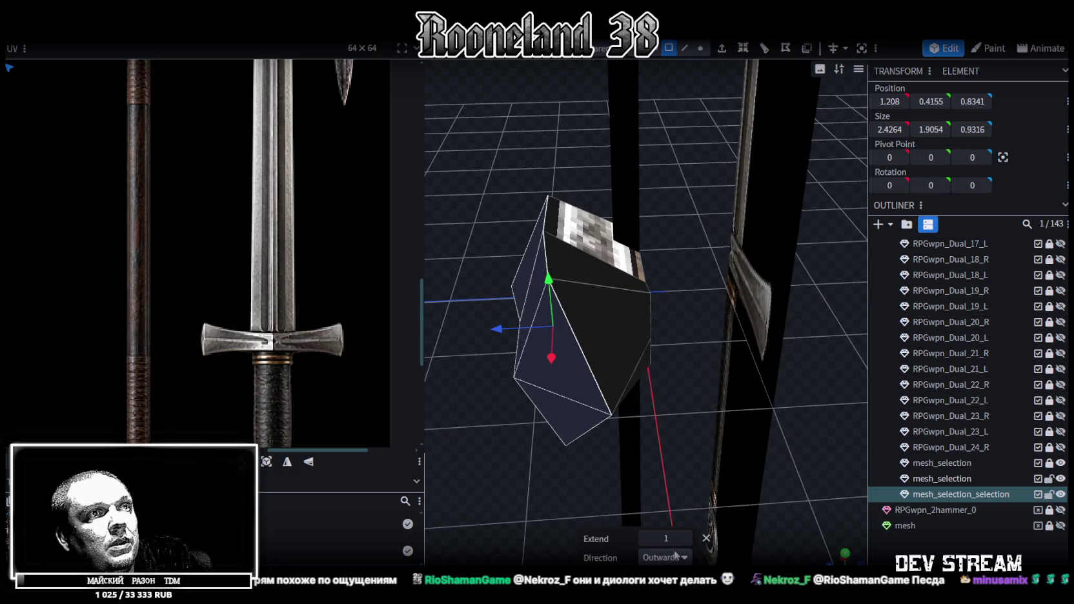
{"action": "left_click", "coordinate": [676, 556]}
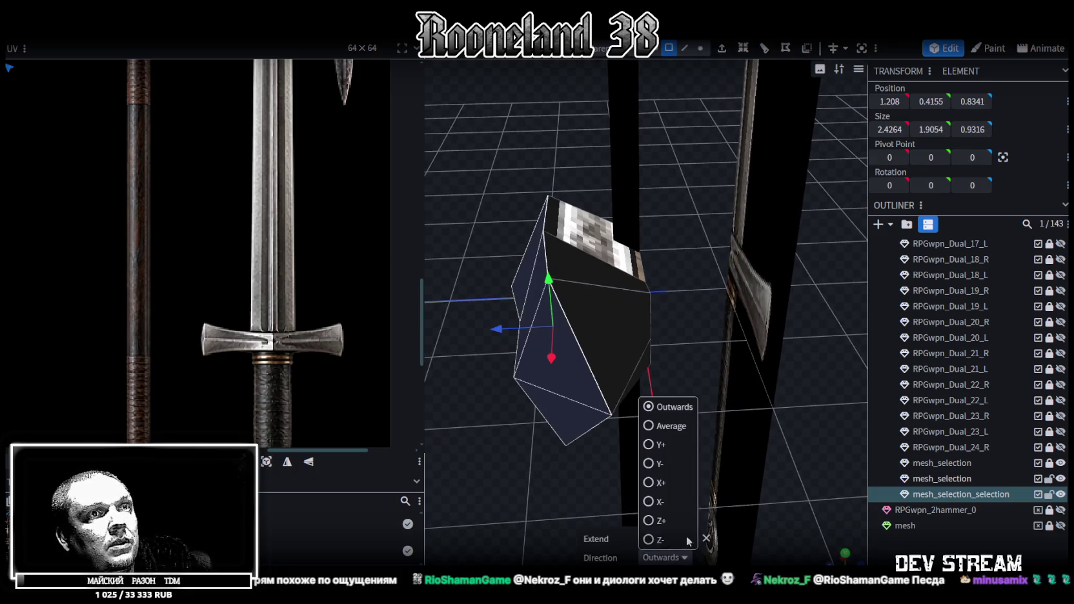
{"action": "left_click", "coordinate": [656, 520]}
{"action": "left_click", "coordinate": [653, 539]}
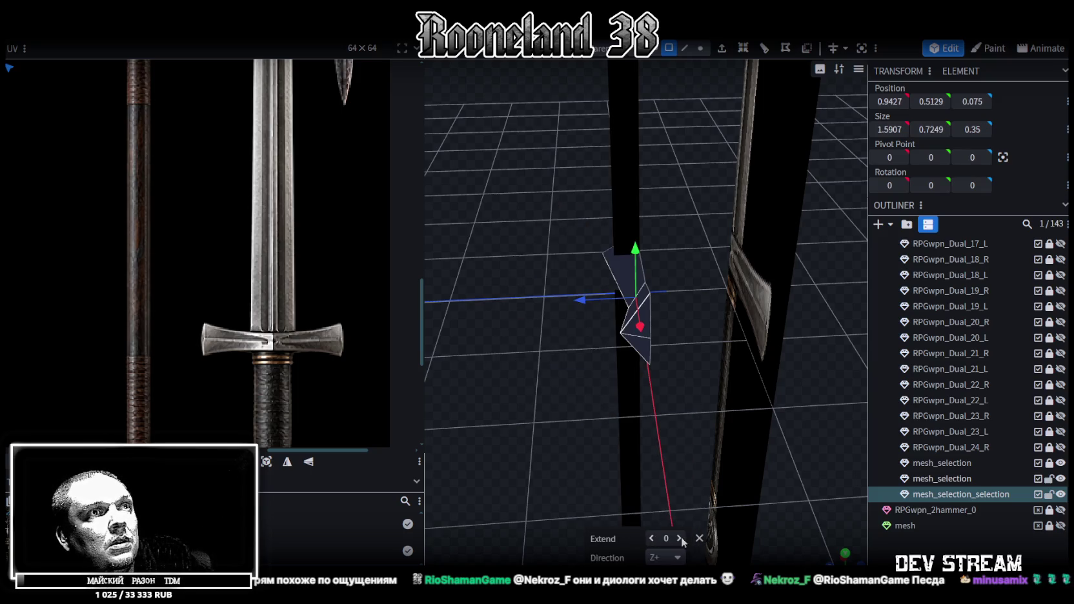
{"action": "left_click", "coordinate": [680, 539]}
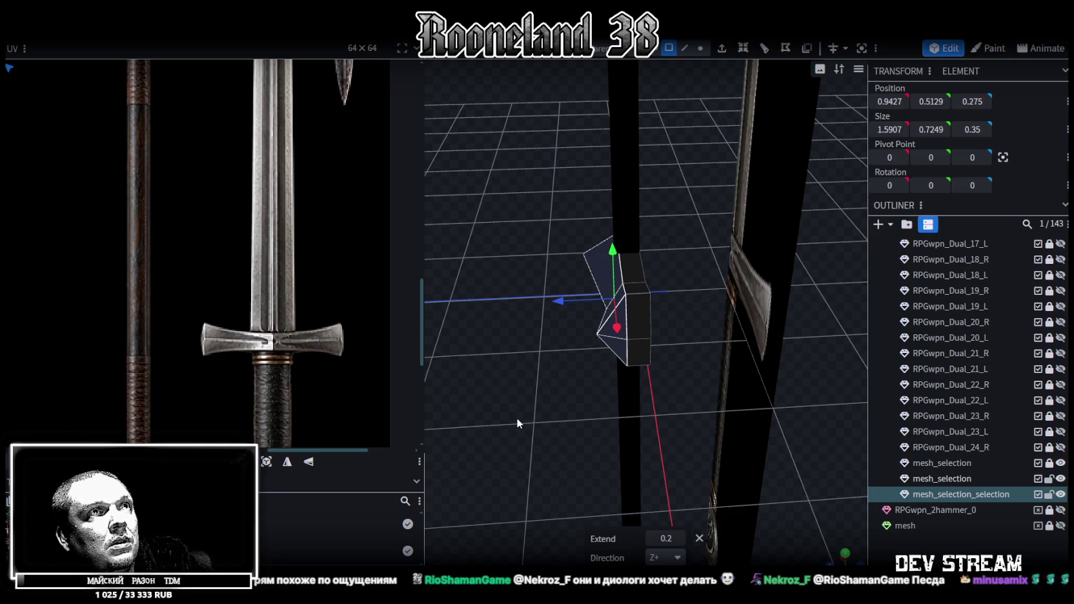
{"action": "left_click", "coordinate": [680, 539]}
{"action": "mouse_move", "coordinate": [551, 424]}
{"action": "left_mouse_down"}
{"action": "mouse_move", "coordinate": [543, 428]}
{"action": "mouse_move", "coordinate": [552, 450]}
{"action": "mouse_move", "coordinate": [703, 468]}
{"action": "mouse_move", "coordinate": [719, 424]}
{"action": "mouse_move", "coordinate": [591, 456]}
{"action": "mouse_move", "coordinate": [541, 316]}
{"action": "mouse_move", "coordinate": [560, 332]}
{"action": "left_mouse_up"}
Step: Move one crossguard face back along Z and the lower triangle face 0.1 along Z
{"action": "left_click", "coordinate": [573, 366]}
{"action": "mouse_move", "coordinate": [518, 291]}
{"action": "left_mouse_down"}
{"action": "mouse_move", "coordinate": [578, 295]}
{"action": "mouse_move", "coordinate": [563, 296]}
{"action": "left_mouse_up"}
{"action": "left_click", "coordinate": [629, 365]}
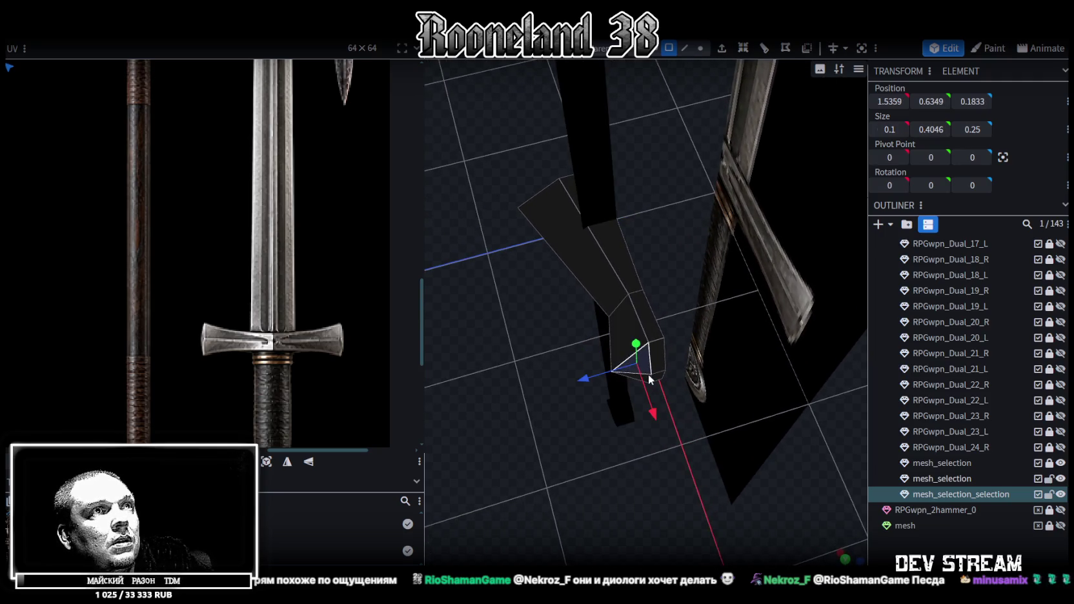
{"action": "left_click_drag", "start_coordinate": [591, 383], "coordinate": [570, 381]}
{"action": "mouse_move", "coordinate": [526, 332]}
{"action": "left_mouse_down"}
{"action": "mouse_move", "coordinate": [601, 346]}
{"action": "mouse_move", "coordinate": [669, 334]}
{"action": "mouse_move", "coordinate": [709, 395]}
{"action": "mouse_move", "coordinate": [745, 392]}
{"action": "mouse_move", "coordinate": [712, 373]}
{"action": "mouse_move", "coordinate": [829, 339]}
{"action": "mouse_move", "coordinate": [748, 310]}
{"action": "left_mouse_up"}
Step: Push the guard end's top and bottom vertices out in depth and pull the outer corner in 0.1
{"action": "left_click", "coordinate": [707, 305]}
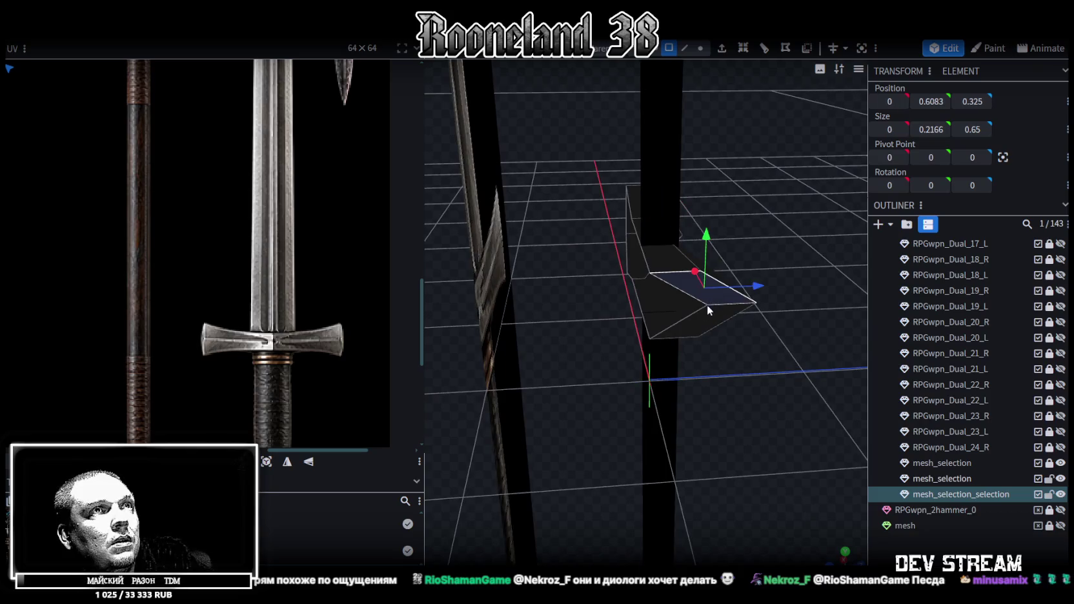
{"action": "left_click", "coordinate": [717, 318], "text": "shift"}
{"action": "mouse_move", "coordinate": [772, 382]}
{"action": "left_mouse_down"}
{"action": "mouse_move", "coordinate": [763, 404]}
{"action": "mouse_move", "coordinate": [761, 366]}
{"action": "left_mouse_up"}
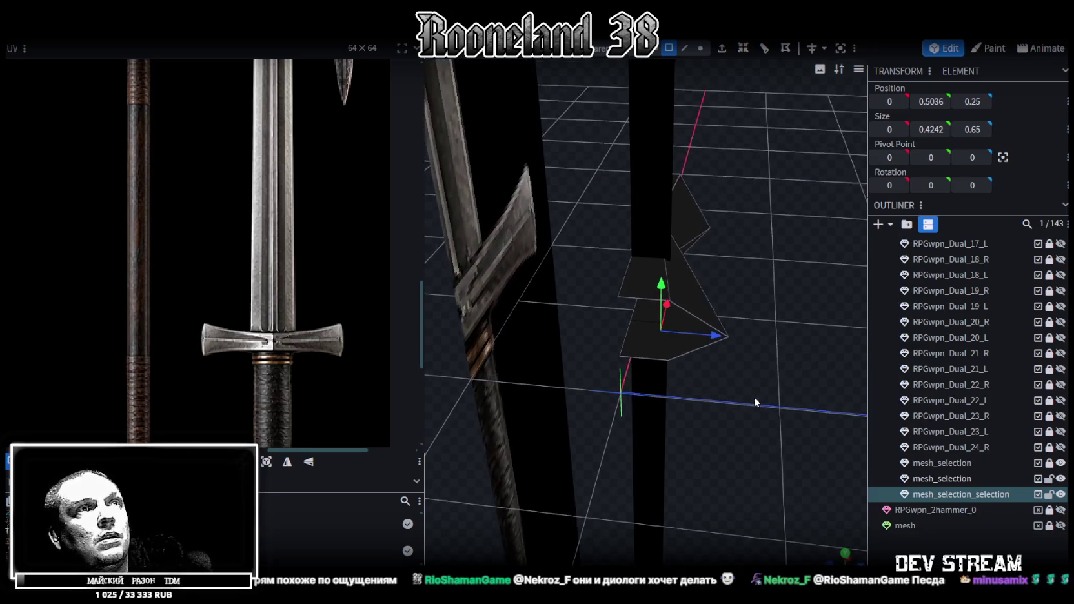
{"action": "left_click", "coordinate": [676, 300]}
{"action": "left_click", "coordinate": [674, 365], "text": "shift"}
{"action": "mouse_move", "coordinate": [730, 338]}
{"action": "left_mouse_down"}
{"action": "mouse_move", "coordinate": [767, 368]}
{"action": "mouse_move", "coordinate": [766, 349]}
{"action": "mouse_move", "coordinate": [742, 332]}
{"action": "left_mouse_up"}
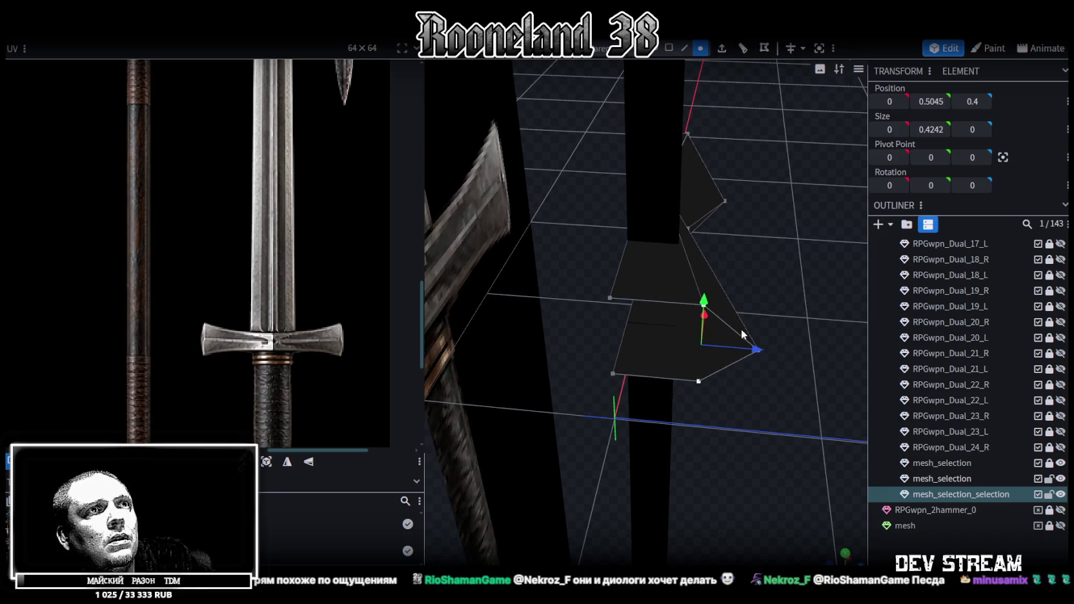
{"action": "left_click", "coordinate": [758, 350]}
{"action": "left_click_drag", "start_coordinate": [814, 354], "coordinate": [769, 355]}
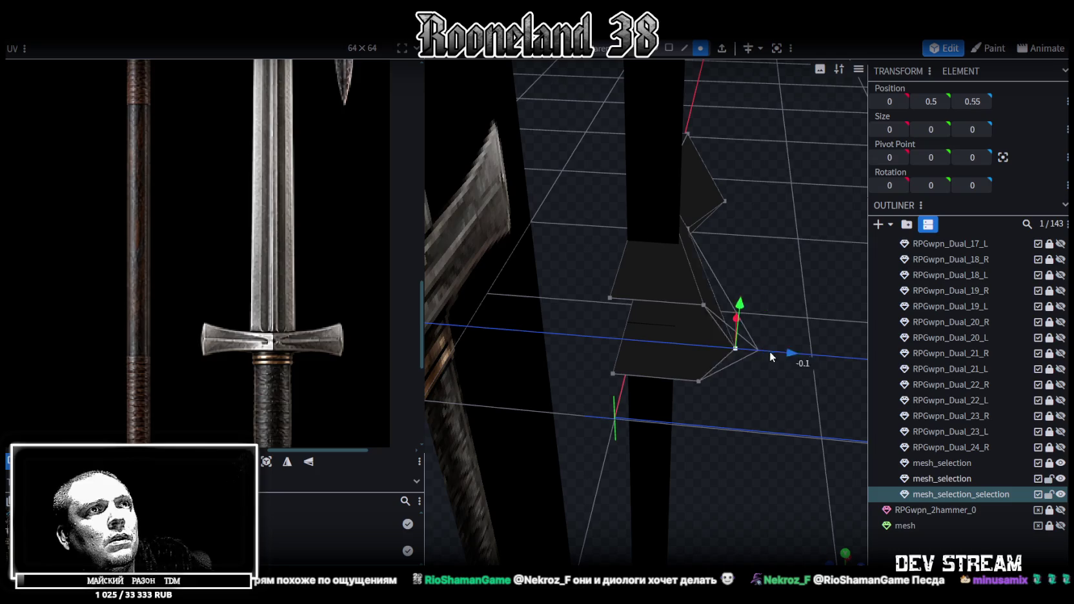
Step: Select two vertices on the guard and orbit to a side view of it
{"action": "mouse_move", "coordinate": [739, 323]}
{"action": "left_mouse_down"}
{"action": "mouse_move", "coordinate": [522, 312]}
{"action": "mouse_move", "coordinate": [636, 313]}
{"action": "mouse_move", "coordinate": [557, 332]}
{"action": "mouse_move", "coordinate": [680, 303]}
{"action": "left_mouse_up"}
{"action": "left_click", "coordinate": [518, 254]}
{"action": "left_click", "coordinate": [726, 261], "text": "shift"}
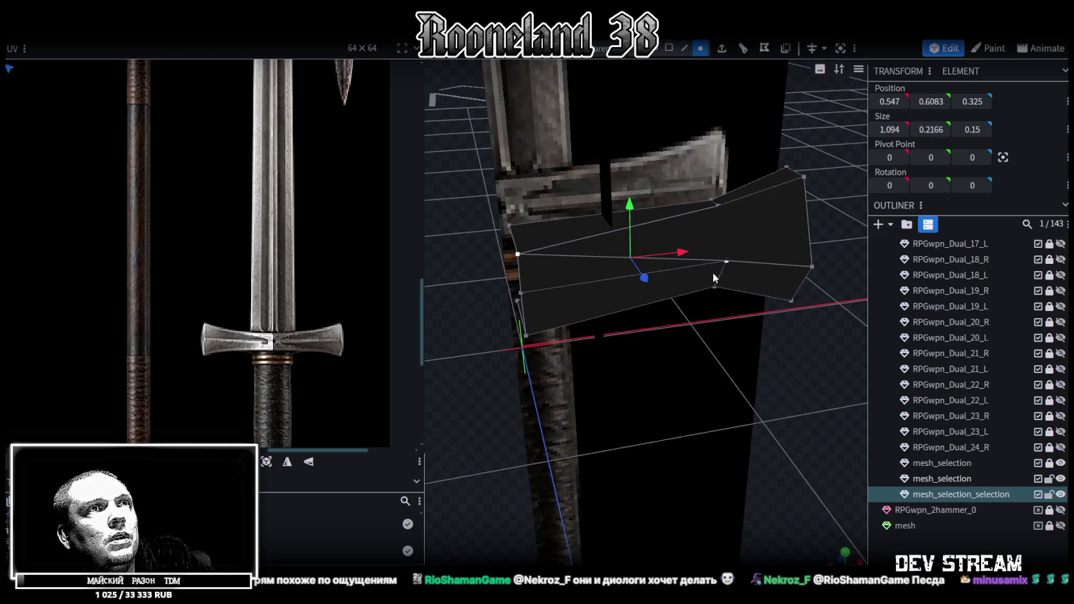
{"action": "left_click", "coordinate": [727, 261]}
{"action": "mouse_move", "coordinate": [727, 260]}
{"action": "left_mouse_down"}
{"action": "mouse_move", "coordinate": [918, 336]}
{"action": "mouse_move", "coordinate": [518, 352]}
{"action": "mouse_move", "coordinate": [659, 381]}
{"action": "mouse_move", "coordinate": [780, 332]}
{"action": "mouse_move", "coordinate": [769, 316]}
{"action": "mouse_move", "coordinate": [628, 323]}
{"action": "mouse_move", "coordinate": [556, 308]}
{"action": "mouse_move", "coordinate": [528, 332]}
{"action": "mouse_move", "coordinate": [734, 317]}
{"action": "mouse_move", "coordinate": [756, 332]}
{"action": "mouse_move", "coordinate": [532, 342]}
{"action": "mouse_move", "coordinate": [508, 357]}
{"action": "mouse_move", "coordinate": [537, 352]}
{"action": "mouse_move", "coordinate": [492, 355]}
{"action": "mouse_move", "coordinate": [477, 340]}
{"action": "mouse_move", "coordinate": [621, 356]}
{"action": "mouse_move", "coordinate": [652, 86]}
{"action": "left_mouse_up"}
Step: Select the guard-end faces and move its vertical edge out along depth to 0.3
{"action": "left_click", "coordinate": [669, 48]}
{"action": "left_click", "coordinate": [686, 275]}
{"action": "left_click", "coordinate": [692, 277], "text": "shift"}
{"action": "left_click", "coordinate": [685, 242], "text": "shift"}
{"action": "left_click", "coordinate": [753, 233], "text": "shift"}
{"action": "mouse_move", "coordinate": [781, 305]}
{"action": "left_mouse_down"}
{"action": "mouse_move", "coordinate": [699, 338]}
{"action": "mouse_move", "coordinate": [757, 308]}
{"action": "left_mouse_up"}
{"action": "mouse_move", "coordinate": [523, 388]}
{"action": "left_mouse_down"}
{"action": "mouse_move", "coordinate": [396, 425]}
{"action": "mouse_move", "coordinate": [532, 429]}
{"action": "left_mouse_up"}
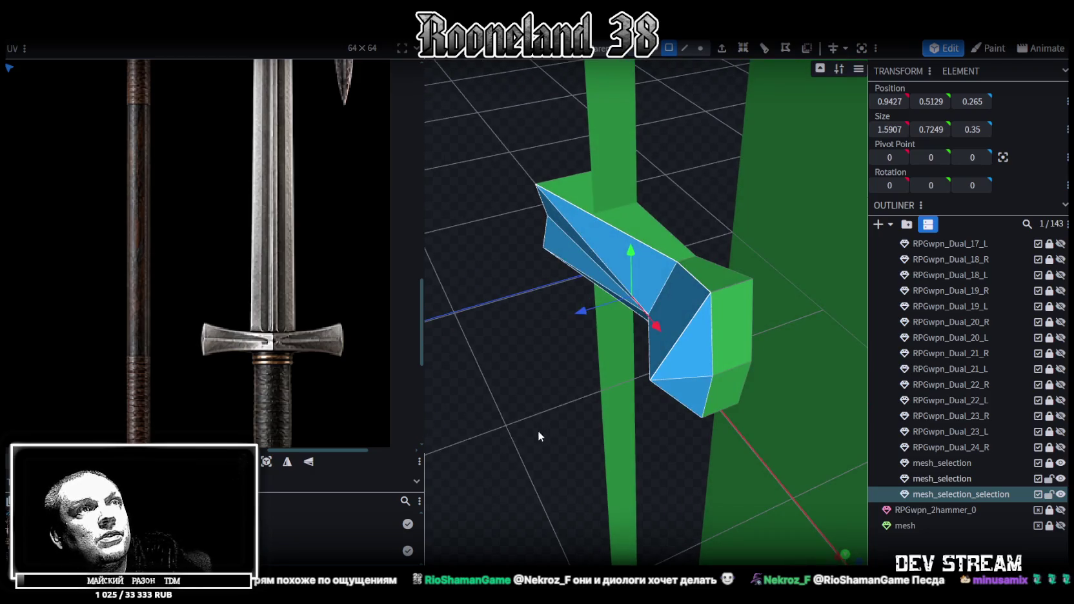
{"action": "left_click", "coordinate": [671, 320]}
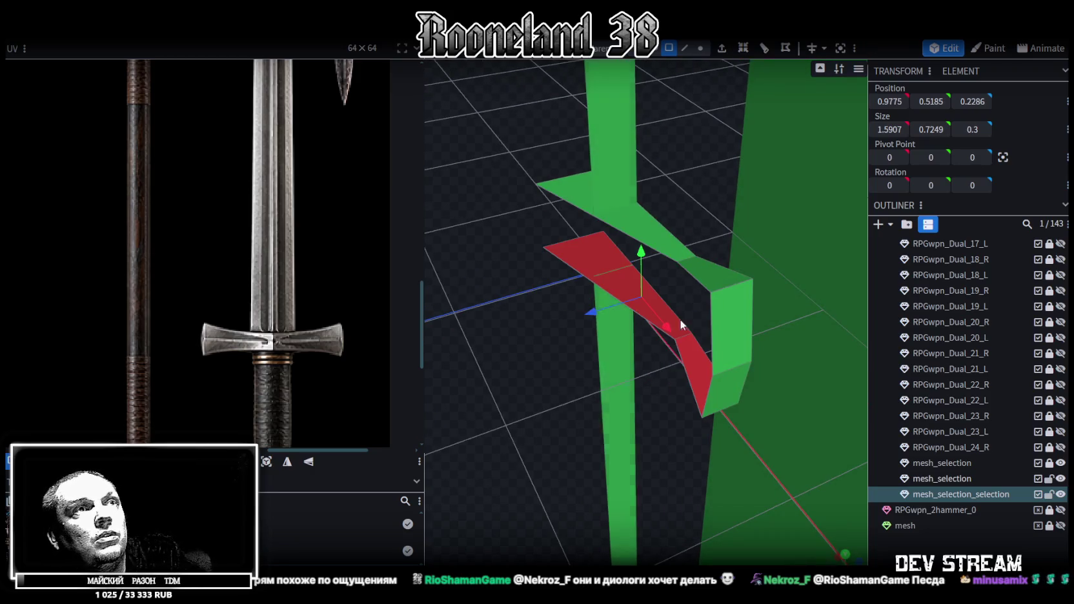
{"action": "left_click", "coordinate": [713, 330]}
{"action": "mouse_move", "coordinate": [662, 386]}
{"action": "left_mouse_down"}
{"action": "mouse_move", "coordinate": [533, 336]}
{"action": "mouse_move", "coordinate": [758, 283]}
{"action": "left_mouse_up"}
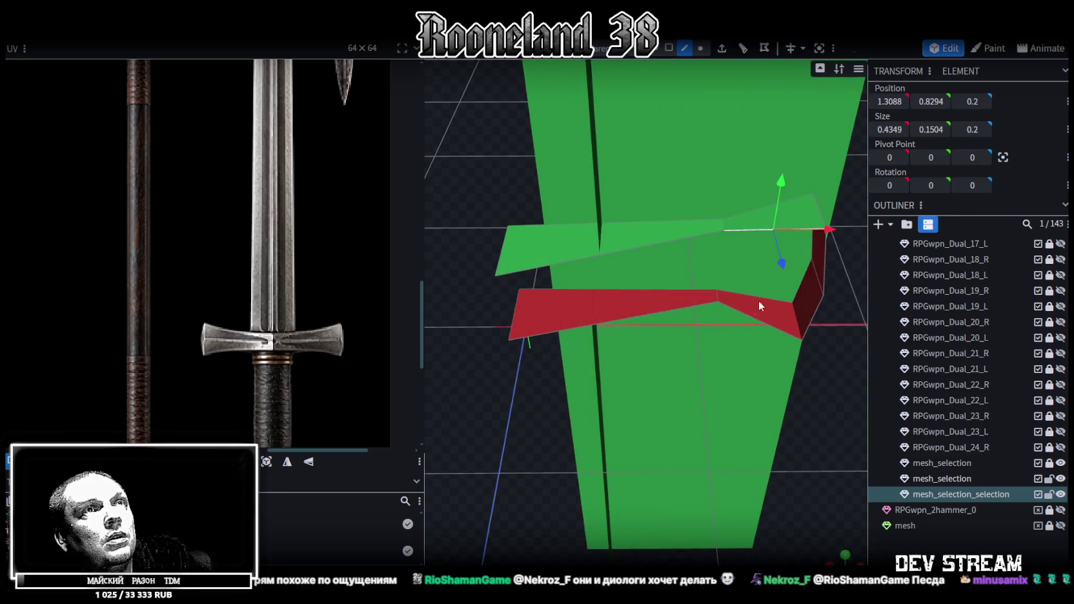
Step: Select the crossguard's top edge and the other vertical edges of the guard end
{"action": "left_click", "coordinate": [643, 245]}
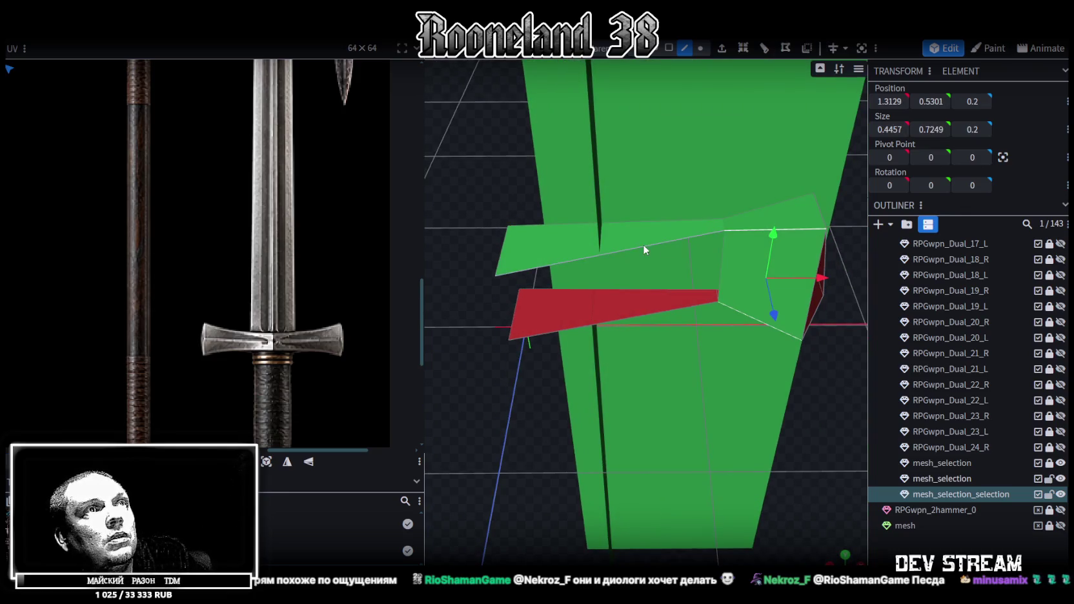
{"action": "left_click", "coordinate": [655, 311]}
{"action": "left_click_drag", "start_coordinate": [655, 311], "coordinate": [752, 380]}
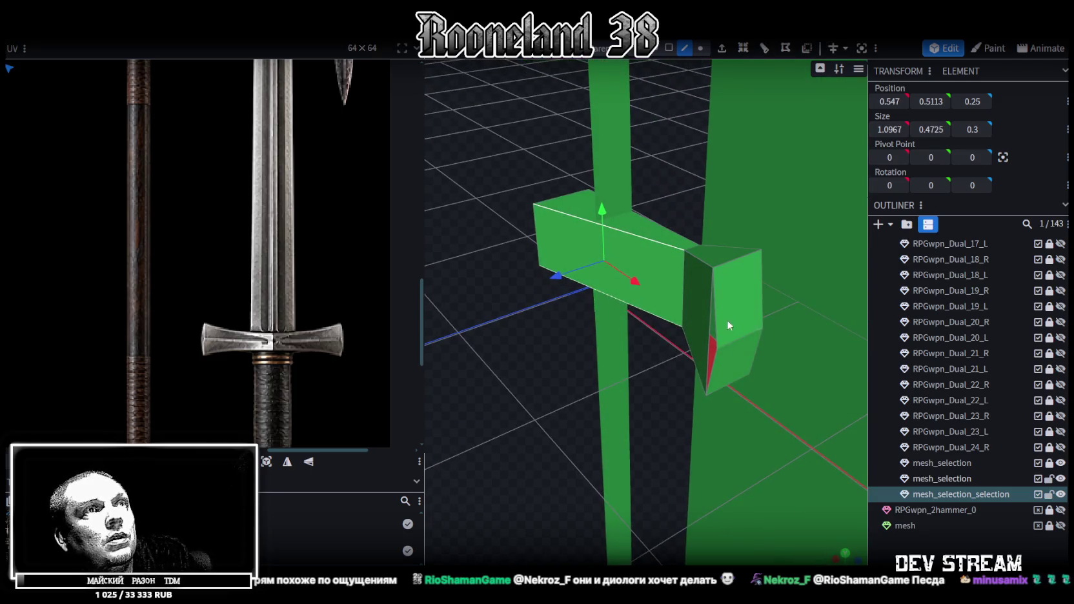
{"action": "left_click", "coordinate": [709, 326]}
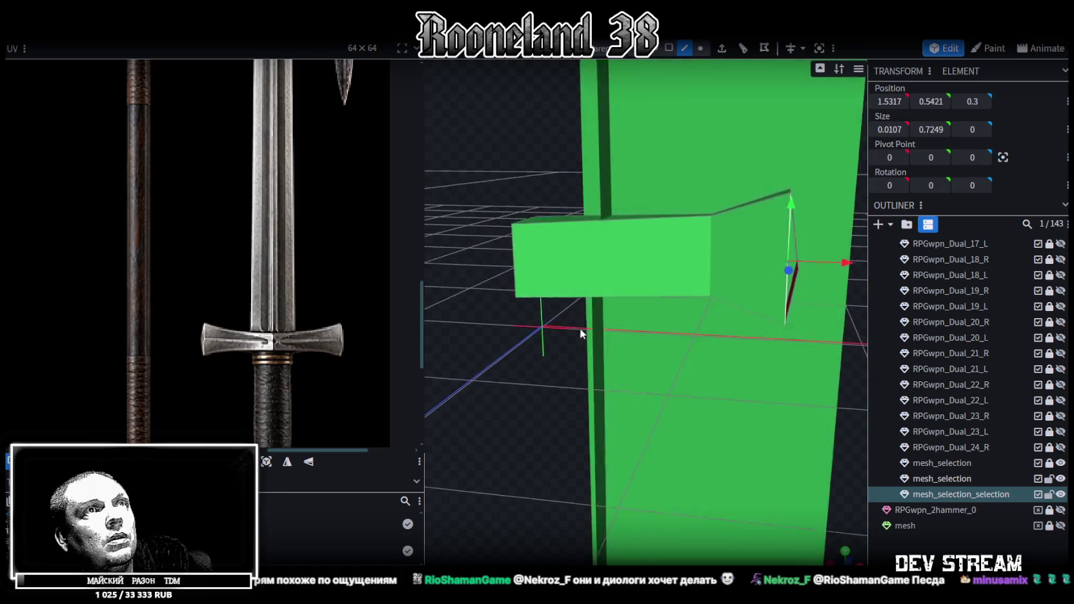
{"action": "left_click_drag", "start_coordinate": [510, 349], "coordinate": [513, 338]}
{"action": "left_click", "coordinate": [725, 280]}
{"action": "mouse_move", "coordinate": [462, 367]}
{"action": "left_mouse_down"}
{"action": "mouse_move", "coordinate": [518, 354]}
{"action": "mouse_move", "coordinate": [420, 372]}
{"action": "left_mouse_up"}
Step: Set the guard-end corner vertex's Position Z to 0 and merge the overlapping vertices
{"action": "left_click", "coordinate": [700, 47]}
{"action": "mouse_move", "coordinate": [699, 93]}
{"action": "left_mouse_down"}
{"action": "mouse_move", "coordinate": [648, 340]}
{"action": "mouse_move", "coordinate": [594, 344]}
{"action": "left_mouse_up"}
{"action": "left_click", "coordinate": [657, 333]}
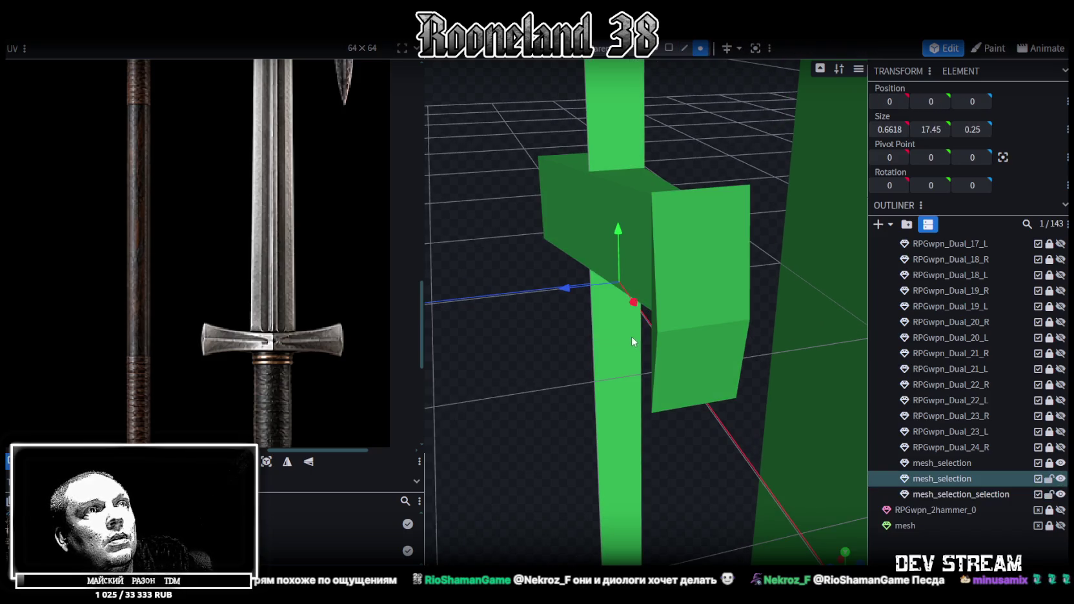
{"action": "mouse_move", "coordinate": [660, 330]}
{"action": "left_mouse_down"}
{"action": "mouse_move", "coordinate": [639, 346]}
{"action": "mouse_move", "coordinate": [645, 352]}
{"action": "mouse_move", "coordinate": [531, 358]}
{"action": "left_mouse_up"}
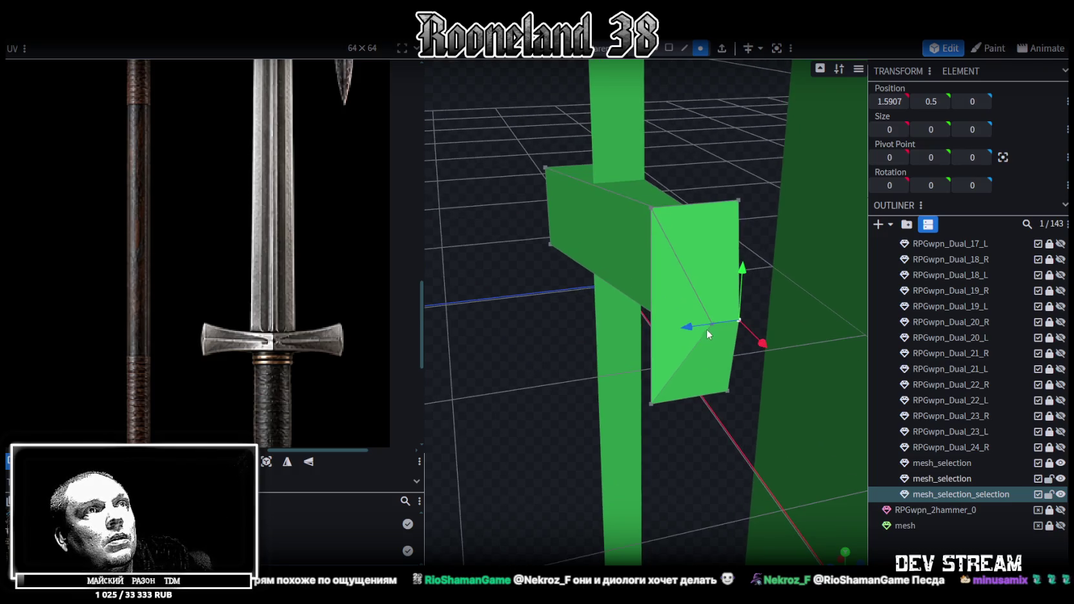
{"action": "scroll", "coordinate": [707, 330], "scroll_direction": "up", "scroll_amount": 3}
{"action": "scroll", "coordinate": [733, 330], "scroll_direction": "up", "scroll_amount": 2}
{"action": "left_click_drag", "start_coordinate": [752, 326], "coordinate": [724, 332]}
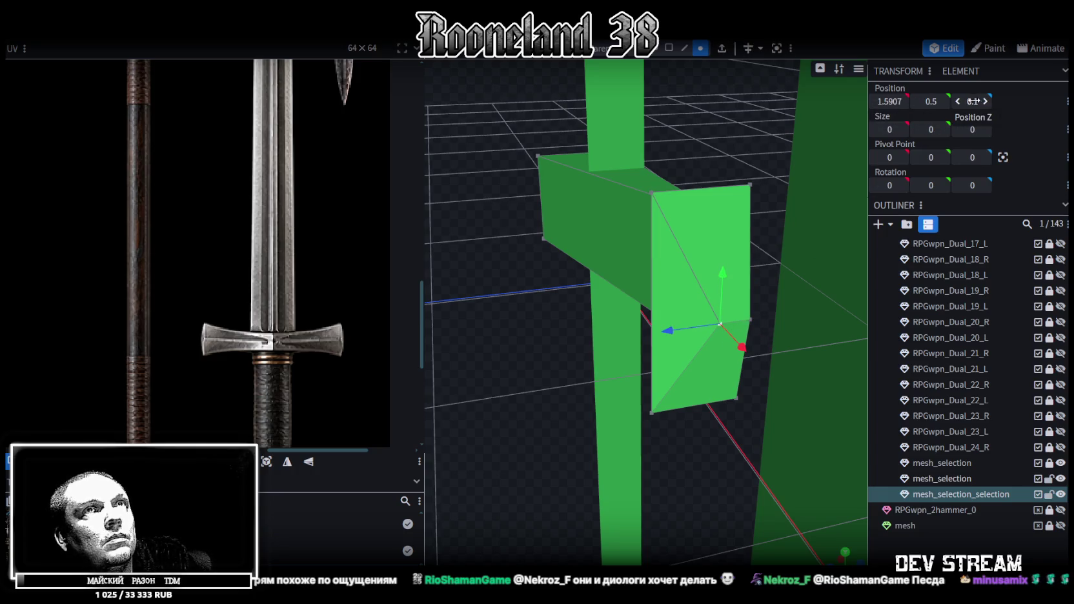
{"action": "type", "text": "0"}
{"action": "key", "text": "Return"}
{"action": "left_click", "coordinate": [558, 140]}
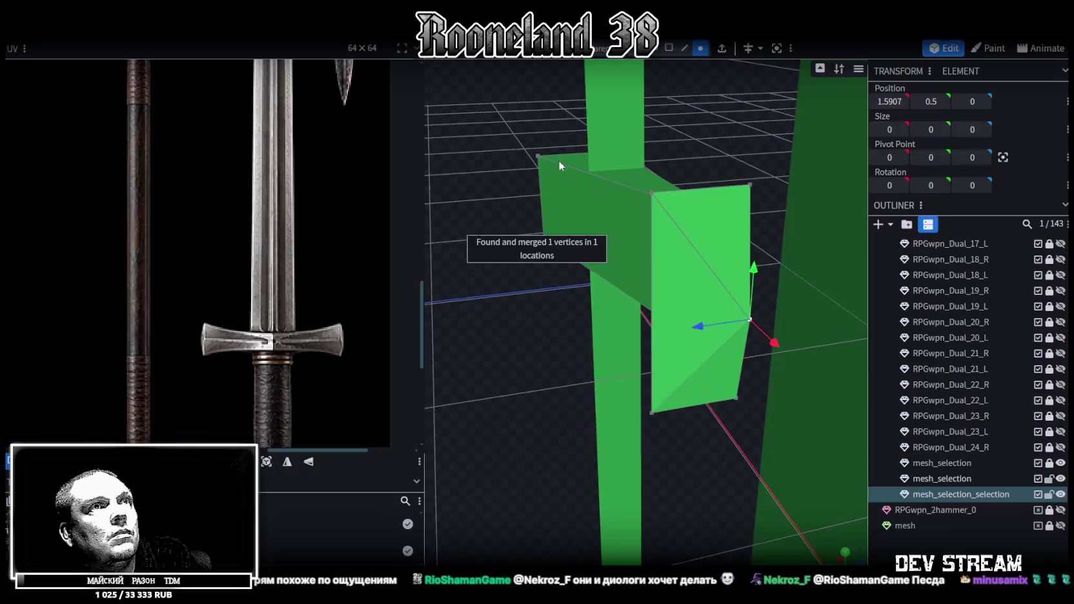
Step: Save the sword model with Ctrl+S
{"action": "mouse_move", "coordinate": [577, 373]}
{"action": "left_mouse_down"}
{"action": "mouse_move", "coordinate": [635, 365]}
{"action": "mouse_move", "coordinate": [594, 391]}
{"action": "mouse_move", "coordinate": [692, 375]}
{"action": "mouse_move", "coordinate": [618, 366]}
{"action": "mouse_move", "coordinate": [598, 381]}
{"action": "mouse_move", "coordinate": [574, 318]}
{"action": "mouse_move", "coordinate": [623, 381]}
{"action": "mouse_move", "coordinate": [755, 363]}
{"action": "mouse_move", "coordinate": [677, 363]}
{"action": "mouse_move", "coordinate": [640, 59]}
{"action": "left_mouse_up"}
{"action": "key", "text": "ctrl+s"}
{"action": "mouse_move", "coordinate": [503, 233]}
{"action": "left_mouse_down"}
{"action": "mouse_move", "coordinate": [645, 222]}
{"action": "mouse_move", "coordinate": [527, 272]}
{"action": "mouse_move", "coordinate": [469, 266]}
{"action": "mouse_move", "coordinate": [666, 242]}
{"action": "mouse_move", "coordinate": [580, 221]}
{"action": "mouse_move", "coordinate": [588, 257]}
{"action": "mouse_move", "coordinate": [536, 289]}
{"action": "mouse_move", "coordinate": [627, 147]}
{"action": "left_mouse_up"}
Step: Select the mesh_selection element and a blade edge, then switch to vertex selection
{"action": "left_click", "coordinate": [626, 218]}
{"action": "mouse_move", "coordinate": [547, 179]}
{"action": "left_mouse_down"}
{"action": "mouse_move", "coordinate": [566, 316]}
{"action": "mouse_move", "coordinate": [568, 279]}
{"action": "mouse_move", "coordinate": [643, 271]}
{"action": "mouse_move", "coordinate": [560, 347]}
{"action": "mouse_move", "coordinate": [537, 304]}
{"action": "mouse_move", "coordinate": [553, 321]}
{"action": "mouse_move", "coordinate": [608, 316]}
{"action": "mouse_move", "coordinate": [567, 293]}
{"action": "mouse_move", "coordinate": [787, 314]}
{"action": "mouse_move", "coordinate": [710, 319]}
{"action": "mouse_move", "coordinate": [751, 312]}
{"action": "mouse_move", "coordinate": [689, 246]}
{"action": "left_mouse_up"}
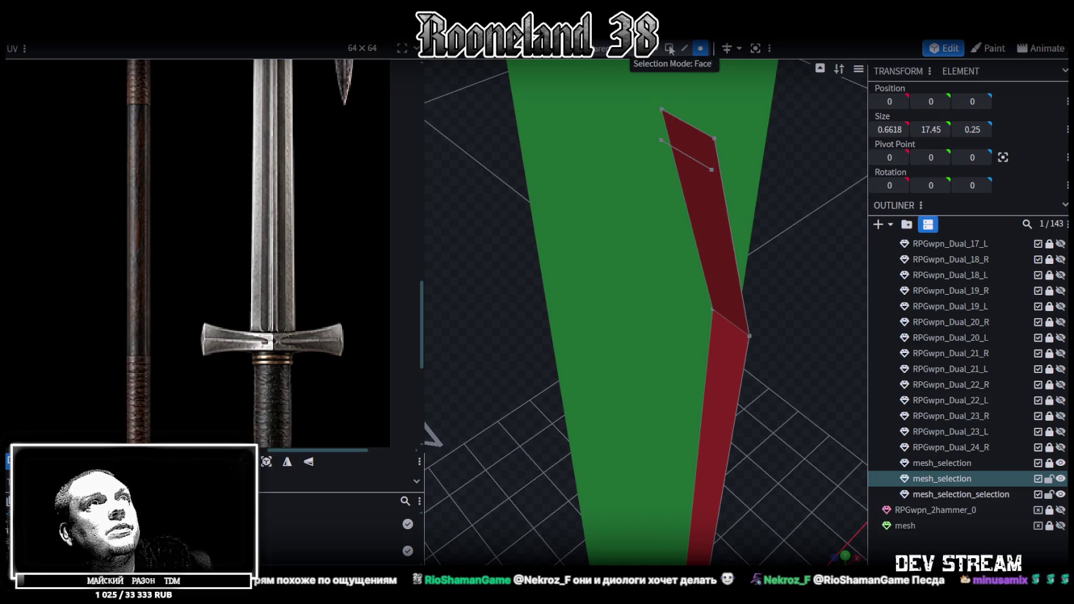
{"action": "left_click", "coordinate": [685, 155]}
{"action": "left_click", "coordinate": [700, 48]}
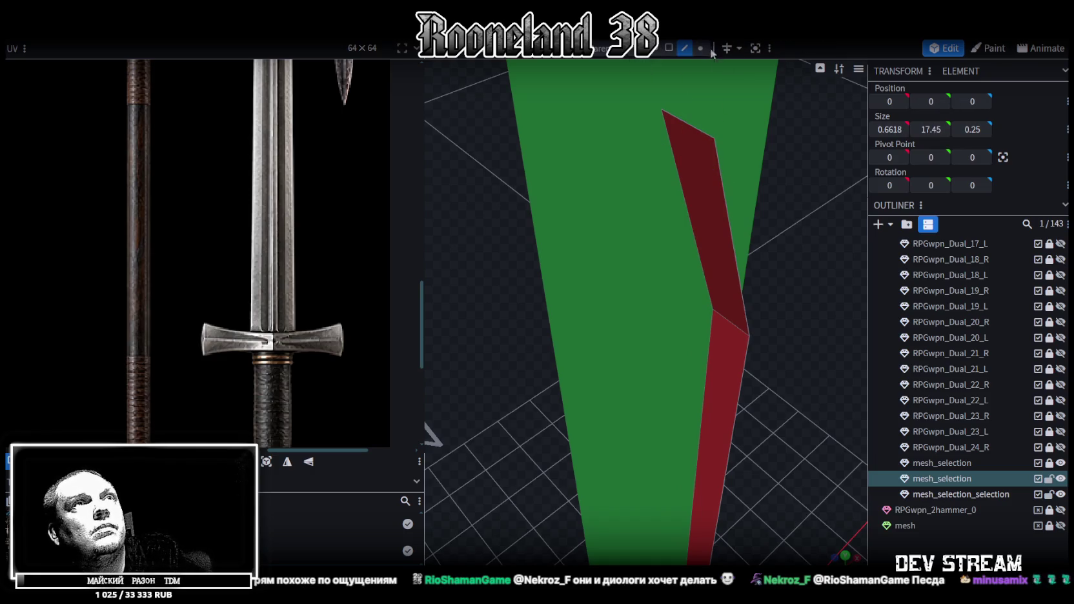
{"action": "mouse_move", "coordinate": [705, 132]}
{"action": "left_mouse_down"}
{"action": "mouse_move", "coordinate": [767, 294]}
{"action": "mouse_move", "coordinate": [654, 249]}
{"action": "mouse_move", "coordinate": [483, 264]}
{"action": "left_mouse_up"}
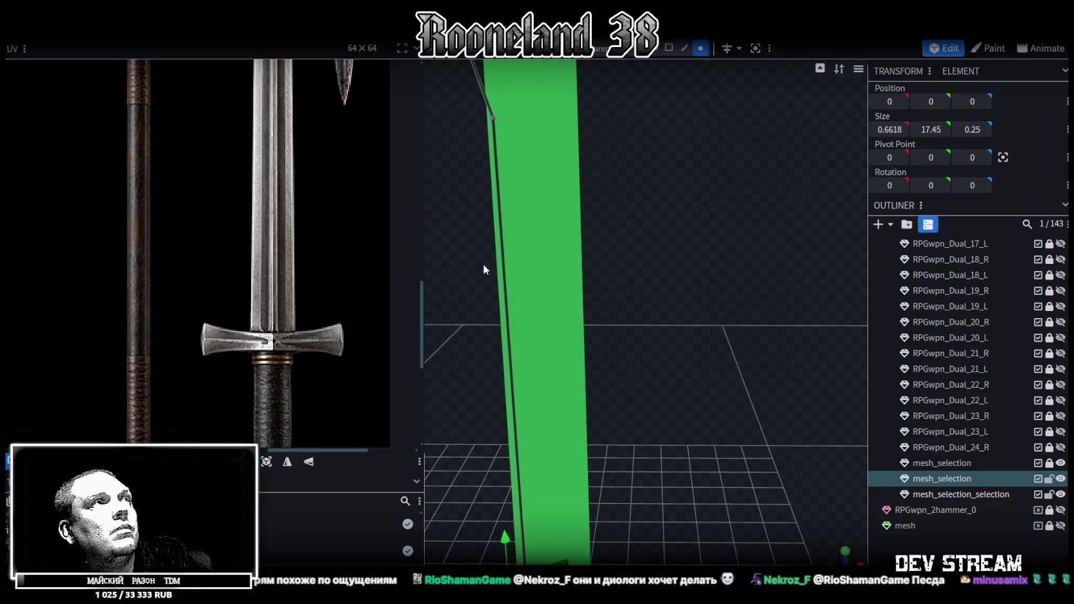
Step: Move the blade's top vertex to depth 0 and merge the overlapping vertices
{"action": "scroll", "coordinate": [325, 237], "scroll_direction": "down", "scroll_amount": 3}
{"action": "scroll", "coordinate": [330, 306], "scroll_direction": "down", "scroll_amount": 2}
{"action": "mouse_move", "coordinate": [550, 283]}
{"action": "left_mouse_down"}
{"action": "mouse_move", "coordinate": [670, 315]}
{"action": "mouse_move", "coordinate": [680, 299]}
{"action": "mouse_move", "coordinate": [598, 297]}
{"action": "mouse_move", "coordinate": [554, 198]}
{"action": "mouse_move", "coordinate": [509, 232]}
{"action": "mouse_move", "coordinate": [533, 229]}
{"action": "left_mouse_up"}
{"action": "left_click", "coordinate": [541, 223]}
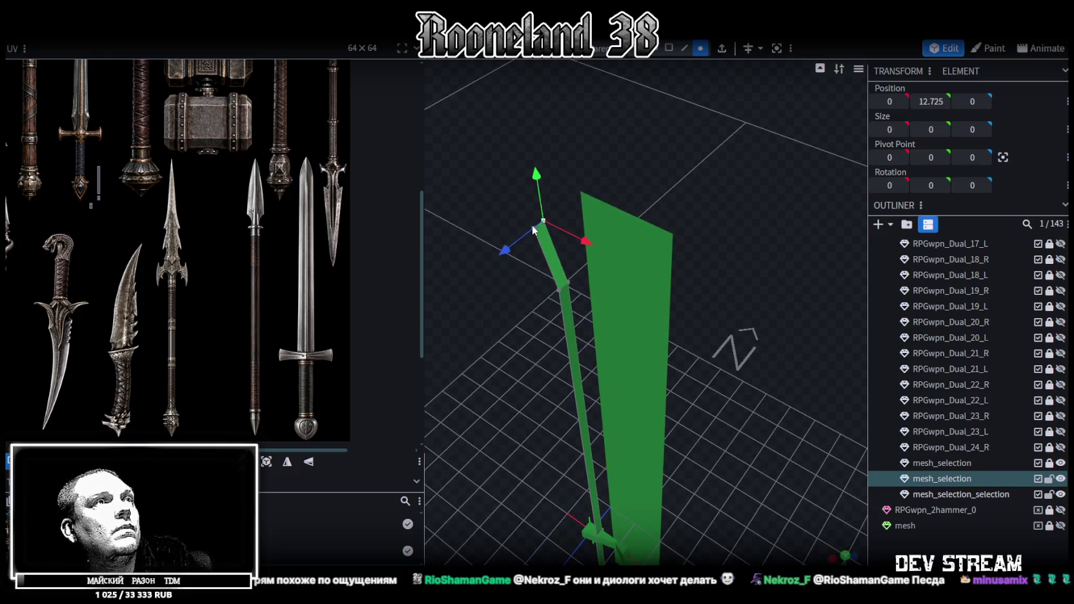
{"action": "left_click_drag", "start_coordinate": [508, 253], "coordinate": [528, 239]}
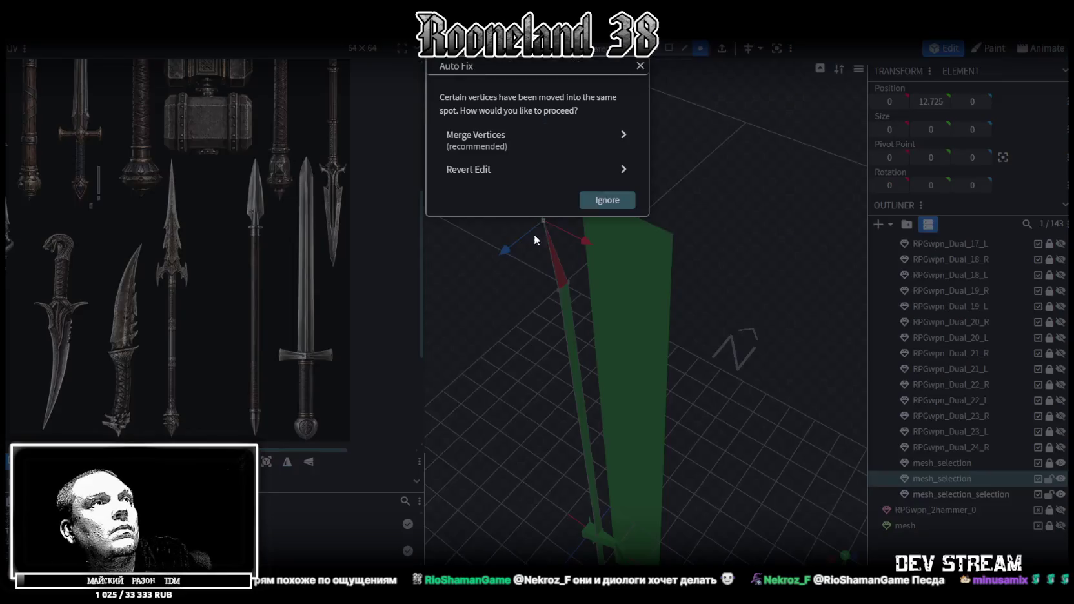
{"action": "left_click", "coordinate": [539, 137]}
Step: Select a vertex near the blade top and the long blade element
{"action": "mouse_move", "coordinate": [537, 320]}
{"action": "left_mouse_down"}
{"action": "mouse_move", "coordinate": [604, 255]}
{"action": "mouse_move", "coordinate": [574, 350]}
{"action": "left_mouse_up"}
{"action": "left_click", "coordinate": [649, 388]}
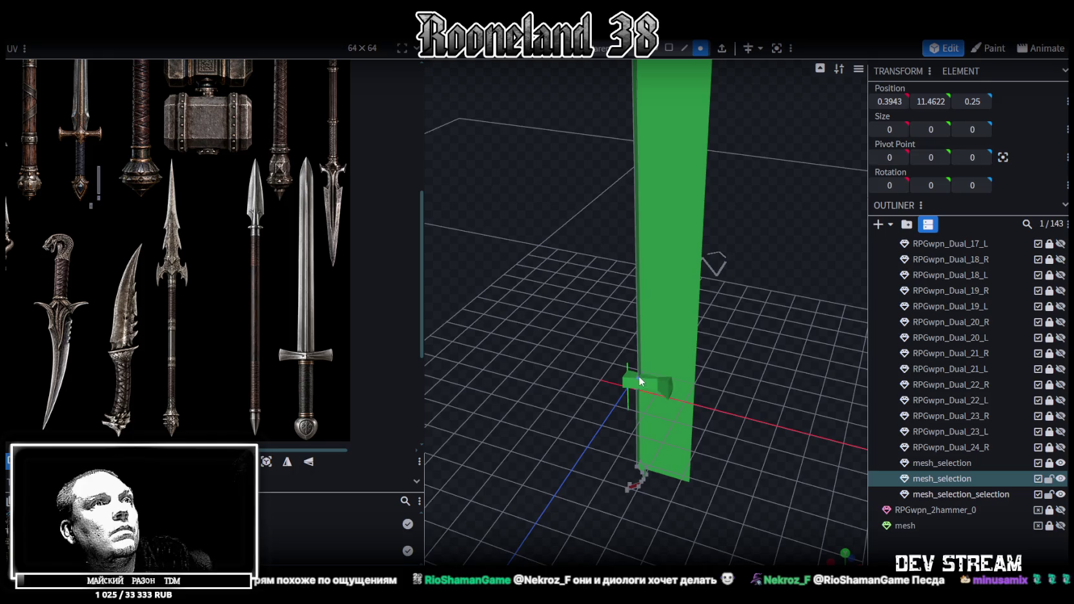
{"action": "left_click", "coordinate": [641, 381]}
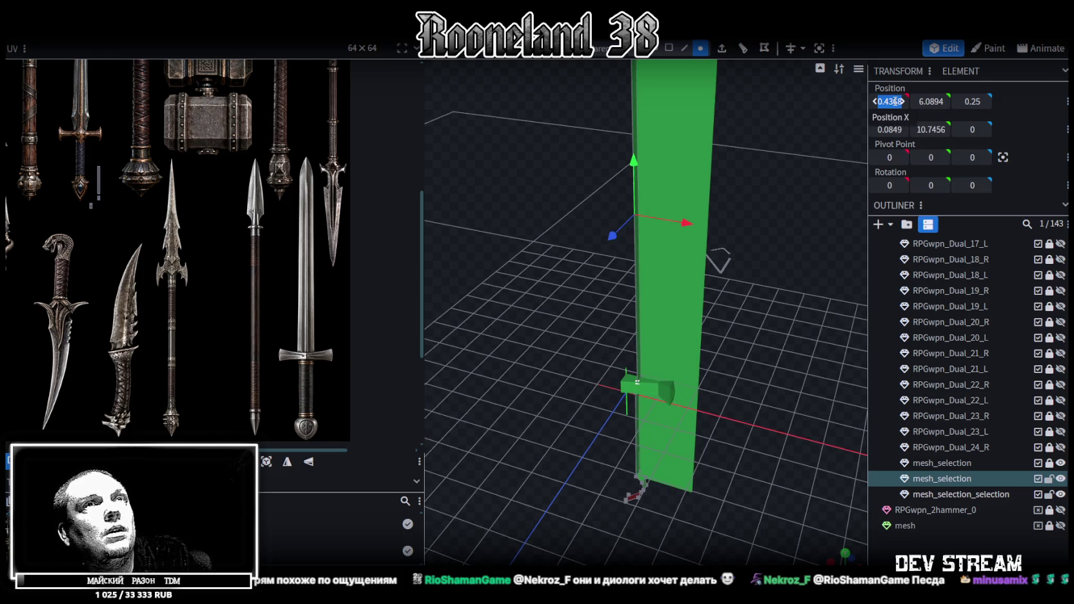
{"action": "mouse_move", "coordinate": [427, 251]}
{"action": "left_mouse_down"}
{"action": "mouse_move", "coordinate": [624, 353]}
{"action": "mouse_move", "coordinate": [534, 278]}
{"action": "mouse_move", "coordinate": [569, 313]}
{"action": "mouse_move", "coordinate": [559, 263]}
{"action": "left_mouse_up"}
{"action": "scroll", "coordinate": [557, 267], "scroll_direction": "up", "scroll_amount": 3}
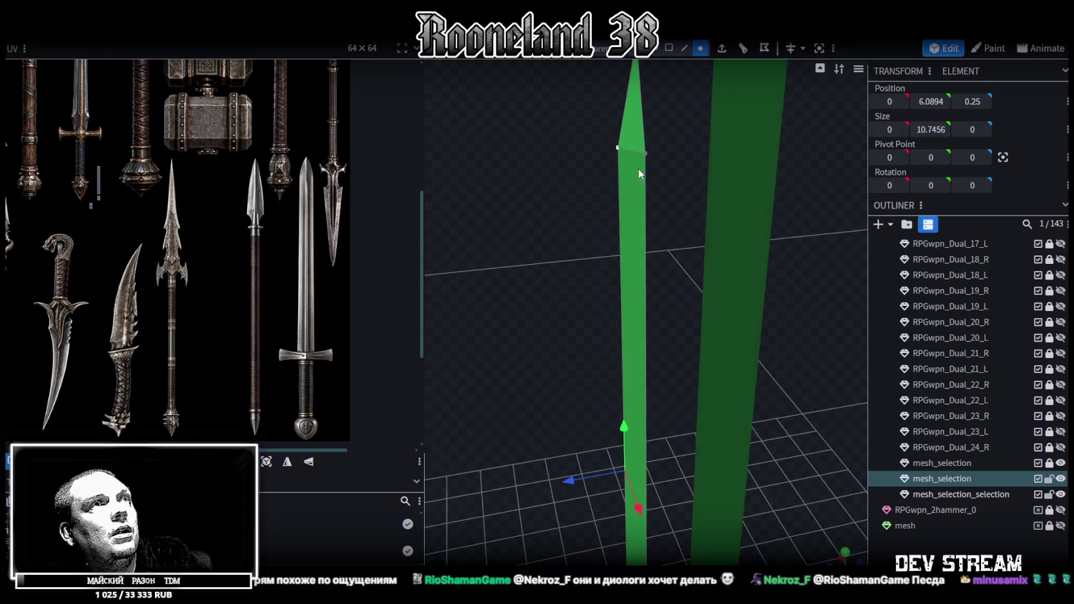
Step: Narrow the blade tip vertex to a depth of 0.25
{"action": "left_click", "coordinate": [619, 150]}
{"action": "mouse_move", "coordinate": [575, 150]}
{"action": "left_mouse_down"}
{"action": "mouse_move", "coordinate": [590, 150]}
{"action": "mouse_move", "coordinate": [572, 227]}
{"action": "left_mouse_up"}
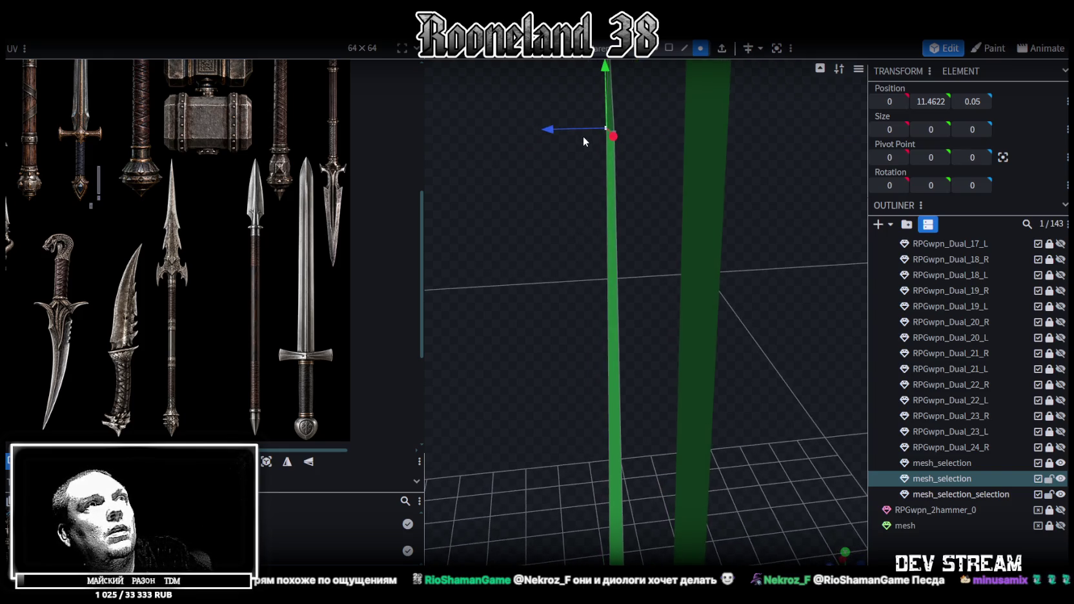
{"action": "mouse_move", "coordinate": [535, 130]}
{"action": "left_mouse_down"}
{"action": "mouse_move", "coordinate": [516, 134]}
{"action": "mouse_move", "coordinate": [541, 131]}
{"action": "mouse_move", "coordinate": [534, 261]}
{"action": "mouse_move", "coordinate": [550, 246]}
{"action": "left_mouse_up"}
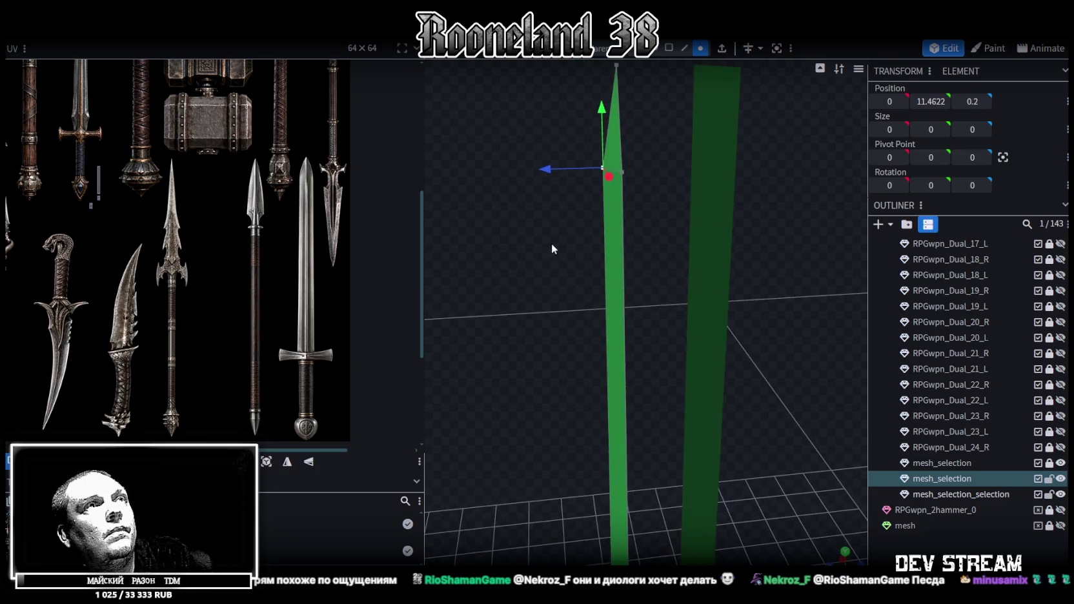
{"action": "key", "text": "ctrl+z"}
{"action": "mouse_move", "coordinate": [523, 171]}
{"action": "left_mouse_down"}
{"action": "mouse_move", "coordinate": [545, 171]}
{"action": "mouse_move", "coordinate": [551, 377]}
{"action": "mouse_move", "coordinate": [545, 220]}
{"action": "mouse_move", "coordinate": [566, 341]}
{"action": "mouse_move", "coordinate": [544, 310]}
{"action": "mouse_move", "coordinate": [558, 350]}
{"action": "mouse_move", "coordinate": [600, 399]}
{"action": "mouse_move", "coordinate": [558, 405]}
{"action": "mouse_move", "coordinate": [530, 347]}
{"action": "mouse_move", "coordinate": [556, 315]}
{"action": "mouse_move", "coordinate": [553, 225]}
{"action": "mouse_move", "coordinate": [572, 295]}
{"action": "mouse_move", "coordinate": [654, 268]}
{"action": "mouse_move", "coordinate": [562, 296]}
{"action": "mouse_move", "coordinate": [609, 395]}
{"action": "mouse_move", "coordinate": [567, 414]}
{"action": "left_mouse_up"}
Step: Select and shift two crossguard vertices, then select the mesh_selection element
{"action": "left_click", "coordinate": [600, 395]}
{"action": "left_click", "coordinate": [603, 380]}
{"action": "left_click", "coordinate": [602, 428], "text": "shift"}
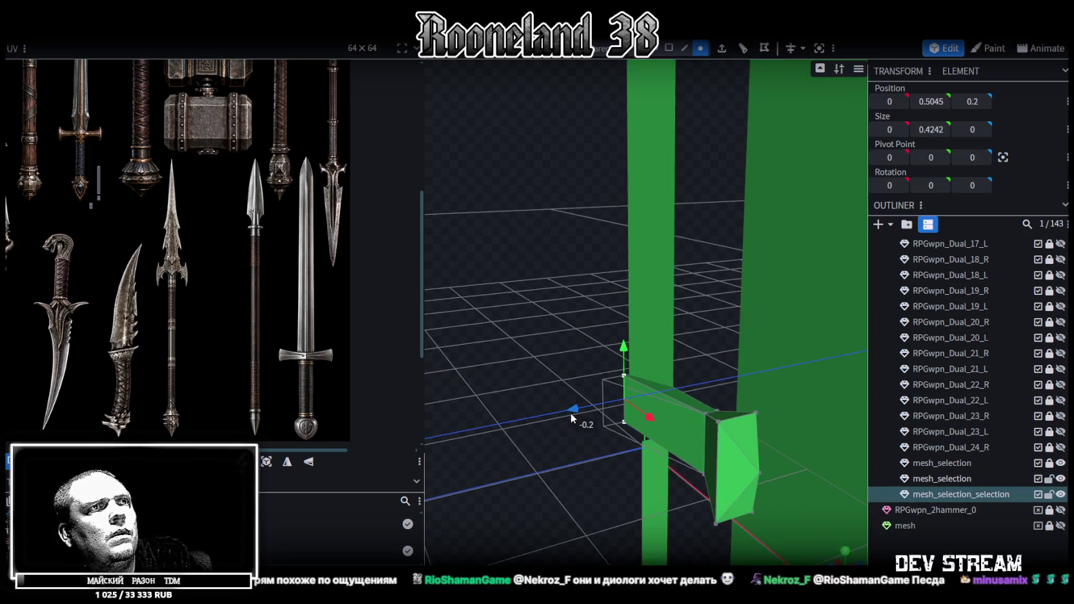
{"action": "mouse_move", "coordinate": [582, 456]}
{"action": "left_mouse_down"}
{"action": "mouse_move", "coordinate": [587, 305]}
{"action": "mouse_move", "coordinate": [656, 237]}
{"action": "mouse_move", "coordinate": [543, 319]}
{"action": "mouse_move", "coordinate": [557, 384]}
{"action": "mouse_move", "coordinate": [473, 318]}
{"action": "mouse_move", "coordinate": [447, 334]}
{"action": "mouse_move", "coordinate": [490, 361]}
{"action": "left_mouse_up"}
{"action": "left_click", "coordinate": [656, 238]}
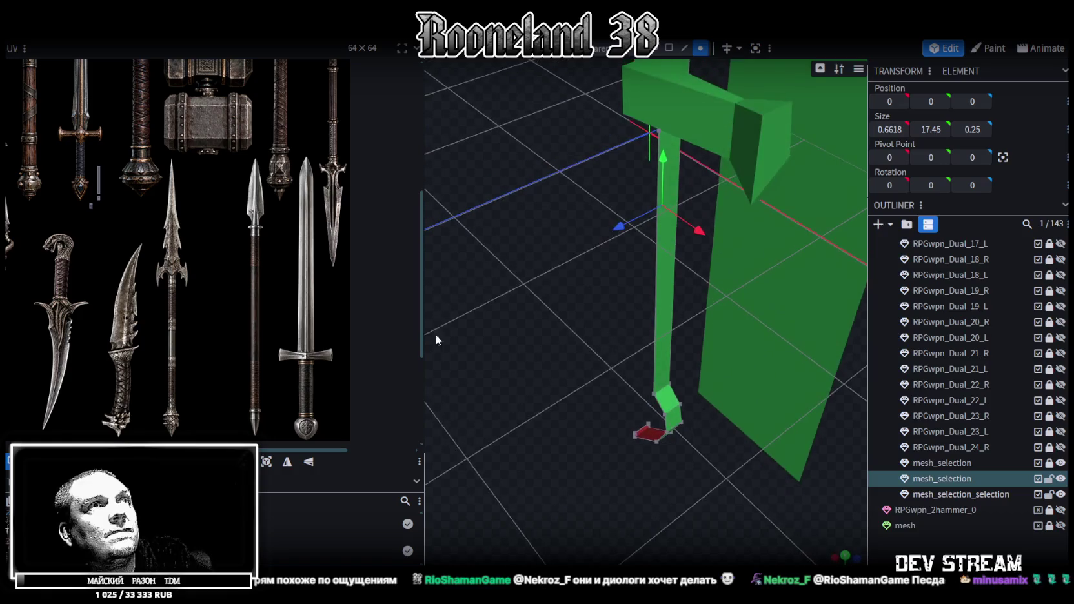
Step: Push the blade vertices out 0.1 in depth and the middle blade vertex out to 0.5
{"action": "left_click", "coordinate": [684, 48]}
{"action": "mouse_move", "coordinate": [549, 390]}
{"action": "left_mouse_down"}
{"action": "mouse_move", "coordinate": [497, 343]}
{"action": "mouse_move", "coordinate": [555, 298]}
{"action": "left_mouse_up"}
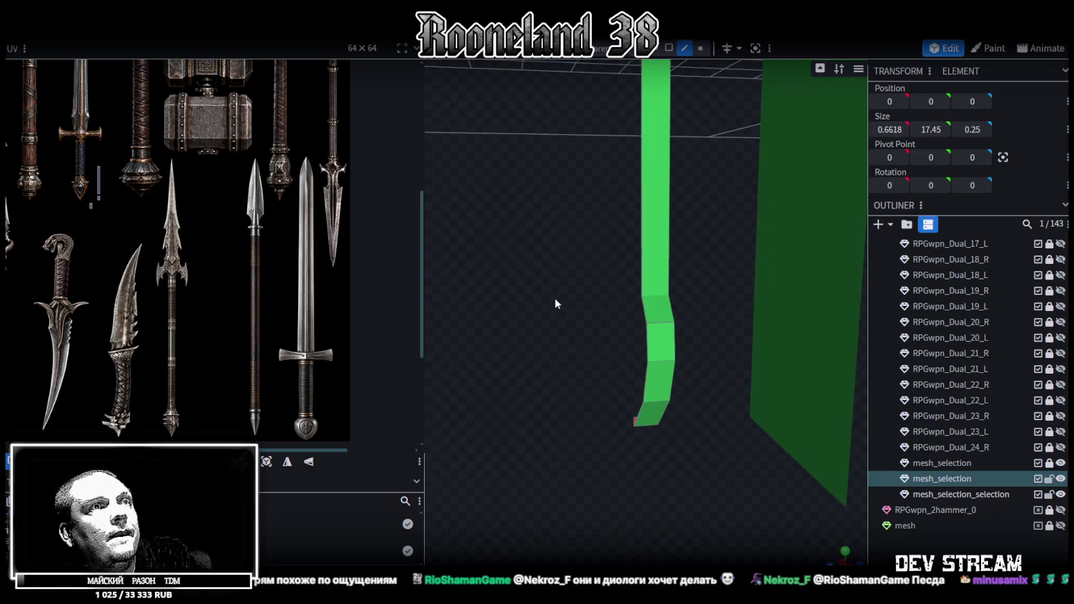
{"action": "left_click", "coordinate": [653, 325]}
{"action": "left_click", "coordinate": [700, 47]}
{"action": "scroll", "coordinate": [656, 344], "scroll_direction": "up", "scroll_amount": 1}
{"action": "left_click", "coordinate": [646, 321]}
{"action": "left_click_drag", "start_coordinate": [646, 495], "coordinate": [647, 439]}
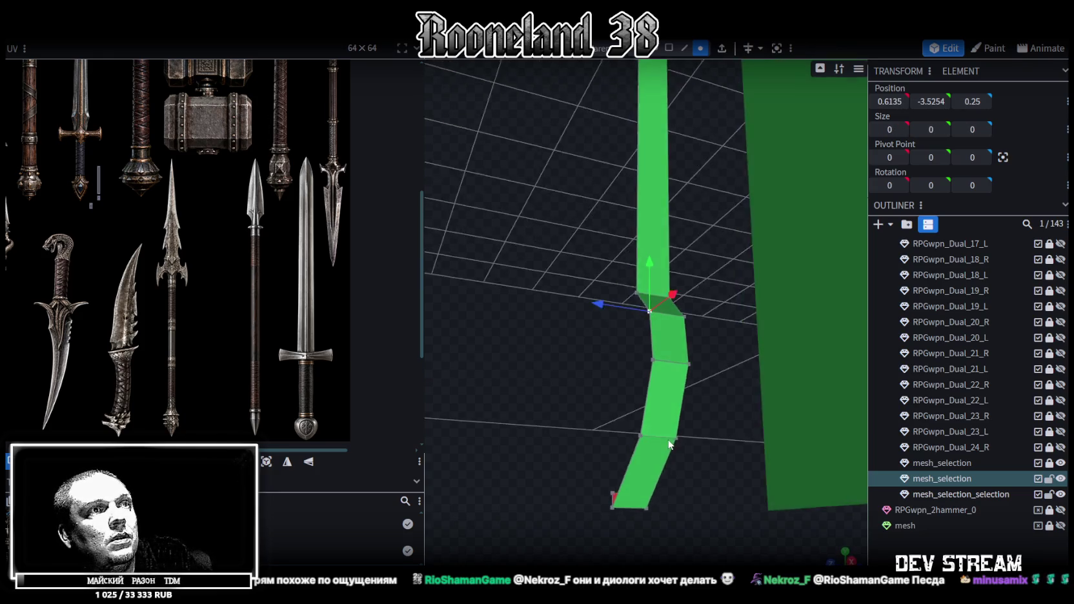
{"action": "left_click", "coordinate": [639, 441], "text": "shift"}
{"action": "mouse_move", "coordinate": [548, 439]}
{"action": "left_mouse_down"}
{"action": "mouse_move", "coordinate": [585, 390]}
{"action": "mouse_move", "coordinate": [564, 373]}
{"action": "left_mouse_up"}
{"action": "left_click", "coordinate": [624, 367]}
{"action": "mouse_move", "coordinate": [575, 413]}
{"action": "left_mouse_down"}
{"action": "mouse_move", "coordinate": [647, 494]}
{"action": "mouse_move", "coordinate": [699, 93]}
{"action": "left_mouse_up"}
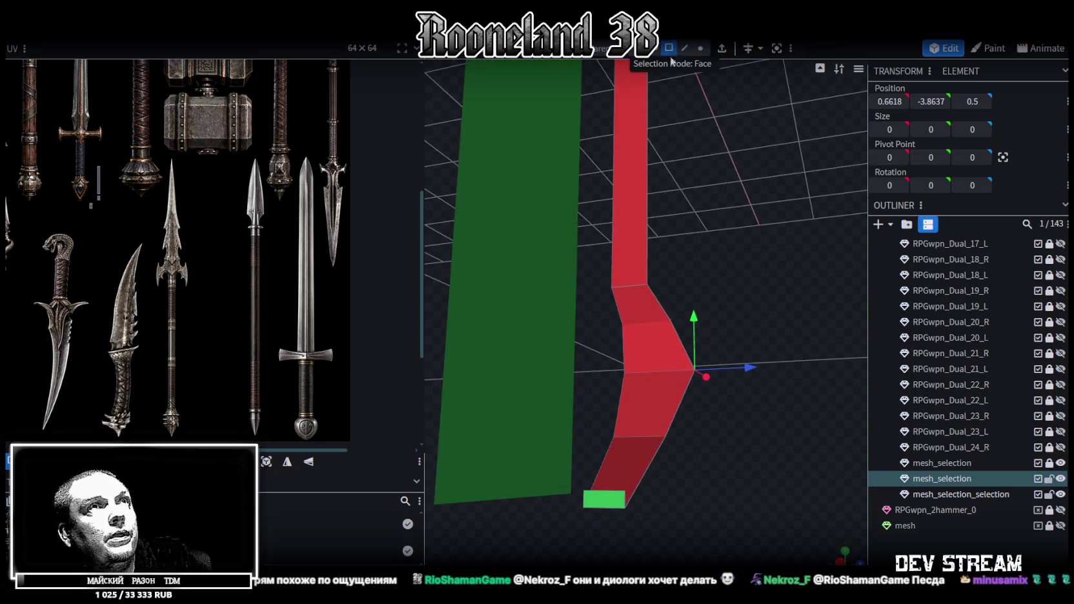
Step: Select the sword's lower-end vertices and set their X position to 0
{"action": "left_click", "coordinate": [605, 499]}
{"action": "mouse_move", "coordinate": [765, 431]}
{"action": "left_mouse_down"}
{"action": "mouse_move", "coordinate": [489, 406]}
{"action": "mouse_move", "coordinate": [479, 428]}
{"action": "mouse_move", "coordinate": [685, 101]}
{"action": "left_mouse_up"}
{"action": "left_click_drag", "start_coordinate": [546, 250], "coordinate": [547, 247]}
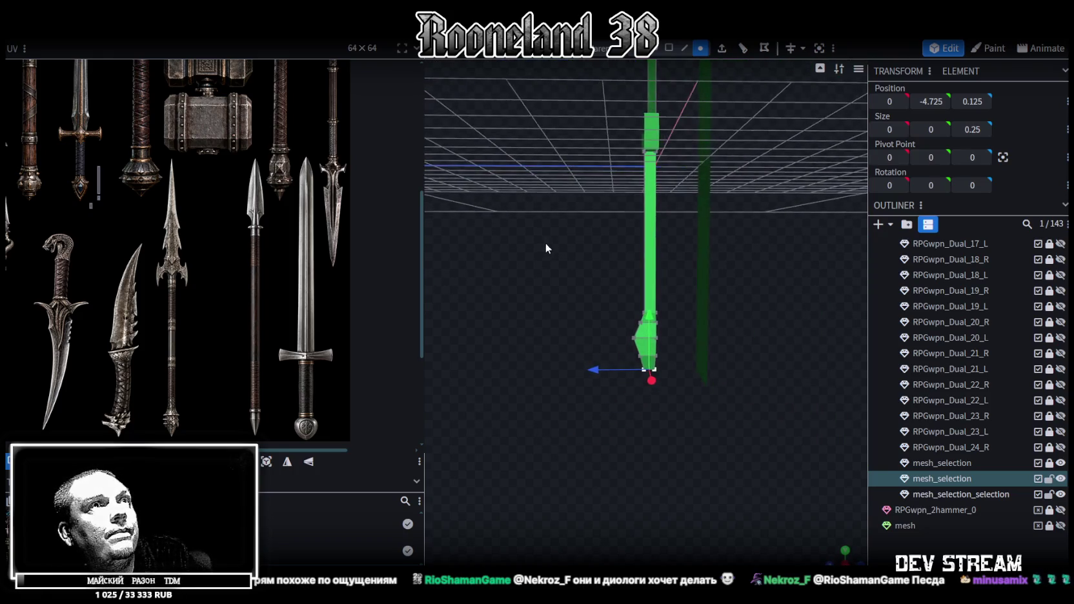
{"action": "scroll", "coordinate": [620, 374], "scroll_direction": "up", "scroll_amount": 2}
{"action": "left_click", "coordinate": [634, 386]}
{"action": "left_click", "coordinate": [622, 353], "text": "shift"}
{"action": "left_click", "coordinate": [643, 412], "text": "shift"}
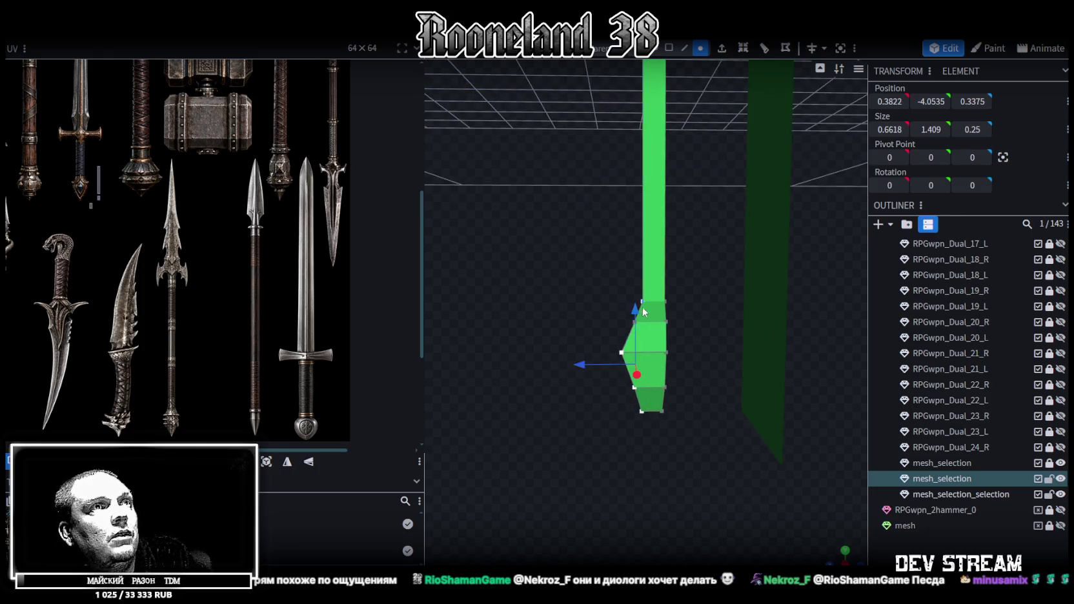
{"action": "mouse_move", "coordinate": [630, 326]}
{"action": "left_mouse_down"}
{"action": "mouse_move", "coordinate": [611, 320]}
{"action": "mouse_move", "coordinate": [505, 450]}
{"action": "left_mouse_up"}
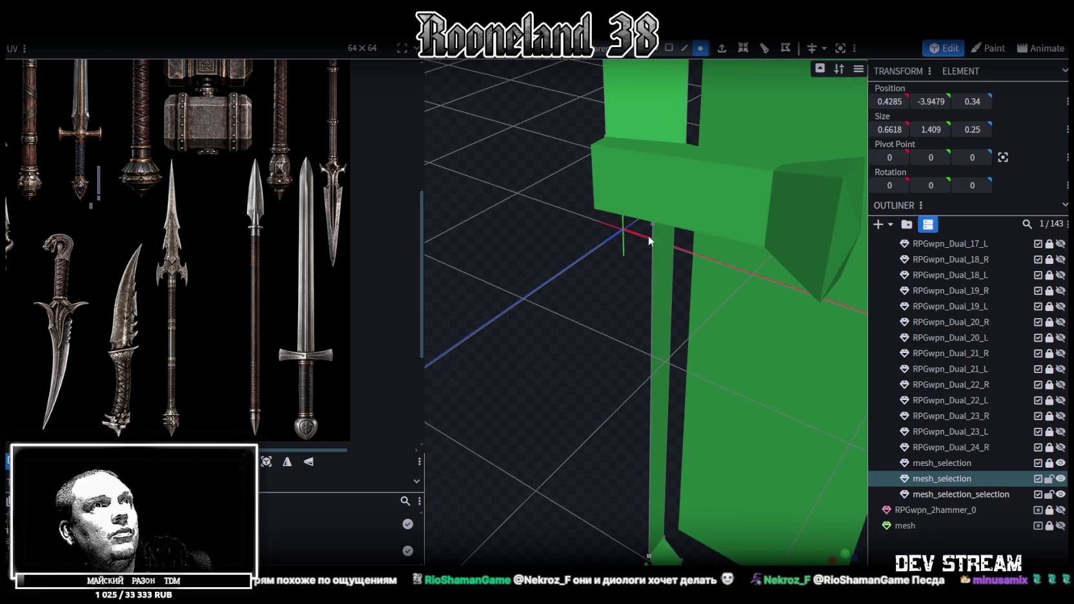
{"action": "scroll", "coordinate": [663, 247], "scroll_direction": "down", "scroll_amount": 2}
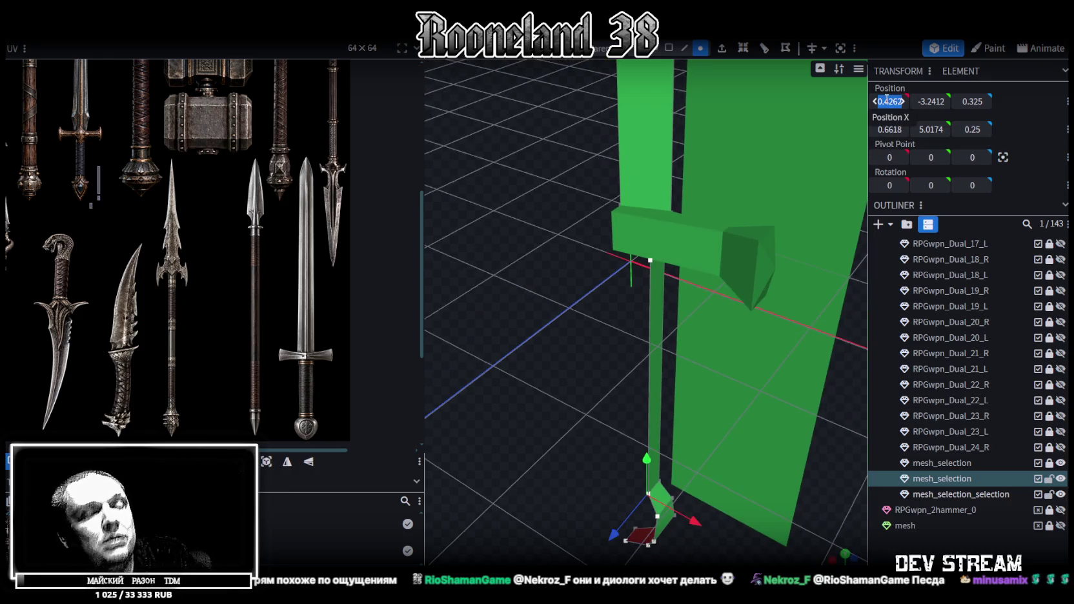
{"action": "type", "text": "0"}
{"action": "key", "text": "Return"}
Step: Drag the tip vertex onto its neighbour and merge the overlapping vertex
{"action": "mouse_move", "coordinate": [586, 215]}
{"action": "left_mouse_down"}
{"action": "mouse_move", "coordinate": [576, 248]}
{"action": "mouse_move", "coordinate": [602, 240]}
{"action": "mouse_move", "coordinate": [709, 256]}
{"action": "mouse_move", "coordinate": [601, 237]}
{"action": "mouse_move", "coordinate": [538, 157]}
{"action": "mouse_move", "coordinate": [641, 370]}
{"action": "left_mouse_up"}
{"action": "scroll", "coordinate": [641, 370], "scroll_direction": "up", "scroll_amount": 2}
{"action": "left_click", "coordinate": [577, 452]}
{"action": "left_click_drag", "start_coordinate": [555, 442], "coordinate": [578, 452]}
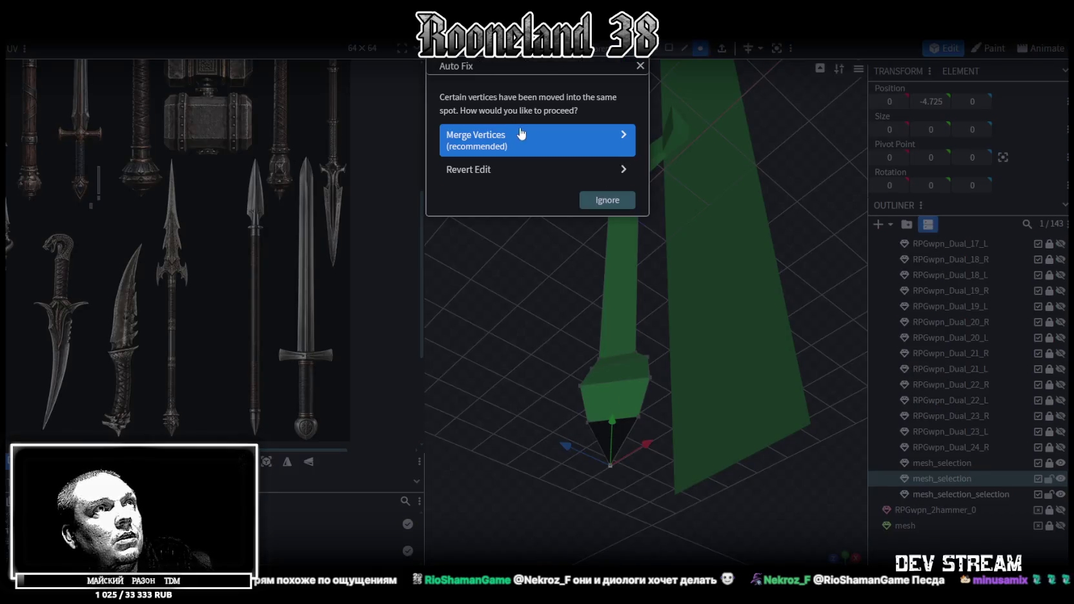
{"action": "left_click", "coordinate": [516, 139]}
{"action": "left_click_drag", "start_coordinate": [600, 249], "coordinate": [691, 179]}
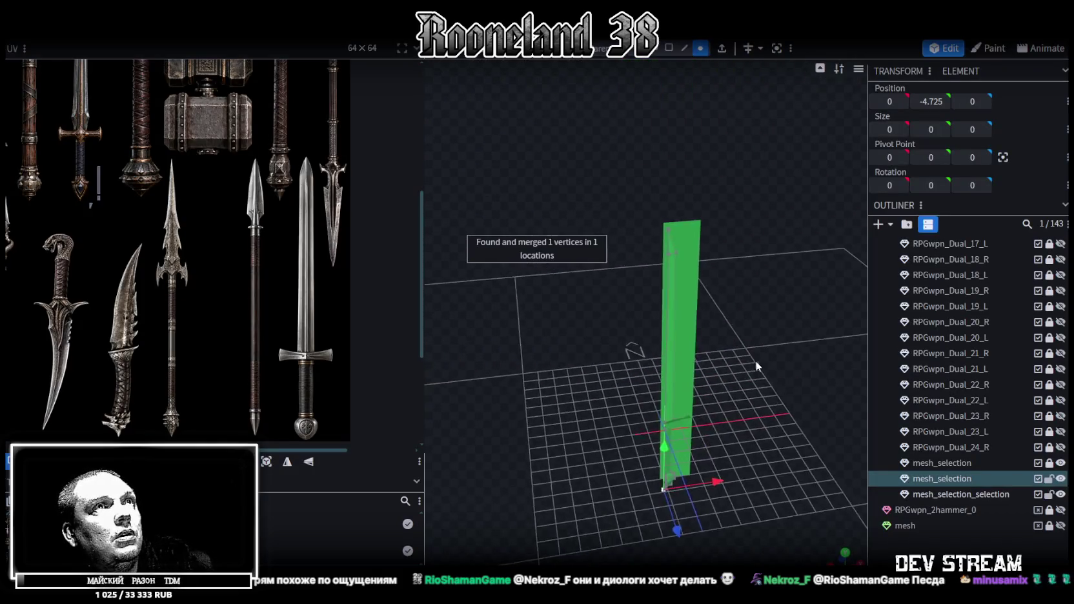
Step: Copy all faces of the sword half and merge the copy with the original into one mesh
{"action": "left_click", "coordinate": [669, 48]}
{"action": "scroll", "coordinate": [738, 375], "scroll_direction": "up", "scroll_amount": 2}
{"action": "key", "text": "ctrl+a"}
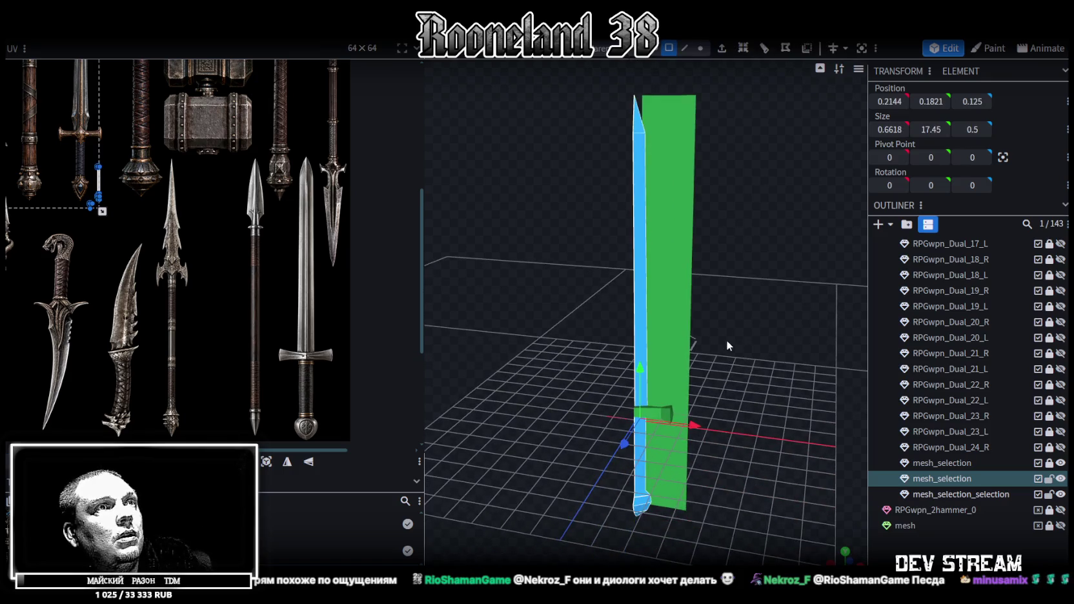
{"action": "key", "text": "ctrl+c"}
{"action": "left_click", "coordinate": [959, 494], "text": "ctrl"}
{"action": "right_click", "coordinate": [959, 494]}
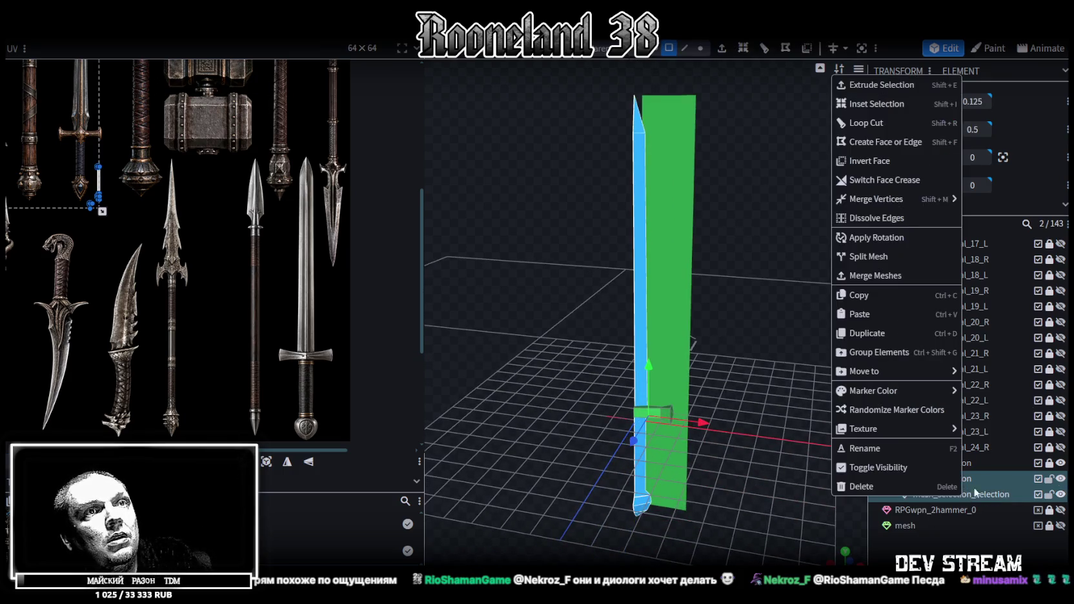
{"action": "left_click", "coordinate": [883, 276]}
Step: Flip the merged mesh on X and weld the 13 overlapping seam vertices
{"action": "mouse_move", "coordinate": [792, 347]}
{"action": "left_mouse_down"}
{"action": "mouse_move", "coordinate": [649, 397]}
{"action": "mouse_move", "coordinate": [778, 284]}
{"action": "mouse_move", "coordinate": [499, 370]}
{"action": "mouse_move", "coordinate": [459, 334]}
{"action": "mouse_move", "coordinate": [718, 370]}
{"action": "mouse_move", "coordinate": [668, 313]}
{"action": "mouse_move", "coordinate": [744, 378]}
{"action": "mouse_move", "coordinate": [746, 355]}
{"action": "left_mouse_up"}
{"action": "right_click", "coordinate": [746, 355]}
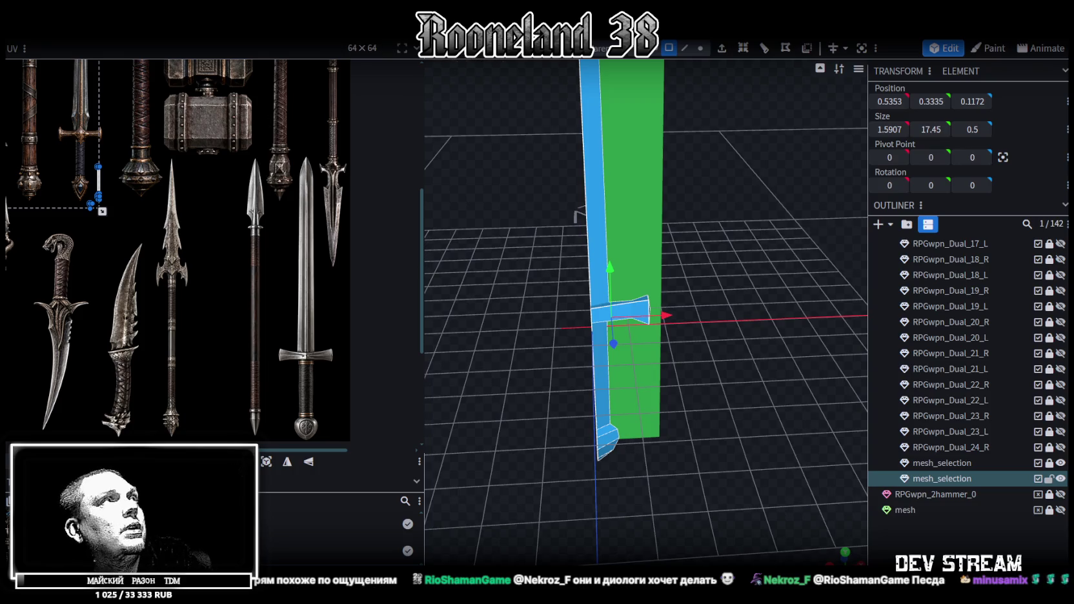
{"action": "left_click", "coordinate": [142, 29]}
{"action": "left_click", "coordinate": [245, 65]}
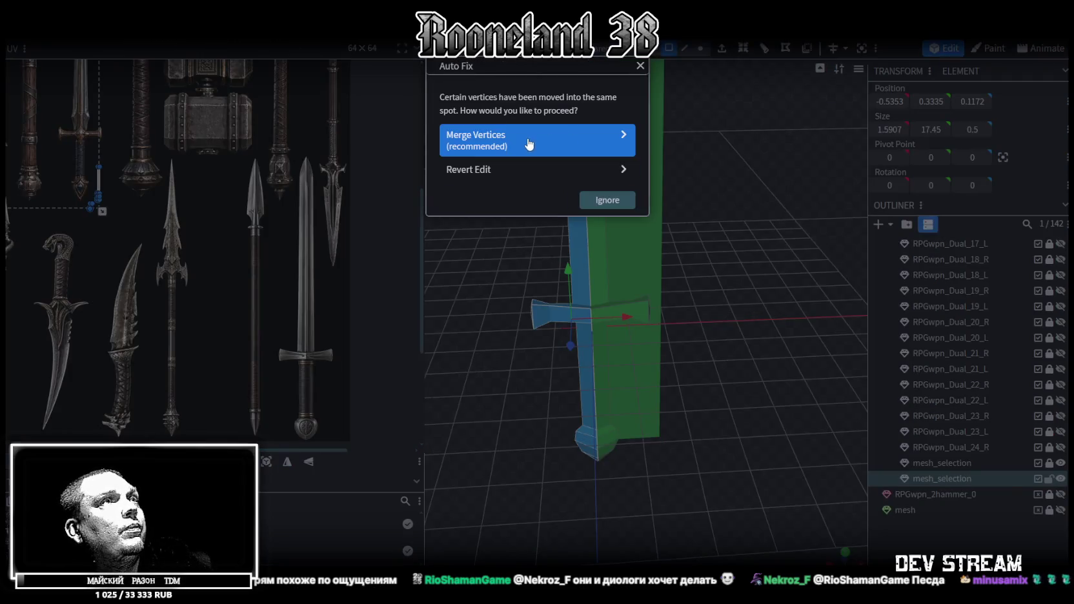
{"action": "left_click", "coordinate": [529, 144]}
{"action": "key", "text": "KP_1"}
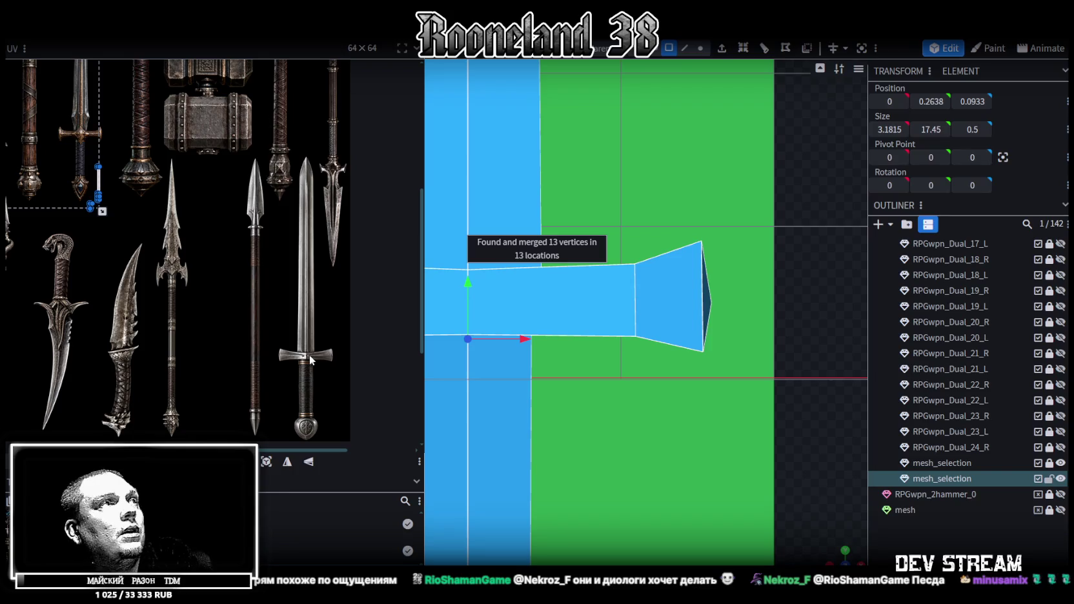
Step: Move the handle's UV island onto the texture's sword and fit it over the blade
{"action": "scroll", "coordinate": [313, 361], "scroll_direction": "down", "scroll_amount": 3}
{"action": "scroll", "coordinate": [303, 387], "scroll_direction": "down", "scroll_amount": 2}
{"action": "scroll", "coordinate": [142, 226], "scroll_direction": "up", "scroll_amount": 1}
{"action": "scroll", "coordinate": [142, 226], "scroll_direction": "up", "scroll_amount": 2}
{"action": "left_click_drag", "start_coordinate": [151, 204], "coordinate": [346, 321]}
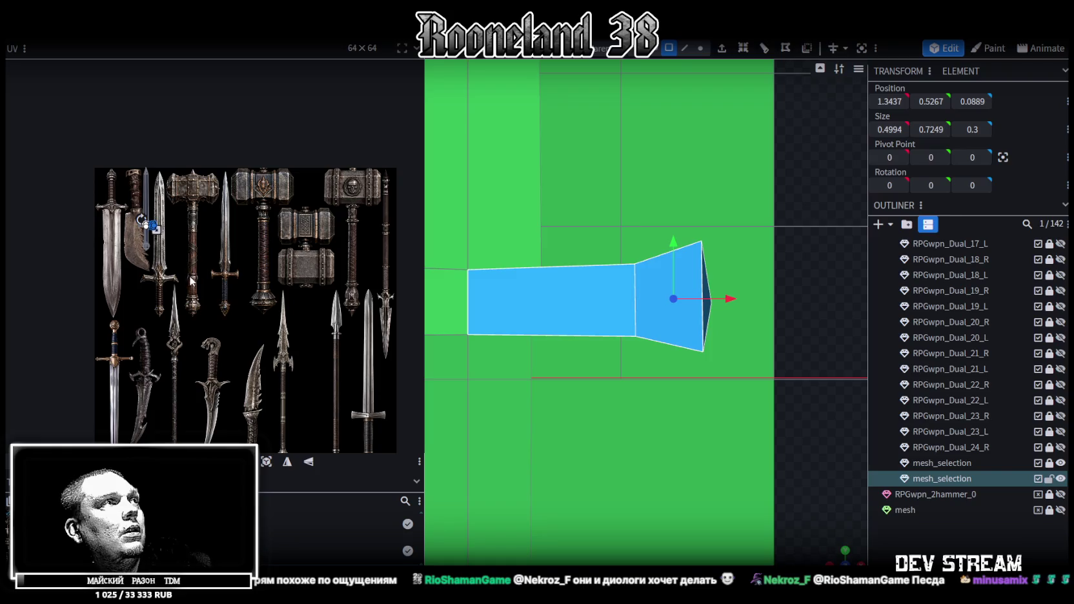
{"action": "mouse_move", "coordinate": [146, 190]}
{"action": "left_mouse_down"}
{"action": "mouse_move", "coordinate": [279, 286]}
{"action": "mouse_move", "coordinate": [351, 290]}
{"action": "left_mouse_up"}
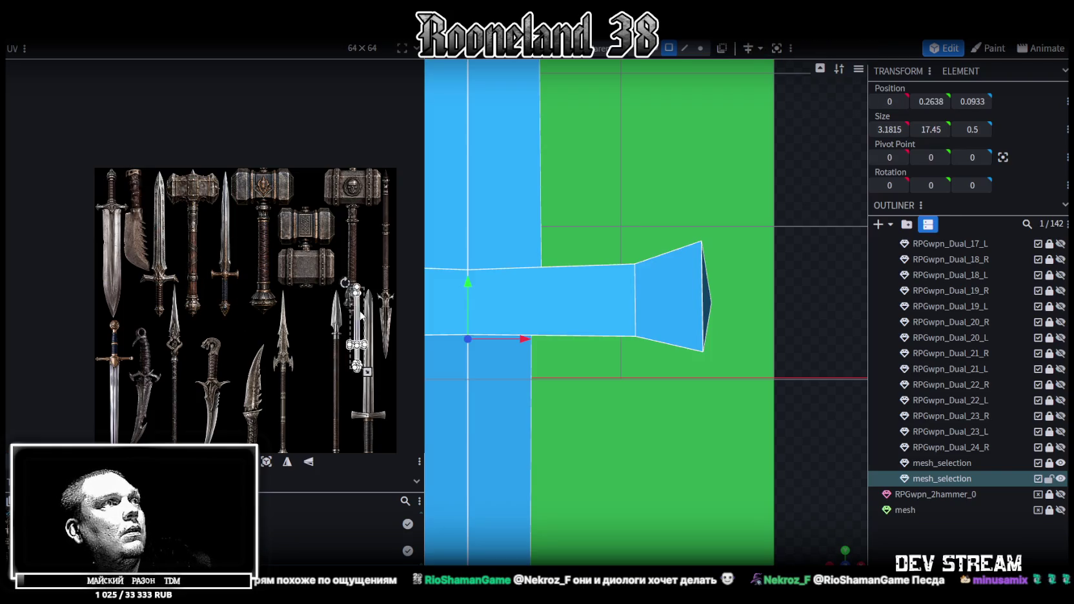
{"action": "scroll", "coordinate": [350, 289], "scroll_direction": "up", "scroll_amount": 3}
{"action": "scroll", "coordinate": [279, 283], "scroll_direction": "up", "scroll_amount": 2}
{"action": "left_click_drag", "start_coordinate": [248, 312], "coordinate": [248, 301]}
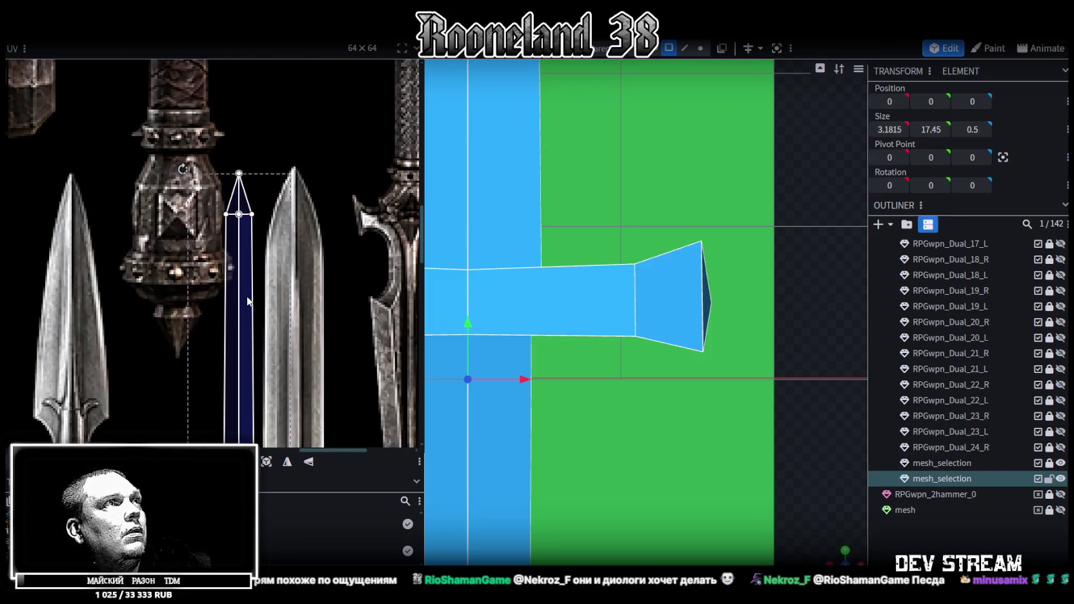
{"action": "scroll", "coordinate": [249, 299], "scroll_direction": "down", "scroll_amount": 3}
{"action": "scroll", "coordinate": [274, 185], "scroll_direction": "up", "scroll_amount": 4}
{"action": "left_click_drag", "start_coordinate": [227, 187], "coordinate": [274, 318]}
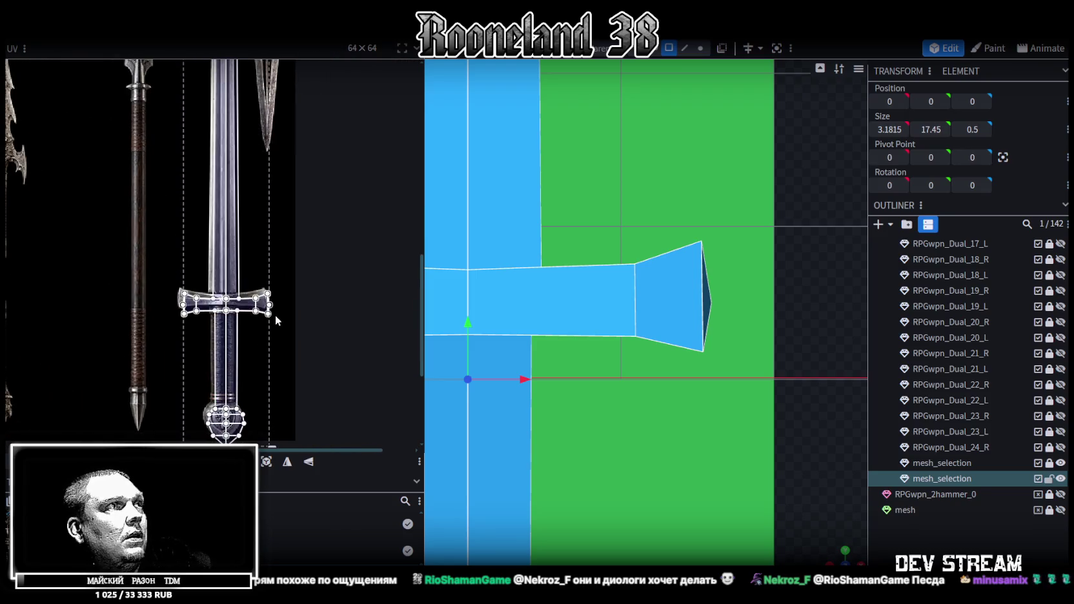
{"action": "scroll", "coordinate": [230, 322], "scroll_direction": "up", "scroll_amount": 5}
Step: Shift the crossguard's end UV faces and vertices left onto the texture's flare
{"action": "left_click_drag", "start_coordinate": [207, 344], "coordinate": [199, 345]}
{"action": "scroll", "coordinate": [200, 345], "scroll_direction": "down", "scroll_amount": 3}
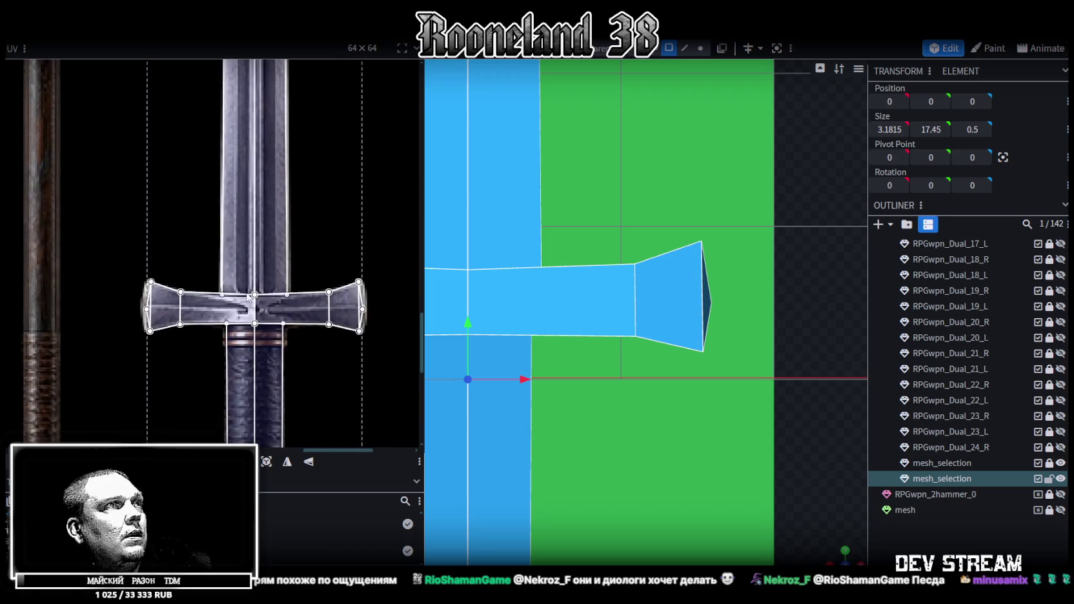
{"action": "scroll", "coordinate": [348, 326], "scroll_direction": "up", "scroll_amount": 3}
{"action": "left_click_drag", "start_coordinate": [303, 275], "coordinate": [366, 328]}
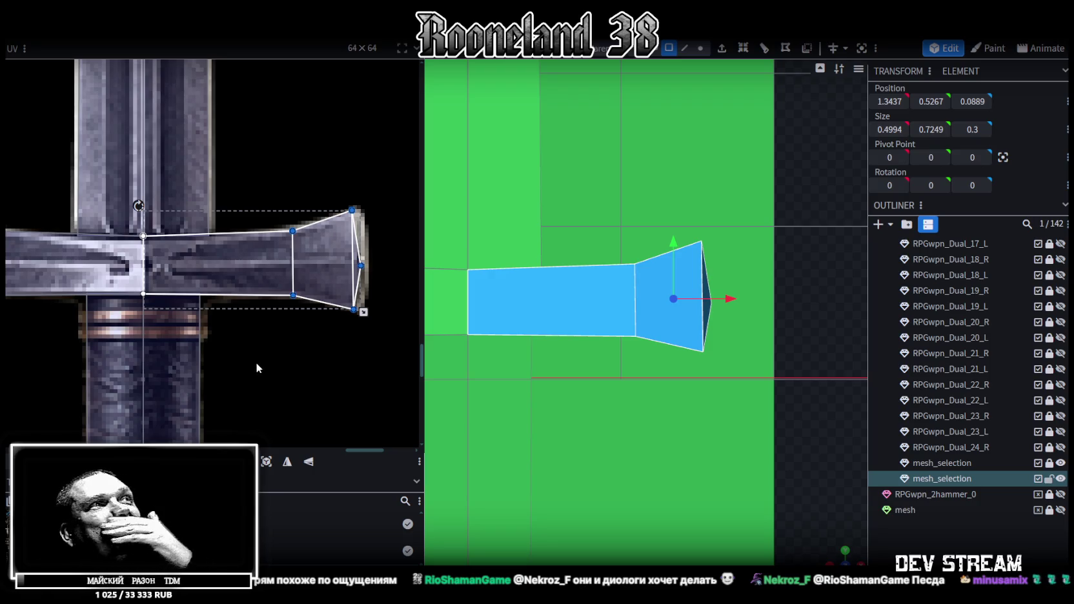
{"action": "left_click", "coordinate": [359, 270]}
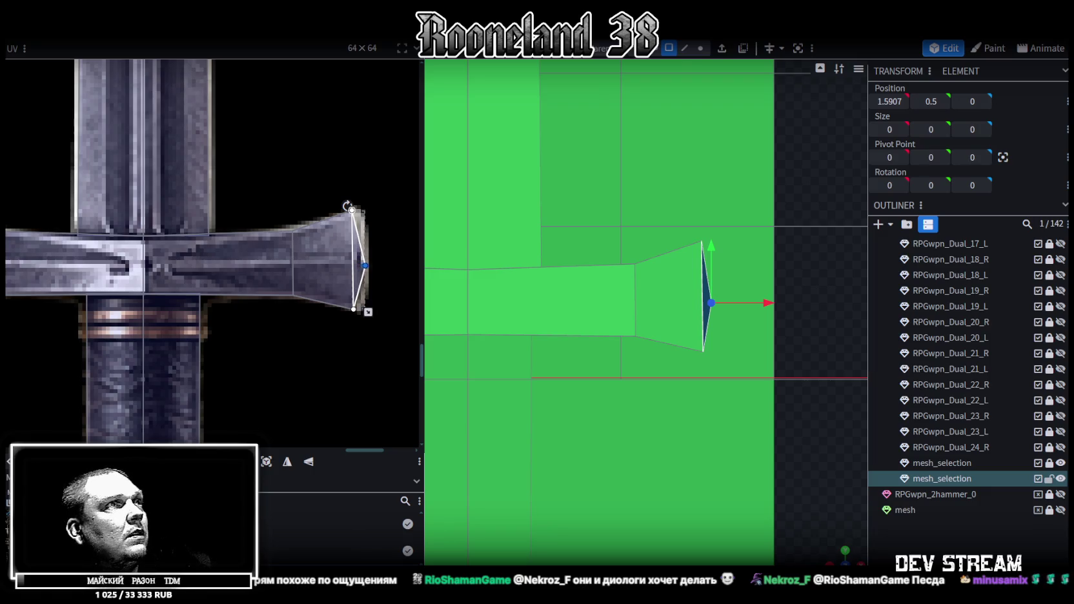
{"action": "scroll", "coordinate": [249, 329], "scroll_direction": "down", "scroll_amount": 2}
{"action": "scroll", "coordinate": [248, 329], "scroll_direction": "down", "scroll_amount": 3}
{"action": "scroll", "coordinate": [151, 311], "scroll_direction": "up", "scroll_amount": 2}
{"action": "scroll", "coordinate": [150, 311], "scroll_direction": "up", "scroll_amount": 2}
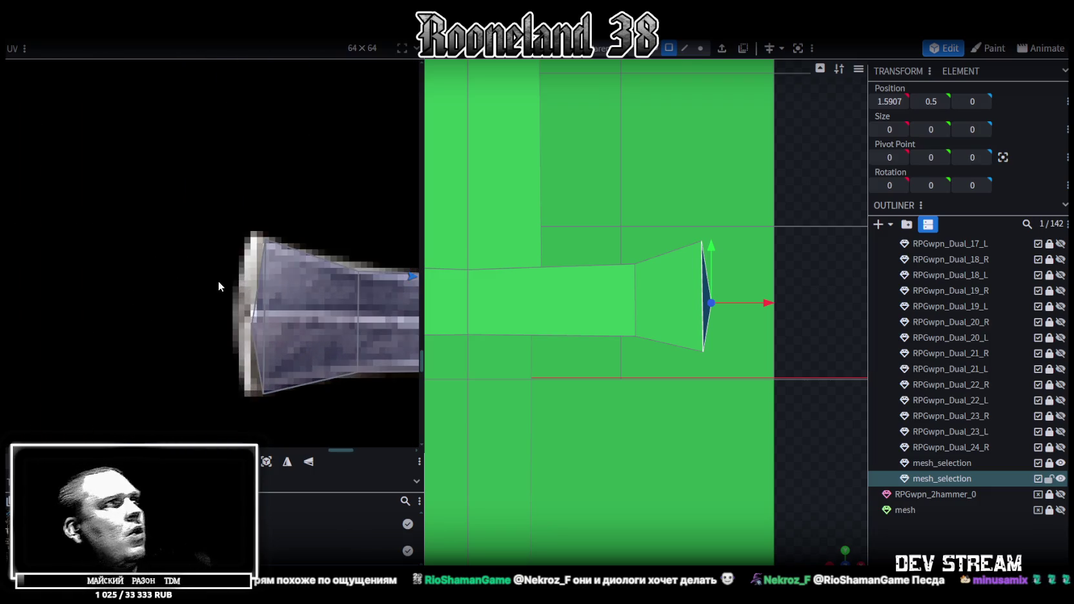
{"action": "left_click_drag", "start_coordinate": [181, 185], "coordinate": [303, 413]}
{"action": "left_click_drag", "start_coordinate": [224, 281], "coordinate": [215, 281]}
{"action": "left_click", "coordinate": [243, 326]}
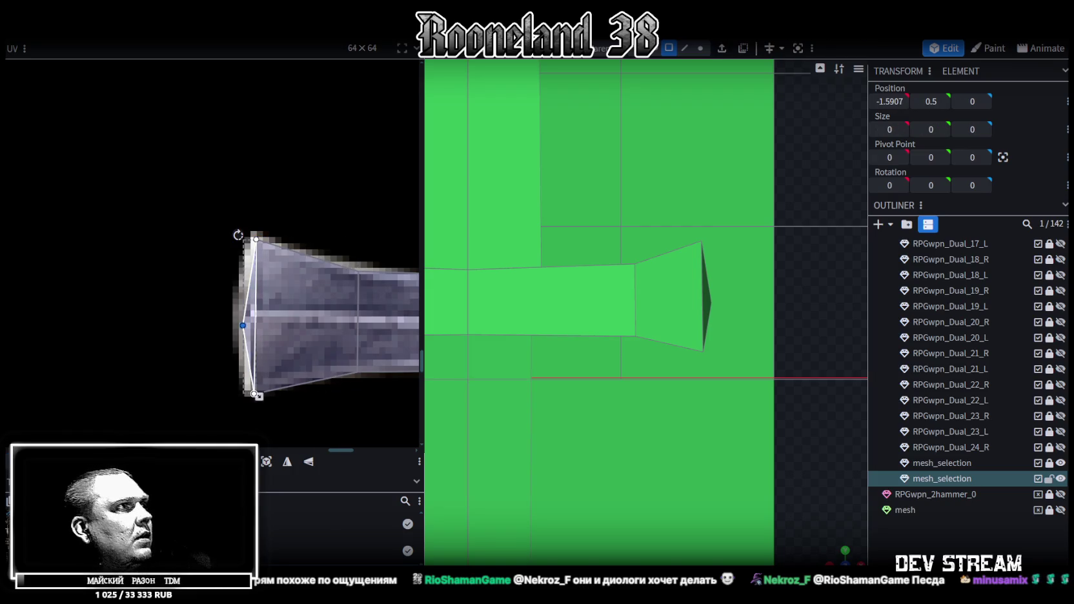
{"action": "left_click_drag", "start_coordinate": [243, 326], "coordinate": [240, 325]}
Step: Fit the pommel's UV vertices to the shield-shaped texture, mirroring left and right and raising the bottom
{"action": "scroll", "coordinate": [240, 325], "scroll_direction": "down", "scroll_amount": 1}
{"action": "scroll", "coordinate": [341, 315], "scroll_direction": "down", "scroll_amount": 2}
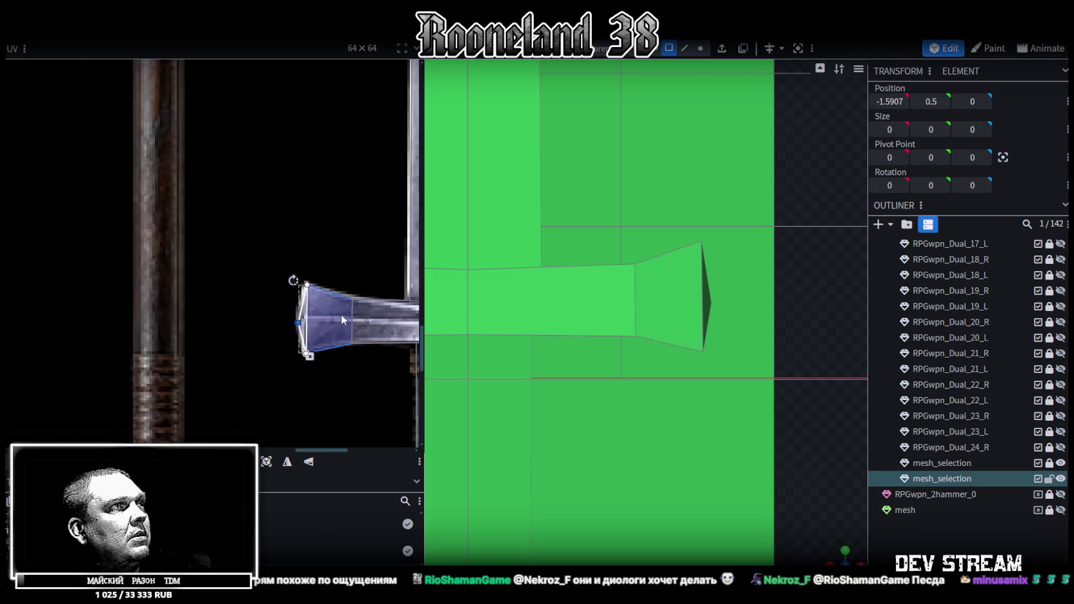
{"action": "scroll", "coordinate": [290, 303], "scroll_direction": "down", "scroll_amount": 2}
{"action": "scroll", "coordinate": [244, 301], "scroll_direction": "up", "scroll_amount": 4}
{"action": "scroll", "coordinate": [244, 302], "scroll_direction": "up", "scroll_amount": 1}
{"action": "scroll", "coordinate": [252, 278], "scroll_direction": "up", "scroll_amount": 1}
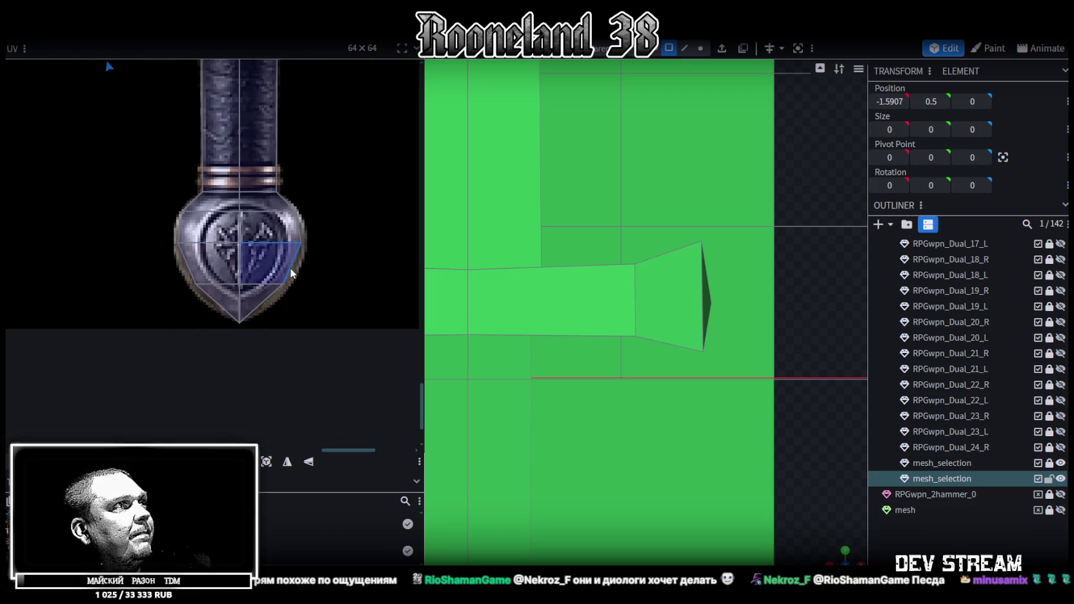
{"action": "scroll", "coordinate": [213, 258], "scroll_direction": "up", "scroll_amount": 1}
{"action": "left_click_drag", "start_coordinate": [148, 222], "coordinate": [207, 306]}
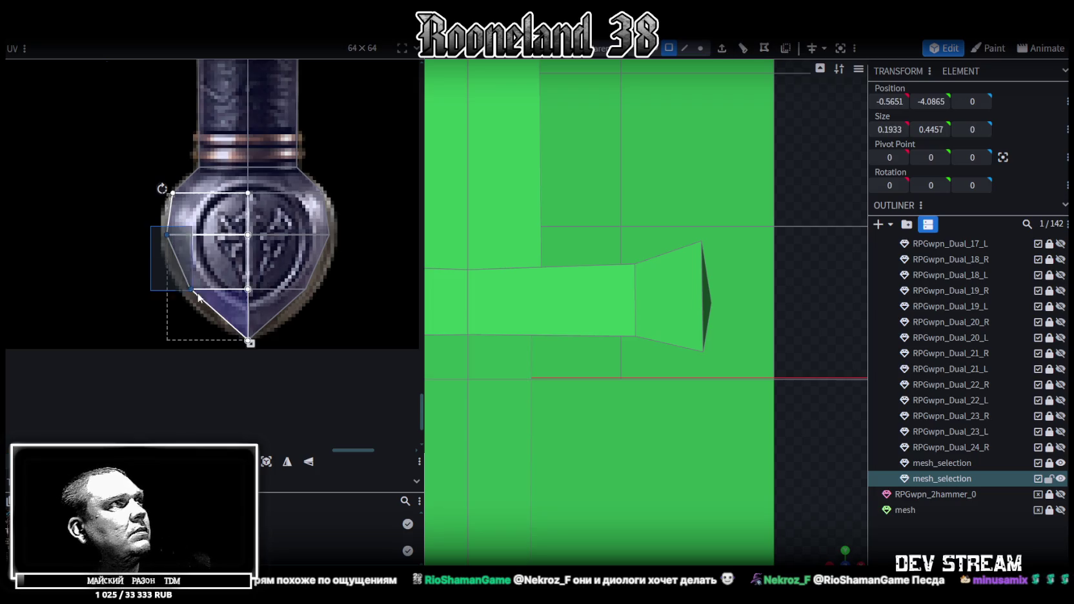
{"action": "key", "text": "Left"}
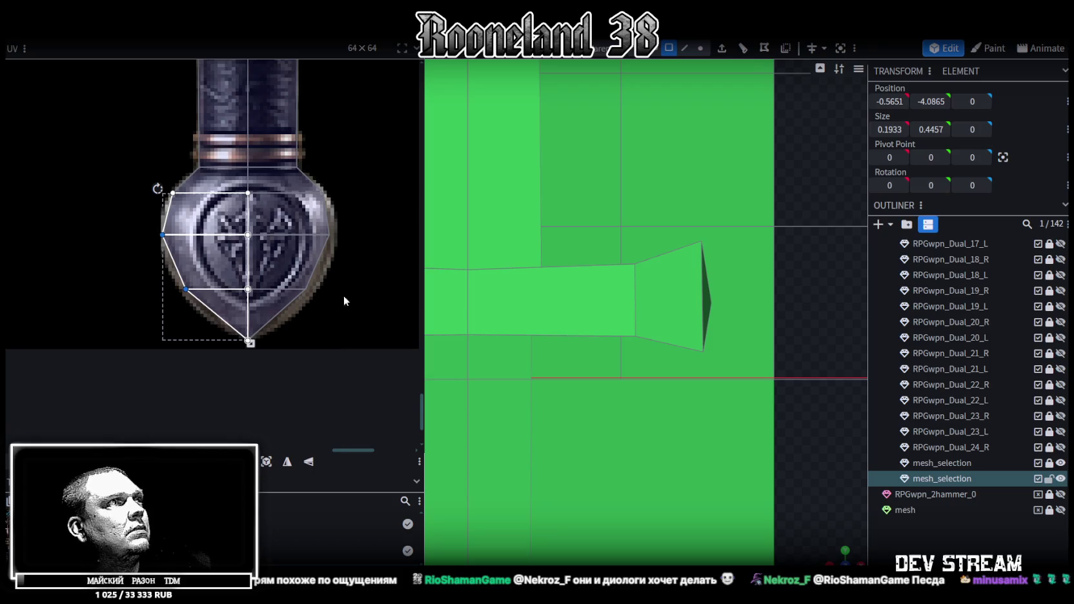
{"action": "left_click", "coordinate": [288, 461]}
{"action": "key", "text": "Right"}
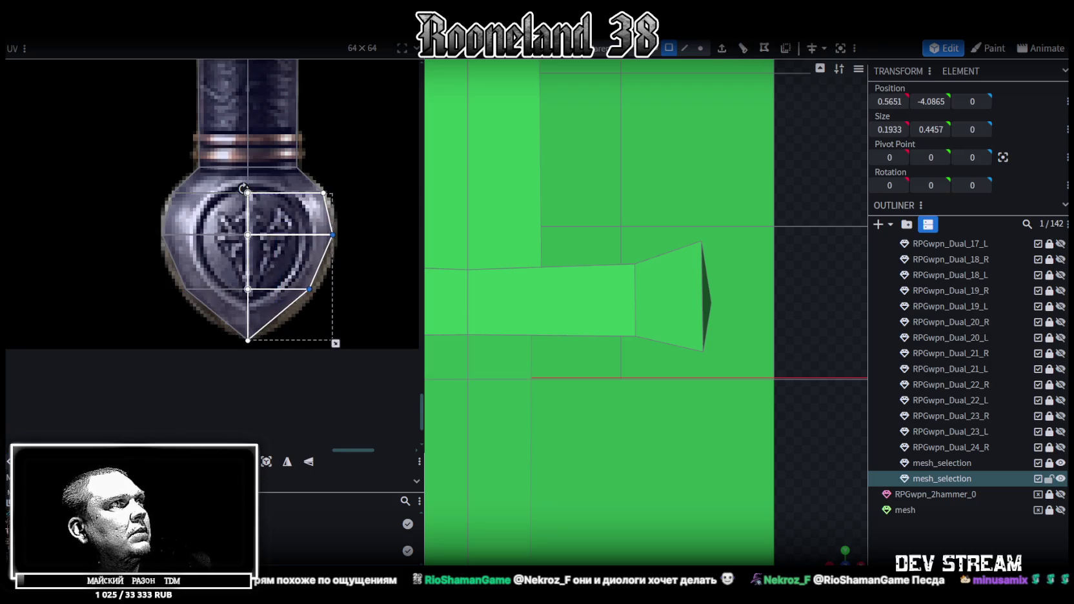
{"action": "left_click", "coordinate": [248, 346]}
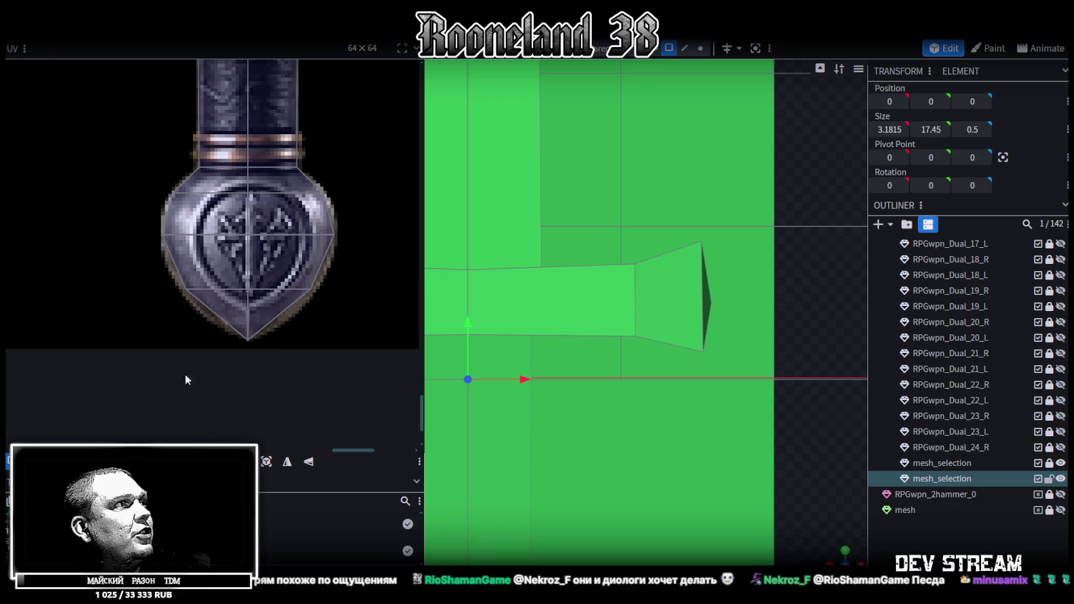
{"action": "left_click_drag", "start_coordinate": [319, 346], "coordinate": [180, 284]}
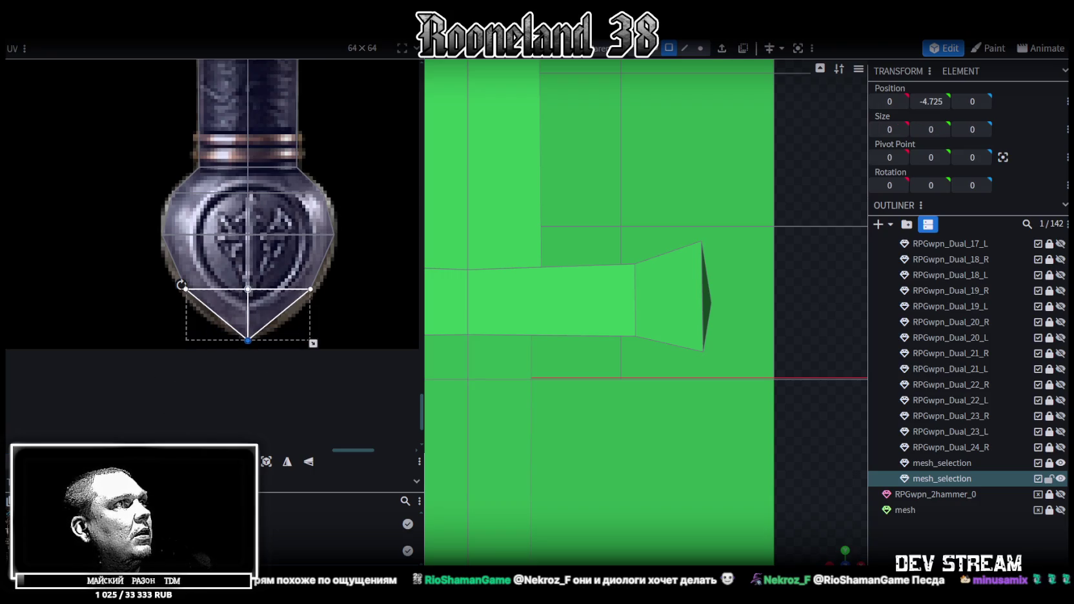
{"action": "left_click_drag", "start_coordinate": [313, 343], "coordinate": [313, 335]}
{"action": "scroll", "coordinate": [748, 357], "scroll_direction": "down", "scroll_amount": 5}
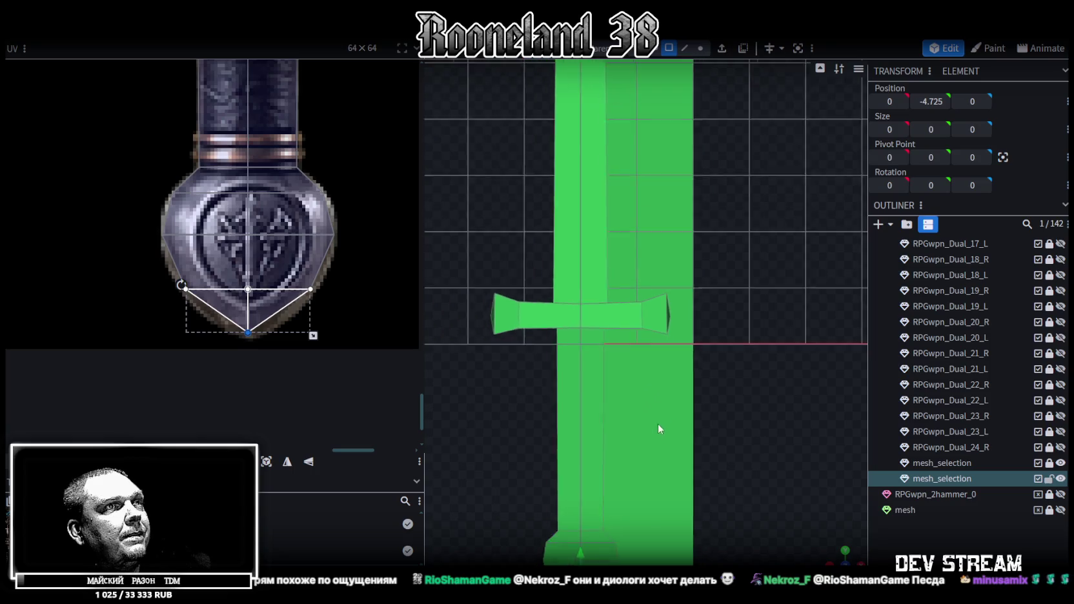
{"action": "scroll", "coordinate": [652, 433], "scroll_direction": "down", "scroll_amount": 3, "text": "shift"}
{"action": "scroll", "coordinate": [649, 445], "scroll_direction": "up", "scroll_amount": 4}
{"action": "mouse_move", "coordinate": [593, 461]}
{"action": "left_mouse_down"}
{"action": "mouse_move", "coordinate": [655, 413]}
{"action": "mouse_move", "coordinate": [649, 366]}
{"action": "left_mouse_up"}
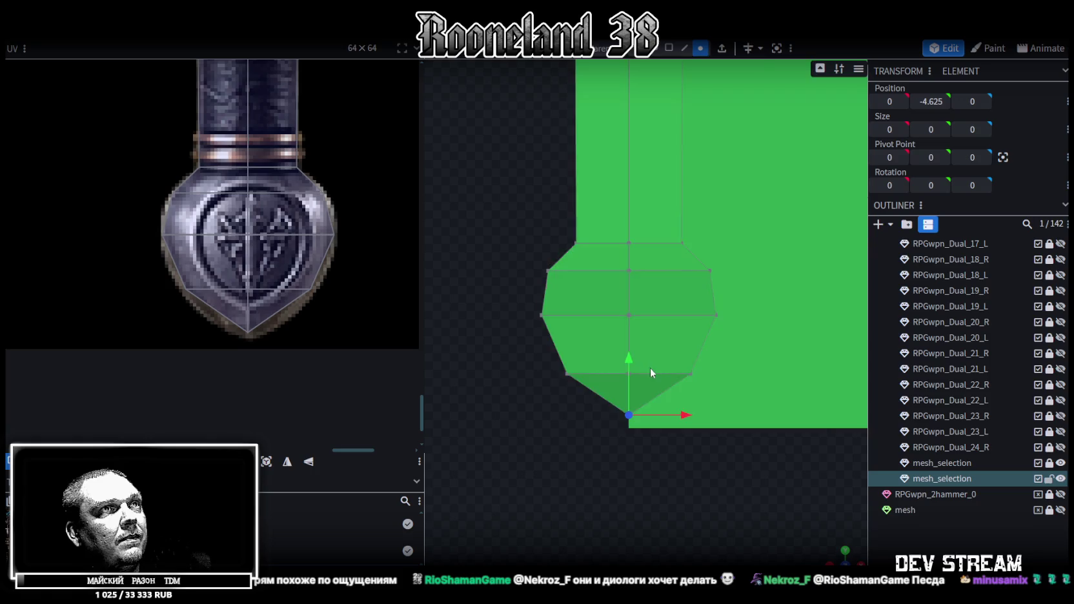
Step: Zoom in on the blade tip and select its UV face on the weapon texture
{"action": "scroll", "coordinate": [653, 413], "scroll_direction": "down", "scroll_amount": 2}
{"action": "scroll", "coordinate": [678, 411], "scroll_direction": "down", "scroll_amount": 3}
{"action": "scroll", "coordinate": [744, 485], "scroll_direction": "up", "scroll_amount": 2}
{"action": "scroll", "coordinate": [750, 349], "scroll_direction": "down", "scroll_amount": 2}
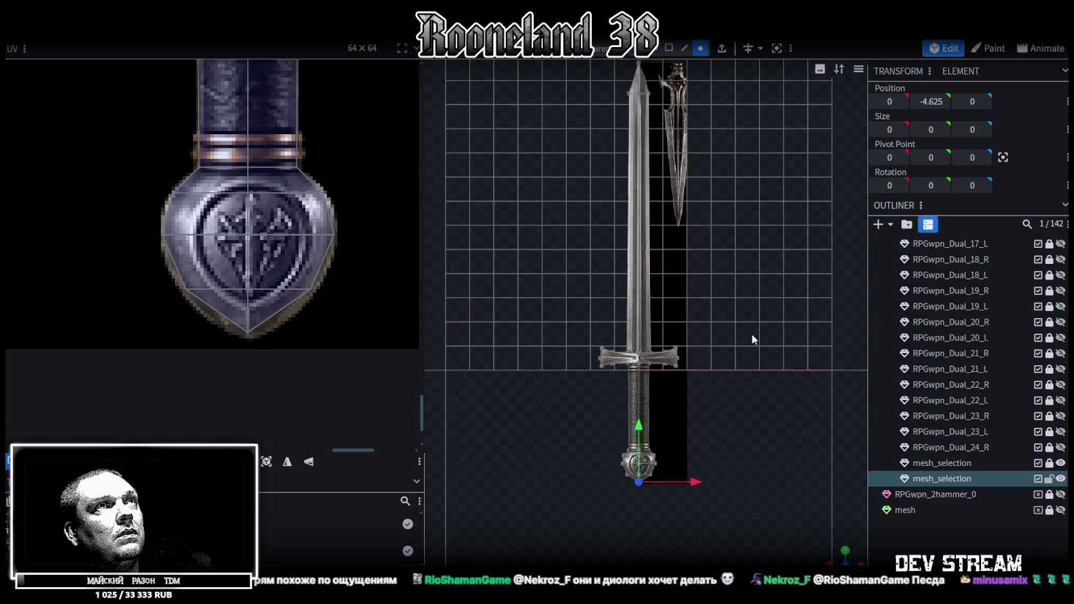
{"action": "scroll", "coordinate": [754, 352], "scroll_direction": "down", "scroll_amount": 1}
{"action": "mouse_move", "coordinate": [839, 554]}
{"action": "left_mouse_down"}
{"action": "mouse_move", "coordinate": [747, 280]}
{"action": "mouse_move", "coordinate": [770, 311]}
{"action": "mouse_move", "coordinate": [751, 260]}
{"action": "mouse_move", "coordinate": [668, 182]}
{"action": "mouse_move", "coordinate": [321, 179]}
{"action": "left_mouse_up"}
{"action": "scroll", "coordinate": [296, 152], "scroll_direction": "down", "scroll_amount": 2}
{"action": "scroll", "coordinate": [279, 342], "scroll_direction": "up", "scroll_amount": 2}
{"action": "scroll", "coordinate": [299, 362], "scroll_direction": "down", "scroll_amount": 2}
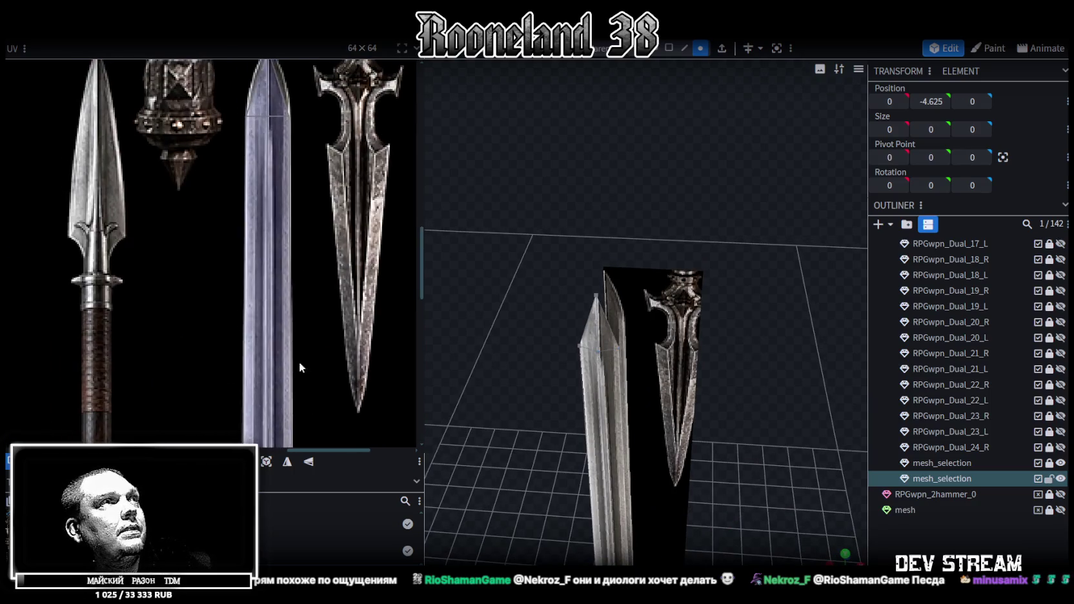
{"action": "scroll", "coordinate": [305, 220], "scroll_direction": "up", "scroll_amount": 3}
{"action": "scroll", "coordinate": [305, 221], "scroll_direction": "up", "scroll_amount": 2}
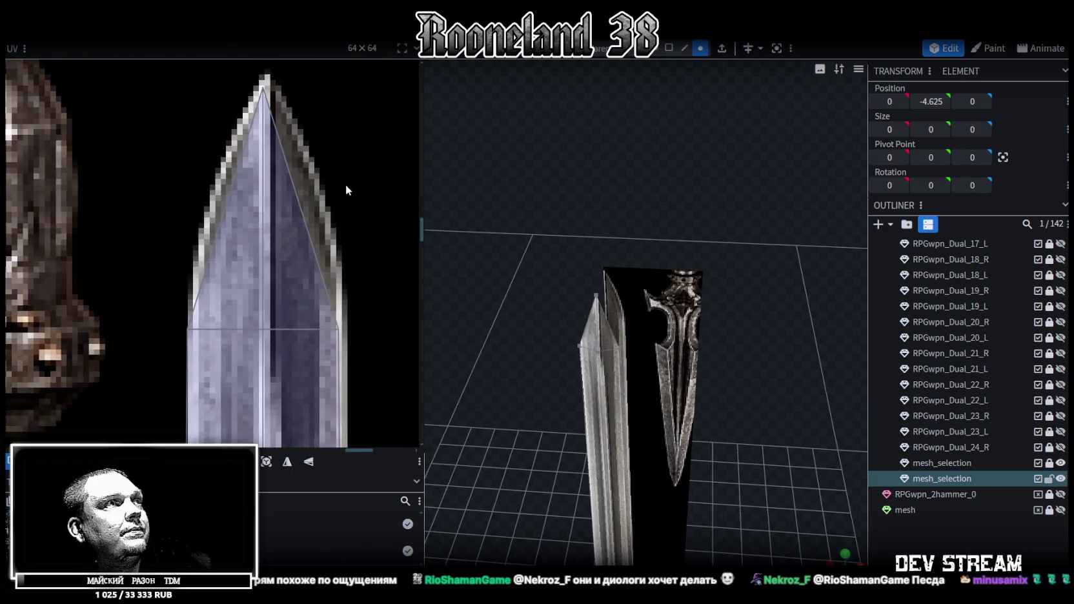
{"action": "scroll", "coordinate": [350, 187], "scroll_direction": "down", "scroll_amount": 1}
{"action": "left_click", "coordinate": [256, 193]}
Step: Recheck the blade UVs and pull the tip's shoulder vertices inward to match the blade texture
{"action": "key", "text": "ctrl+a"}
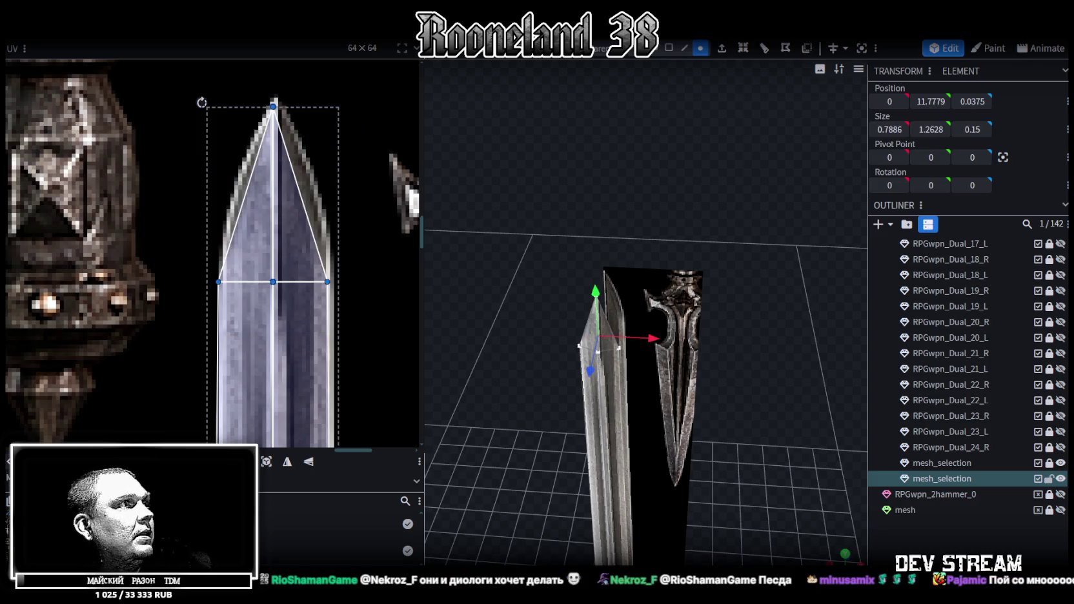
{"action": "key", "text": "Right"}
{"action": "key", "text": "Left"}
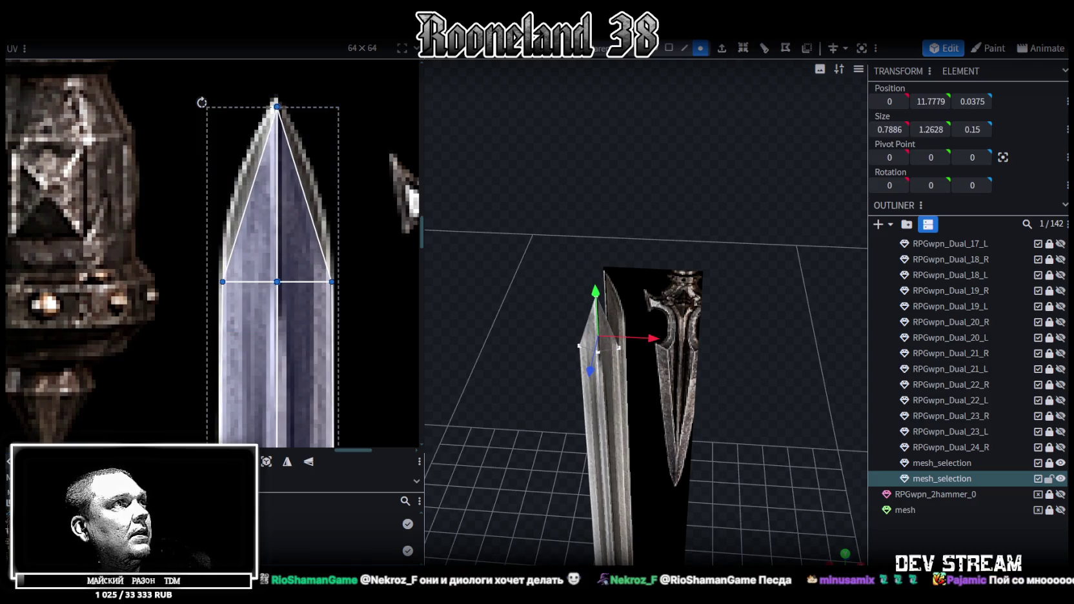
{"action": "mouse_move", "coordinate": [515, 408]}
{"action": "left_mouse_down"}
{"action": "mouse_move", "coordinate": [556, 380]}
{"action": "mouse_move", "coordinate": [529, 372]}
{"action": "left_mouse_up"}
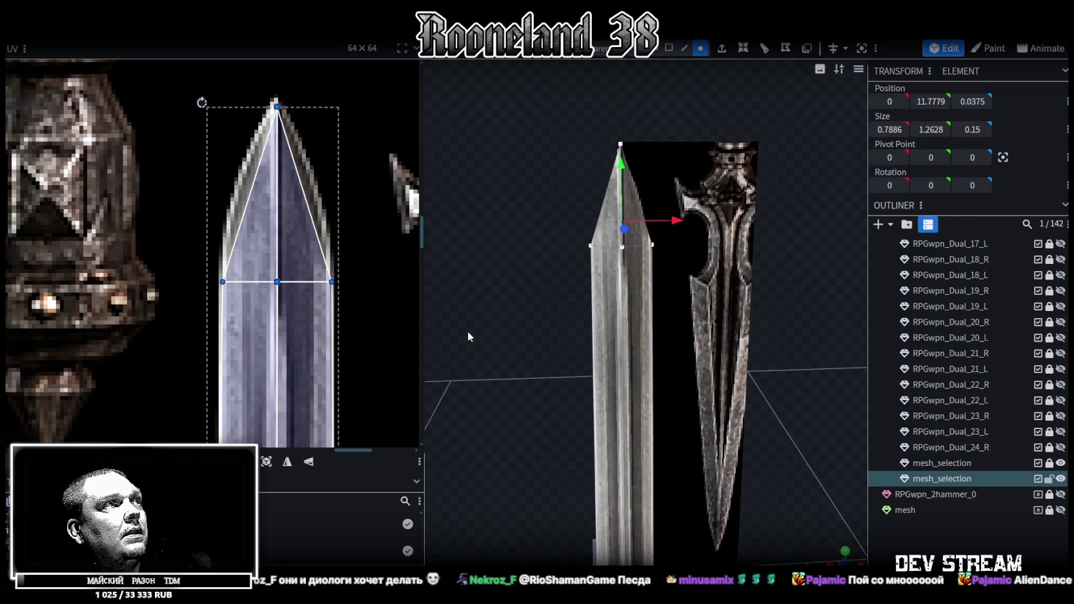
{"action": "mouse_move", "coordinate": [261, 299]}
{"action": "left_mouse_down"}
{"action": "mouse_move", "coordinate": [332, 286]}
{"action": "mouse_move", "coordinate": [332, 246]}
{"action": "left_mouse_up"}
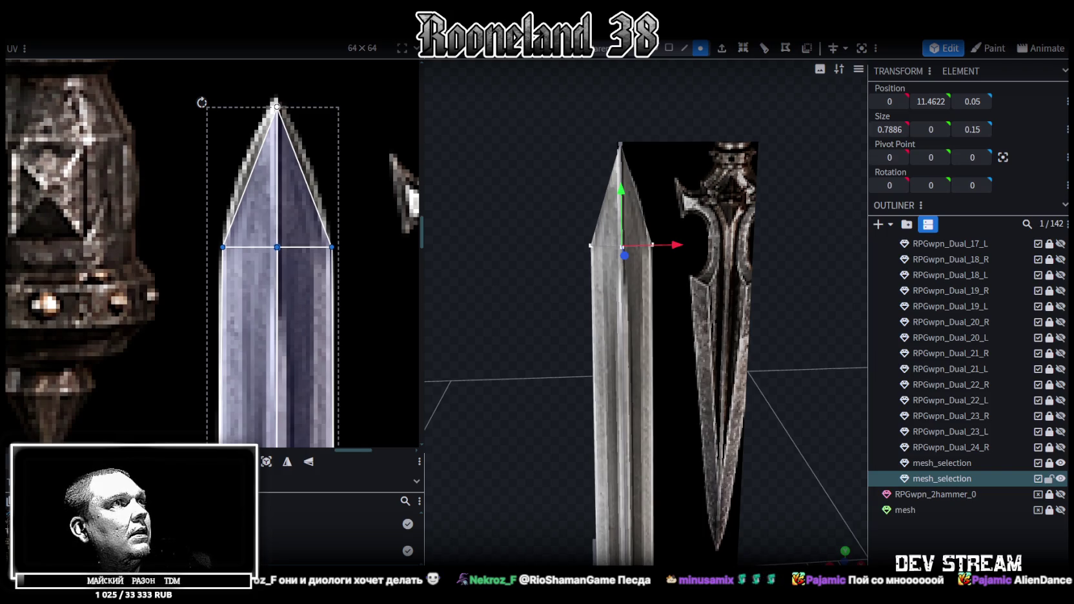
{"action": "left_click_drag", "start_coordinate": [332, 245], "coordinate": [332, 239]}
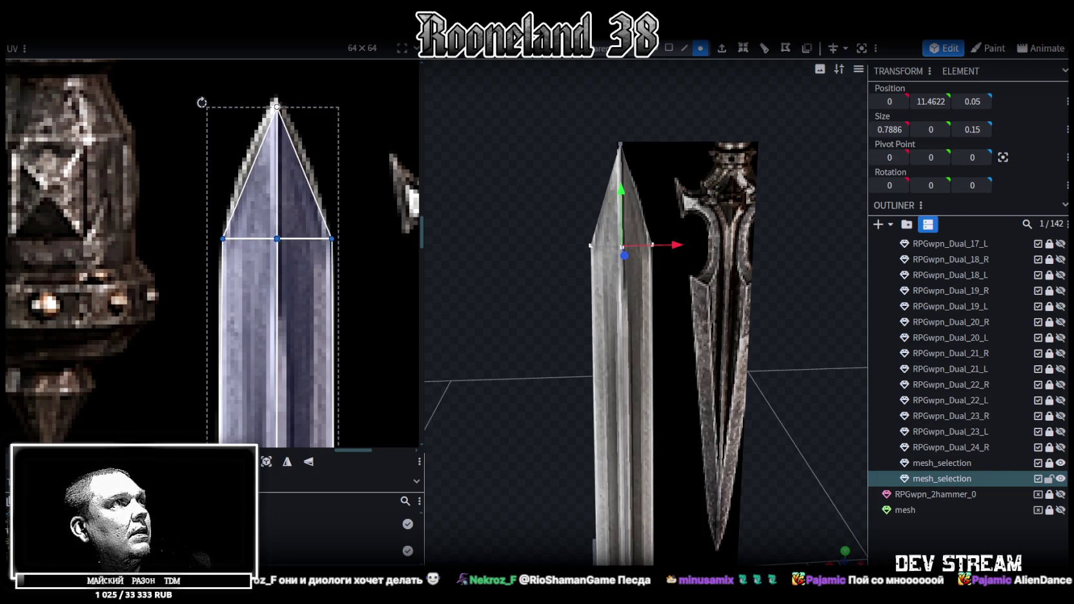
{"action": "left_click", "coordinate": [332, 239]}
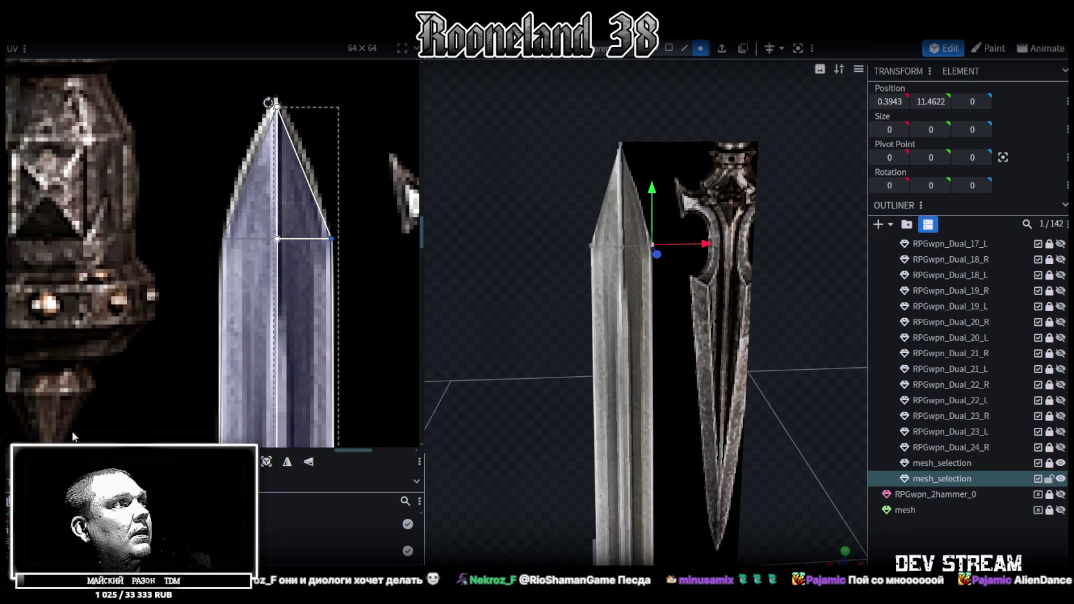
{"action": "left_click_drag", "start_coordinate": [332, 239], "coordinate": [328, 239]}
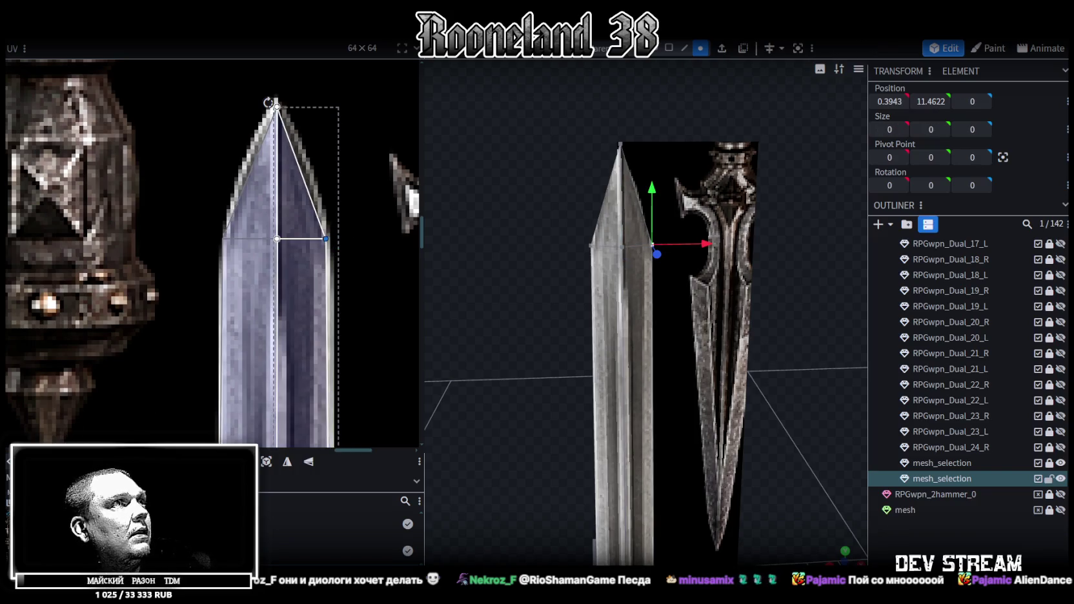
{"action": "left_click", "coordinate": [222, 239]}
{"action": "left_click_drag", "start_coordinate": [223, 239], "coordinate": [225, 238]}
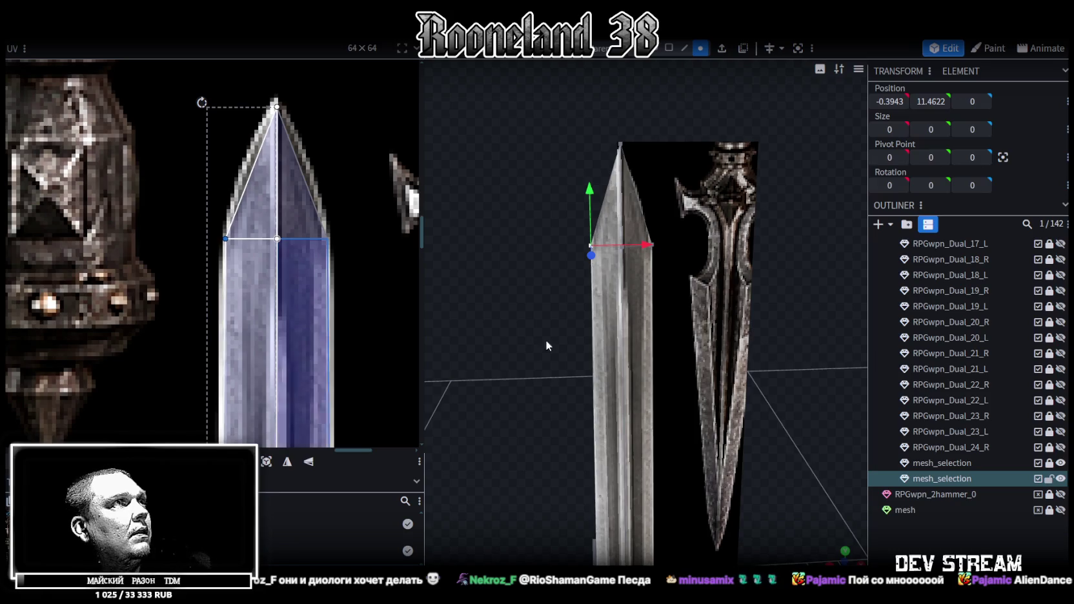
Step: Set the tip's left and right shoulder vertices to X -0.365 and 0.365
{"action": "scroll", "coordinate": [532, 340], "scroll_direction": "up", "scroll_amount": 3}
{"action": "left_click_drag", "start_coordinate": [503, 154], "coordinate": [719, 215]}
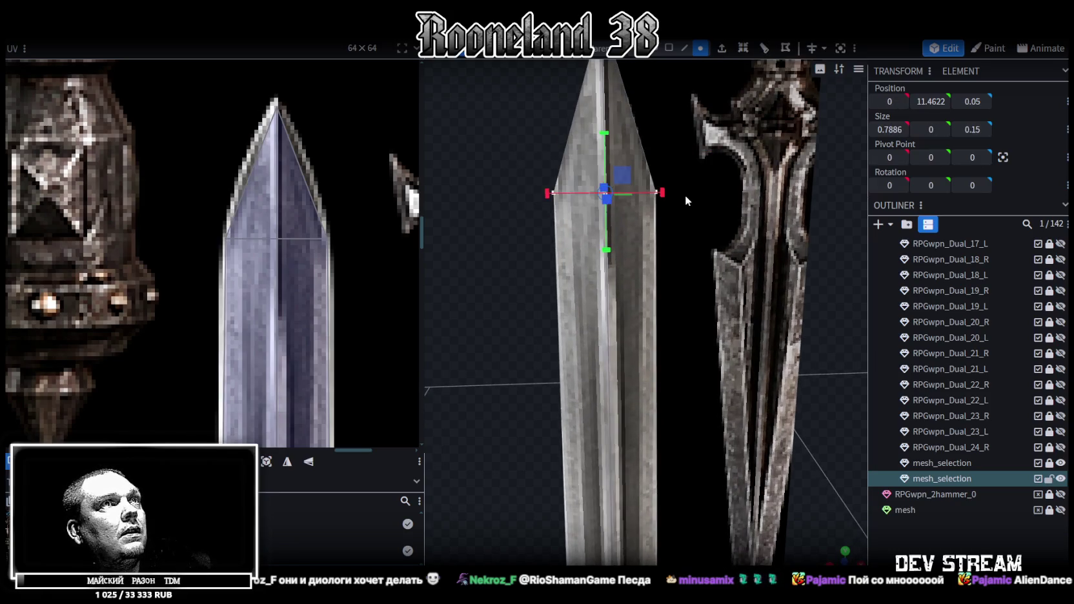
{"action": "left_click", "coordinate": [553, 192]}
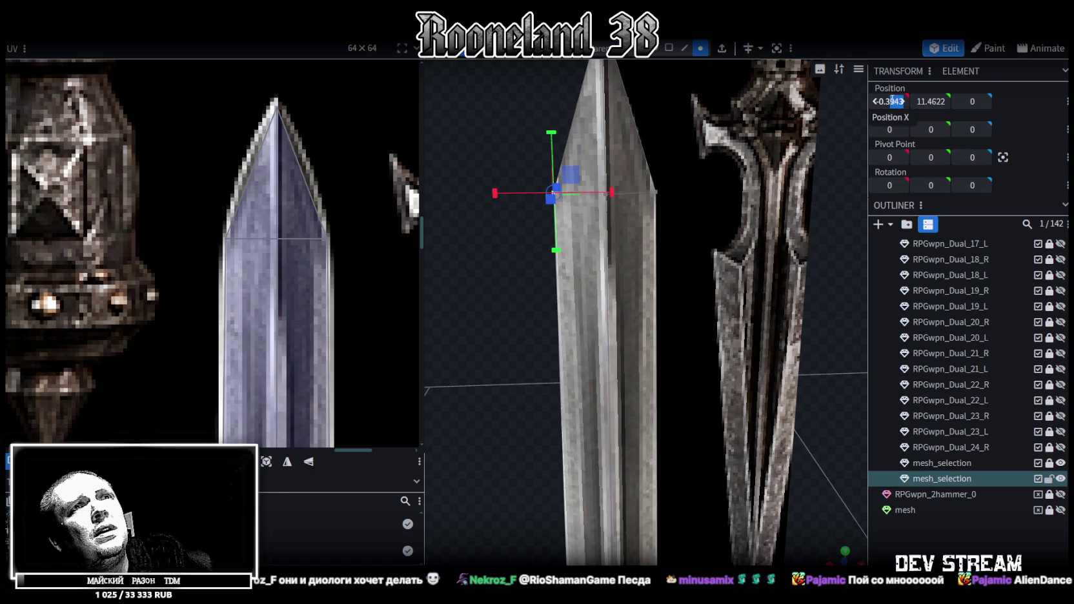
{"action": "type", "text": "-0.42"}
{"action": "key", "text": "Return"}
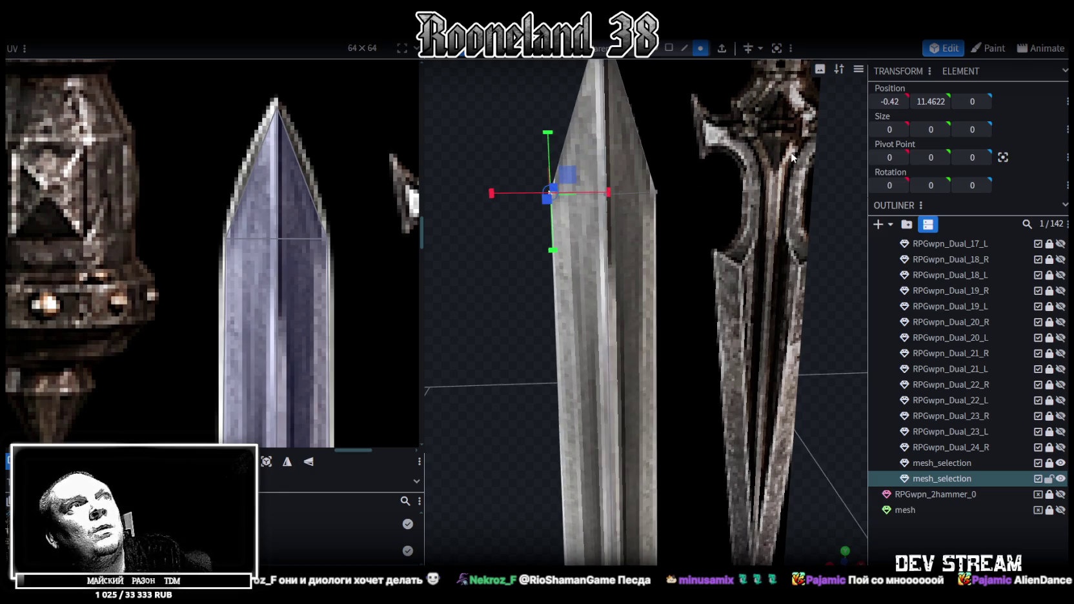
{"action": "key", "text": "ctrl+z"}
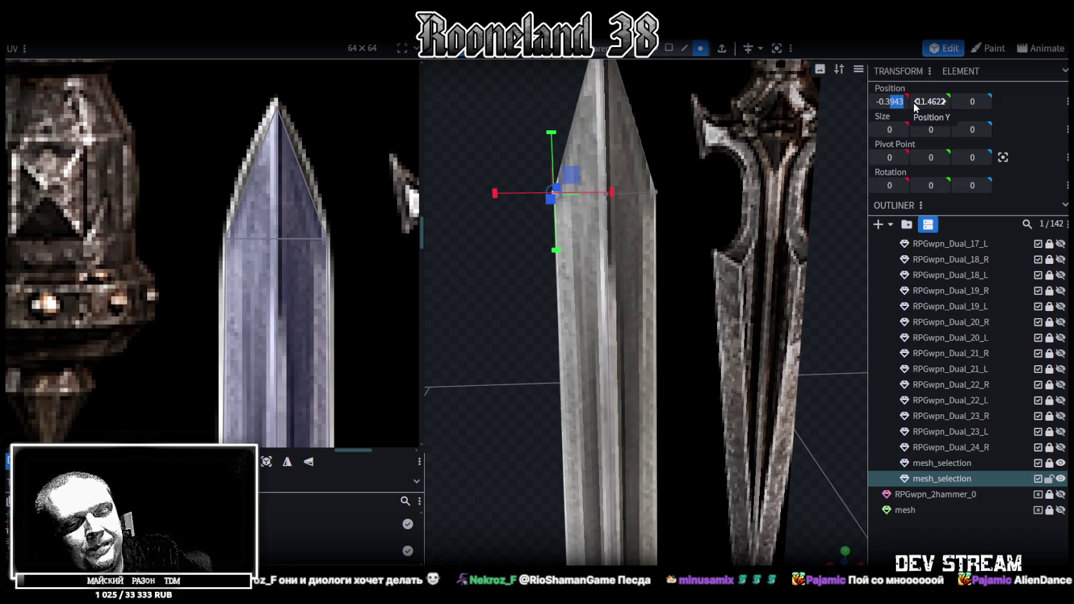
{"action": "type", "text": "65"}
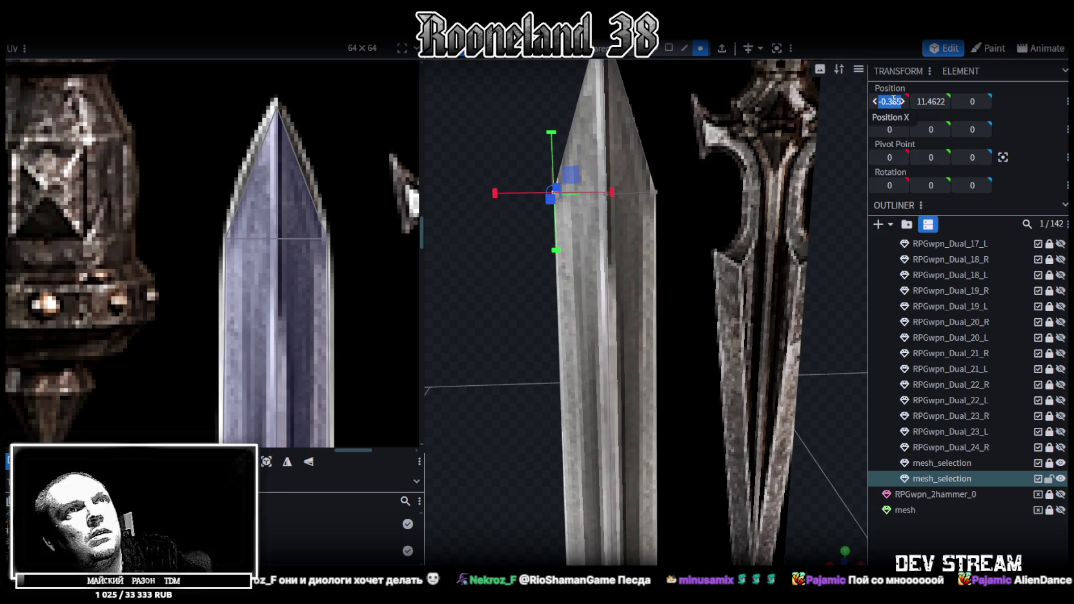
{"action": "key", "text": "Return"}
{"action": "left_click", "coordinate": [657, 193]}
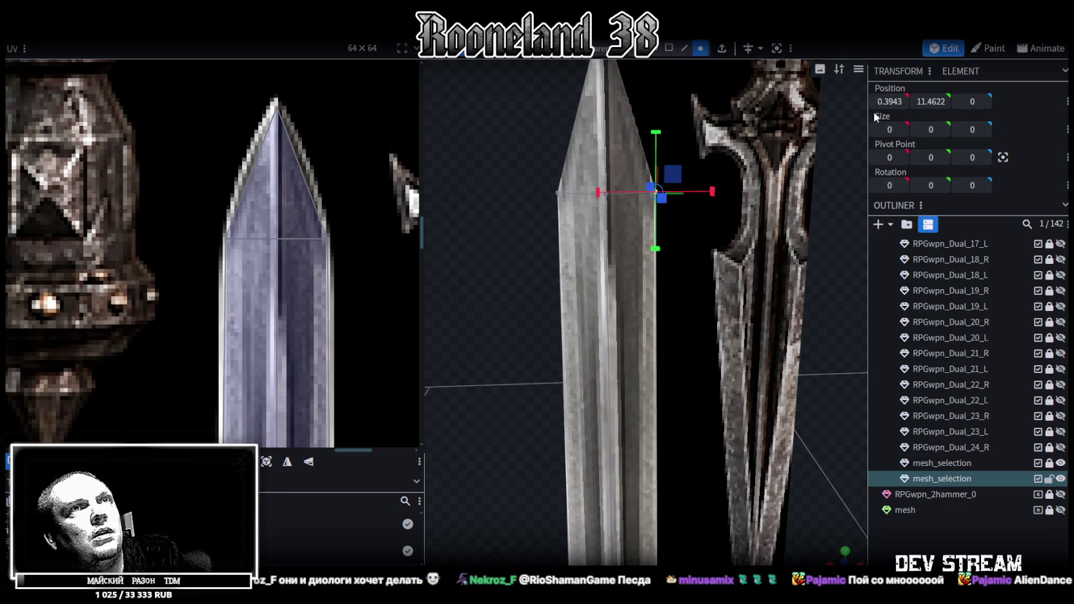
{"action": "left_click", "coordinate": [888, 101]}
{"action": "type", "text": "-0.365"}
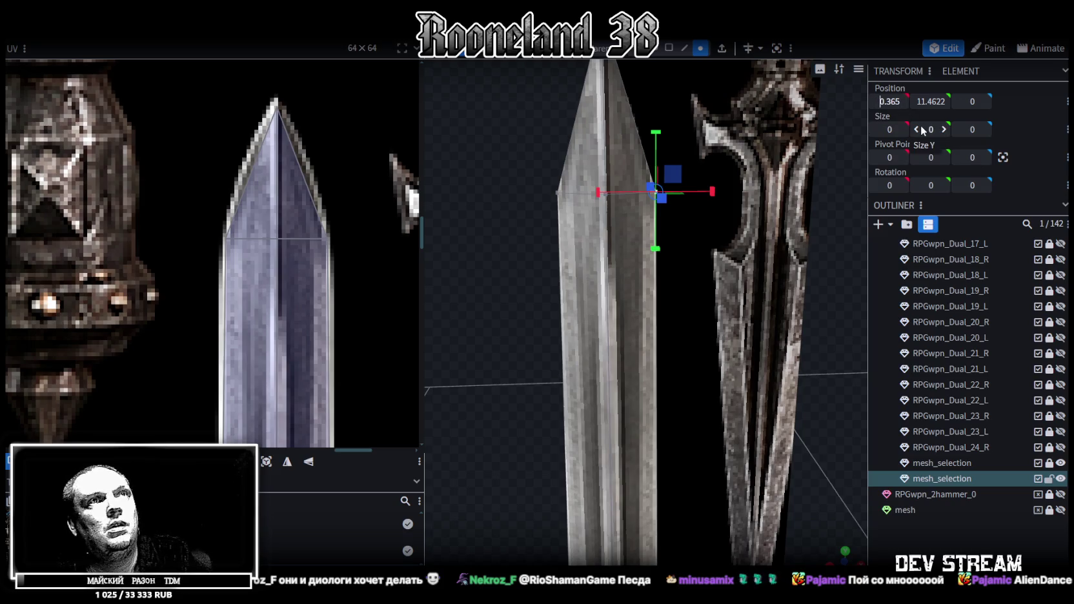
{"action": "key", "text": "Return"}
Step: Raise both shoulder vertices so the tip sits at Y 11.7622
{"action": "left_click_drag", "start_coordinate": [536, 143], "coordinate": [719, 215]}
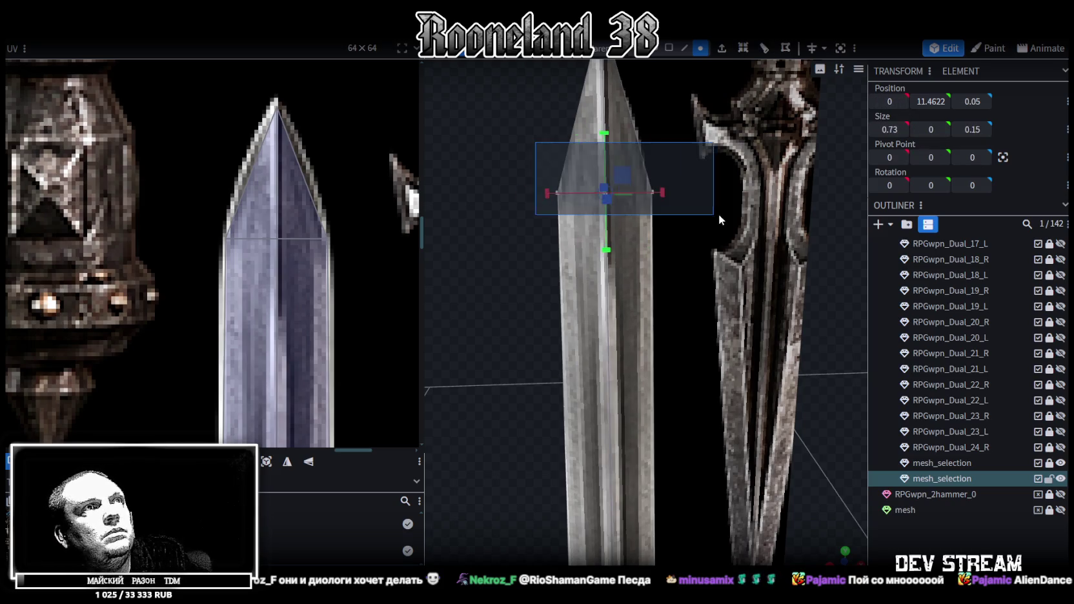
{"action": "left_click_drag", "start_coordinate": [604, 134], "coordinate": [616, 116]}
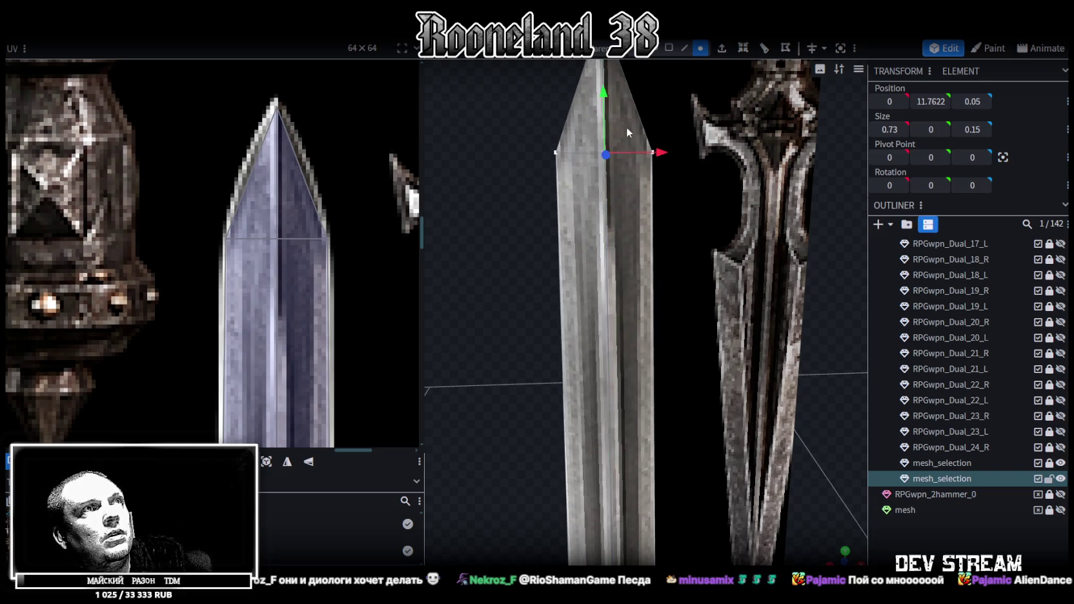
{"action": "scroll", "coordinate": [617, 228], "scroll_direction": "up", "scroll_amount": 5}
{"action": "scroll", "coordinate": [617, 228], "scroll_direction": "down", "scroll_amount": 5}
{"action": "scroll", "coordinate": [615, 215], "scroll_direction": "down", "scroll_amount": 3}
{"action": "mouse_move", "coordinate": [742, 298]}
{"action": "left_mouse_down"}
{"action": "mouse_move", "coordinate": [554, 245]}
{"action": "mouse_move", "coordinate": [641, 261]}
{"action": "mouse_move", "coordinate": [659, 213]}
{"action": "left_mouse_up"}
{"action": "left_click", "coordinate": [669, 47]}
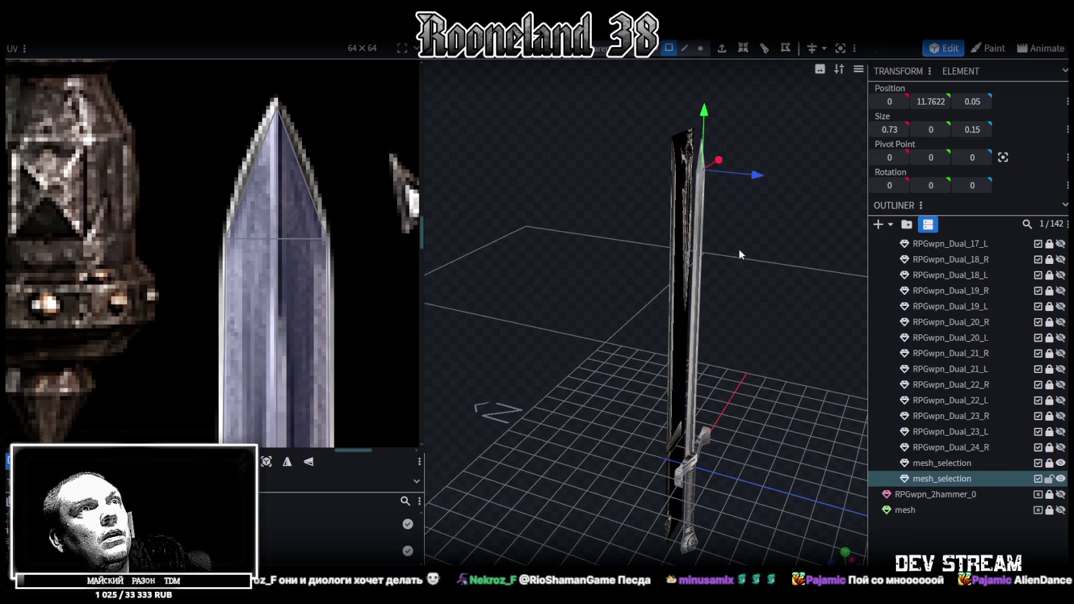
Step: Copy the selected blade faces, flip them along Z, and merge the 28 duplicate vertices
{"action": "left_click", "coordinate": [697, 275]}
{"action": "scroll", "coordinate": [700, 284], "scroll_direction": "up", "scroll_amount": 3}
{"action": "key", "text": "z"}
{"action": "key", "text": "z"}
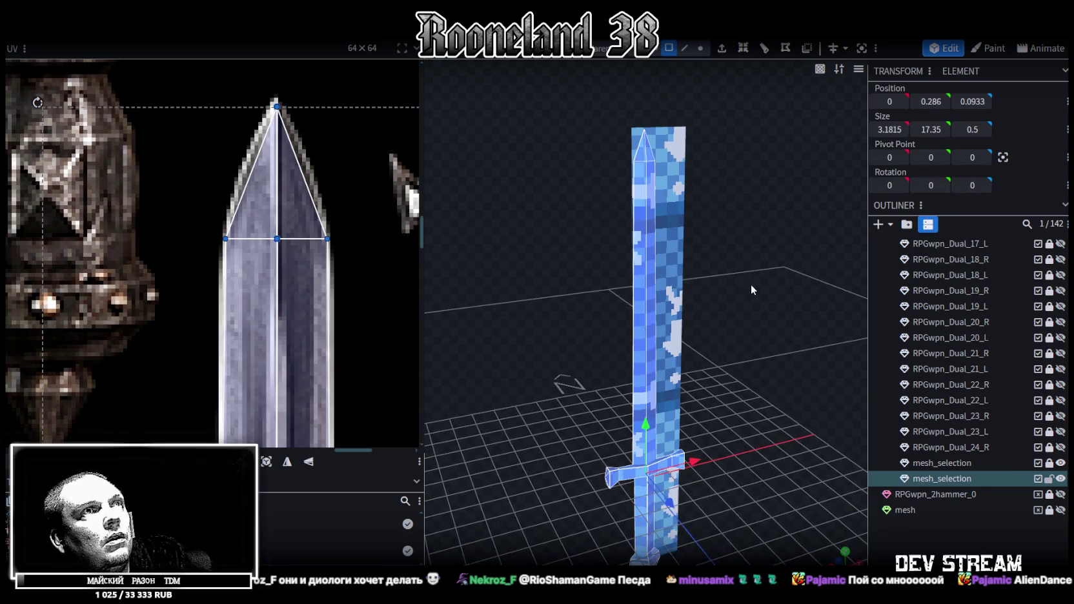
{"action": "key", "text": "z"}
{"action": "mouse_move", "coordinate": [693, 295]}
{"action": "left_mouse_down"}
{"action": "mouse_move", "coordinate": [851, 294]}
{"action": "mouse_move", "coordinate": [717, 293]}
{"action": "left_mouse_up"}
{"action": "right_click", "coordinate": [721, 292]}
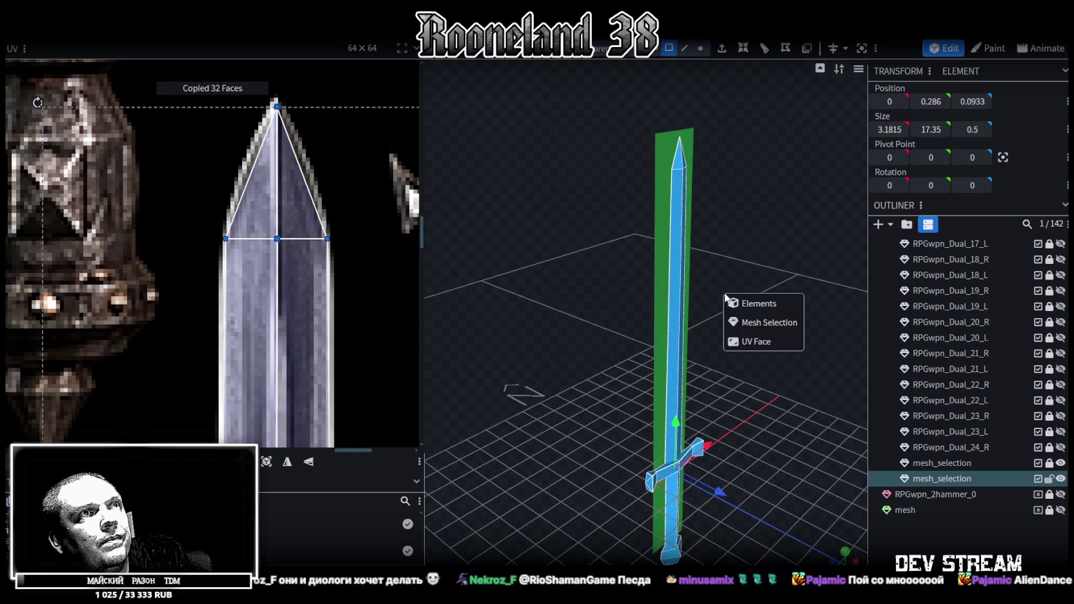
{"action": "left_click", "coordinate": [766, 319]}
{"action": "right_click", "coordinate": [134, 40]}
{"action": "mouse_move", "coordinate": [168, 64]}
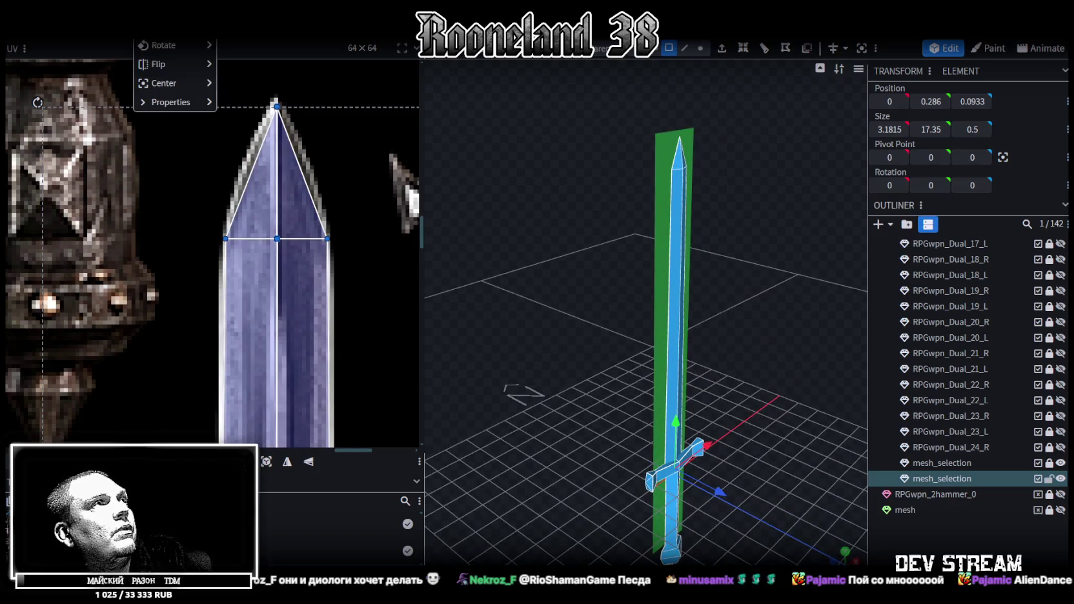
{"action": "left_click", "coordinate": [253, 105]}
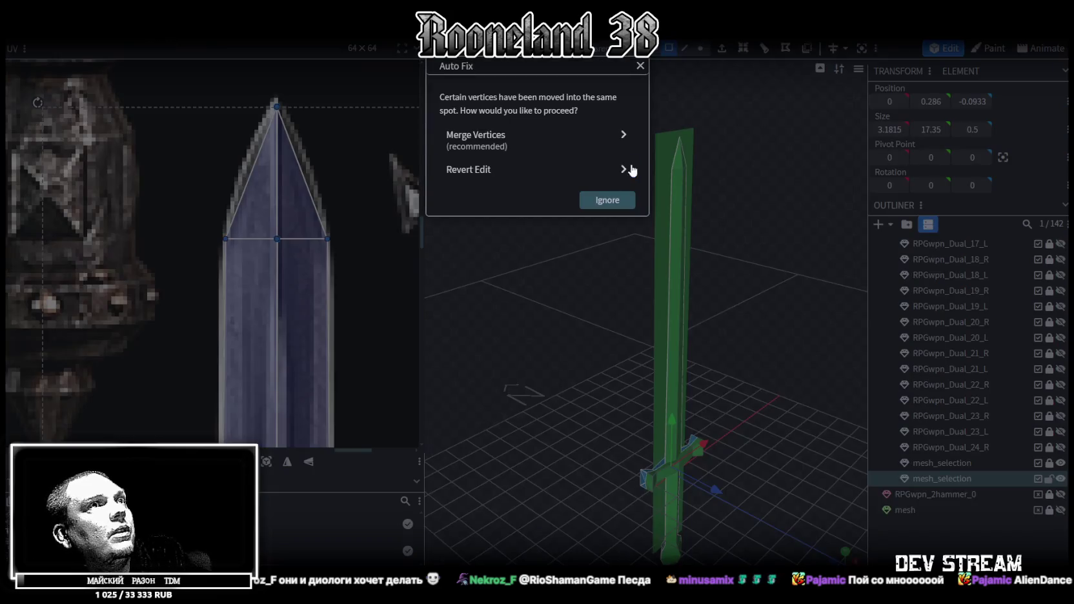
{"action": "left_click", "coordinate": [620, 138]}
Step: Delete the leftover mesh_selection part, name the part RPGwpn_Dual_24_L, and save as RPGweapon.bbmodel
{"action": "left_click_drag", "start_coordinate": [548, 172], "coordinate": [629, 319]}
{"action": "scroll", "coordinate": [636, 357], "scroll_direction": "up", "scroll_amount": 4}
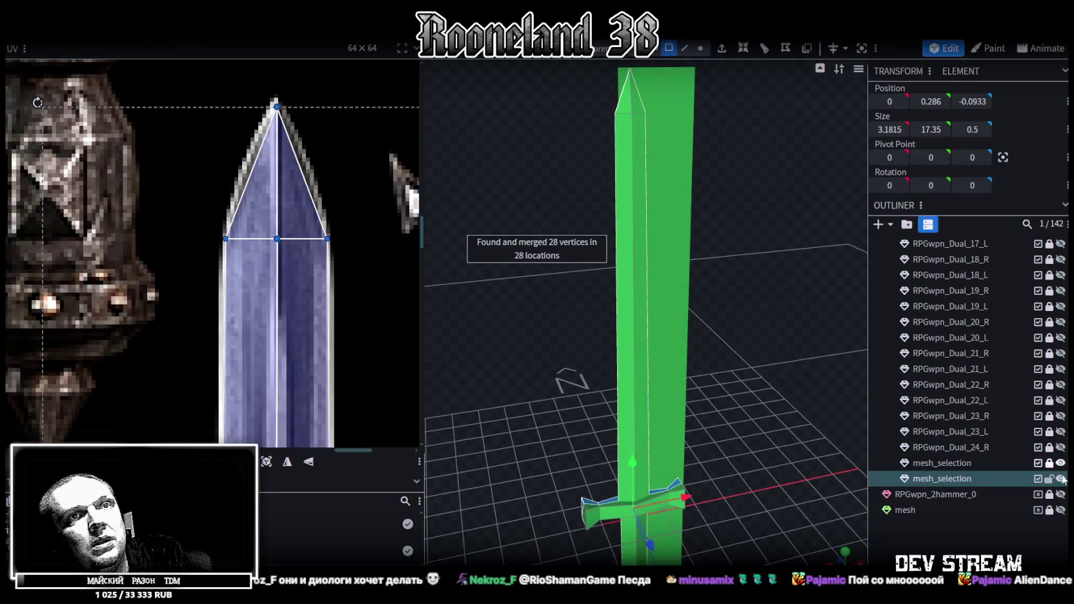
{"action": "key", "text": "Delete"}
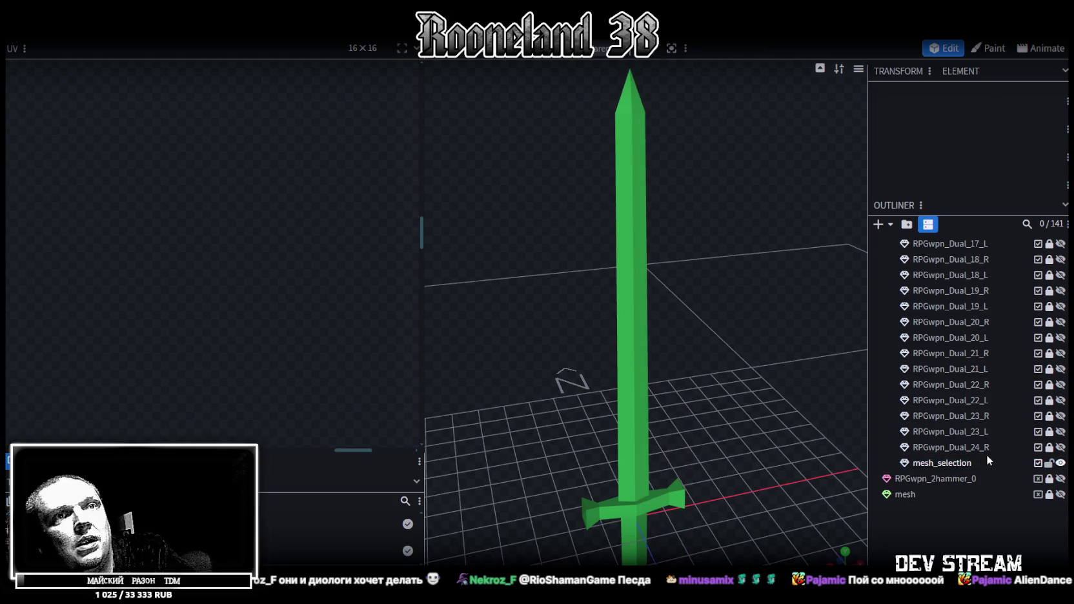
{"action": "left_click", "coordinate": [969, 447]}
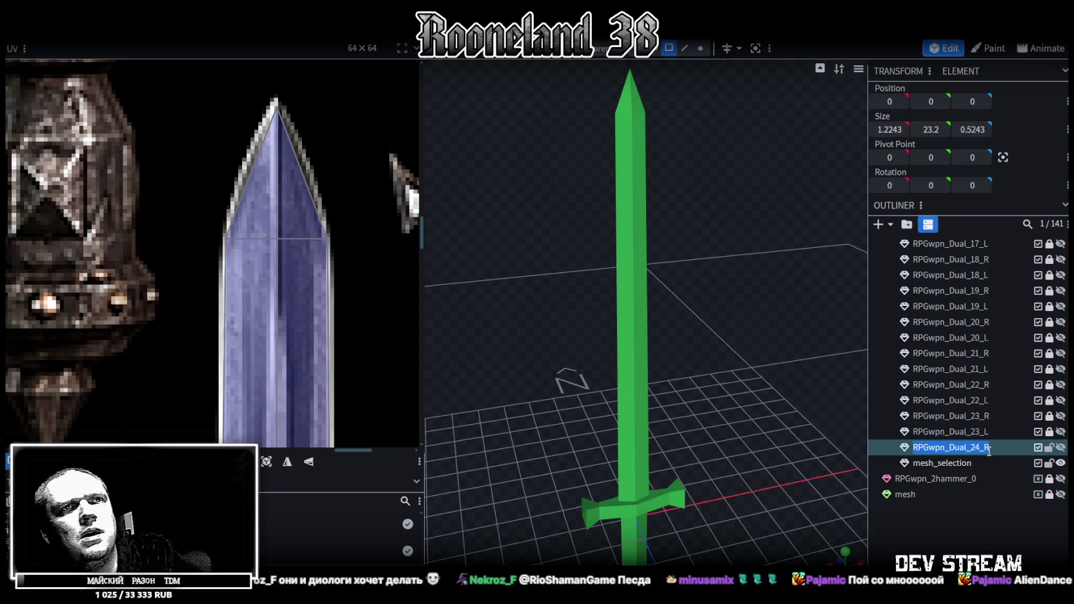
{"action": "left_click", "coordinate": [955, 465]}
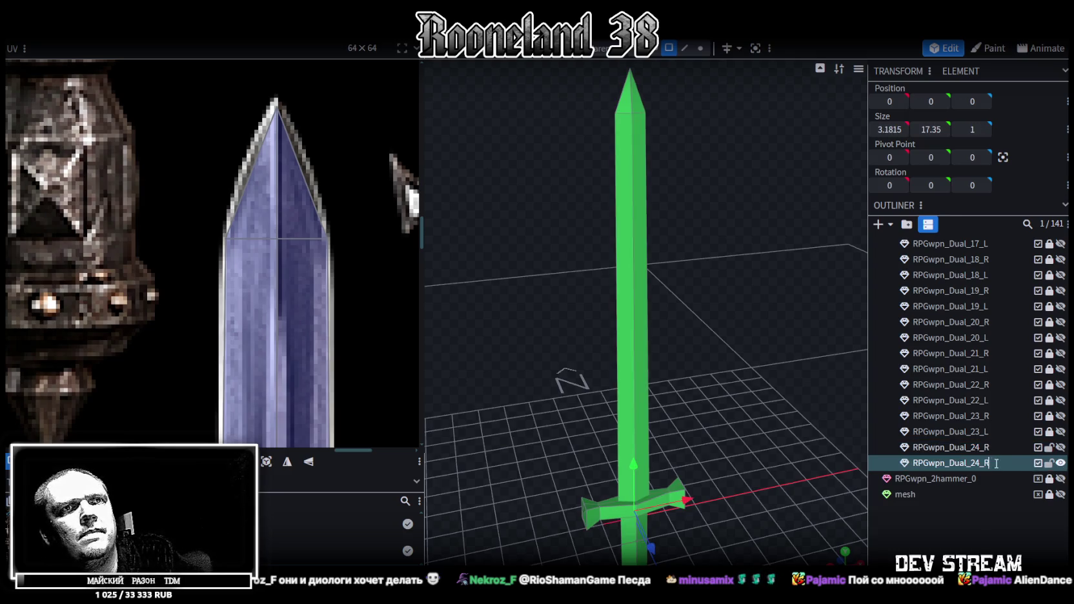
{"action": "type", "text": "RPGwpn_Dual_24_L"}
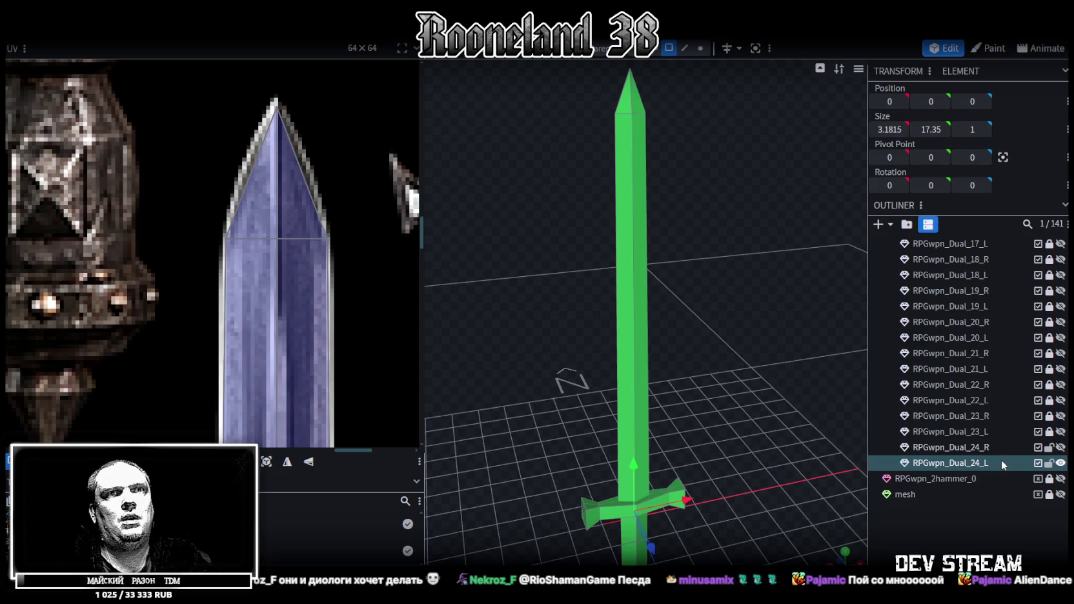
{"action": "key", "text": "ctrl+s"}
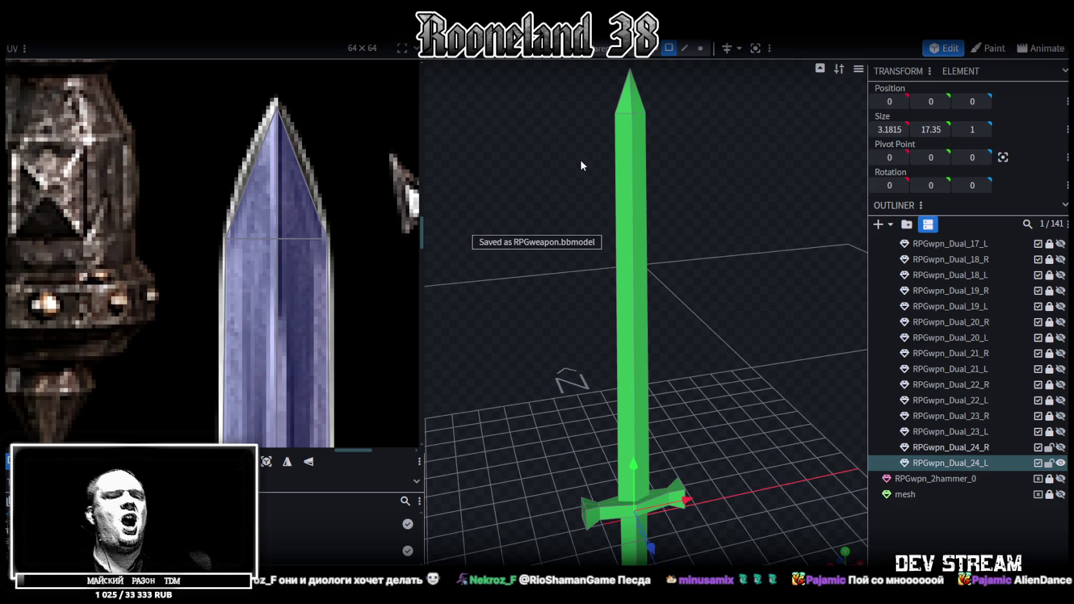
{"action": "mouse_move", "coordinate": [575, 156]}
{"action": "left_mouse_down"}
{"action": "mouse_move", "coordinate": [722, 255]}
{"action": "mouse_move", "coordinate": [684, 239]}
{"action": "mouse_move", "coordinate": [731, 221]}
{"action": "left_mouse_up"}
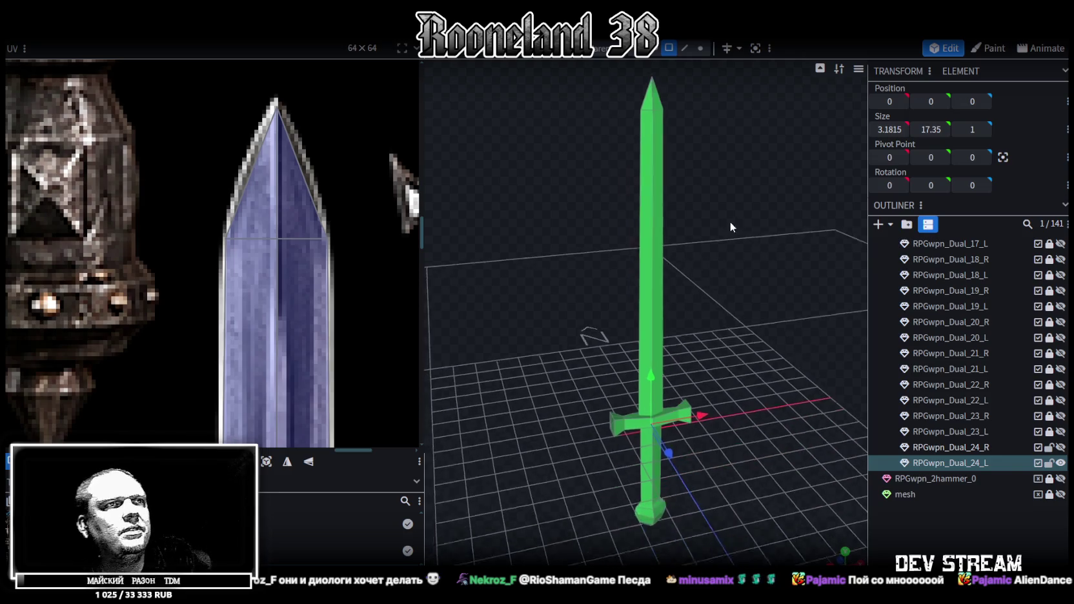
Step: Select every crossguard face from tip to left end and view it from directly above
{"action": "mouse_move", "coordinate": [709, 291]}
{"action": "left_mouse_down"}
{"action": "mouse_move", "coordinate": [792, 312]}
{"action": "mouse_move", "coordinate": [812, 347]}
{"action": "mouse_move", "coordinate": [756, 334]}
{"action": "mouse_move", "coordinate": [759, 207]}
{"action": "mouse_move", "coordinate": [736, 129]}
{"action": "left_mouse_up"}
{"action": "left_click", "coordinate": [598, 244]}
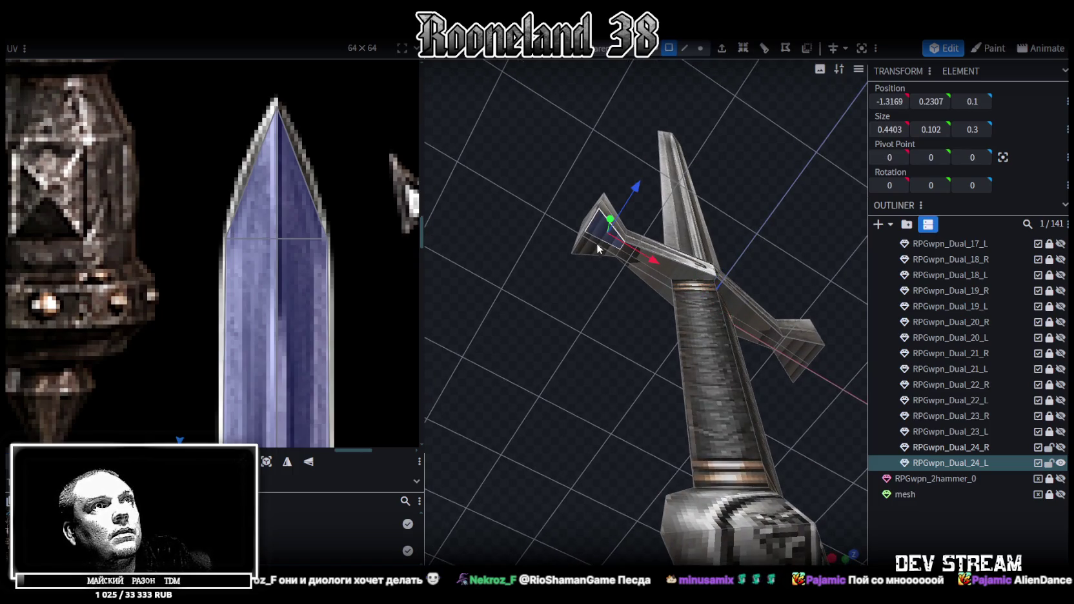
{"action": "mouse_move", "coordinate": [677, 268]}
{"action": "left_mouse_down"}
{"action": "mouse_move", "coordinate": [802, 347]}
{"action": "mouse_move", "coordinate": [804, 239]}
{"action": "mouse_move", "coordinate": [828, 400]}
{"action": "mouse_move", "coordinate": [595, 421]}
{"action": "left_mouse_up"}
{"action": "left_click", "coordinate": [547, 421], "text": "shift"}
{"action": "key", "text": "KP_7"}
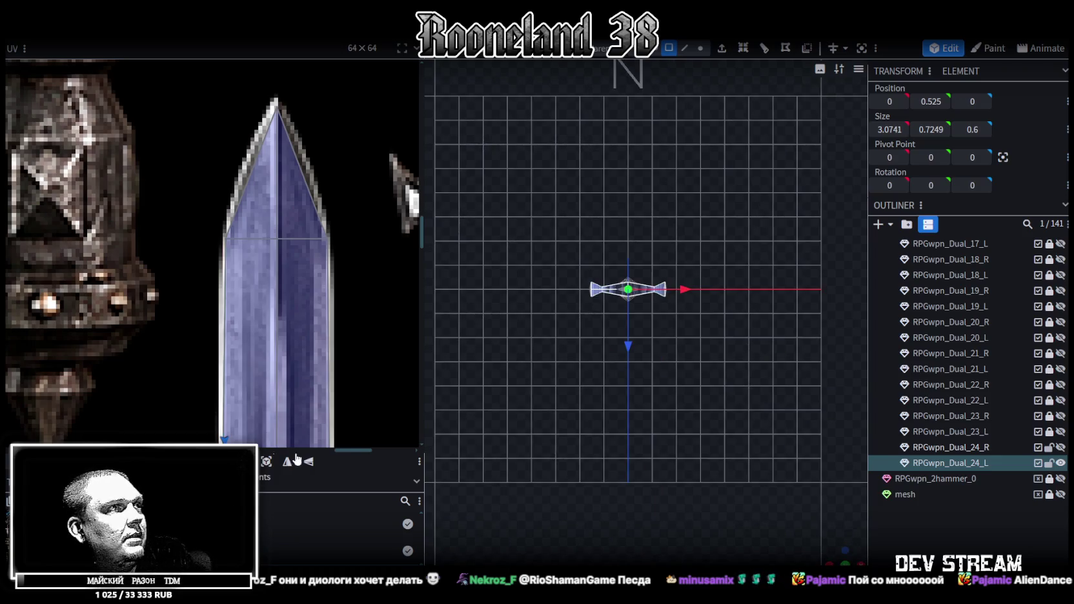
Step: Zoom out the UV editor and move the crossguard UV box onto the atlas crossguard
{"action": "scroll", "coordinate": [209, 269], "scroll_direction": "down", "scroll_amount": 2}
{"action": "scroll", "coordinate": [188, 300], "scroll_direction": "down", "scroll_amount": 2}
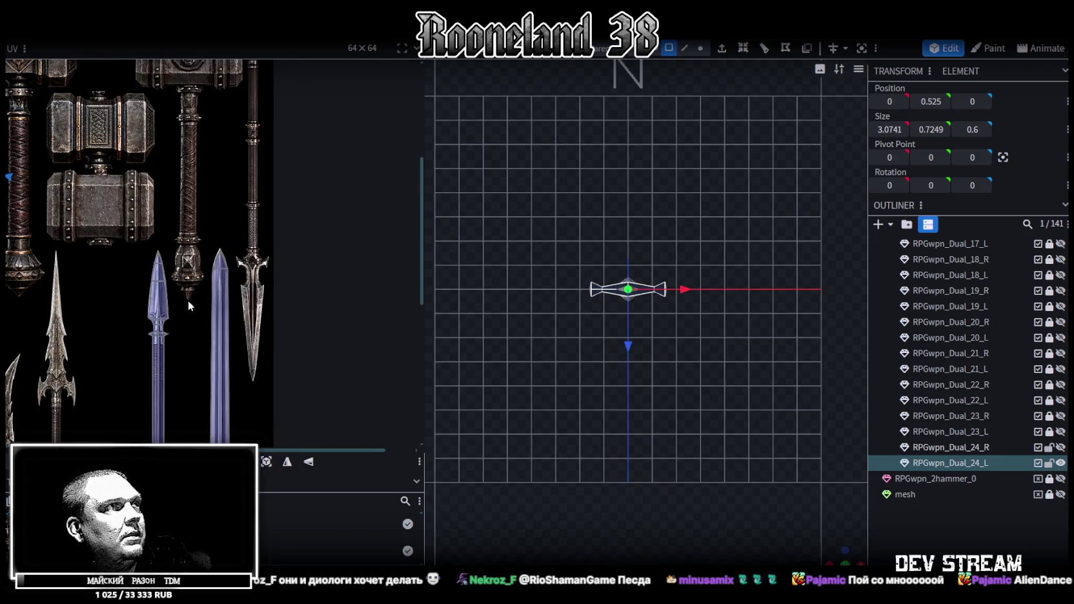
{"action": "scroll", "coordinate": [321, 294], "scroll_direction": "down", "scroll_amount": 2}
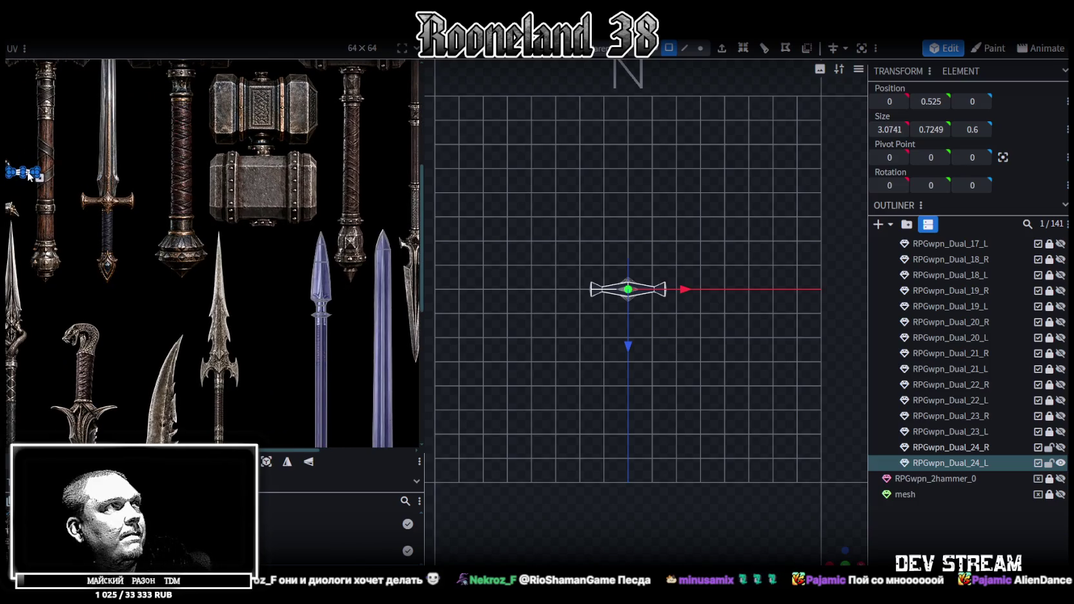
{"action": "left_click_drag", "start_coordinate": [29, 175], "coordinate": [192, 252]}
{"action": "scroll", "coordinate": [327, 300], "scroll_direction": "up", "scroll_amount": 1}
{"action": "scroll", "coordinate": [326, 300], "scroll_direction": "up", "scroll_amount": 2}
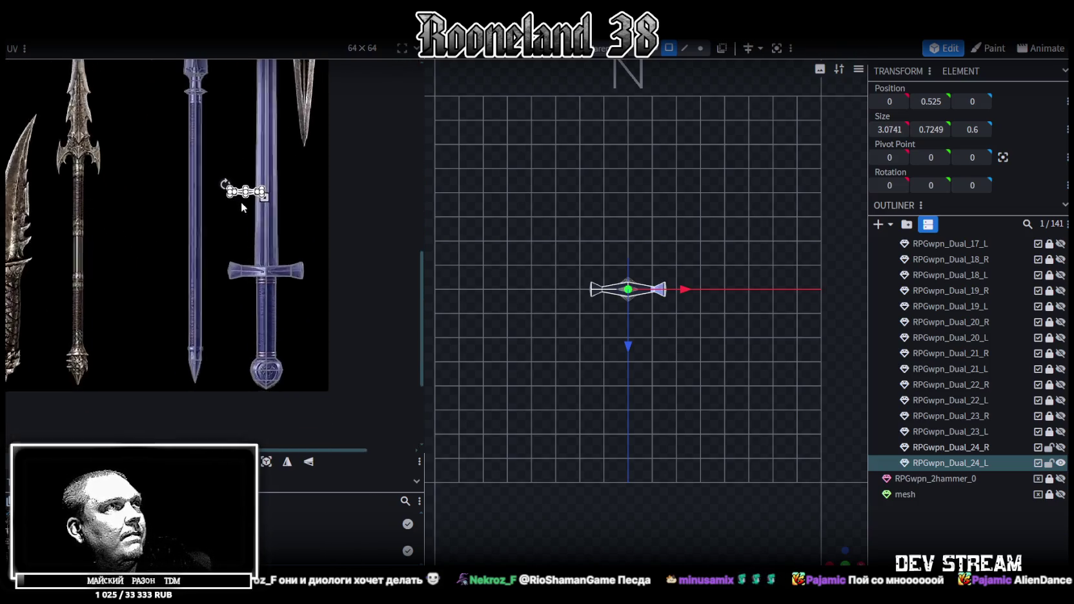
{"action": "scroll", "coordinate": [241, 201], "scroll_direction": "up", "scroll_amount": 2}
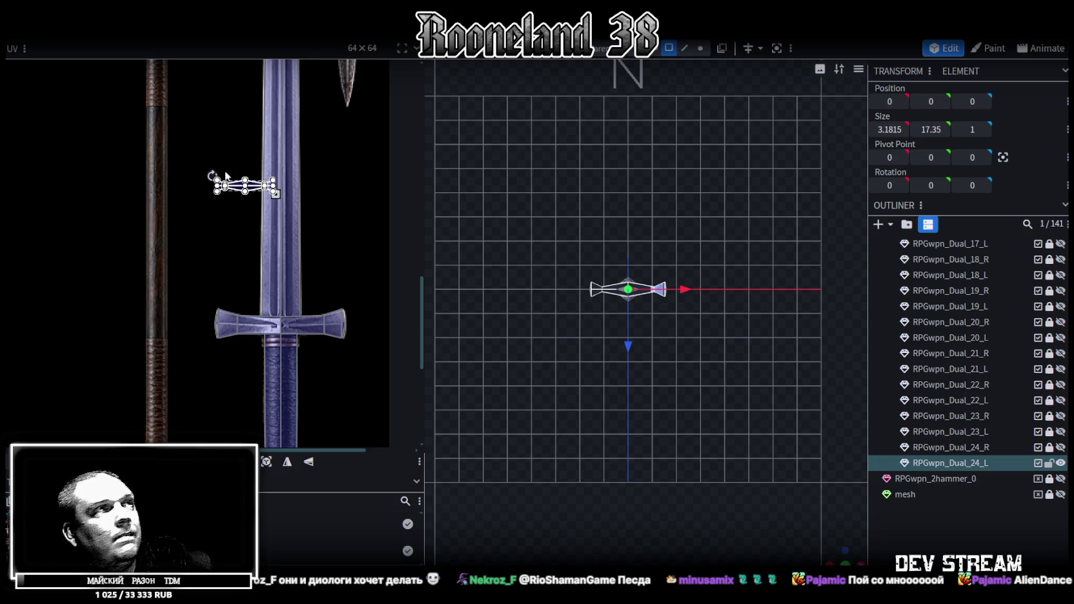
{"action": "scroll", "coordinate": [208, 300], "scroll_direction": "up", "scroll_amount": 2}
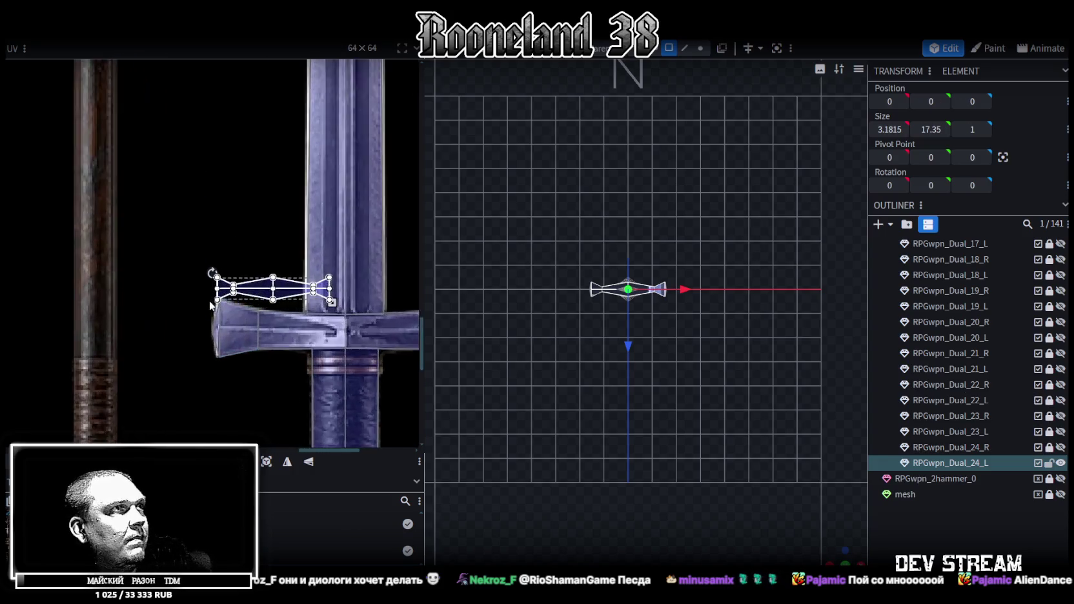
{"action": "scroll", "coordinate": [208, 300], "scroll_direction": "up", "scroll_amount": 4}
{"action": "left_click_drag", "start_coordinate": [266, 279], "coordinate": [270, 328]}
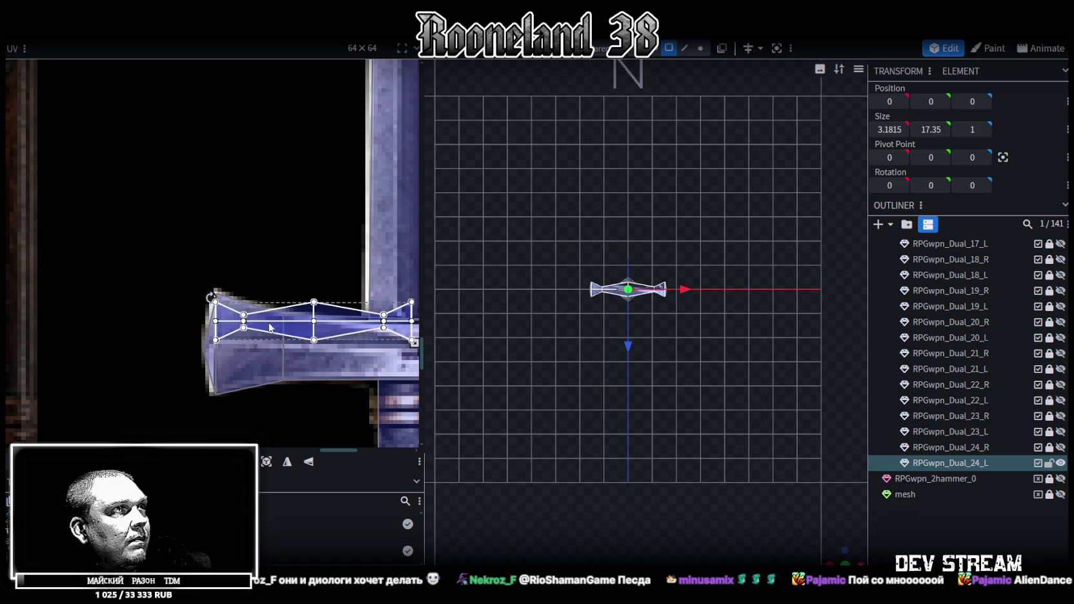
{"action": "scroll", "coordinate": [216, 215], "scroll_direction": "down", "scroll_amount": 2}
{"action": "scroll", "coordinate": [292, 249], "scroll_direction": "down", "scroll_amount": 1}
{"action": "scroll", "coordinate": [217, 277], "scroll_direction": "down", "scroll_amount": 1}
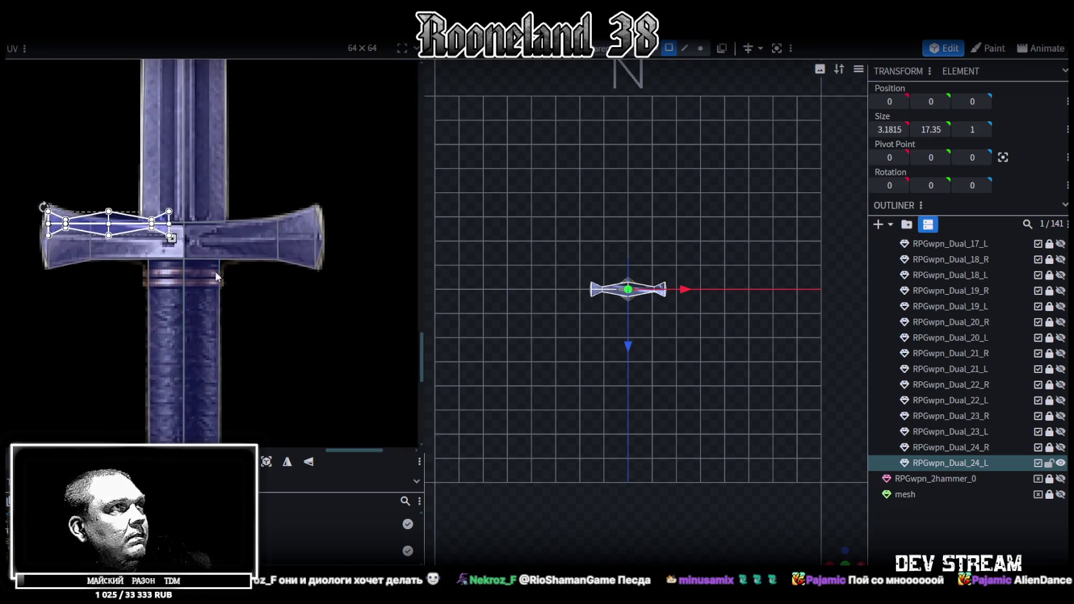
{"action": "left_click_drag", "start_coordinate": [93, 230], "coordinate": [93, 241]}
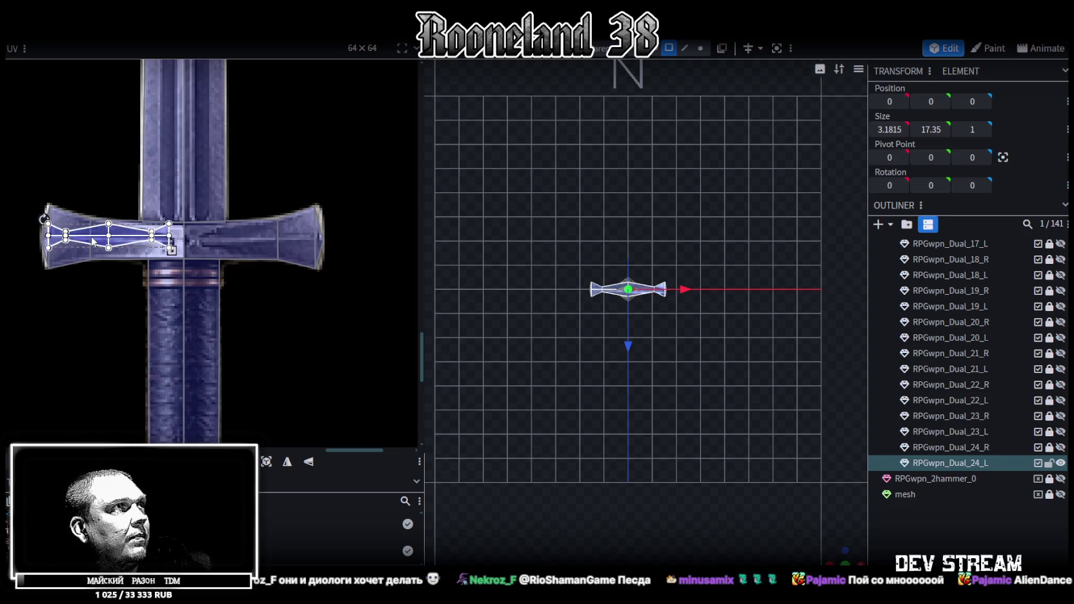
Step: Stretch and nudge the UV box to cover the whole crossguard texture, then view the textured sword
{"action": "left_click_drag", "start_coordinate": [197, 253], "coordinate": [320, 259]}
{"action": "scroll", "coordinate": [47, 220], "scroll_direction": "up", "scroll_amount": 2}
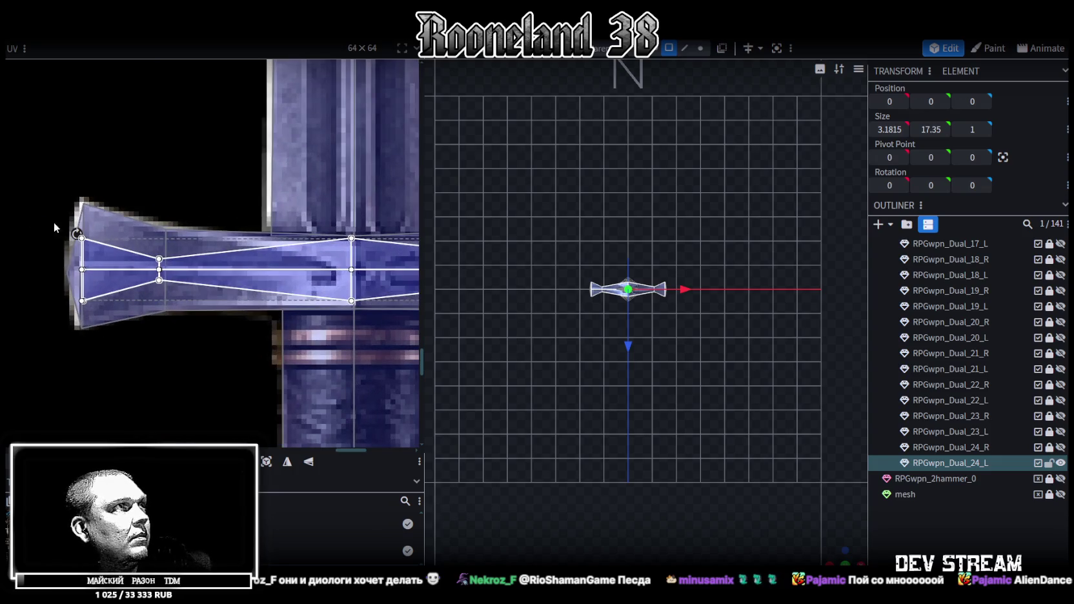
{"action": "scroll", "coordinate": [168, 245], "scroll_direction": "up", "scroll_amount": 2}
{"action": "scroll", "coordinate": [183, 250], "scroll_direction": "up", "scroll_amount": 2}
{"action": "scroll", "coordinate": [580, 377], "scroll_direction": "up", "scroll_amount": 2}
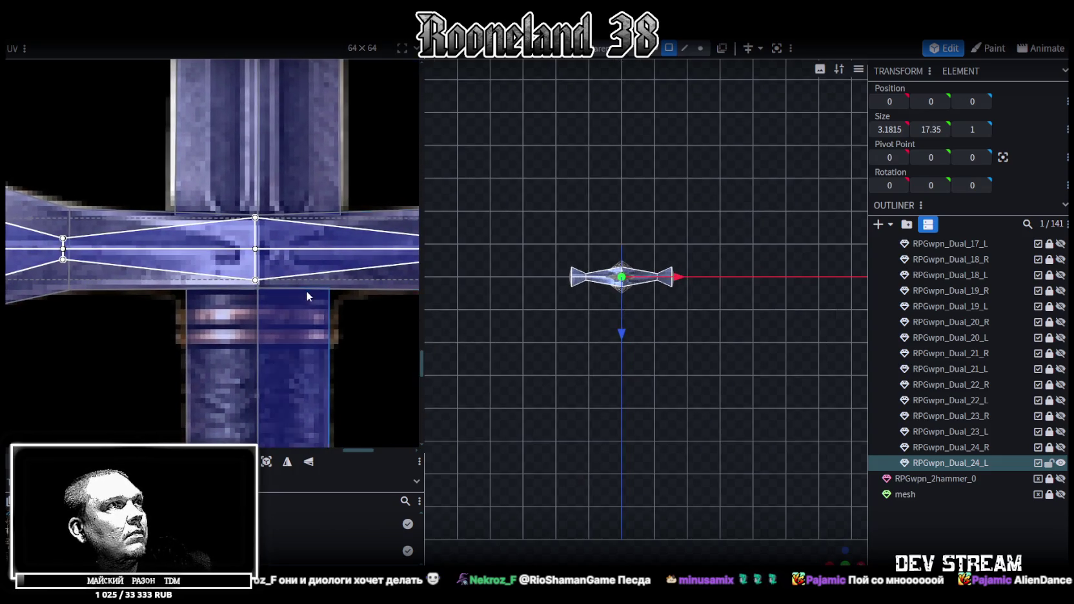
{"action": "middle_click_drag", "start_coordinate": [308, 291], "coordinate": [269, 258]}
{"action": "left_click_drag", "start_coordinate": [328, 251], "coordinate": [327, 256]}
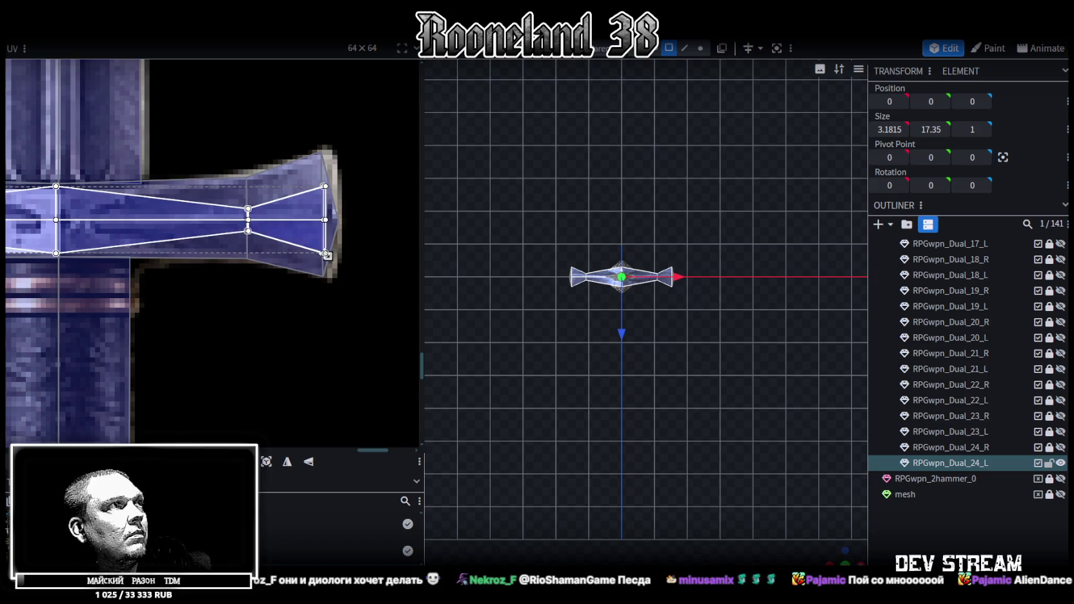
{"action": "left_click_drag", "start_coordinate": [107, 232], "coordinate": [111, 231]}
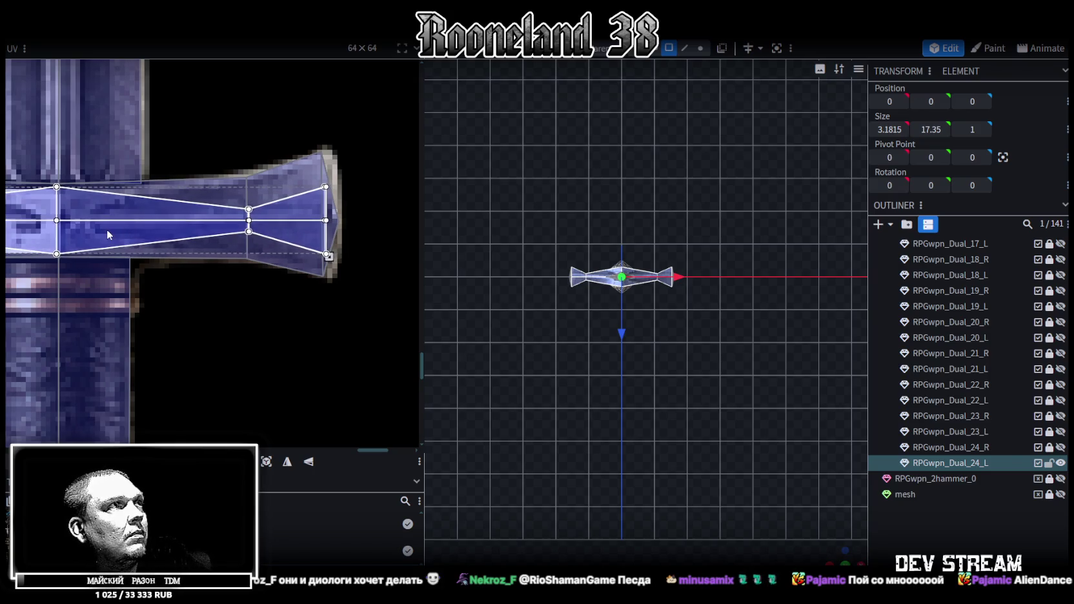
{"action": "scroll", "coordinate": [808, 450], "scroll_direction": "up", "scroll_amount": 2}
{"action": "scroll", "coordinate": [808, 450], "scroll_direction": "up", "scroll_amount": 2}
{"action": "mouse_move", "coordinate": [837, 559]}
{"action": "left_mouse_down"}
{"action": "mouse_move", "coordinate": [747, 393]}
{"action": "mouse_move", "coordinate": [812, 445]}
{"action": "mouse_move", "coordinate": [788, 278]}
{"action": "mouse_move", "coordinate": [852, 349]}
{"action": "mouse_move", "coordinate": [852, 373]}
{"action": "mouse_move", "coordinate": [615, 301]}
{"action": "left_mouse_up"}
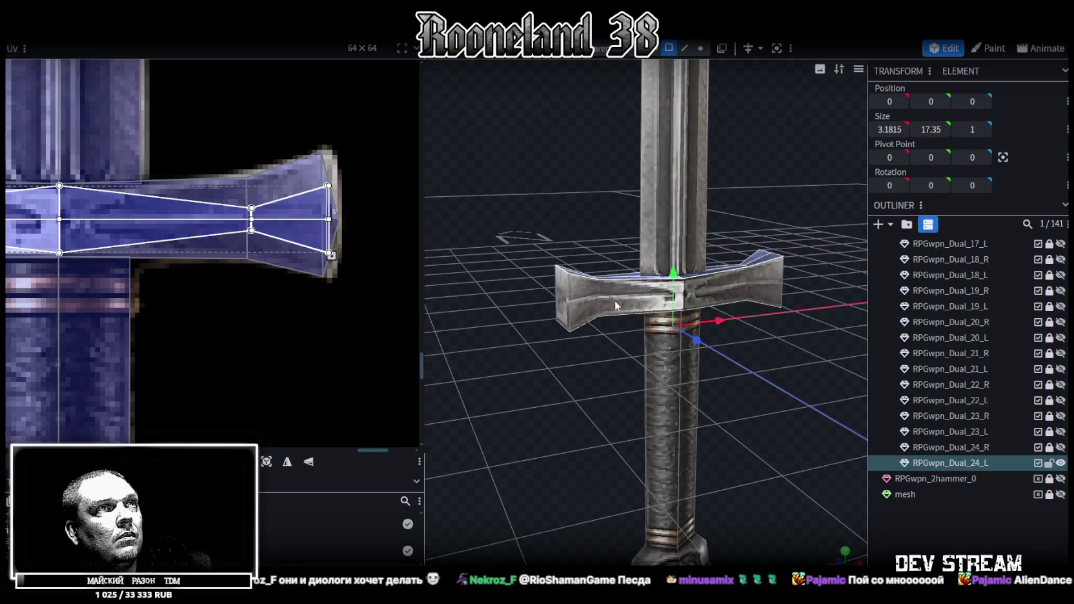
Step: Select the crossguard's top edges in edge selection mode
{"action": "left_click", "coordinate": [615, 300]}
{"action": "mouse_move", "coordinate": [769, 283]}
{"action": "left_mouse_down"}
{"action": "mouse_move", "coordinate": [726, 360]}
{"action": "mouse_move", "coordinate": [498, 349]}
{"action": "mouse_move", "coordinate": [548, 338]}
{"action": "left_mouse_up"}
{"action": "mouse_move", "coordinate": [714, 399]}
{"action": "left_mouse_down"}
{"action": "mouse_move", "coordinate": [749, 440]}
{"action": "mouse_move", "coordinate": [610, 216]}
{"action": "left_mouse_up"}
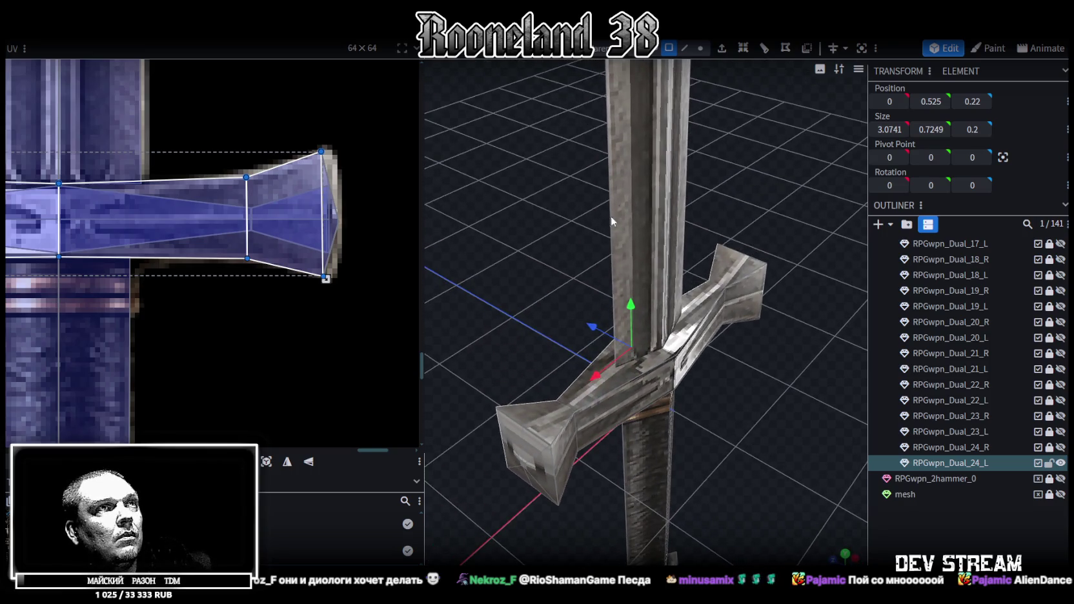
{"action": "left_click", "coordinate": [684, 48]}
{"action": "left_click", "coordinate": [545, 416]}
{"action": "left_click", "coordinate": [594, 381]}
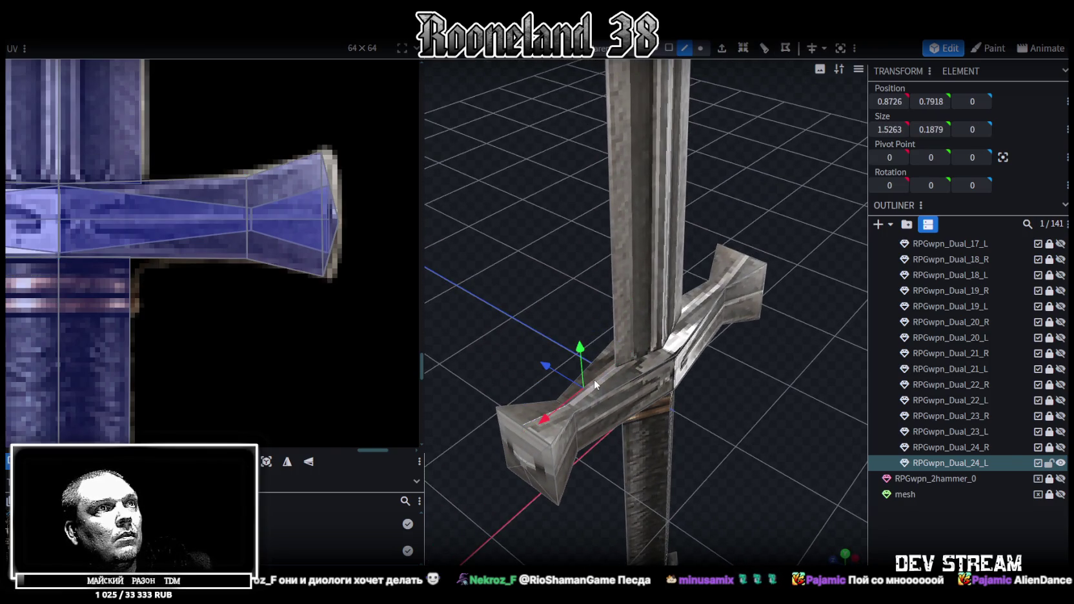
{"action": "left_click", "coordinate": [715, 294]}
{"action": "mouse_move", "coordinate": [735, 267]}
{"action": "left_mouse_down"}
{"action": "mouse_move", "coordinate": [701, 371]}
{"action": "mouse_move", "coordinate": [720, 294]}
{"action": "left_mouse_up"}
{"action": "left_click", "coordinate": [718, 300]}
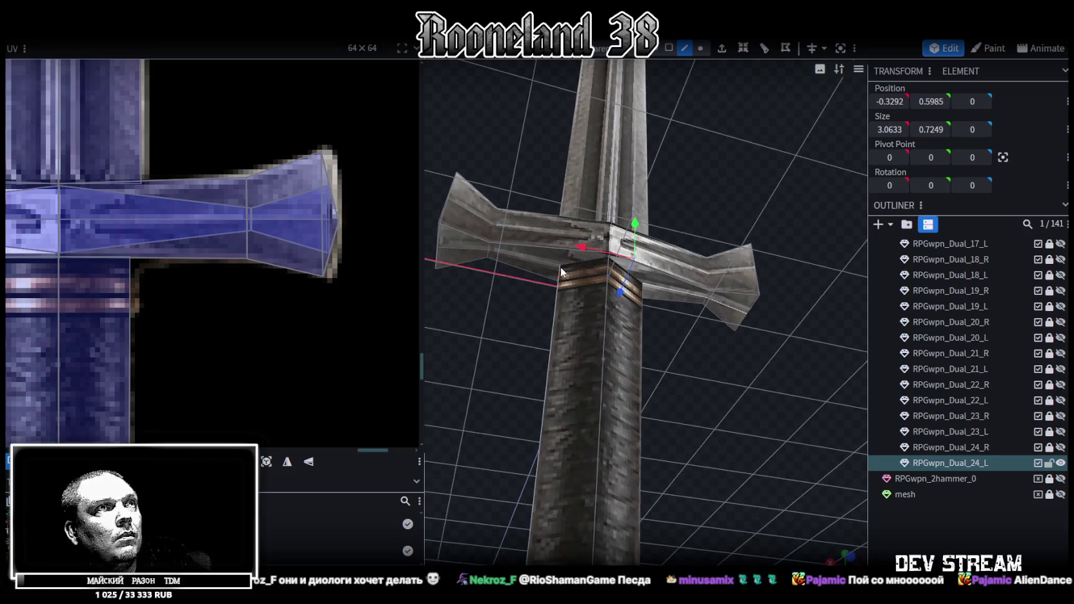
{"action": "left_click", "coordinate": [470, 249]}
Step: In front view, stretch the crossguard's height from 0.7249 to 0.8249
{"action": "key", "text": "KP_1"}
{"action": "left_click_drag", "start_coordinate": [782, 523], "coordinate": [710, 452]}
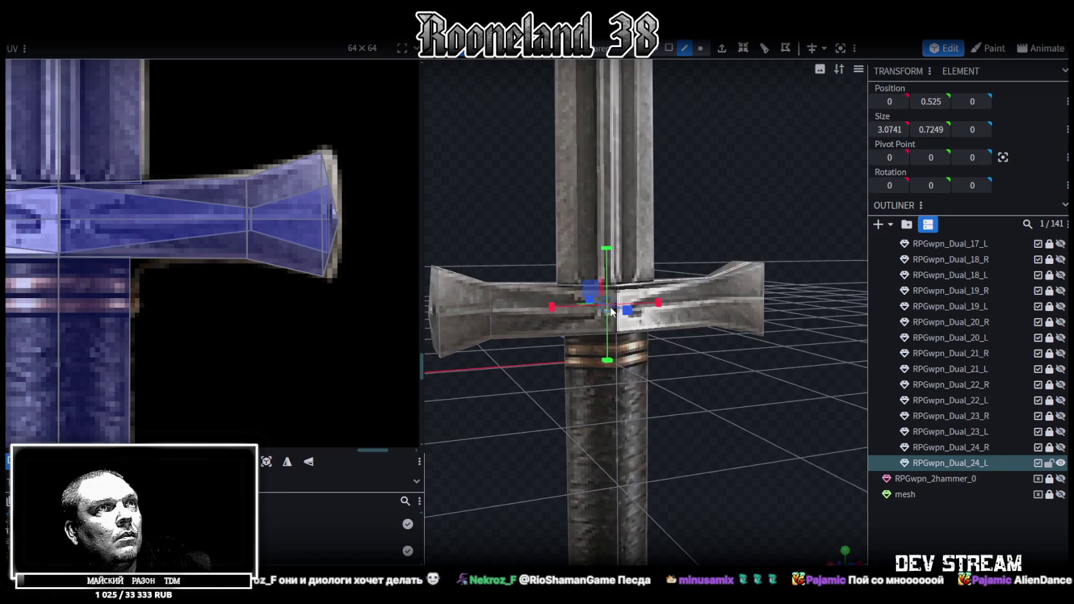
{"action": "mouse_move", "coordinate": [608, 244]}
{"action": "left_mouse_down"}
{"action": "mouse_move", "coordinate": [612, 222]}
{"action": "mouse_move", "coordinate": [605, 284]}
{"action": "left_mouse_up"}
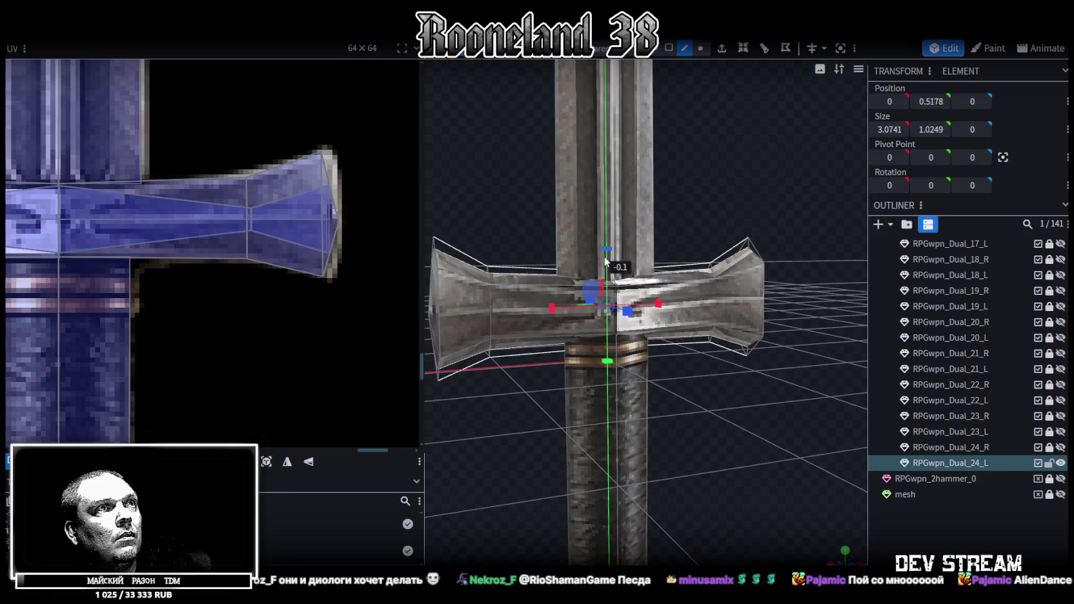
{"action": "mouse_move", "coordinate": [549, 400]}
{"action": "left_mouse_down"}
{"action": "mouse_move", "coordinate": [518, 441]}
{"action": "mouse_move", "coordinate": [505, 434]}
{"action": "mouse_move", "coordinate": [518, 405]}
{"action": "mouse_move", "coordinate": [560, 406]}
{"action": "left_mouse_up"}
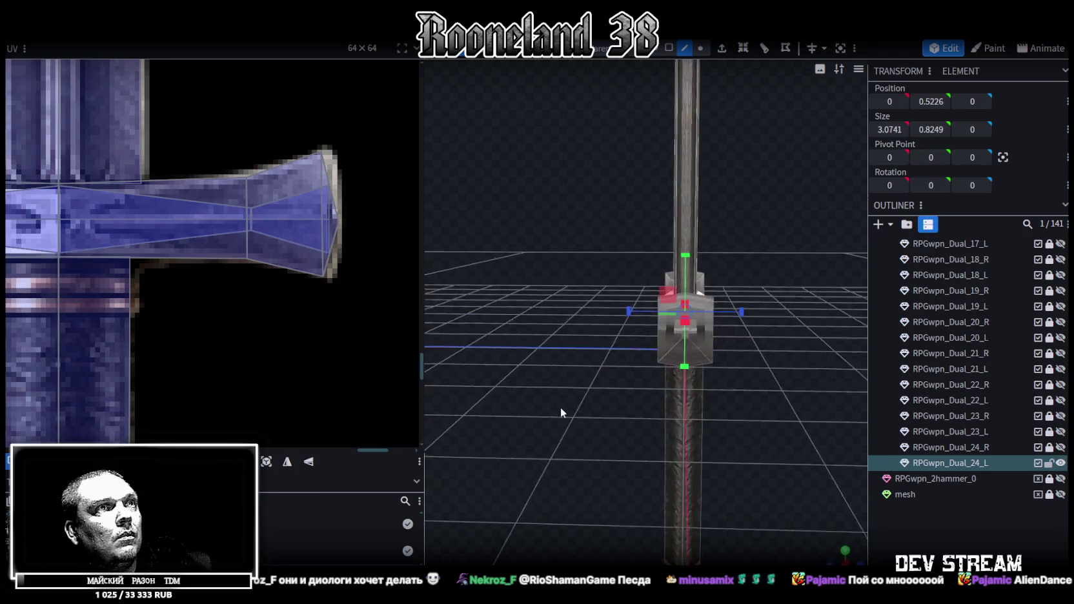
Step: Reselect all faces of the crossguard box in face mode and switch to a flat front view
{"action": "left_click", "coordinate": [669, 48]}
{"action": "left_click_drag", "start_coordinate": [768, 336], "coordinate": [742, 339]}
{"action": "left_click", "coordinate": [715, 290]}
{"action": "left_click", "coordinate": [657, 334], "text": "shift"}
{"action": "left_click", "coordinate": [672, 367], "text": "shift"}
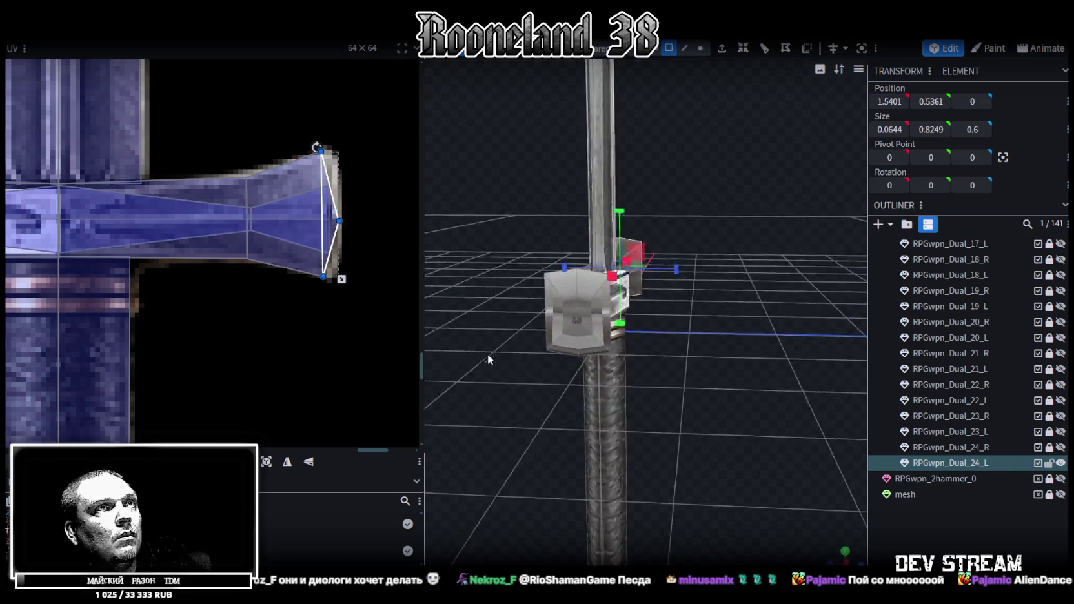
{"action": "left_click_drag", "start_coordinate": [819, 352], "coordinate": [555, 335]}
{"action": "left_click", "coordinate": [612, 303], "text": "shift"}
{"action": "left_click", "coordinate": [612, 304], "text": "shift"}
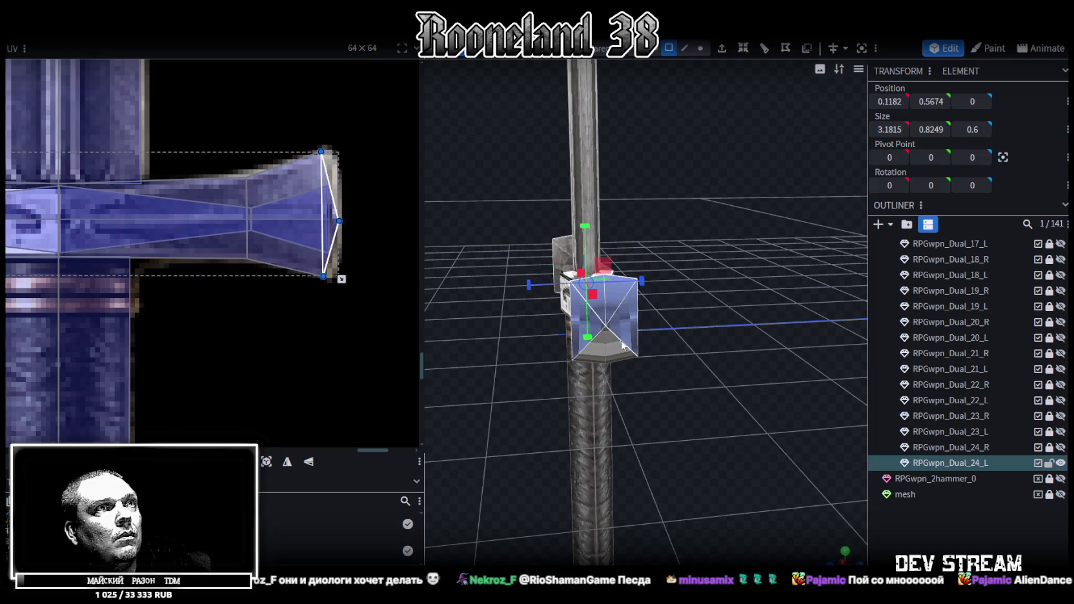
{"action": "left_click", "coordinate": [613, 356], "text": "shift"}
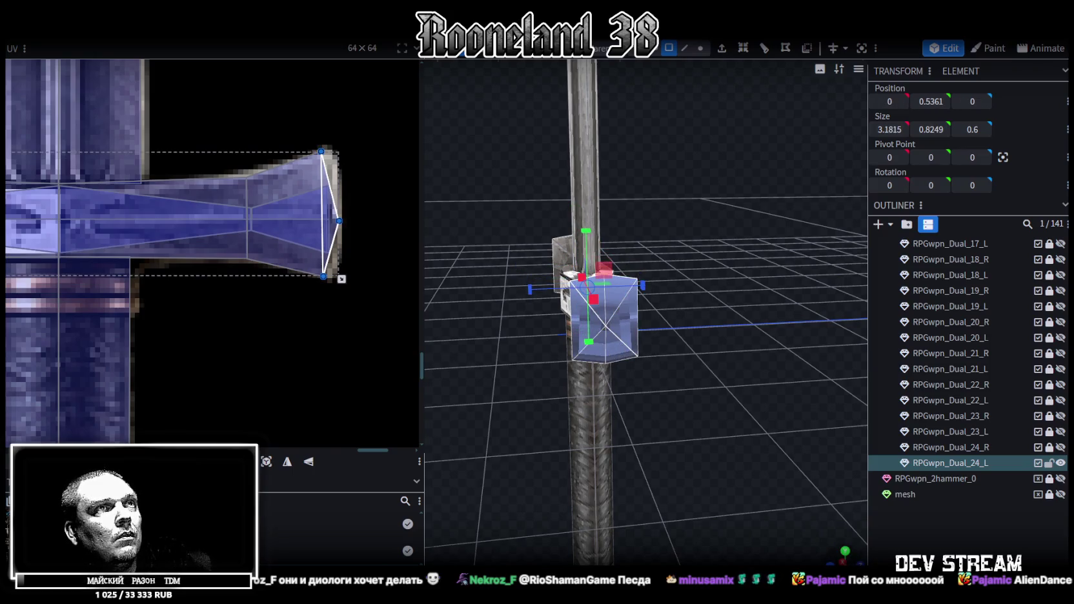
{"action": "key", "text": "KP_1"}
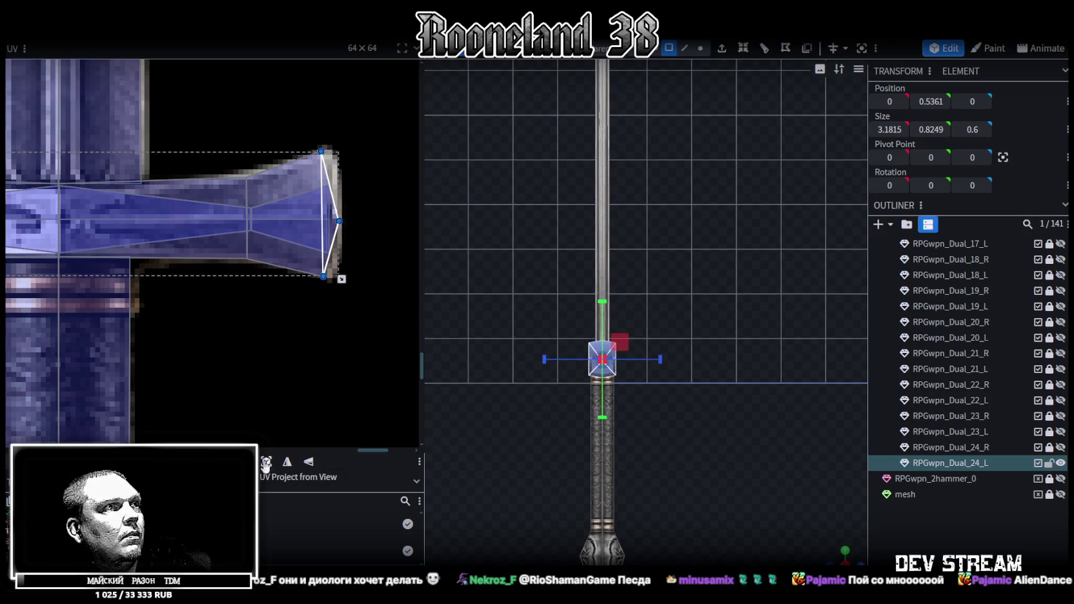
Step: Move the centre face's UV box onto the sword's centre and rotate it a quarter turn clockwise
{"action": "scroll", "coordinate": [155, 295], "scroll_direction": "down", "scroll_amount": 3}
{"action": "scroll", "coordinate": [140, 293], "scroll_direction": "down", "scroll_amount": 3}
{"action": "scroll", "coordinate": [128, 285], "scroll_direction": "down", "scroll_amount": 2}
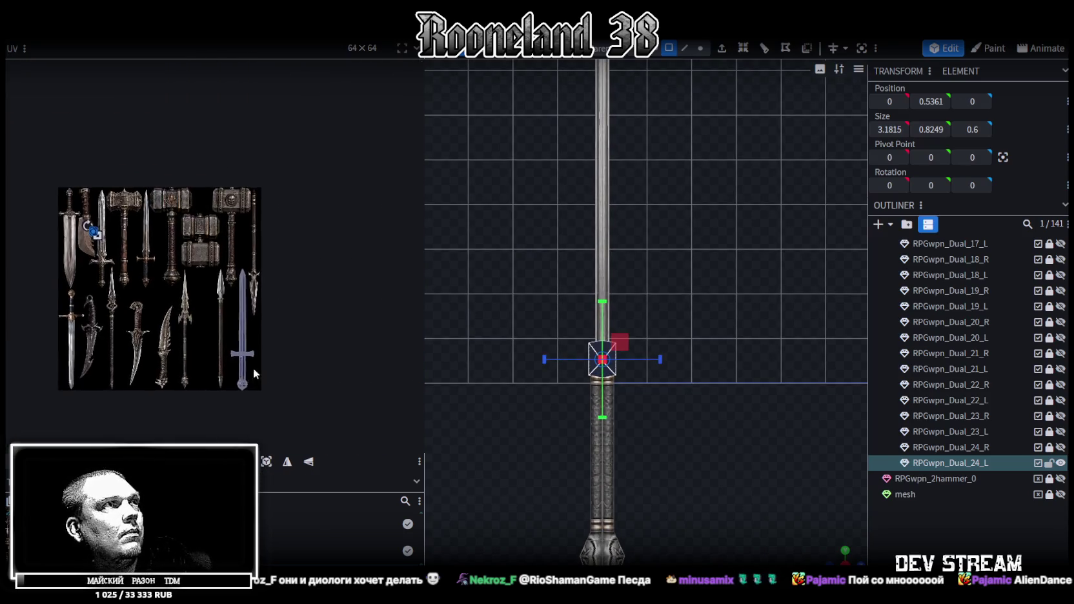
{"action": "scroll", "coordinate": [146, 265], "scroll_direction": "up", "scroll_amount": 1}
{"action": "scroll", "coordinate": [90, 226], "scroll_direction": "up", "scroll_amount": 1}
{"action": "scroll", "coordinate": [65, 155], "scroll_direction": "up", "scroll_amount": 1}
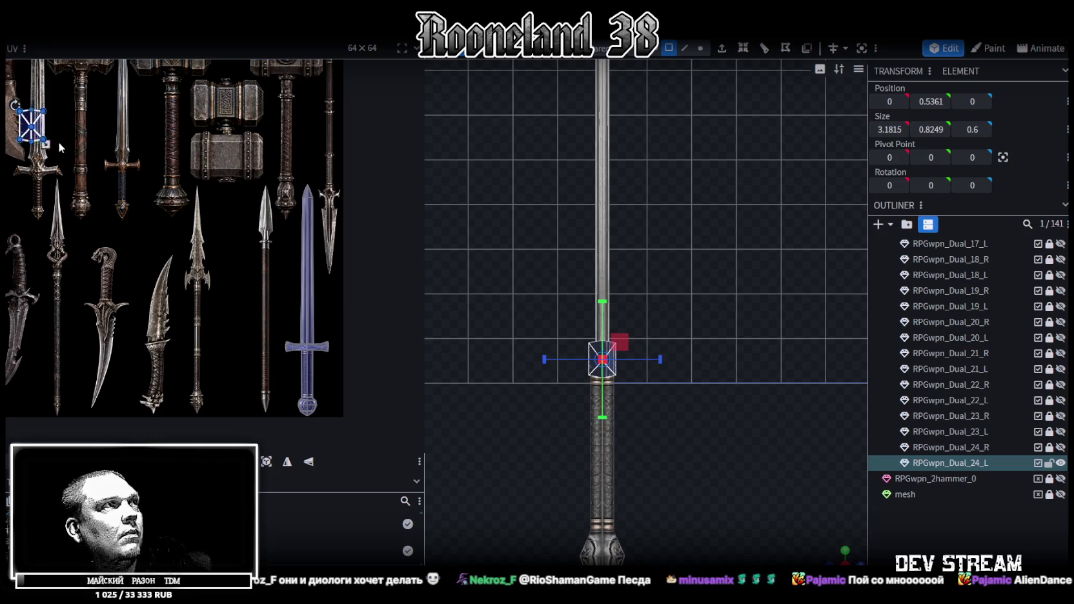
{"action": "left_click_drag", "start_coordinate": [38, 132], "coordinate": [264, 381]}
{"action": "scroll", "coordinate": [264, 380], "scroll_direction": "up", "scroll_amount": 1}
{"action": "scroll", "coordinate": [160, 307], "scroll_direction": "up", "scroll_amount": 2}
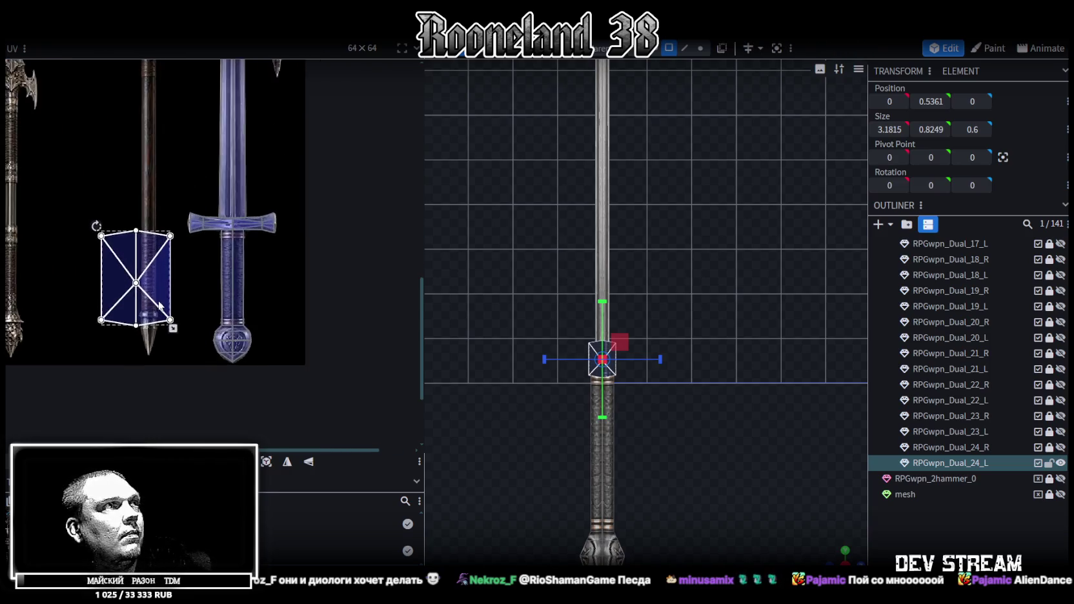
{"action": "scroll", "coordinate": [158, 305], "scroll_direction": "up", "scroll_amount": 1}
{"action": "scroll", "coordinate": [138, 291], "scroll_direction": "up", "scroll_amount": 1}
{"action": "scroll", "coordinate": [122, 255], "scroll_direction": "up", "scroll_amount": 1}
{"action": "left_click_drag", "start_coordinate": [121, 255], "coordinate": [282, 258]}
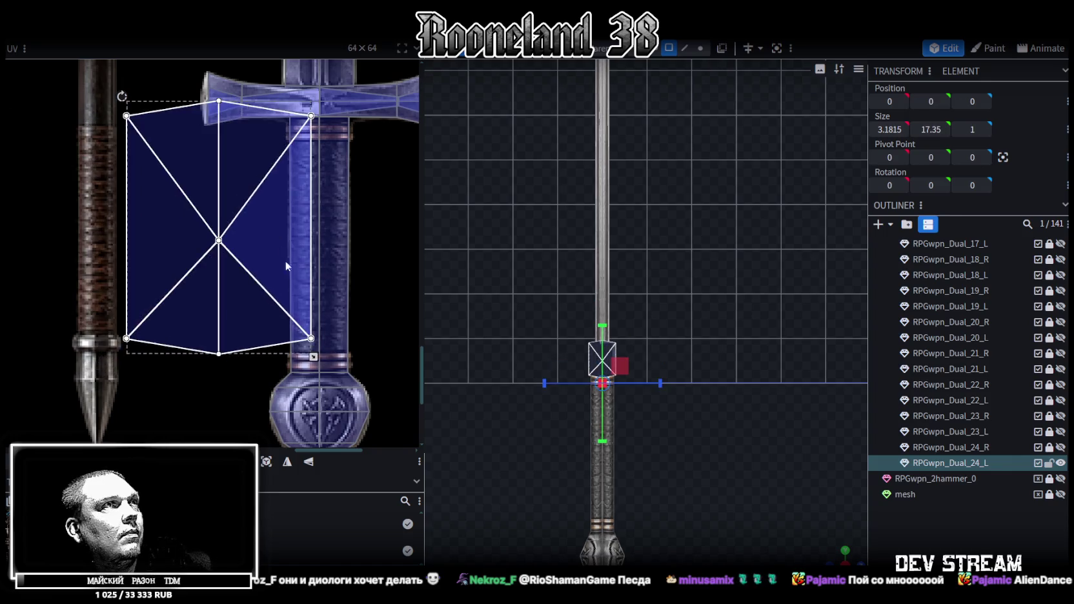
{"action": "middle_click_drag", "start_coordinate": [283, 257], "coordinate": [248, 388]}
{"action": "left_click_drag", "start_coordinate": [241, 341], "coordinate": [310, 338]}
{"action": "right_click", "coordinate": [309, 337]}
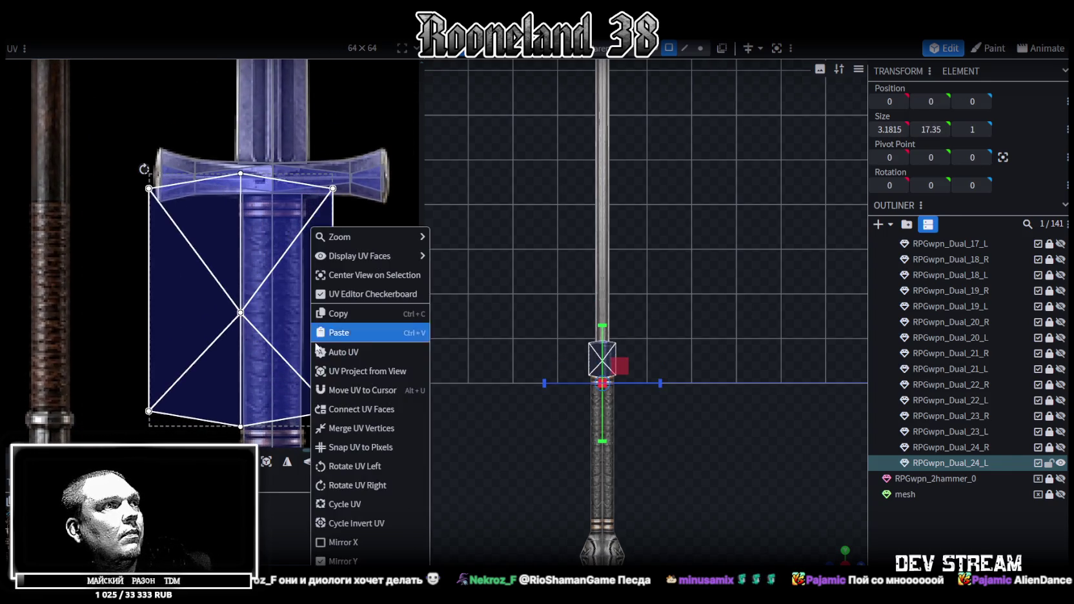
{"action": "left_click", "coordinate": [357, 485]}
Step: Resize and position the UV box over the crossguard texture and mirror it along X
{"action": "mouse_move", "coordinate": [248, 264]}
{"action": "left_mouse_down"}
{"action": "mouse_move", "coordinate": [343, 218]}
{"action": "mouse_move", "coordinate": [359, 228]}
{"action": "left_mouse_up"}
{"action": "middle_click_drag", "start_coordinate": [323, 334], "coordinate": [258, 350]}
{"action": "left_click_drag", "start_coordinate": [363, 349], "coordinate": [220, 240]}
{"action": "scroll", "coordinate": [209, 249], "scroll_direction": "up", "scroll_amount": 2}
{"action": "scroll", "coordinate": [193, 129], "scroll_direction": "up", "scroll_amount": 3}
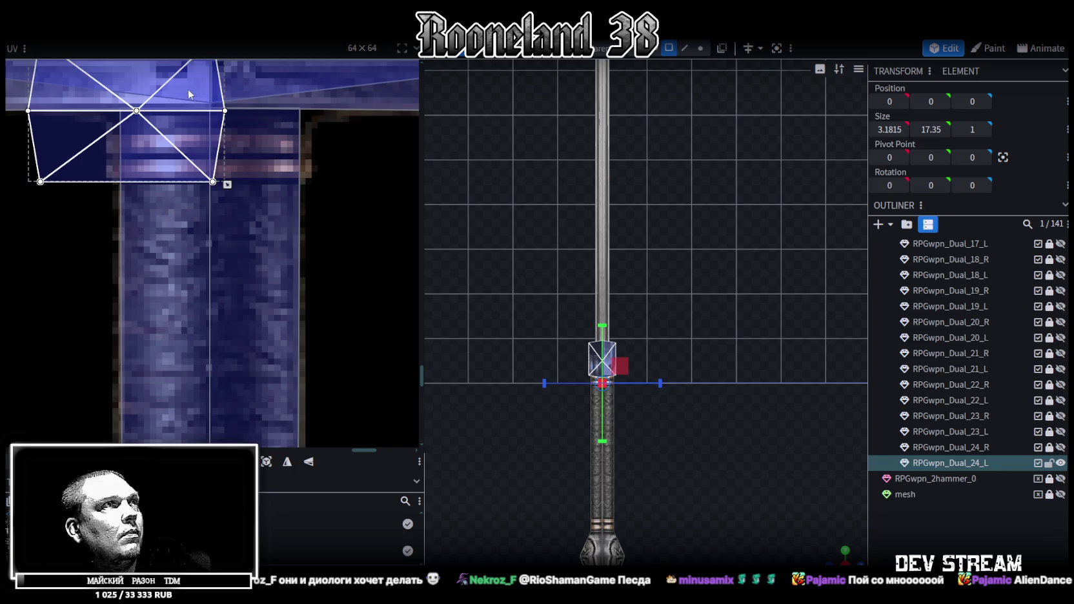
{"action": "left_click_drag", "start_coordinate": [188, 94], "coordinate": [255, 83]}
{"action": "middle_click_drag", "start_coordinate": [255, 84], "coordinate": [278, 220]}
{"action": "left_click_drag", "start_coordinate": [278, 219], "coordinate": [323, 205]}
{"action": "left_click_drag", "start_coordinate": [359, 299], "coordinate": [275, 269]}
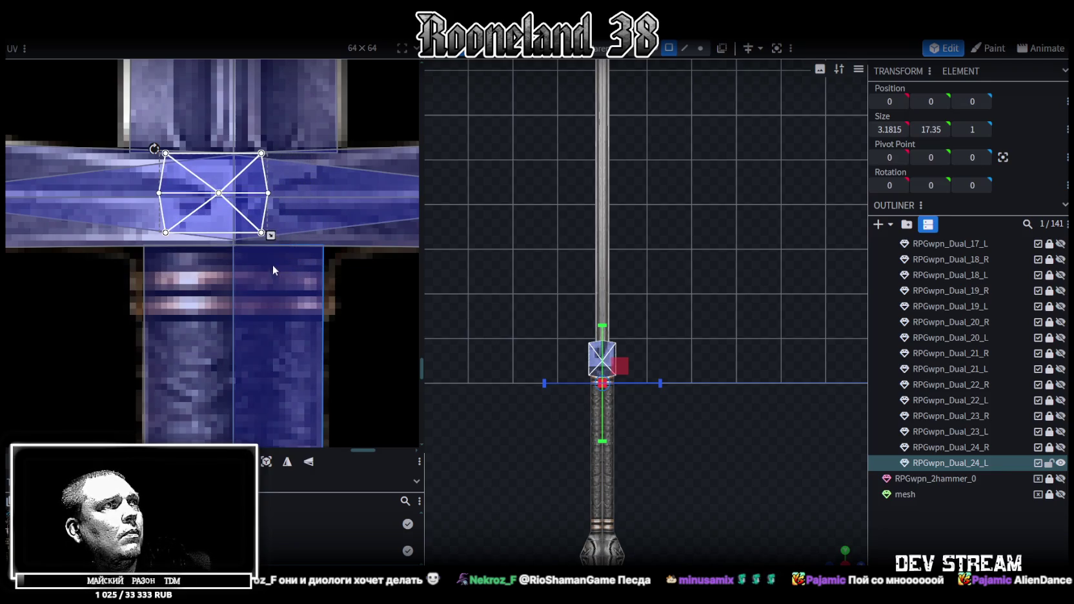
{"action": "left_click_drag", "start_coordinate": [255, 210], "coordinate": [269, 215]}
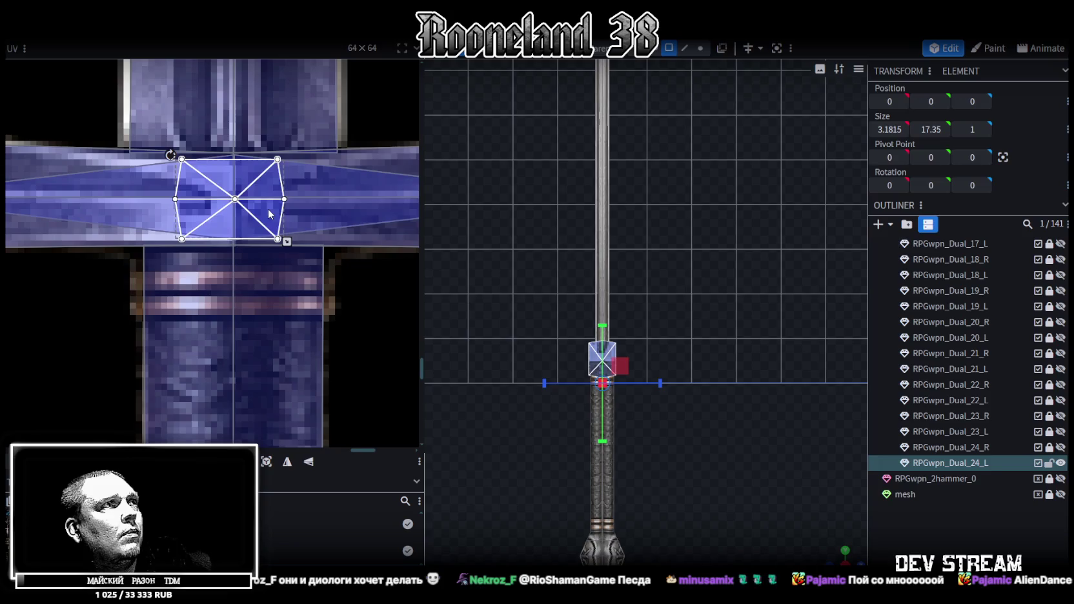
{"action": "left_click", "coordinate": [287, 461]}
{"action": "left_click_drag", "start_coordinate": [249, 211], "coordinate": [188, 208]}
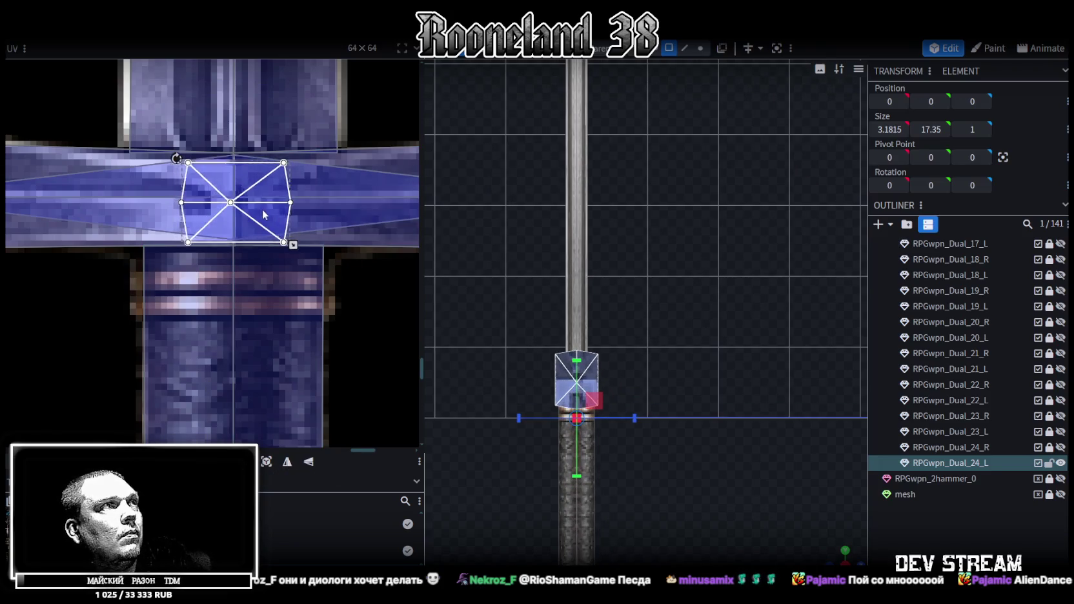
{"action": "left_click_drag", "start_coordinate": [187, 208], "coordinate": [312, 208]}
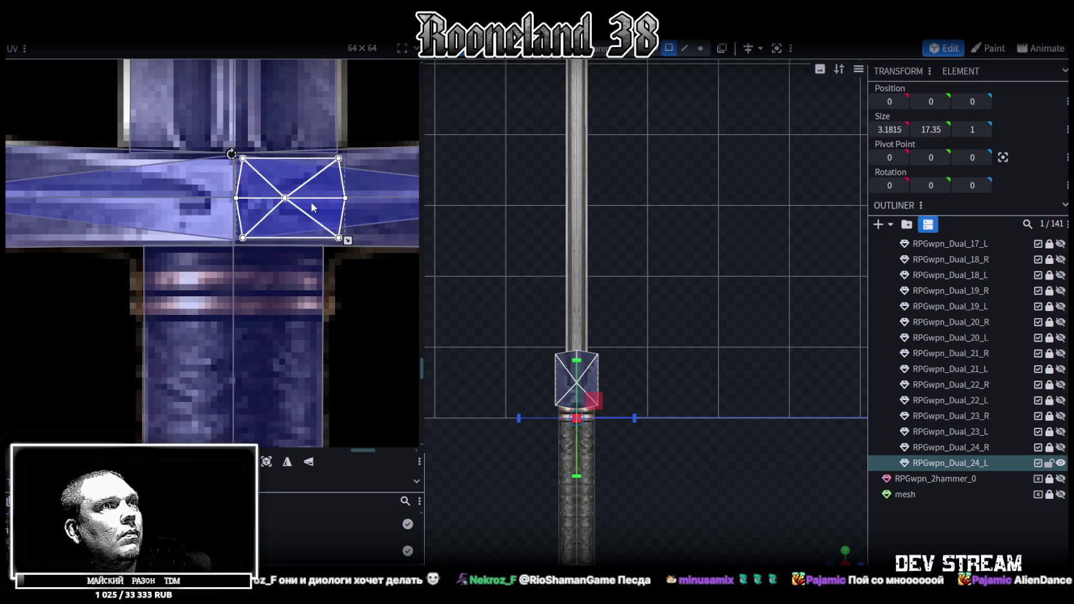
Step: Deselect the sword and save the model as RPGweapon.bbmodel
{"action": "scroll", "coordinate": [342, 231], "scroll_direction": "down", "scroll_amount": 3}
{"action": "scroll", "coordinate": [621, 430], "scroll_direction": "up", "scroll_amount": 3}
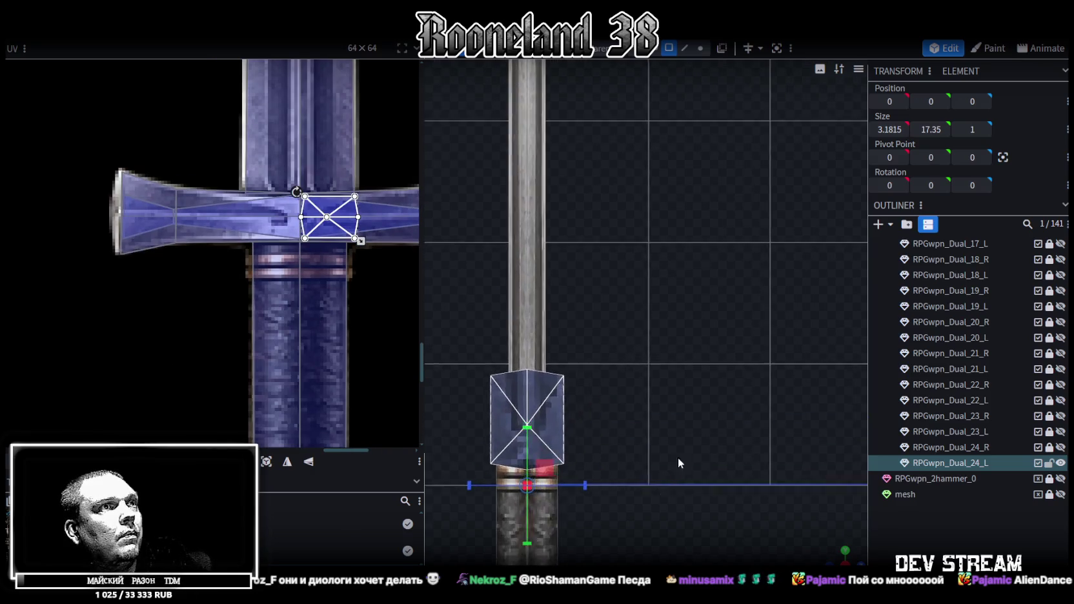
{"action": "scroll", "coordinate": [677, 457], "scroll_direction": "up", "scroll_amount": 2}
{"action": "mouse_move", "coordinate": [678, 457]}
{"action": "left_mouse_down"}
{"action": "mouse_move", "coordinate": [581, 420]}
{"action": "mouse_move", "coordinate": [801, 437]}
{"action": "mouse_move", "coordinate": [779, 468]}
{"action": "mouse_move", "coordinate": [596, 406]}
{"action": "mouse_move", "coordinate": [579, 415]}
{"action": "mouse_move", "coordinate": [609, 433]}
{"action": "mouse_move", "coordinate": [658, 402]}
{"action": "mouse_move", "coordinate": [658, 340]}
{"action": "mouse_move", "coordinate": [514, 366]}
{"action": "mouse_move", "coordinate": [459, 425]}
{"action": "mouse_move", "coordinate": [688, 391]}
{"action": "mouse_move", "coordinate": [693, 266]}
{"action": "mouse_move", "coordinate": [698, 371]}
{"action": "mouse_move", "coordinate": [710, 347]}
{"action": "mouse_move", "coordinate": [724, 363]}
{"action": "left_mouse_up"}
{"action": "left_click", "coordinate": [801, 437]}
{"action": "key", "text": "ctrl+s"}
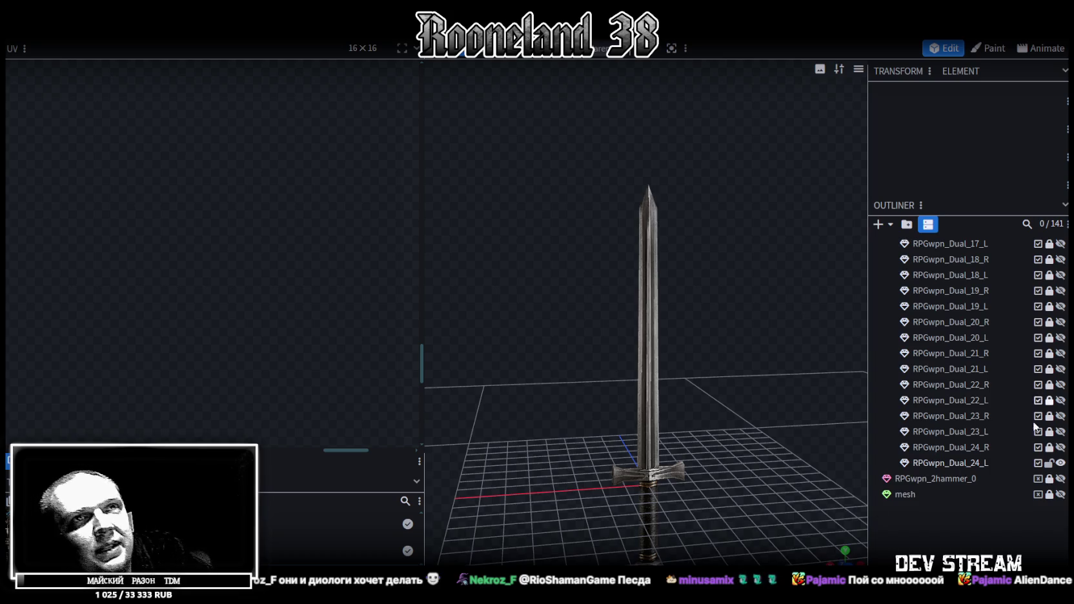
{"action": "left_click", "coordinate": [1060, 479]}
Step: Unlock RPGwpn_2hammer_0 and mesh in the outliner and delete both, leaving 139 elements
{"action": "left_click", "coordinate": [1063, 478]}
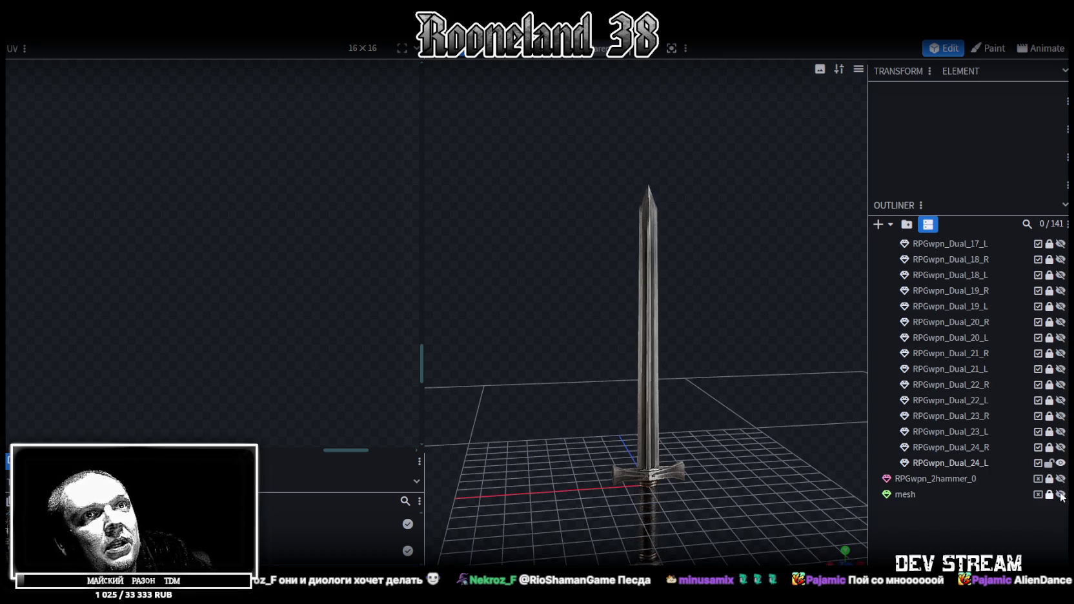
{"action": "left_click", "coordinate": [1061, 495]}
{"action": "left_click", "coordinate": [1062, 496]}
{"action": "left_click_drag", "start_coordinate": [1050, 479], "coordinate": [1051, 494]}
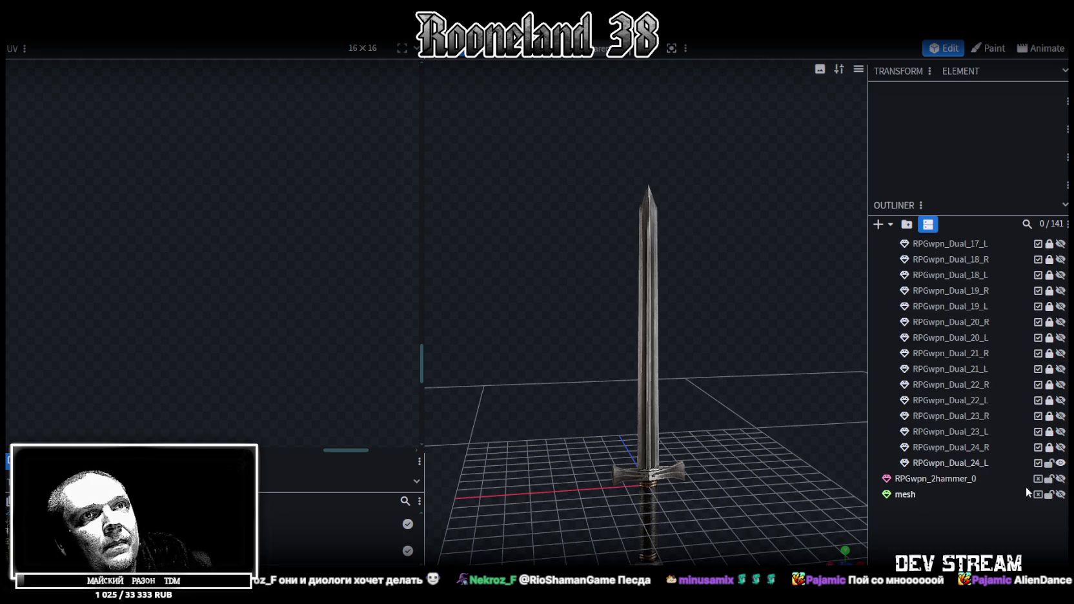
{"action": "left_click", "coordinate": [929, 478]}
{"action": "left_click", "coordinate": [901, 495], "text": "ctrl"}
{"action": "key", "text": "Delete"}
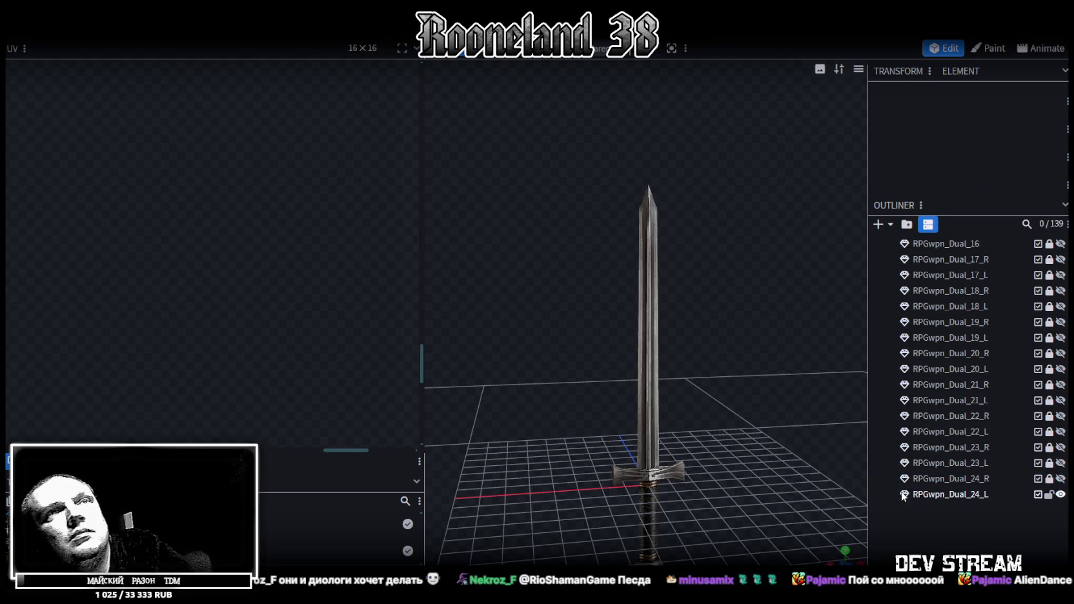
Step: Save the model again and zoom in close on the sword
{"action": "scroll", "coordinate": [716, 390], "scroll_direction": "down", "scroll_amount": 3}
{"action": "scroll", "coordinate": [718, 387], "scroll_direction": "down", "scroll_amount": 2}
{"action": "key", "text": "ctrl+s"}
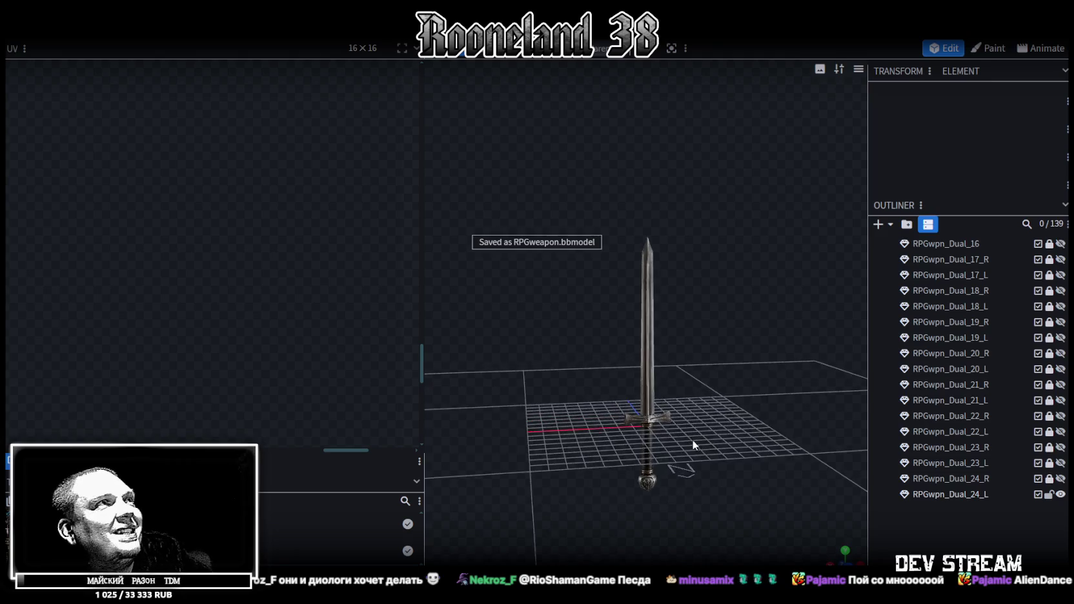
{"action": "mouse_move", "coordinate": [723, 415]}
{"action": "left_mouse_down"}
{"action": "mouse_move", "coordinate": [790, 393]}
{"action": "mouse_move", "coordinate": [578, 407]}
{"action": "mouse_move", "coordinate": [596, 284]}
{"action": "mouse_move", "coordinate": [640, 335]}
{"action": "mouse_move", "coordinate": [662, 279]}
{"action": "mouse_move", "coordinate": [585, 267]}
{"action": "left_mouse_up"}
{"action": "scroll", "coordinate": [789, 393], "scroll_direction": "up", "scroll_amount": 5}
{"action": "scroll", "coordinate": [585, 266], "scroll_direction": "up", "scroll_amount": 2}
{"action": "scroll", "coordinate": [563, 273], "scroll_direction": "up", "scroll_amount": 2}
{"action": "scroll", "coordinate": [561, 275], "scroll_direction": "up", "scroll_amount": 2}
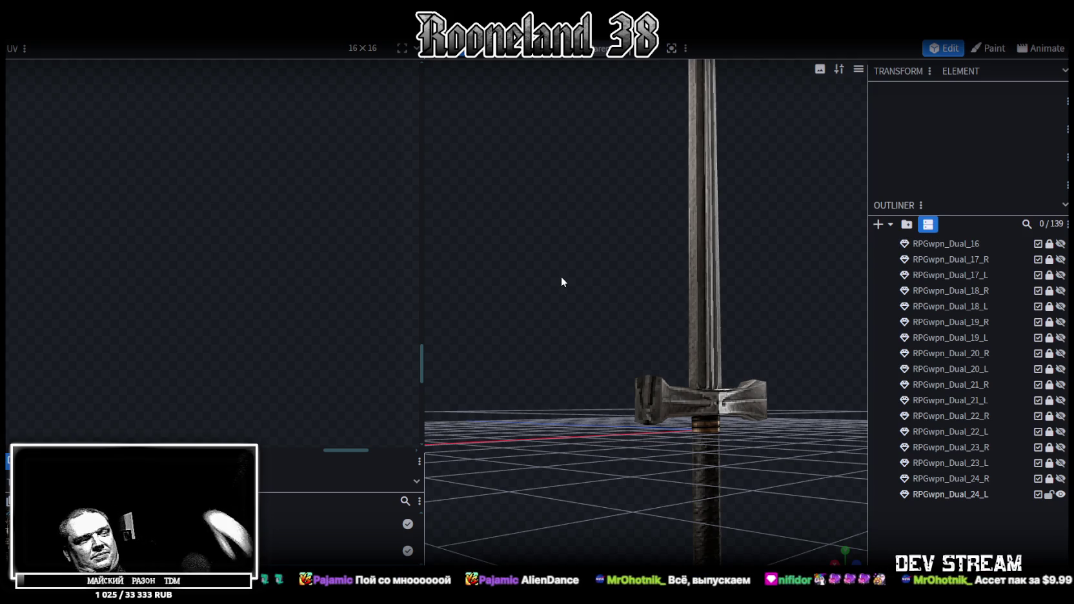
{"action": "key", "text": "alt+Tab"}
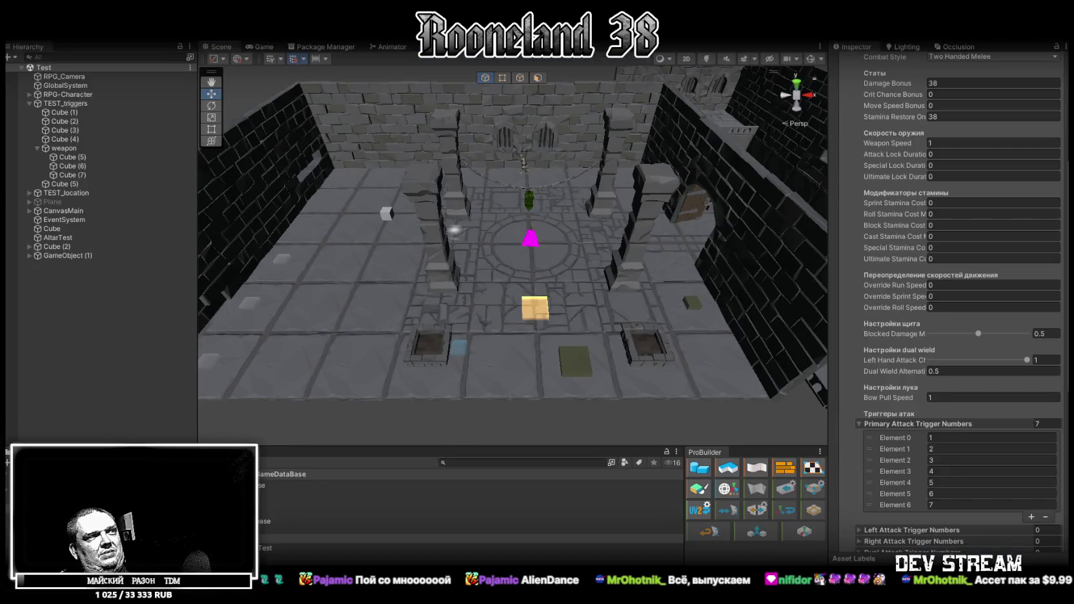
Step: Check Unity's empty Models > Weapons folder, then return to Blockbench
{"action": "left_click", "coordinate": [257, 546]}
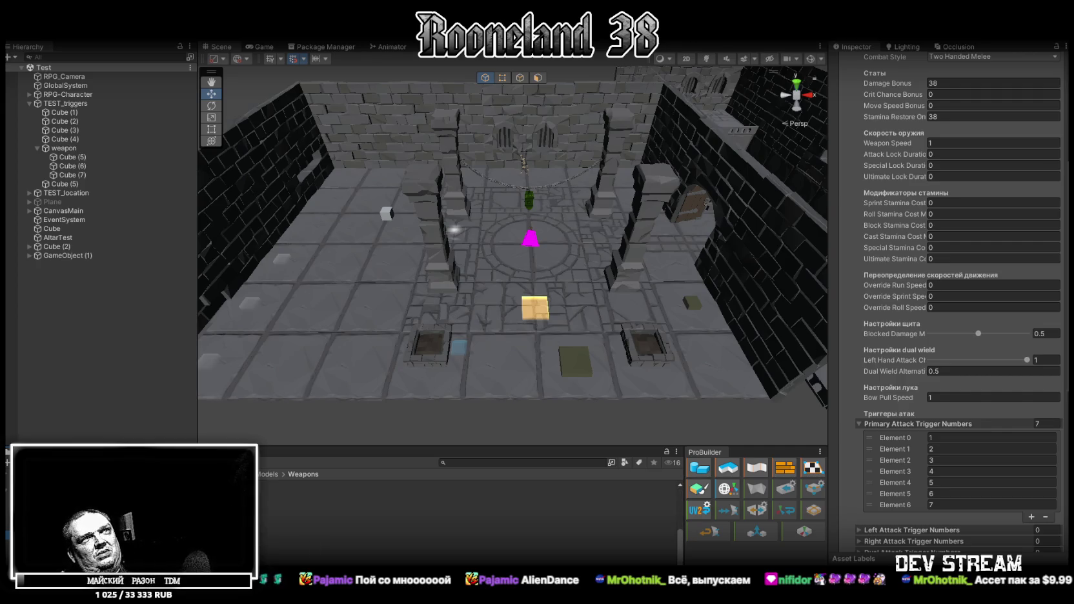
{"action": "key", "text": "alt+Tab"}
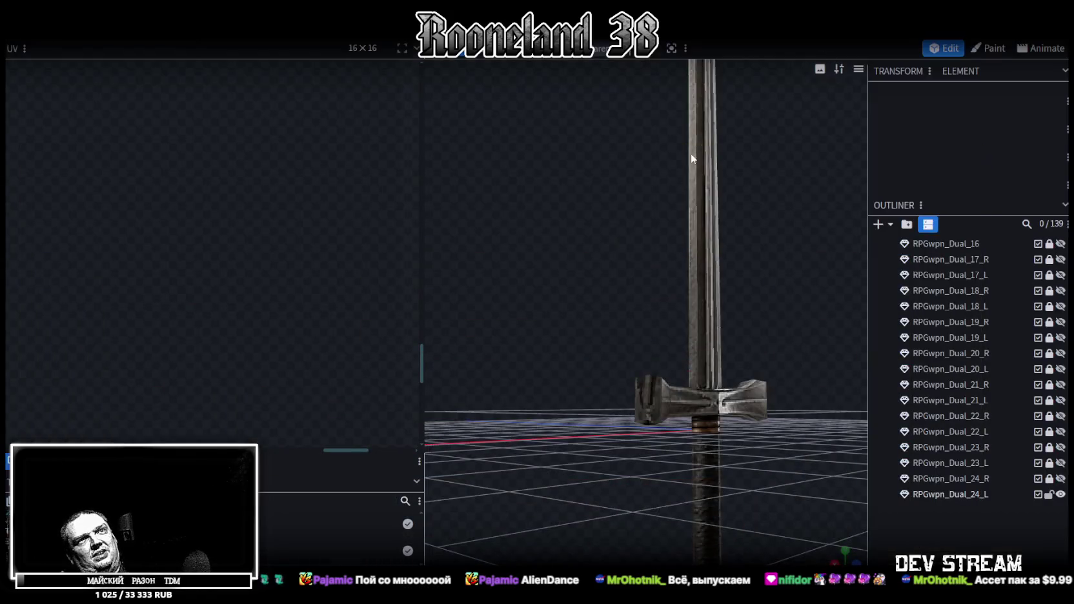
{"action": "mouse_move", "coordinate": [629, 277]}
{"action": "left_mouse_down"}
{"action": "mouse_move", "coordinate": [741, 213]}
{"action": "mouse_move", "coordinate": [715, 231]}
{"action": "mouse_move", "coordinate": [691, 285]}
{"action": "mouse_move", "coordinate": [715, 289]}
{"action": "left_mouse_up"}
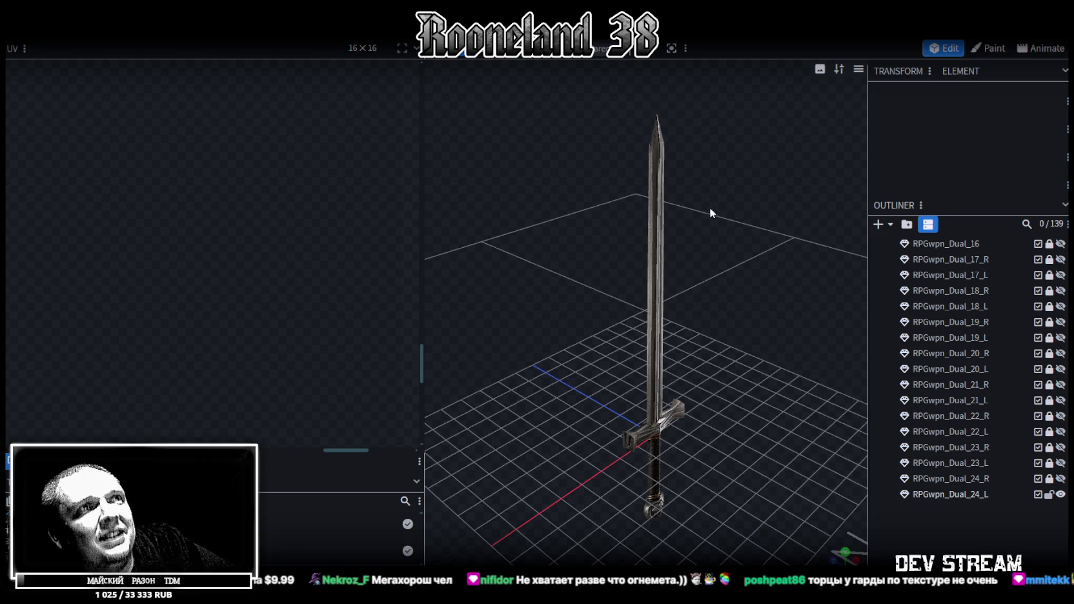
{"action": "scroll", "coordinate": [749, 266], "scroll_direction": "up", "scroll_amount": 2}
{"action": "mouse_move", "coordinate": [749, 266]}
{"action": "left_mouse_down"}
{"action": "mouse_move", "coordinate": [746, 256]}
{"action": "mouse_move", "coordinate": [543, 237]}
{"action": "mouse_move", "coordinate": [601, 248]}
{"action": "mouse_move", "coordinate": [654, 344]}
{"action": "mouse_move", "coordinate": [634, 337]}
{"action": "mouse_move", "coordinate": [753, 347]}
{"action": "mouse_move", "coordinate": [842, 325]}
{"action": "mouse_move", "coordinate": [546, 378]}
{"action": "mouse_move", "coordinate": [585, 354]}
{"action": "mouse_move", "coordinate": [688, 403]}
{"action": "mouse_move", "coordinate": [687, 389]}
{"action": "mouse_move", "coordinate": [665, 387]}
{"action": "mouse_move", "coordinate": [669, 310]}
{"action": "left_mouse_up"}
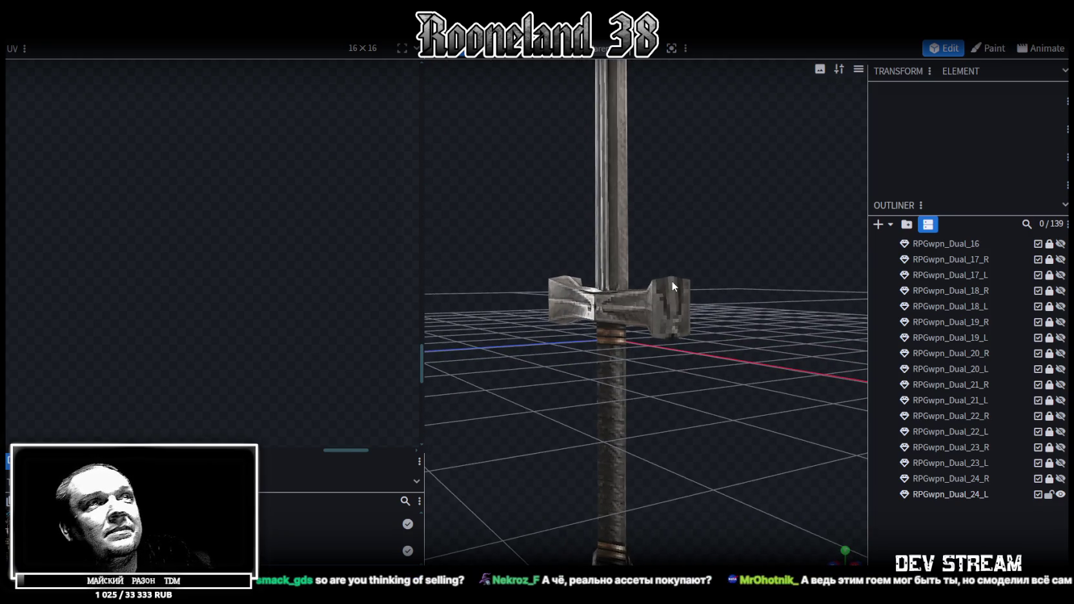
Step: Make the right crossguard end cube deeper and taller
{"action": "left_click", "coordinate": [669, 309]}
{"action": "left_click", "coordinate": [666, 304]}
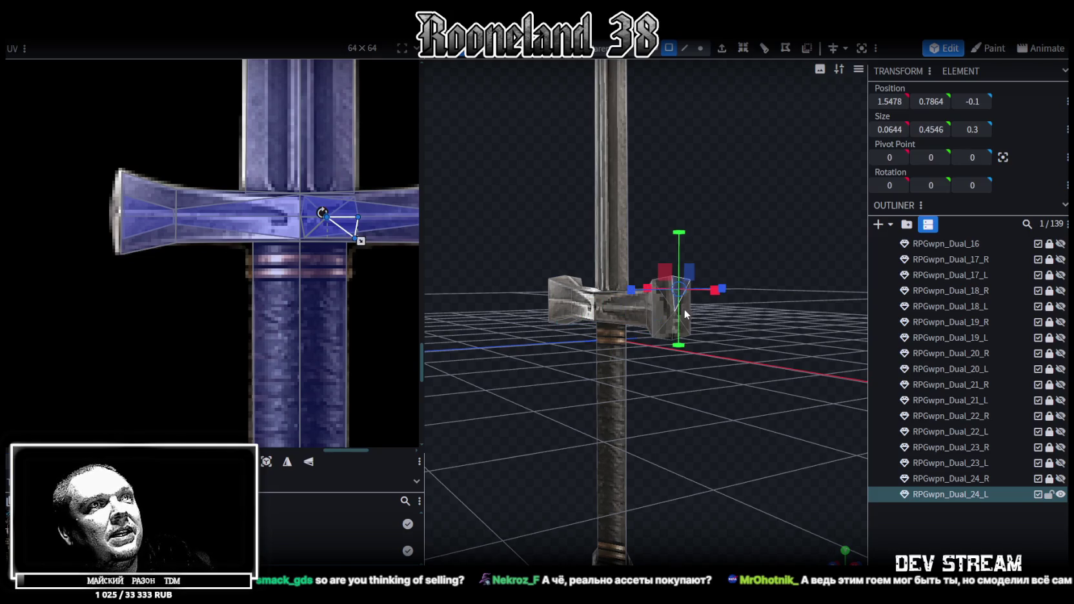
{"action": "scroll", "coordinate": [678, 310], "scroll_direction": "up", "scroll_amount": 2}
{"action": "key", "text": "ctrl+z"}
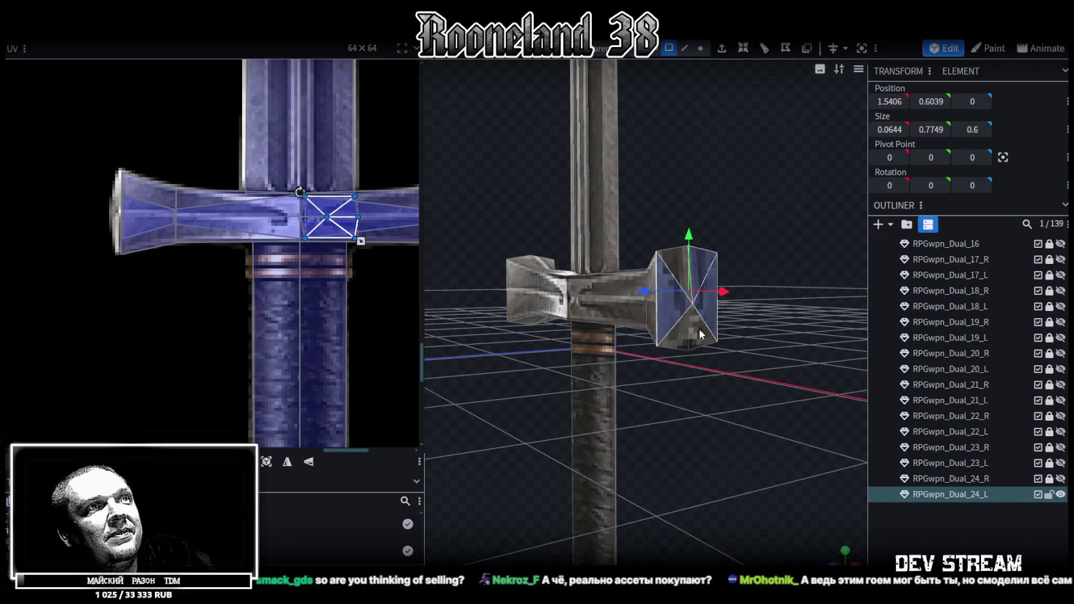
{"action": "mouse_move", "coordinate": [669, 266]}
{"action": "left_mouse_down"}
{"action": "mouse_move", "coordinate": [584, 419]}
{"action": "mouse_move", "coordinate": [705, 435]}
{"action": "mouse_move", "coordinate": [663, 328]}
{"action": "left_mouse_up"}
Step: Map the cube's front face UV onto the crossguard end texture, then deselect it
{"action": "left_click", "coordinate": [623, 295]}
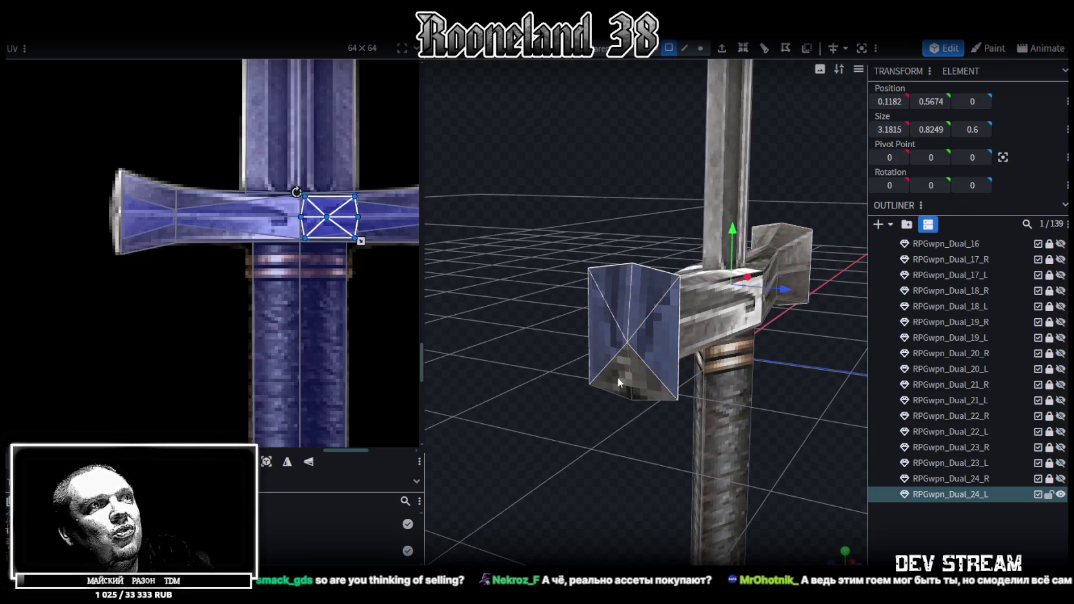
{"action": "left_click", "coordinate": [618, 377]}
{"action": "middle_click_drag", "start_coordinate": [354, 244], "coordinate": [188, 246]}
{"action": "left_click_drag", "start_coordinate": [196, 218], "coordinate": [279, 224]}
{"action": "left_click", "coordinate": [877, 513]}
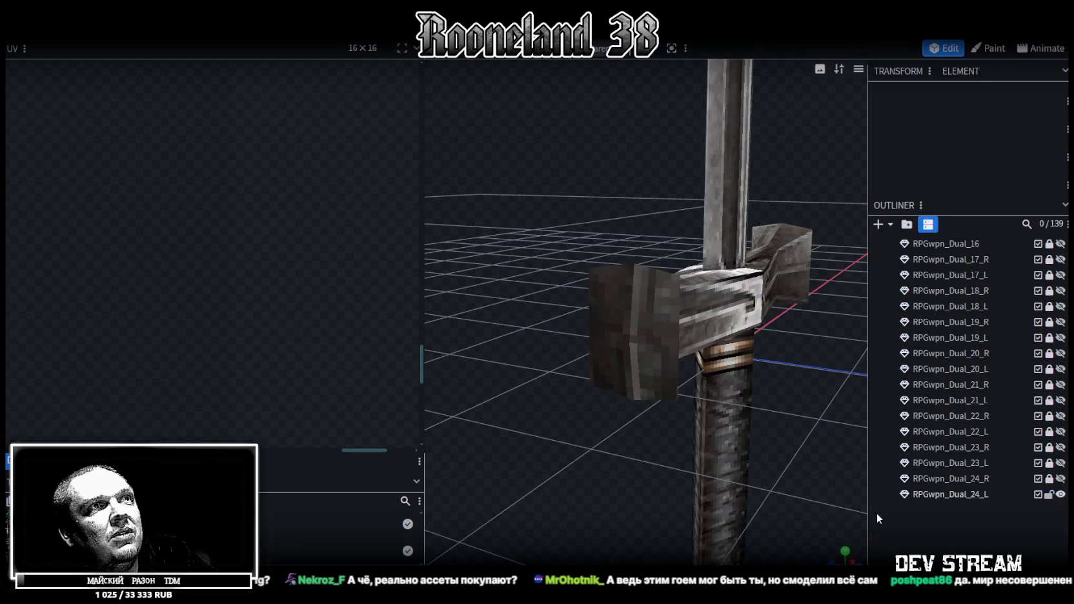
{"action": "mouse_move", "coordinate": [591, 443]}
{"action": "left_mouse_down"}
{"action": "mouse_move", "coordinate": [823, 475]}
{"action": "mouse_move", "coordinate": [558, 411]}
{"action": "mouse_move", "coordinate": [648, 386]}
{"action": "mouse_move", "coordinate": [762, 390]}
{"action": "mouse_move", "coordinate": [745, 383]}
{"action": "mouse_move", "coordinate": [755, 363]}
{"action": "mouse_move", "coordinate": [699, 412]}
{"action": "mouse_move", "coordinate": [582, 397]}
{"action": "mouse_move", "coordinate": [582, 378]}
{"action": "left_mouse_up"}
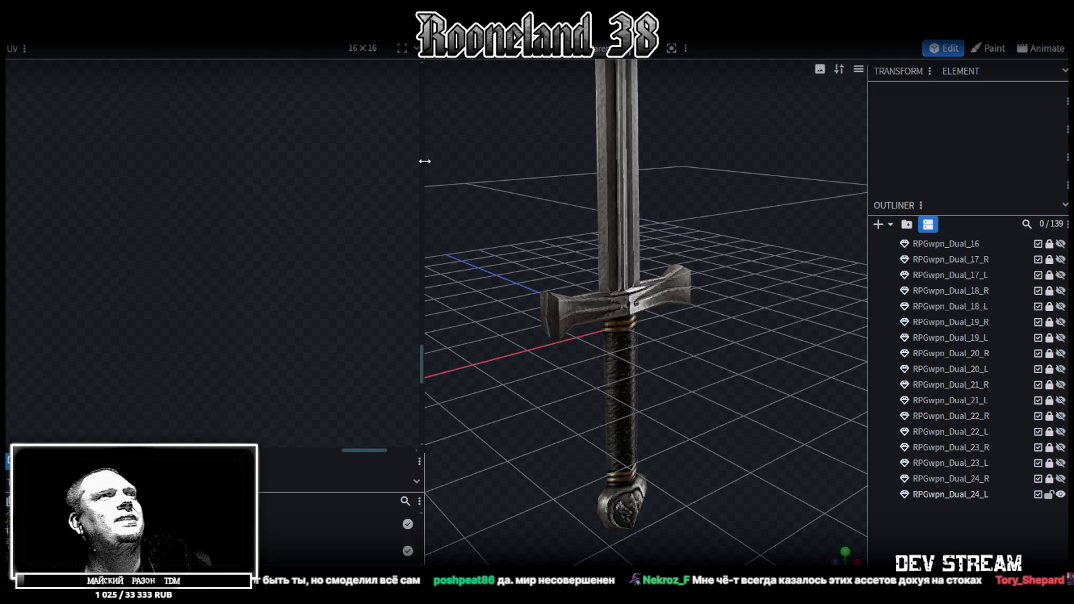
Step: Narrow the UV panel to widen the viewport and save the model as RPGweapon.bbmodel
{"action": "left_click_drag", "start_coordinate": [425, 161], "coordinate": [321, 161]}
{"action": "scroll", "coordinate": [575, 320], "scroll_direction": "down", "scroll_amount": 5}
{"action": "scroll", "coordinate": [630, 254], "scroll_direction": "down", "scroll_amount": 2}
{"action": "key", "text": "ctrl+s"}
Step: Orbit in closer around the sword, then bring the Chrome YouTube window to the front
{"action": "mouse_move", "coordinate": [631, 255]}
{"action": "left_mouse_down"}
{"action": "mouse_move", "coordinate": [689, 263]}
{"action": "mouse_move", "coordinate": [503, 319]}
{"action": "left_mouse_up"}
{"action": "scroll", "coordinate": [549, 262], "scroll_direction": "up", "scroll_amount": 4}
{"action": "left_click_drag", "start_coordinate": [549, 262], "coordinate": [659, 269]}
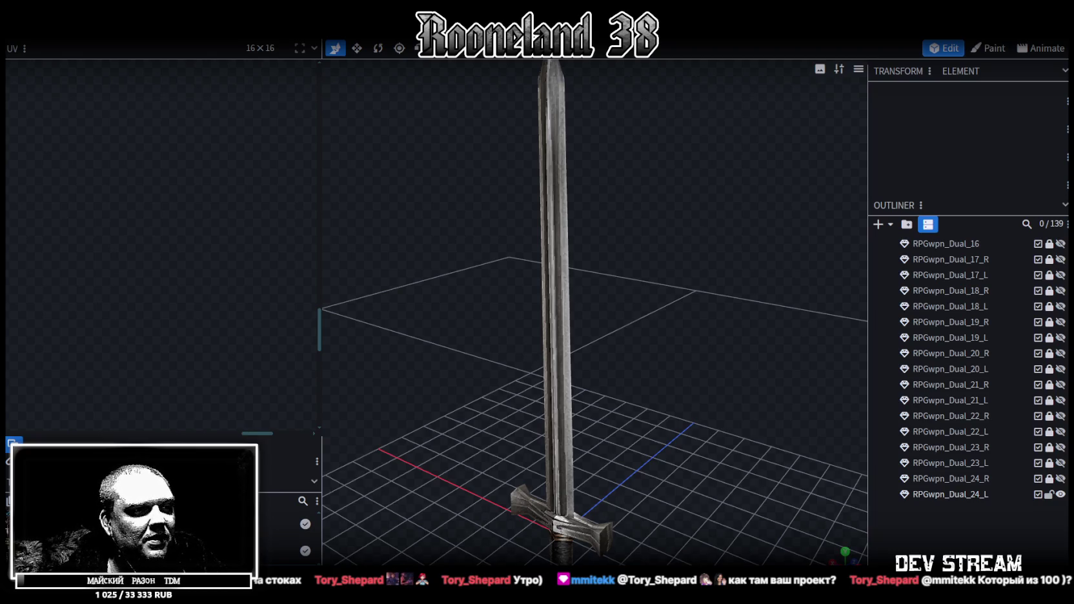
{"action": "key", "text": "alt+Tab"}
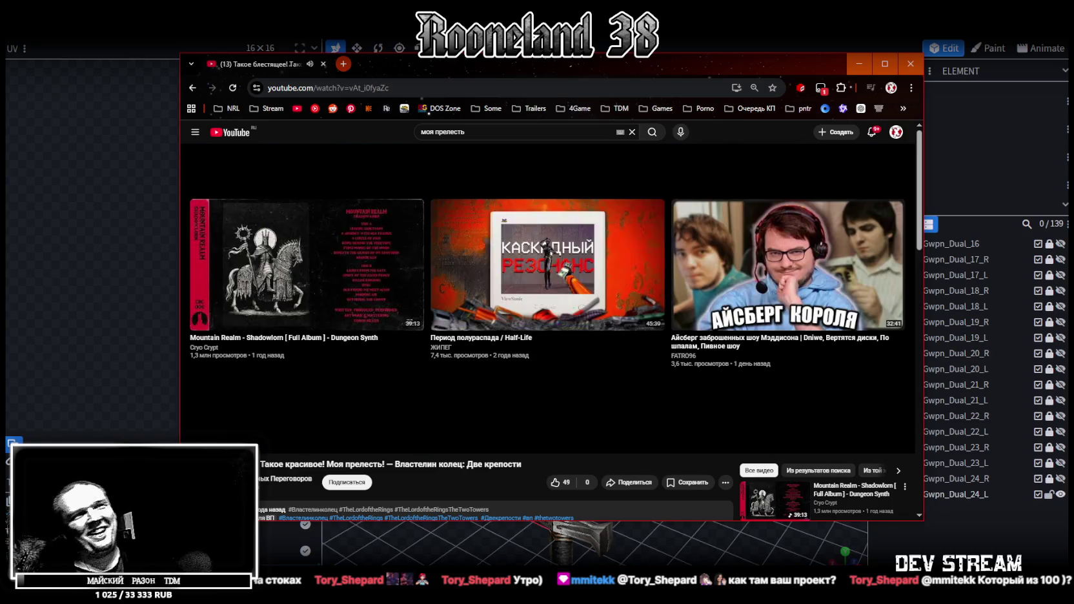
Step: Switch away from the Chrome YouTube window back to Blockbench's sword model
{"action": "key", "text": "alt+Tab"}
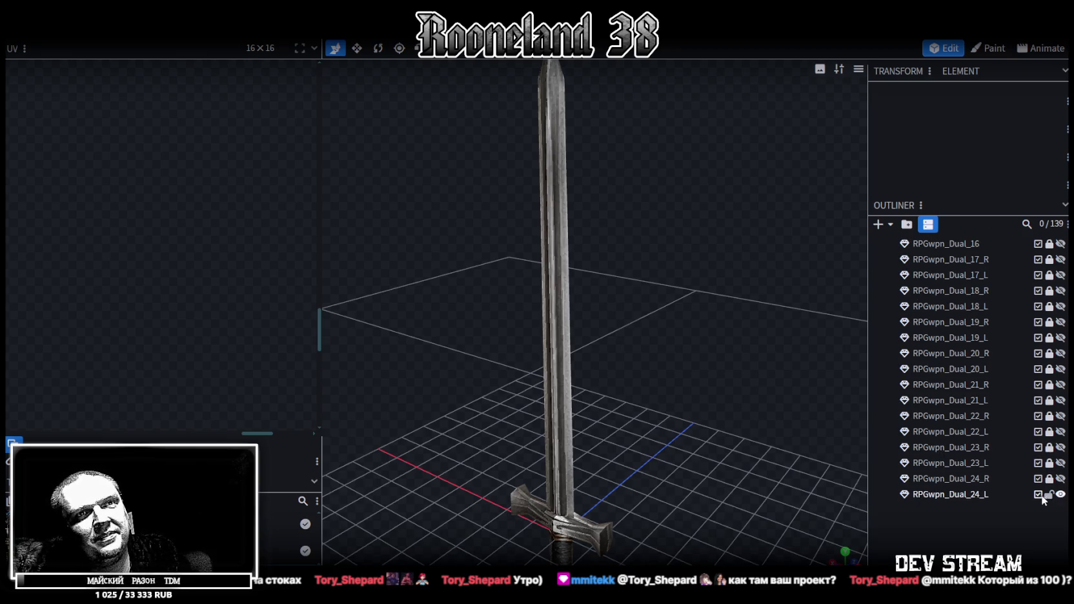
Step: Hide the RPGwpn_Dual_24_L element and shrink the UV panel to widen the 3D viewport
{"action": "left_click", "coordinate": [1061, 495]}
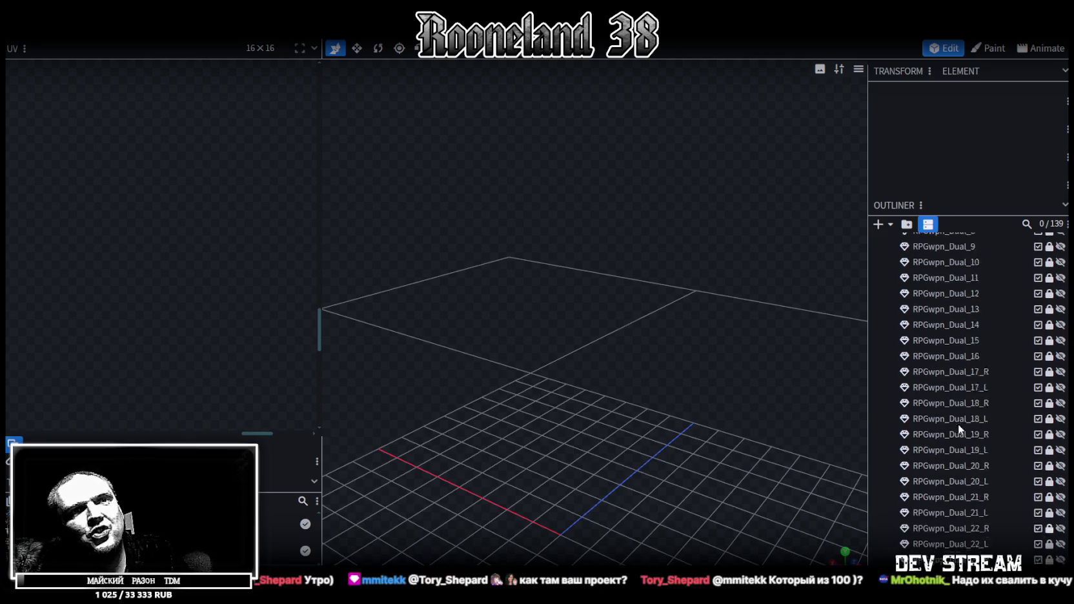
{"action": "scroll", "coordinate": [959, 424], "scroll_direction": "up", "scroll_amount": 5}
{"action": "scroll", "coordinate": [534, 341], "scroll_direction": "down", "scroll_amount": 3}
{"action": "scroll", "coordinate": [401, 309], "scroll_direction": "down", "scroll_amount": 2}
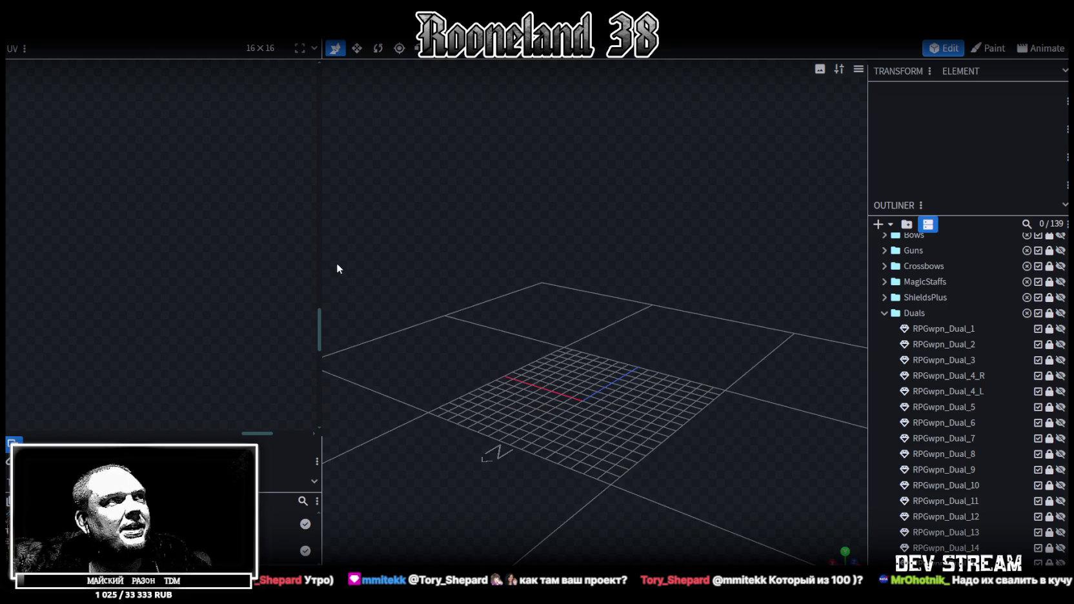
{"action": "left_click_drag", "start_coordinate": [323, 257], "coordinate": [108, 252]}
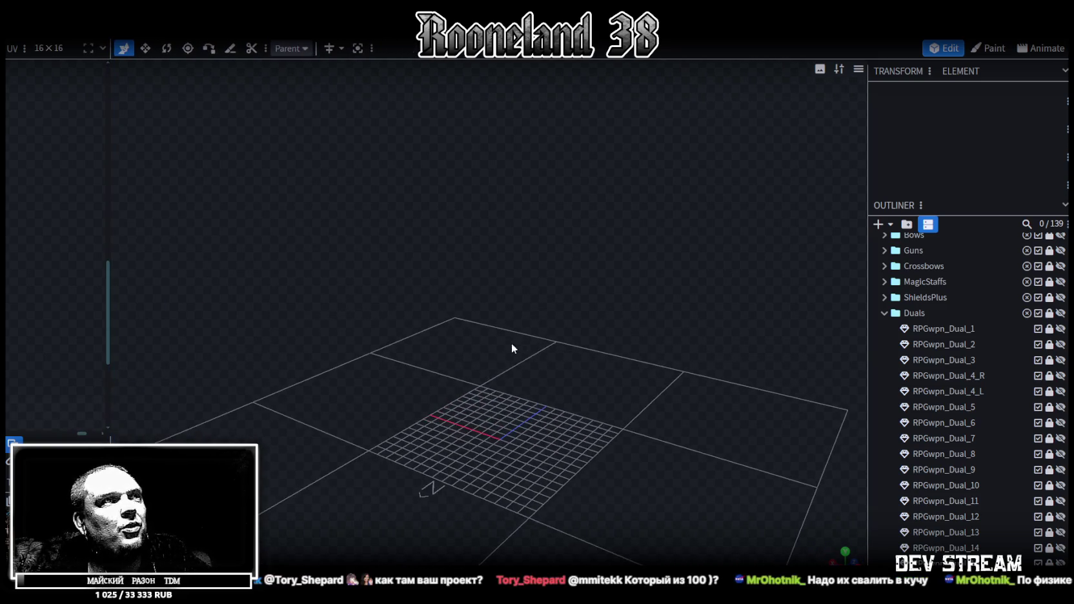
{"action": "left_click_drag", "start_coordinate": [552, 372], "coordinate": [812, 424]}
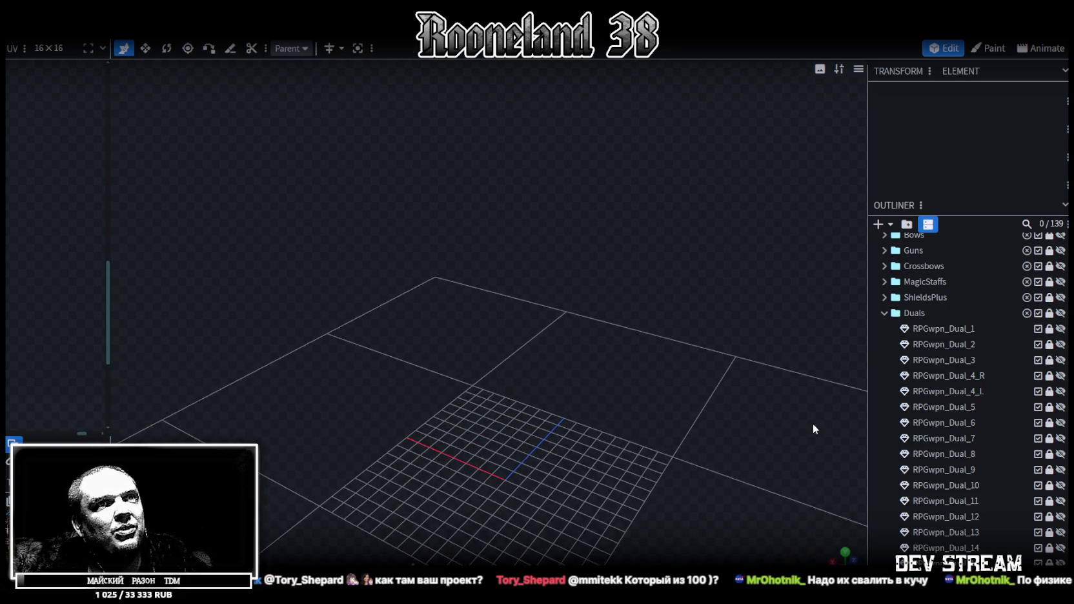
Step: Collapse the Duals and Spears folders and expand the Swords folder in the outliner
{"action": "left_click", "coordinate": [885, 313]}
{"action": "left_click", "coordinate": [885, 273]}
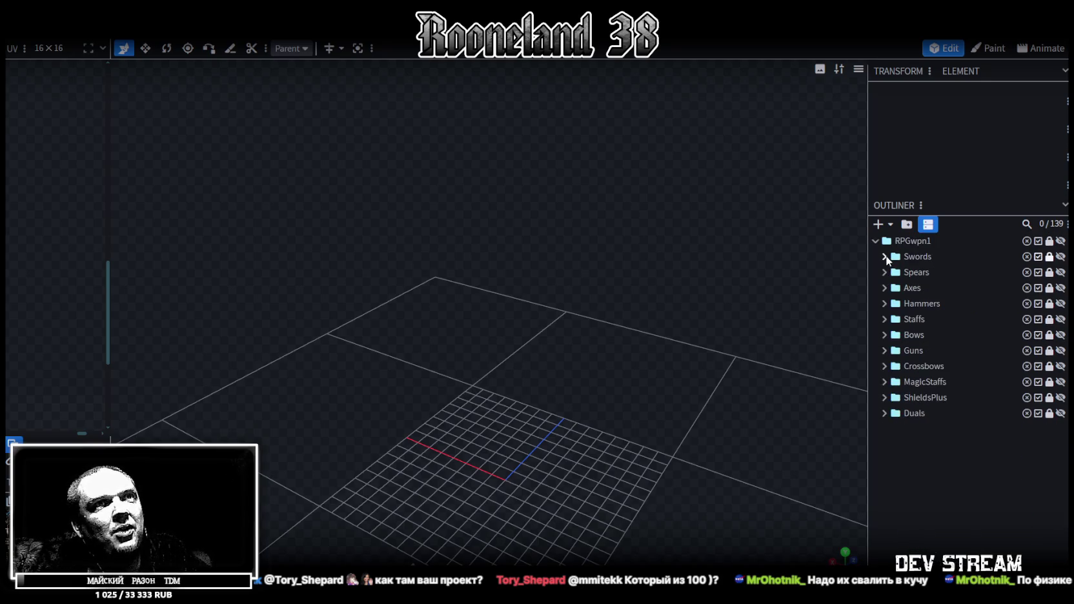
{"action": "left_click", "coordinate": [886, 257]}
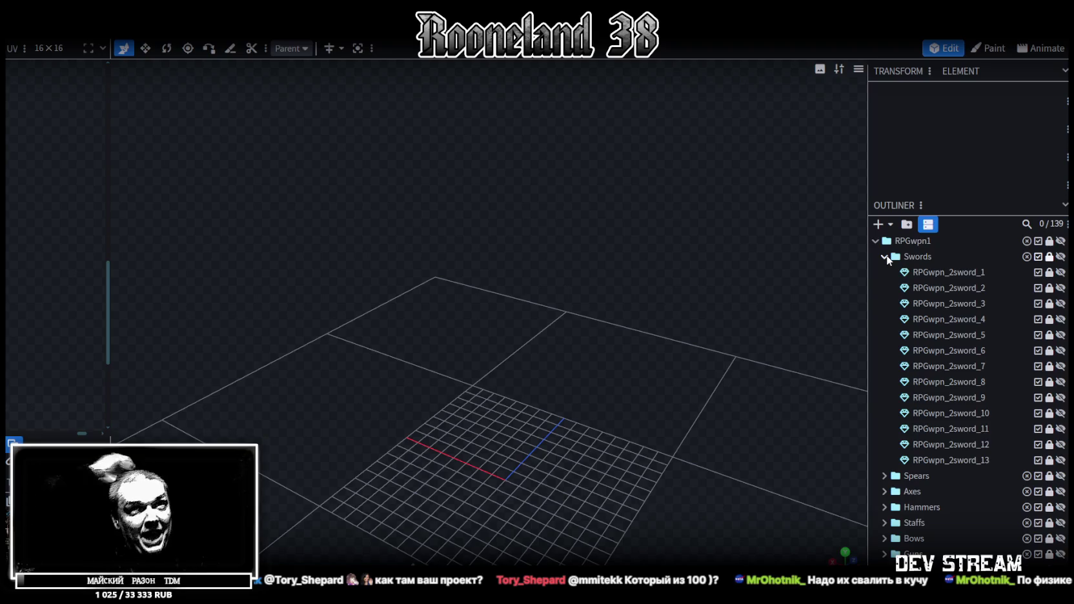
{"action": "mouse_move", "coordinate": [632, 299]}
{"action": "left_mouse_down"}
{"action": "mouse_move", "coordinate": [573, 271]}
{"action": "mouse_move", "coordinate": [669, 265]}
{"action": "mouse_move", "coordinate": [692, 279]}
{"action": "mouse_move", "coordinate": [861, 250]}
{"action": "left_mouse_up"}
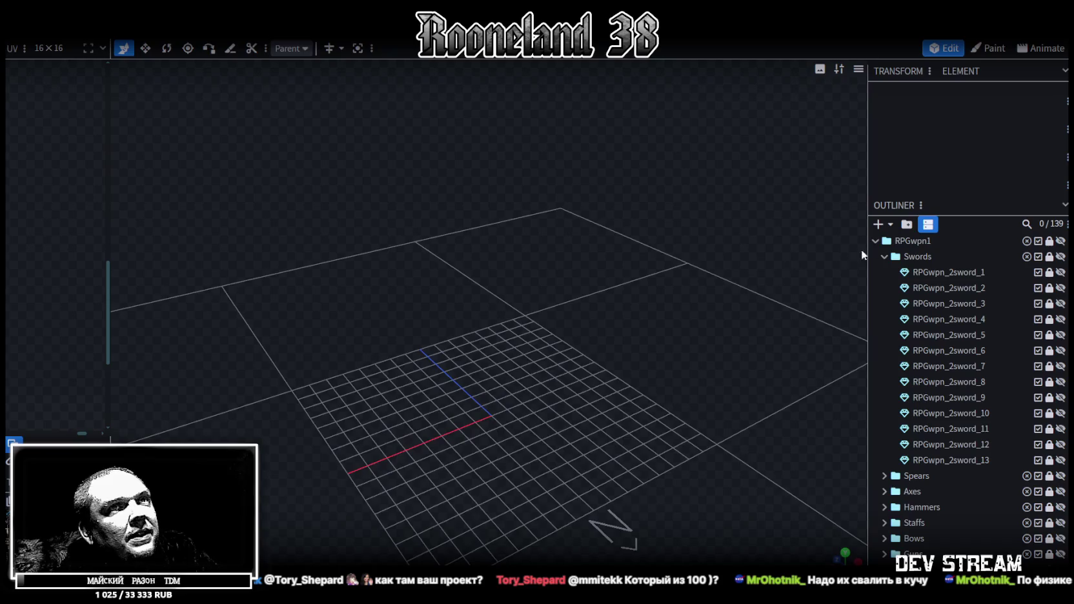
{"action": "left_click_drag", "start_coordinate": [707, 273], "coordinate": [696, 312]}
{"action": "scroll", "coordinate": [695, 304], "scroll_direction": "down", "scroll_amount": 2}
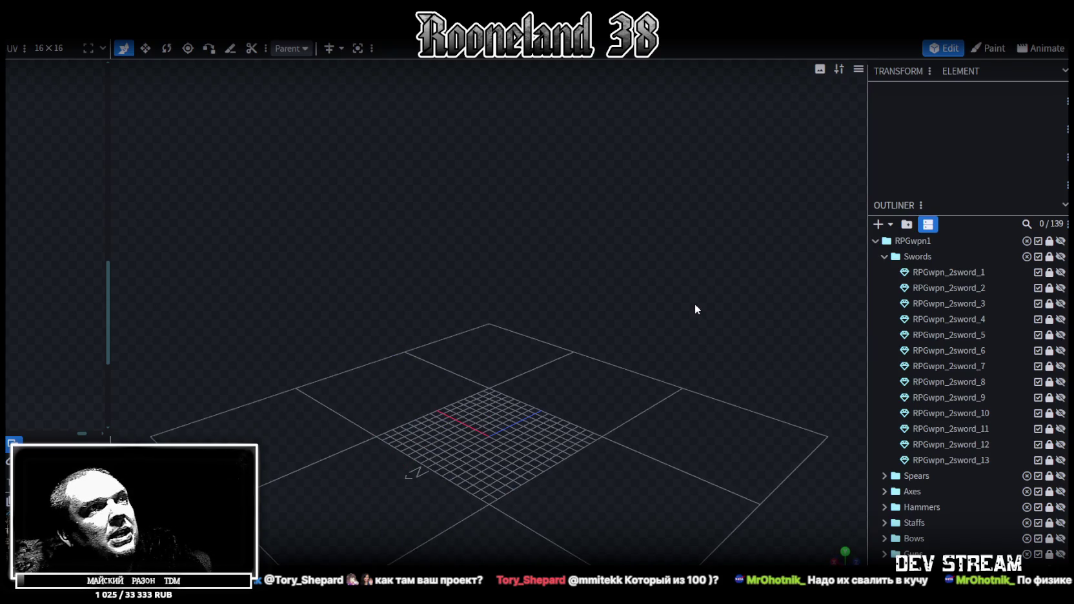
{"action": "mouse_move", "coordinate": [605, 340]}
{"action": "left_mouse_down"}
{"action": "mouse_move", "coordinate": [493, 422]}
{"action": "mouse_move", "coordinate": [549, 367]}
{"action": "mouse_move", "coordinate": [543, 350]}
{"action": "left_mouse_up"}
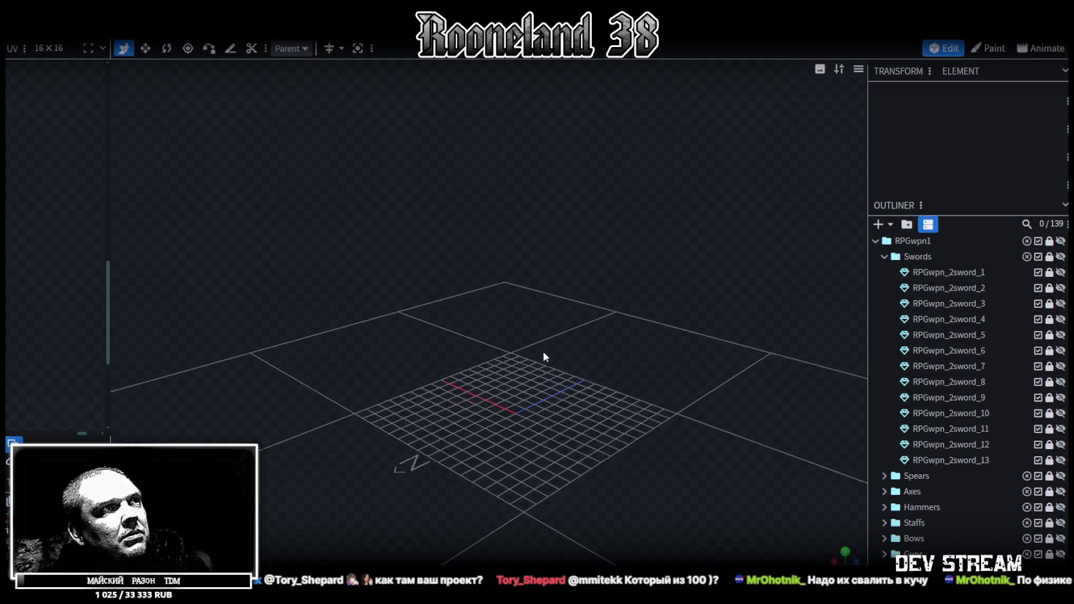
Step: Briefly show RPGwpn_2sword_1, then display only the dark RPGwpn_2sword_2 instead
{"action": "left_click", "coordinate": [1061, 272]}
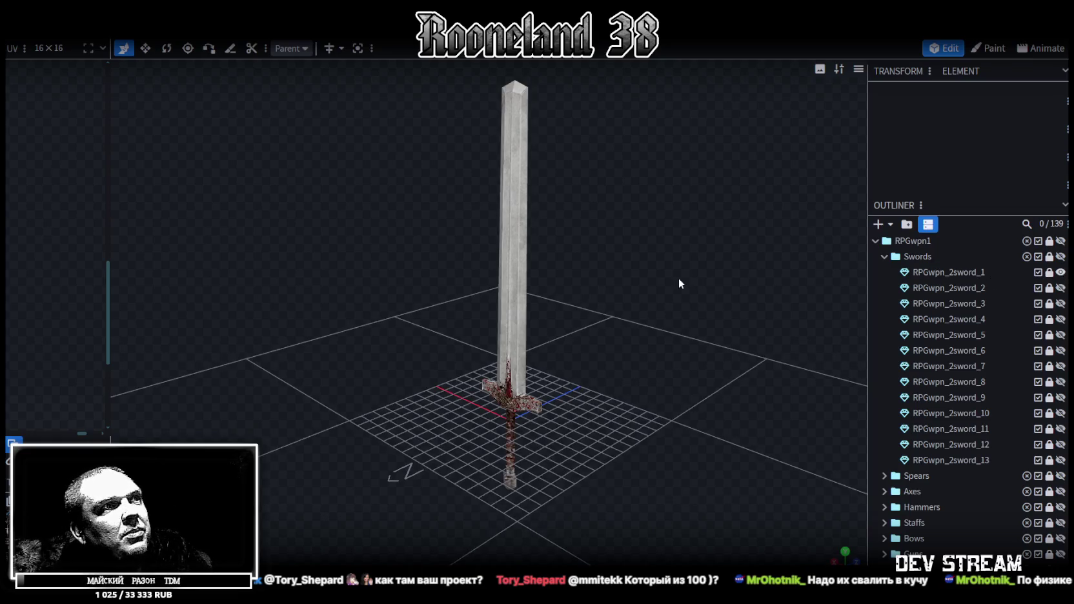
{"action": "left_click", "coordinate": [1061, 272]}
{"action": "left_click", "coordinate": [1061, 288]}
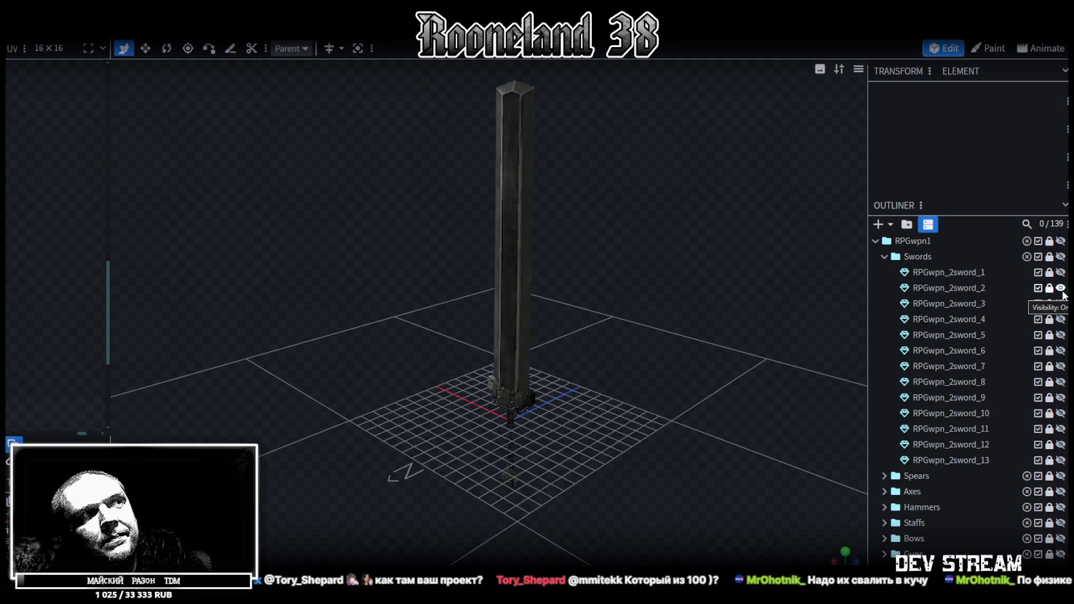
{"action": "left_click", "coordinate": [255, 29]}
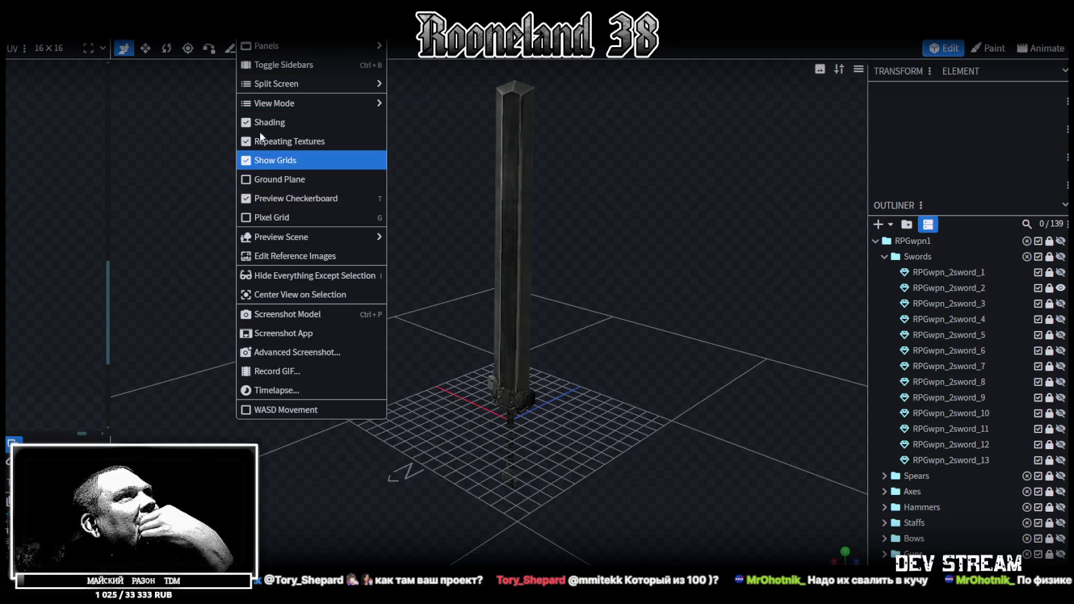
Step: Turn off the floor grid and preview swords RPGwpn_2sword_3, _4 and the bone _5
{"action": "left_click", "coordinate": [266, 160]}
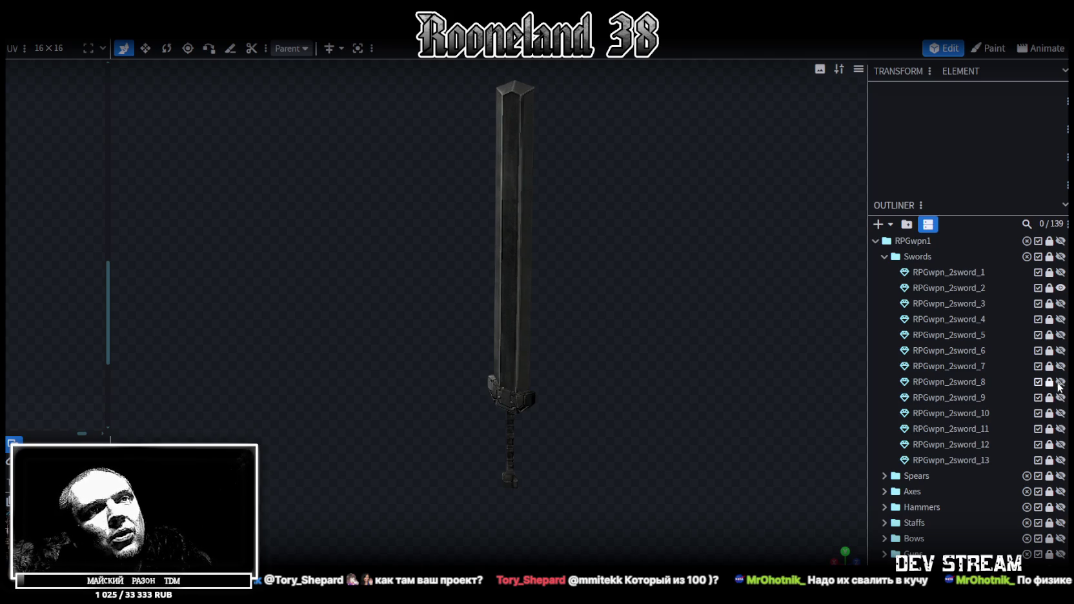
{"action": "left_click", "coordinate": [1061, 288]}
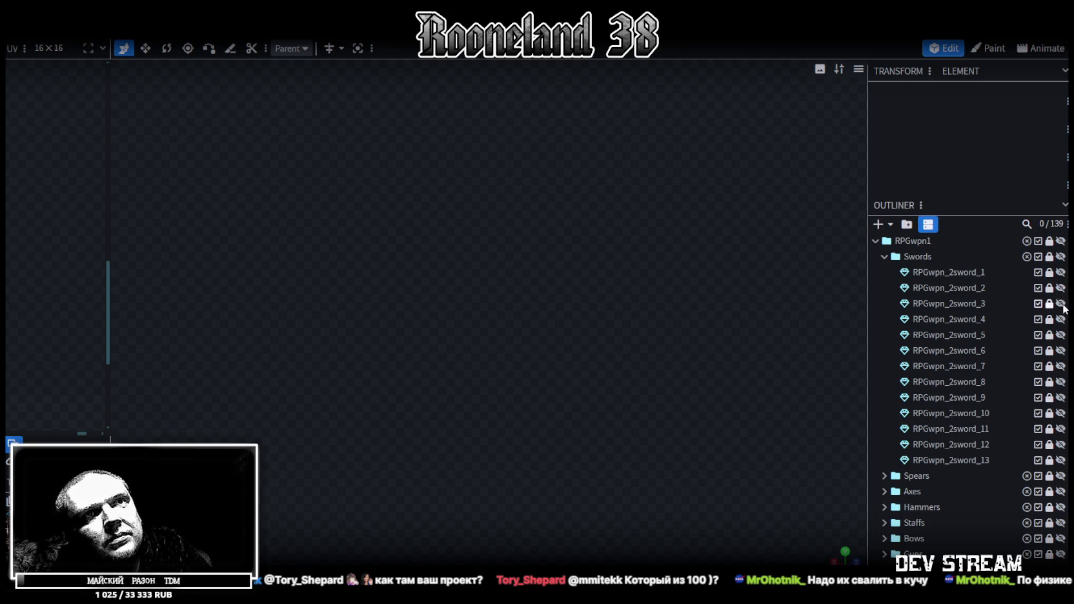
{"action": "left_click", "coordinate": [1061, 304]}
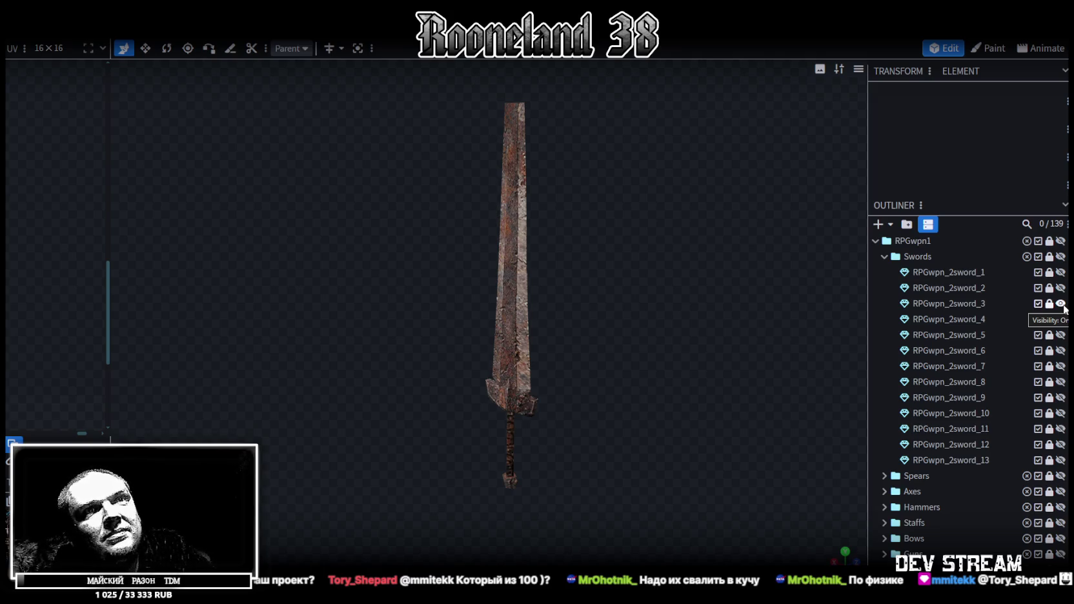
{"action": "left_click", "coordinate": [1060, 304]}
{"action": "left_click", "coordinate": [1060, 319]}
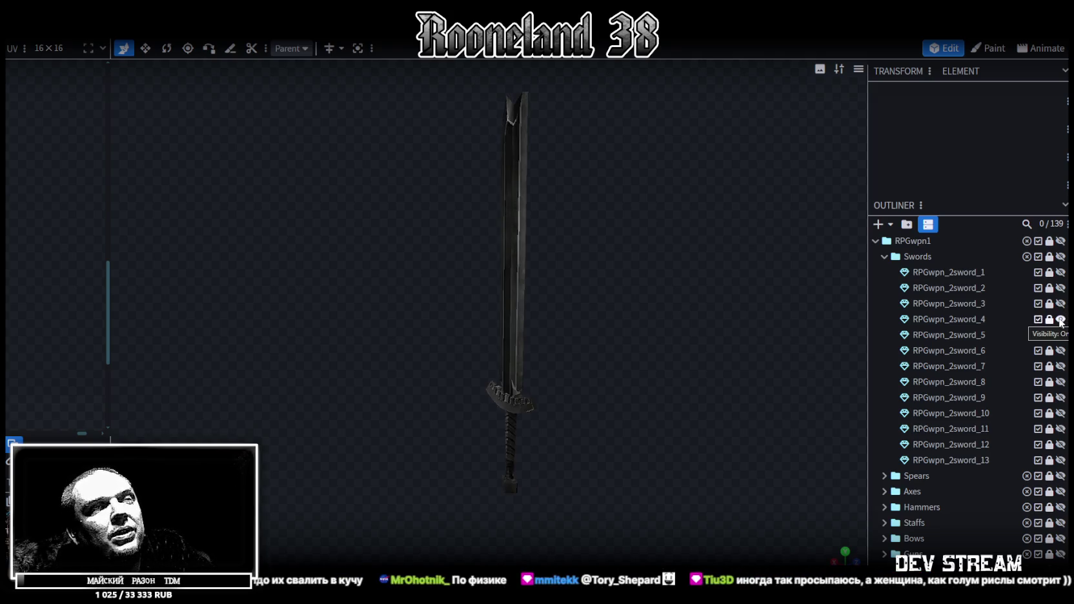
{"action": "left_click", "coordinate": [1061, 319]}
{"action": "left_click", "coordinate": [1060, 335]}
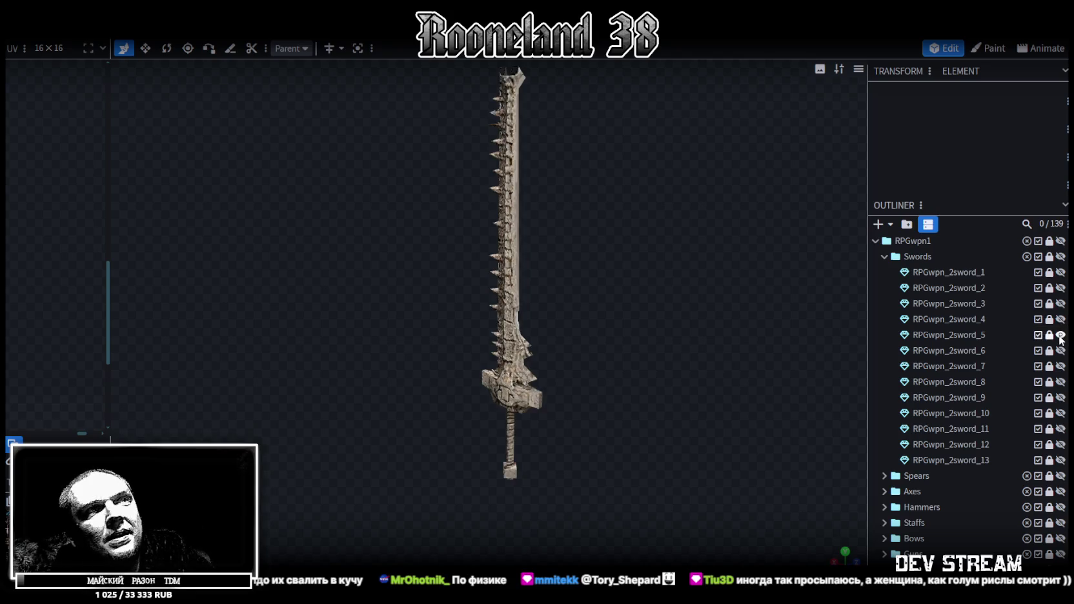
{"action": "mouse_move", "coordinate": [668, 374]}
{"action": "left_mouse_down"}
{"action": "mouse_move", "coordinate": [709, 392]}
{"action": "mouse_move", "coordinate": [665, 401]}
{"action": "mouse_move", "coordinate": [694, 384]}
{"action": "mouse_move", "coordinate": [633, 351]}
{"action": "left_mouse_up"}
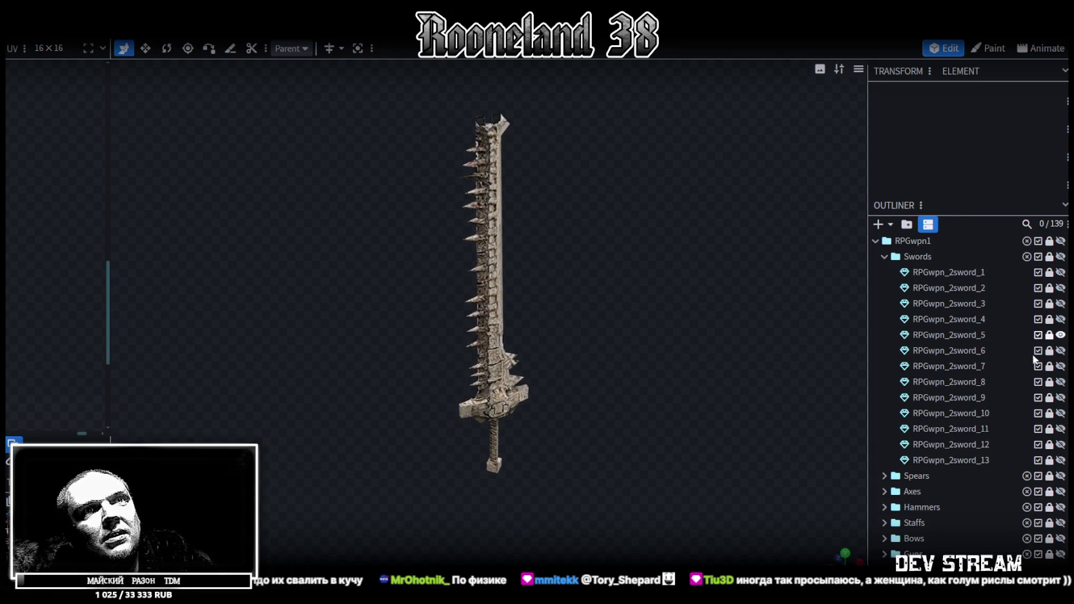
Step: Preview swords RPGwpn_2sword_6 through RPGwpn_2sword_10 one at a time
{"action": "left_click", "coordinate": [1061, 334]}
{"action": "left_click", "coordinate": [1061, 351]}
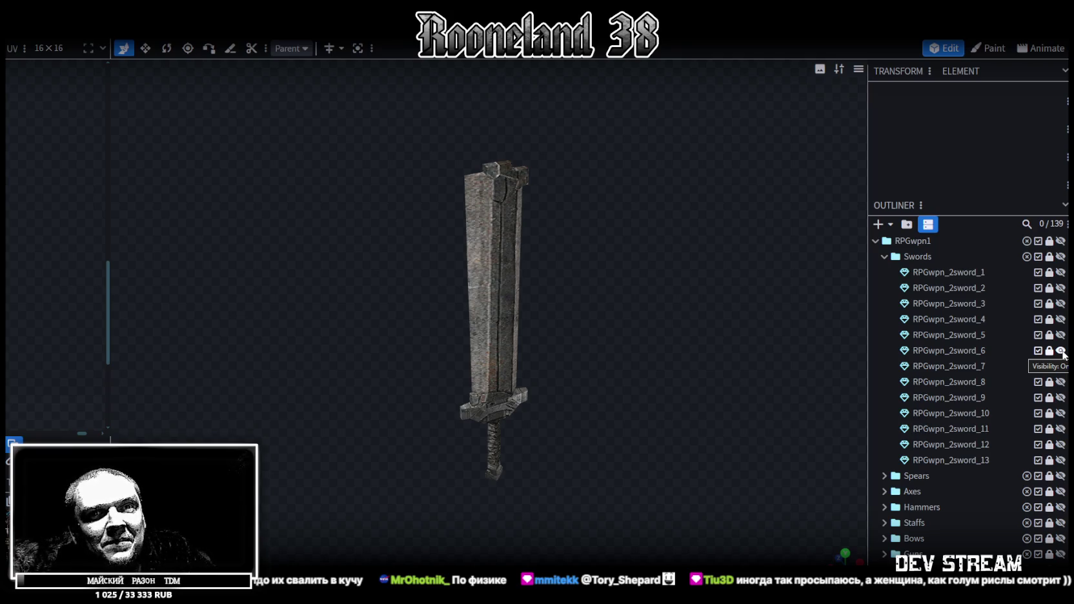
{"action": "left_click", "coordinate": [1061, 351]}
{"action": "left_click", "coordinate": [1061, 366]}
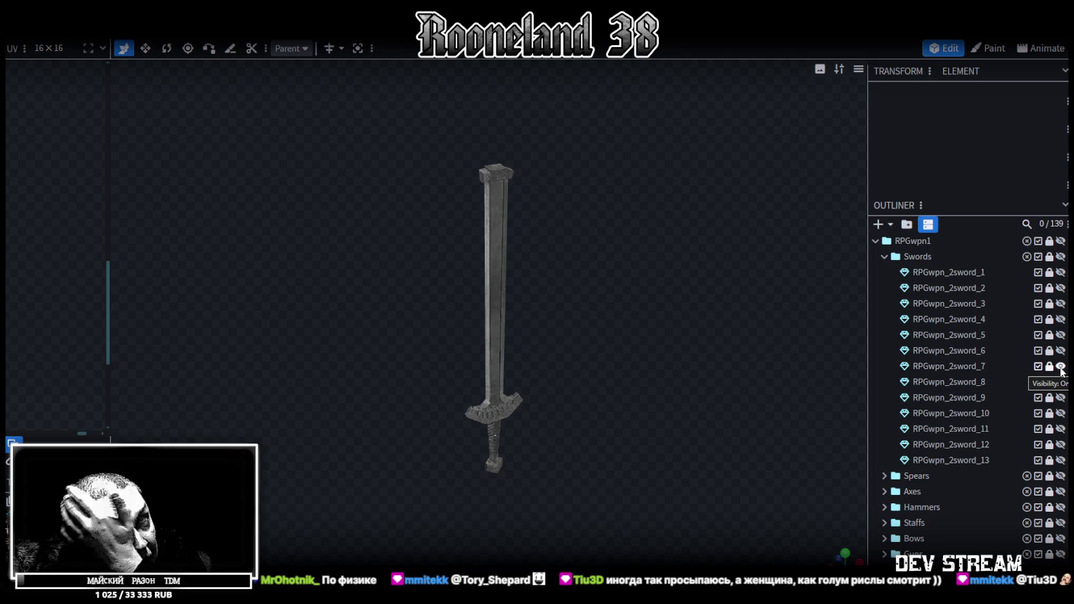
{"action": "left_click", "coordinate": [1061, 367]}
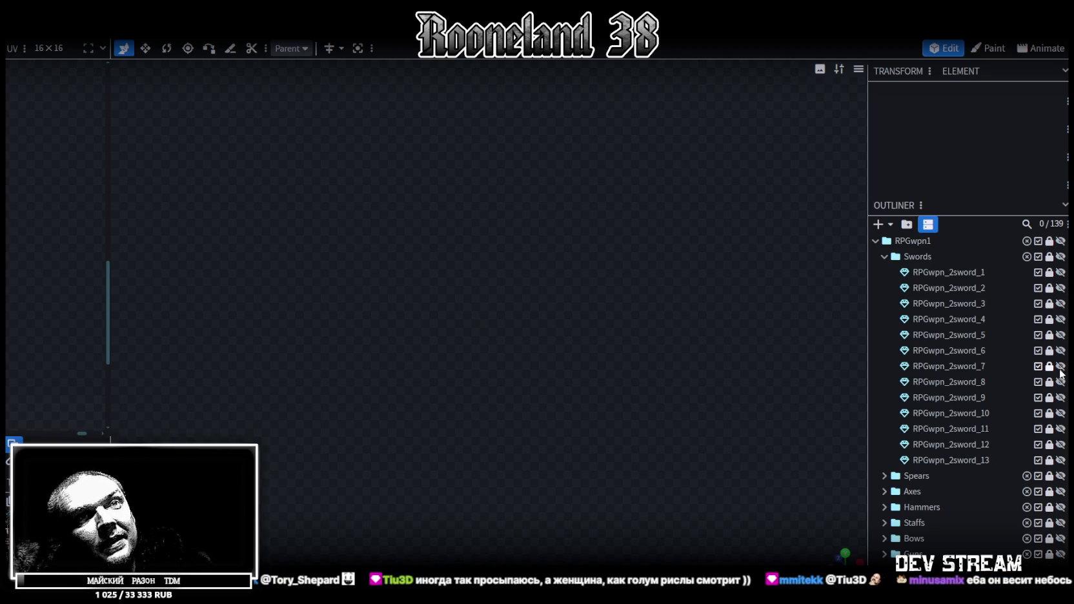
{"action": "left_click", "coordinate": [1061, 383]}
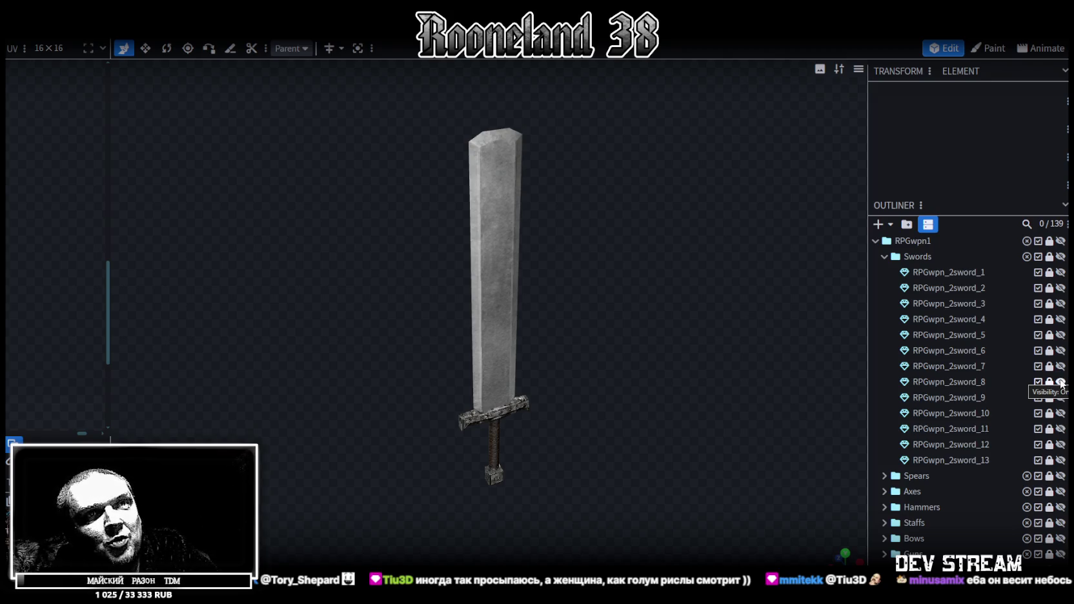
{"action": "left_click", "coordinate": [1061, 382]}
{"action": "left_click", "coordinate": [1061, 398]}
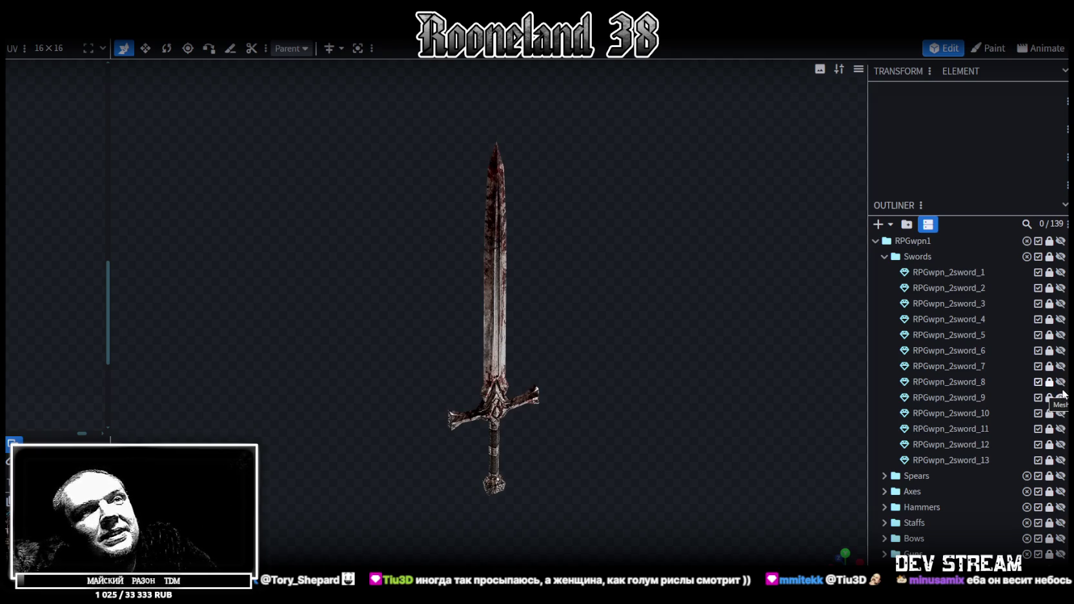
{"action": "left_click", "coordinate": [1061, 398]}
{"action": "left_click", "coordinate": [1060, 413]}
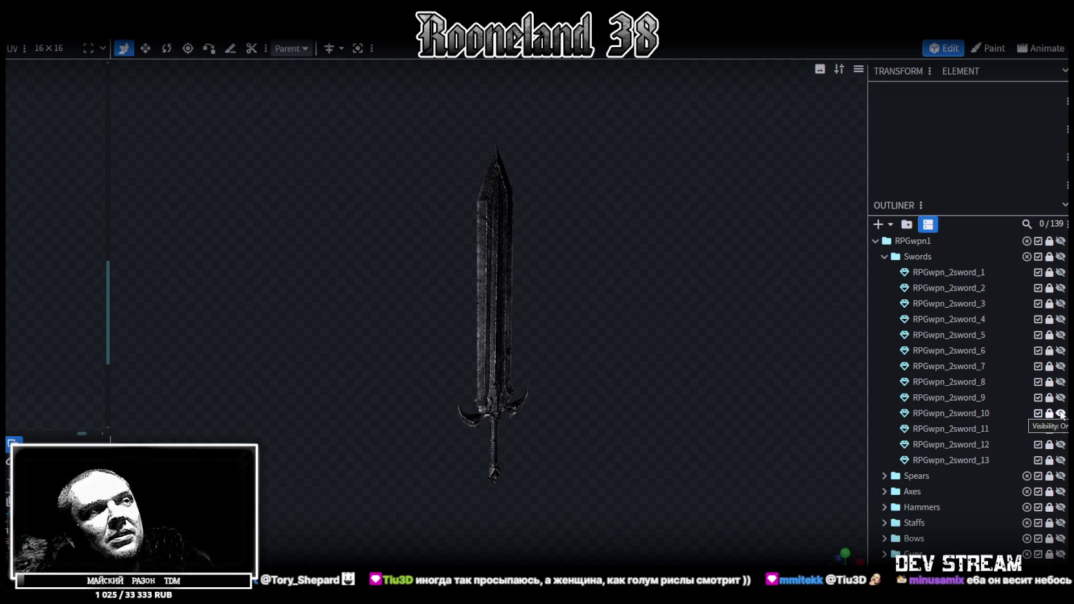
Step: Preview swords RPGwpn_2sword_11 to _13, then hide sword_13 to empty the scene
{"action": "left_click", "coordinate": [1060, 414]}
{"action": "left_click", "coordinate": [1061, 429]}
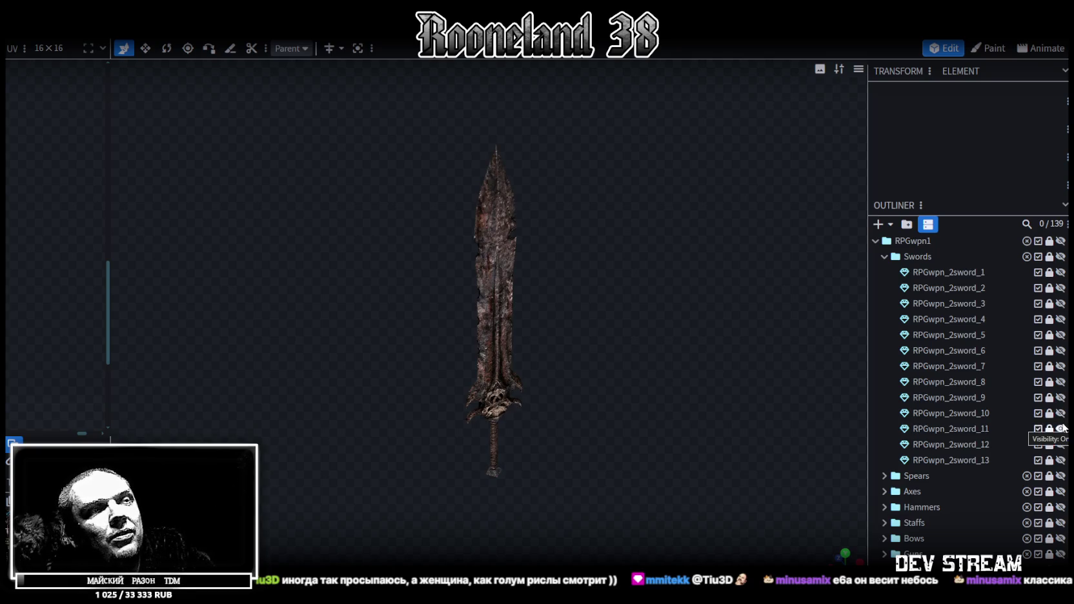
{"action": "left_click", "coordinate": [1061, 429]}
{"action": "left_click", "coordinate": [1062, 445]}
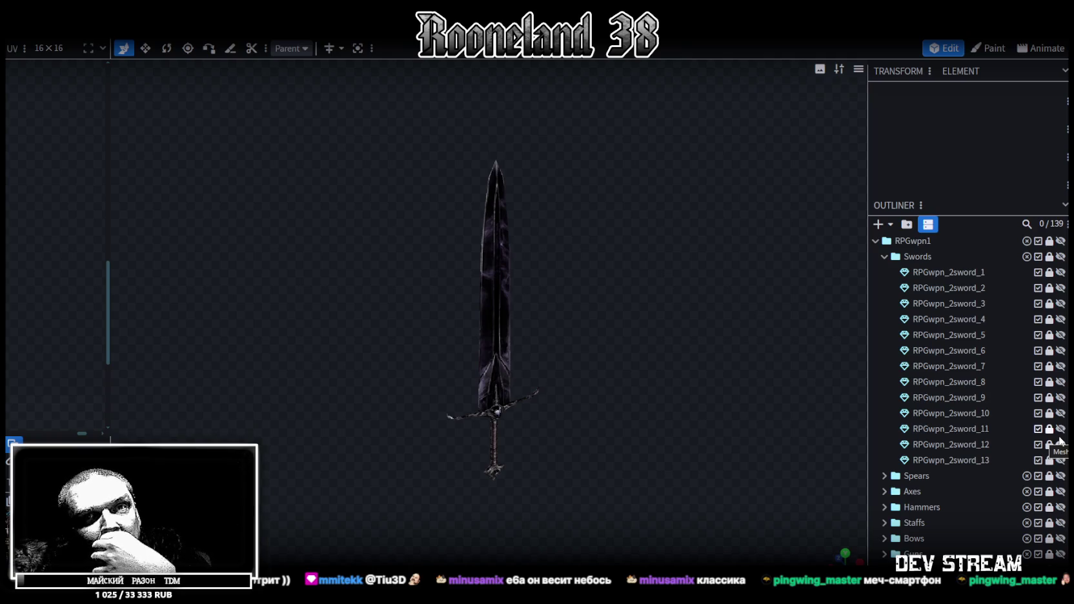
{"action": "left_click", "coordinate": [1061, 444]}
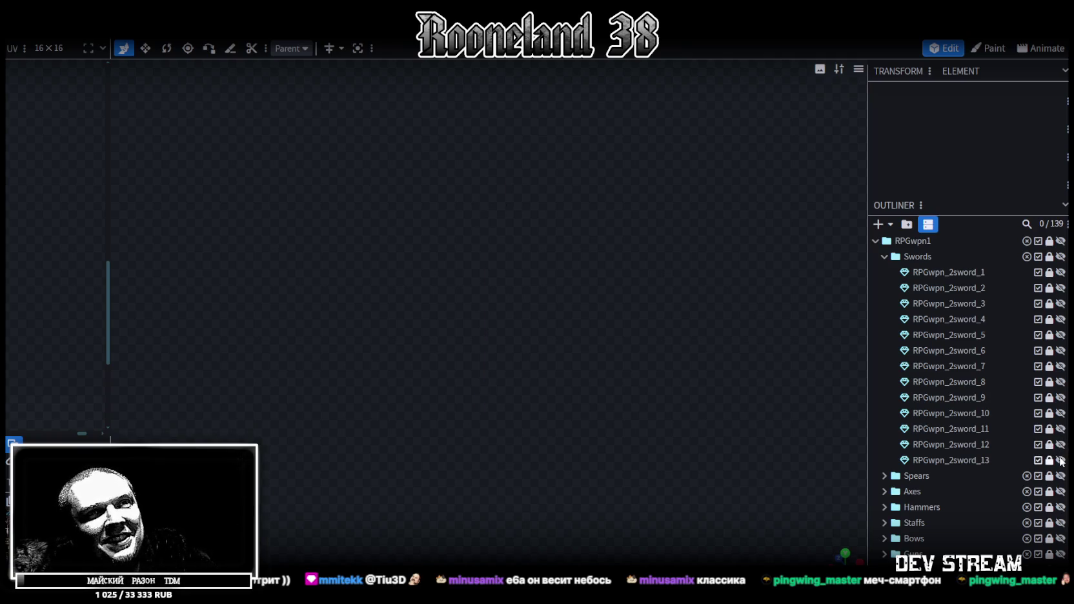
{"action": "left_click", "coordinate": [1062, 461]}
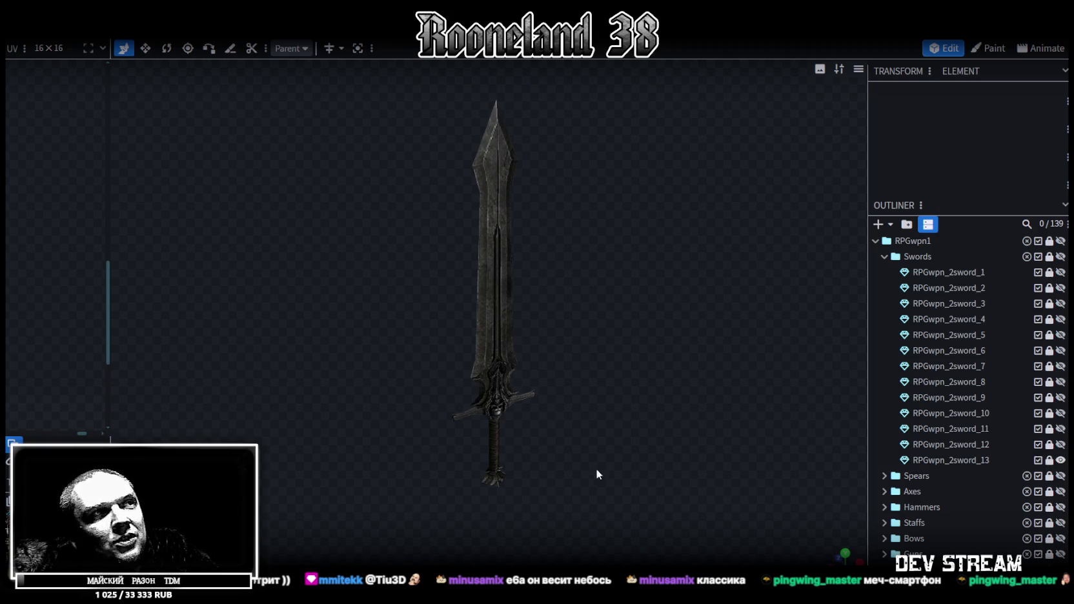
{"action": "scroll", "coordinate": [596, 469], "scroll_direction": "up", "scroll_amount": 2}
{"action": "scroll", "coordinate": [546, 461], "scroll_direction": "up", "scroll_amount": 2}
{"action": "scroll", "coordinate": [534, 331], "scroll_direction": "up", "scroll_amount": 2}
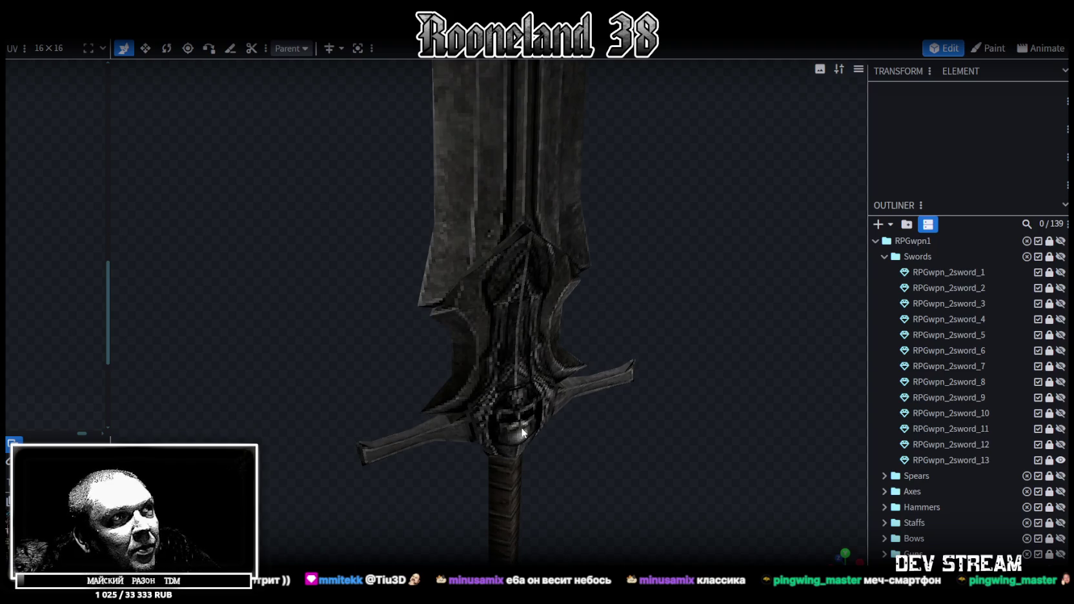
{"action": "scroll", "coordinate": [530, 429], "scroll_direction": "down", "scroll_amount": 3}
{"action": "scroll", "coordinate": [546, 425], "scroll_direction": "down", "scroll_amount": 2}
{"action": "scroll", "coordinate": [562, 427], "scroll_direction": "down", "scroll_amount": 2}
{"action": "scroll", "coordinate": [566, 425], "scroll_direction": "down", "scroll_amount": 1}
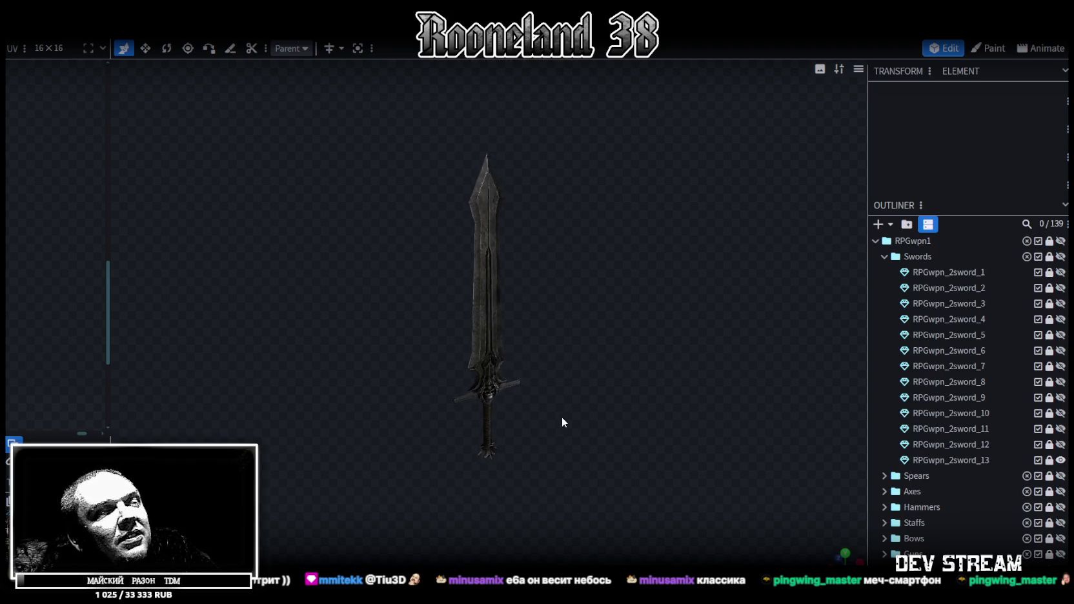
{"action": "scroll", "coordinate": [562, 423], "scroll_direction": "up", "scroll_amount": 1}
{"action": "left_click", "coordinate": [1061, 460]}
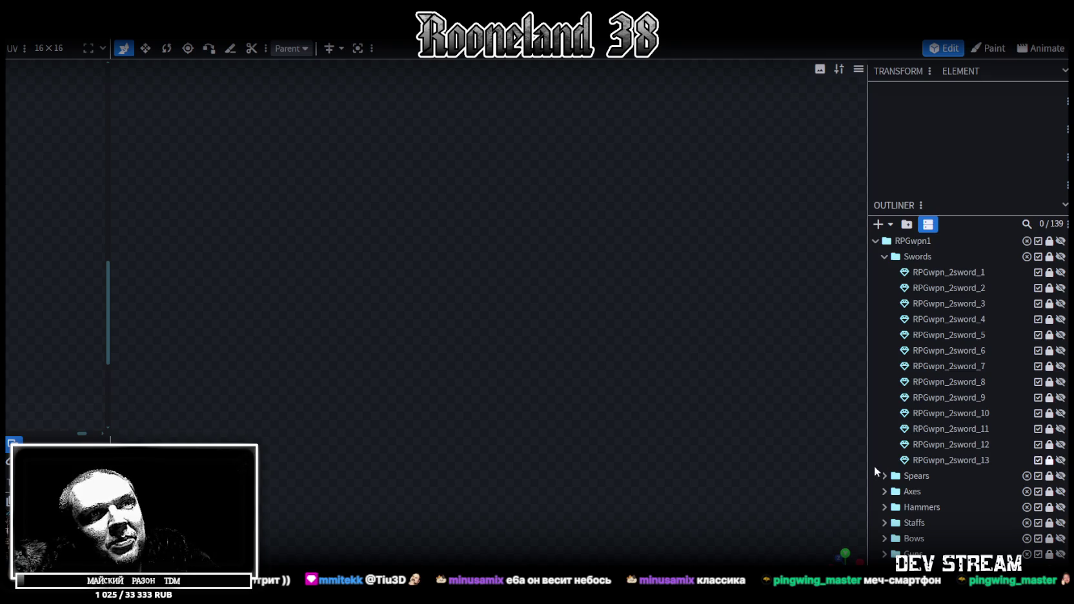
Step: Expand the Spears folder and preview the toothed RPGwpn_2spear_1 and the trident RPGwpn_2spear_2
{"action": "left_click", "coordinate": [885, 476]}
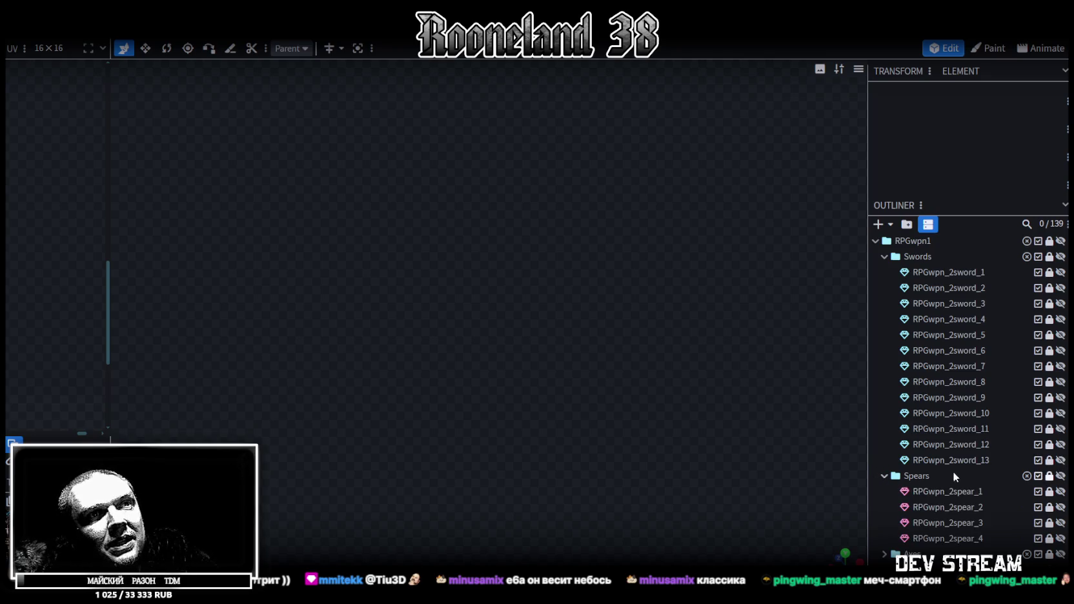
{"action": "left_click", "coordinate": [1061, 492]}
{"action": "scroll", "coordinate": [581, 315], "scroll_direction": "up", "scroll_amount": 3}
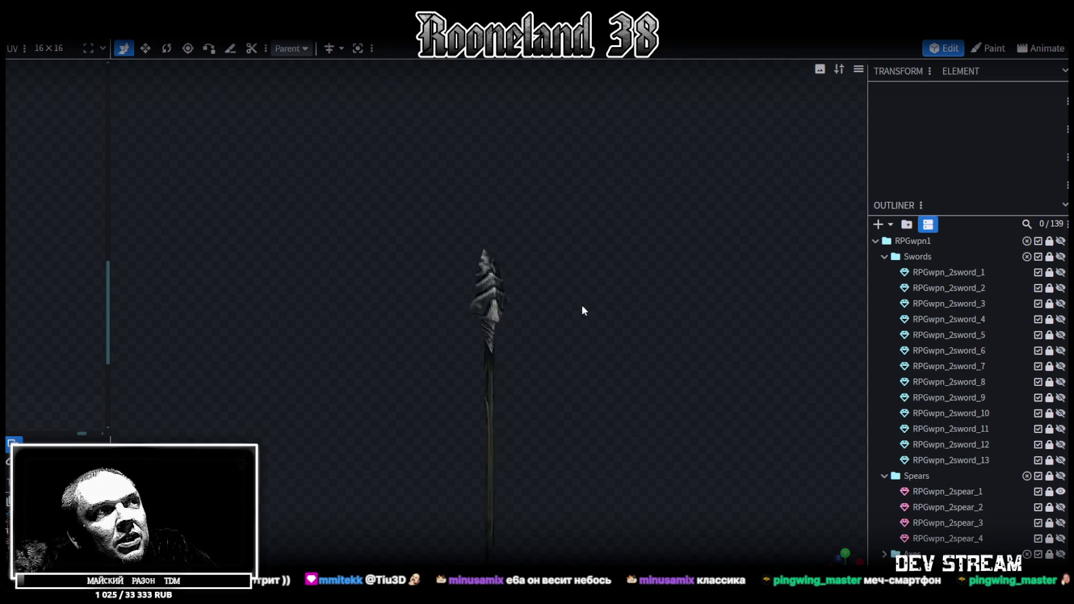
{"action": "mouse_move", "coordinate": [577, 323]}
{"action": "left_mouse_down"}
{"action": "mouse_move", "coordinate": [734, 376]}
{"action": "mouse_move", "coordinate": [561, 352]}
{"action": "mouse_move", "coordinate": [636, 334]}
{"action": "mouse_move", "coordinate": [637, 303]}
{"action": "mouse_move", "coordinate": [584, 315]}
{"action": "mouse_move", "coordinate": [613, 329]}
{"action": "mouse_move", "coordinate": [556, 213]}
{"action": "mouse_move", "coordinate": [559, 261]}
{"action": "mouse_move", "coordinate": [527, 224]}
{"action": "mouse_move", "coordinate": [693, 257]}
{"action": "mouse_move", "coordinate": [717, 271]}
{"action": "left_mouse_up"}
{"action": "left_click", "coordinate": [1061, 492]}
{"action": "left_click", "coordinate": [1061, 508]}
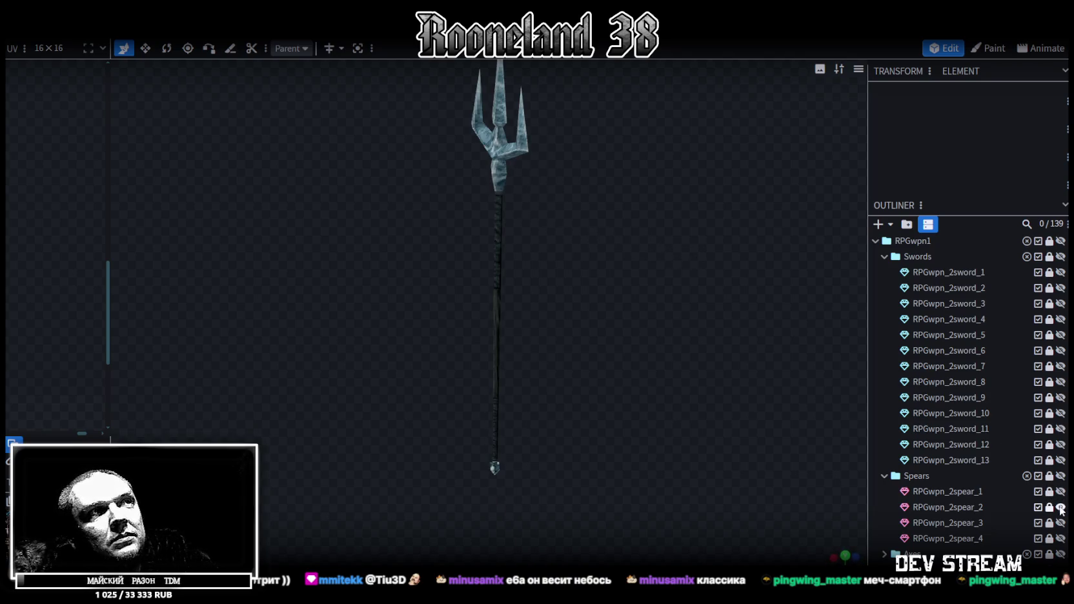
{"action": "left_click_drag", "start_coordinate": [532, 322], "coordinate": [552, 323]}
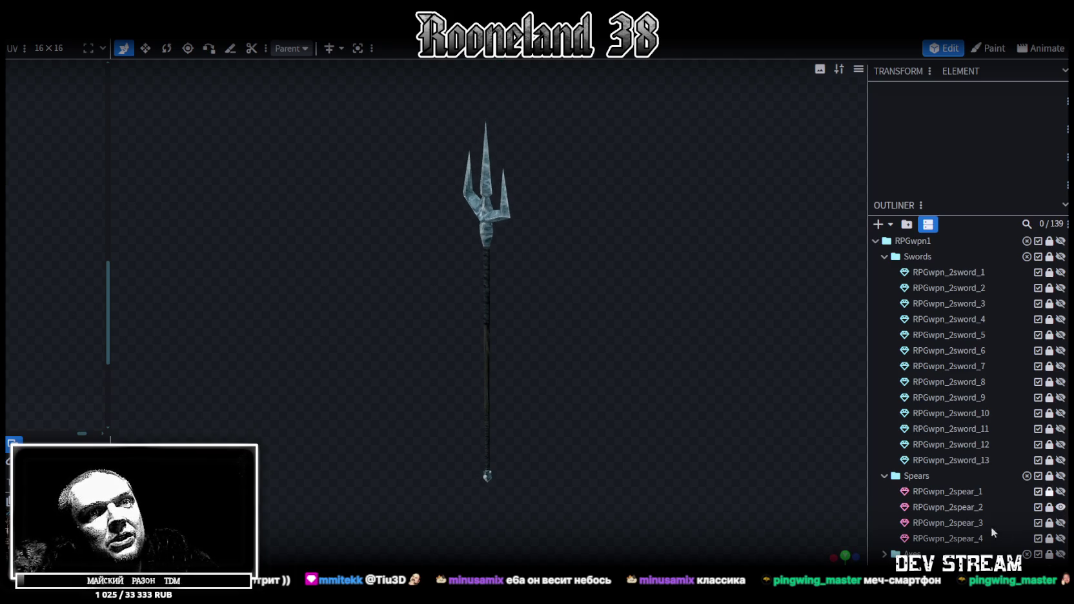
{"action": "left_click", "coordinate": [1061, 508]}
Step: Preview RPGwpn_2spear_3 and RPGwpn_2spear_4, hiding each again to leave the scene empty
{"action": "left_click", "coordinate": [1061, 523]}
{"action": "mouse_move", "coordinate": [741, 372]}
{"action": "left_mouse_down"}
{"action": "mouse_move", "coordinate": [594, 339]}
{"action": "mouse_move", "coordinate": [640, 338]}
{"action": "left_mouse_up"}
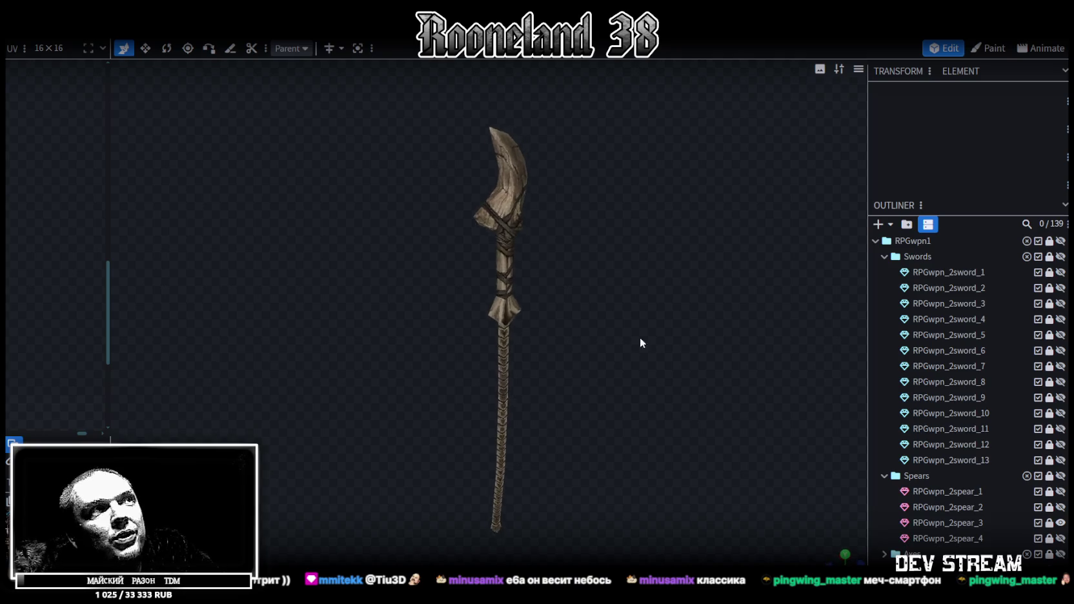
{"action": "left_click", "coordinate": [1060, 523]}
{"action": "left_click", "coordinate": [1062, 538]}
{"action": "left_click_drag", "start_coordinate": [573, 368], "coordinate": [652, 368]}
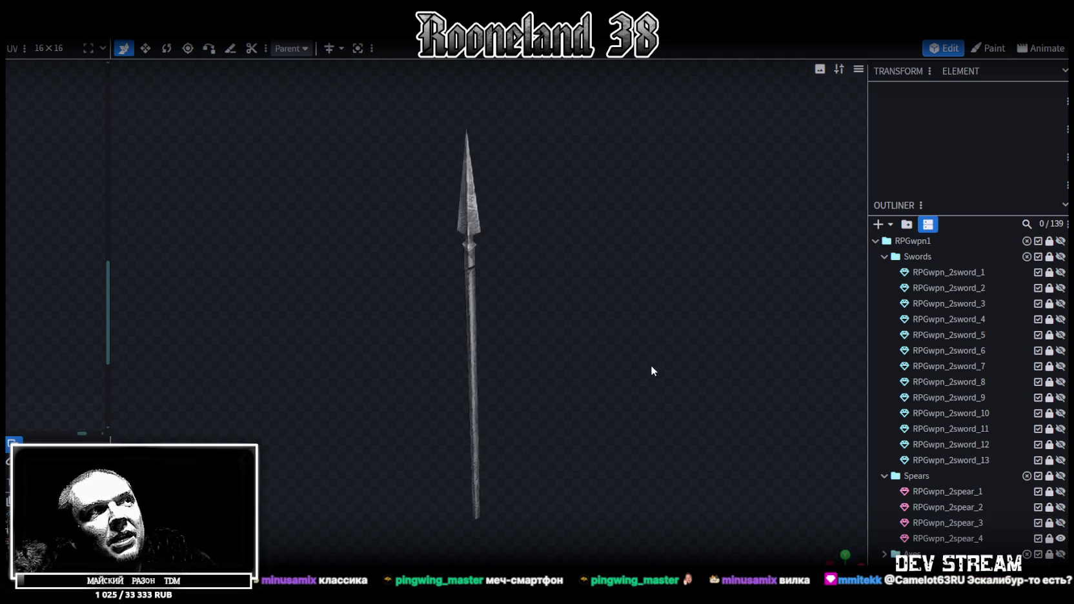
{"action": "left_click", "coordinate": [1060, 539]}
{"action": "scroll", "coordinate": [948, 491], "scroll_direction": "down", "scroll_amount": 5}
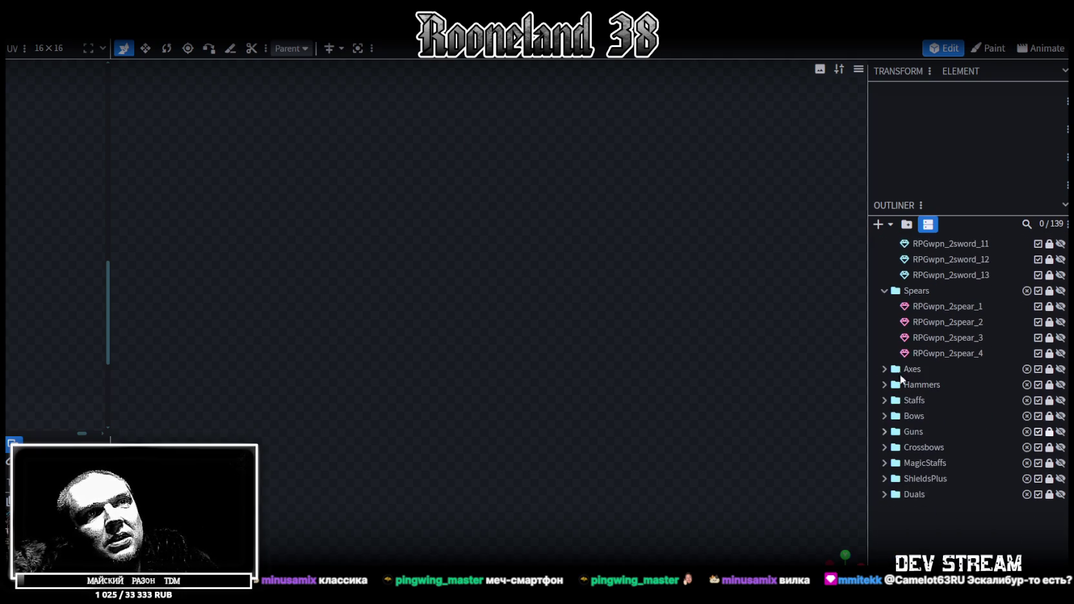
{"action": "left_click", "coordinate": [885, 370]}
Step: Collapse the Swords and Spears folders and preview axes RPGwpn_2axe_1 to _3 in turn
{"action": "scroll", "coordinate": [946, 357], "scroll_direction": "up", "scroll_amount": 3}
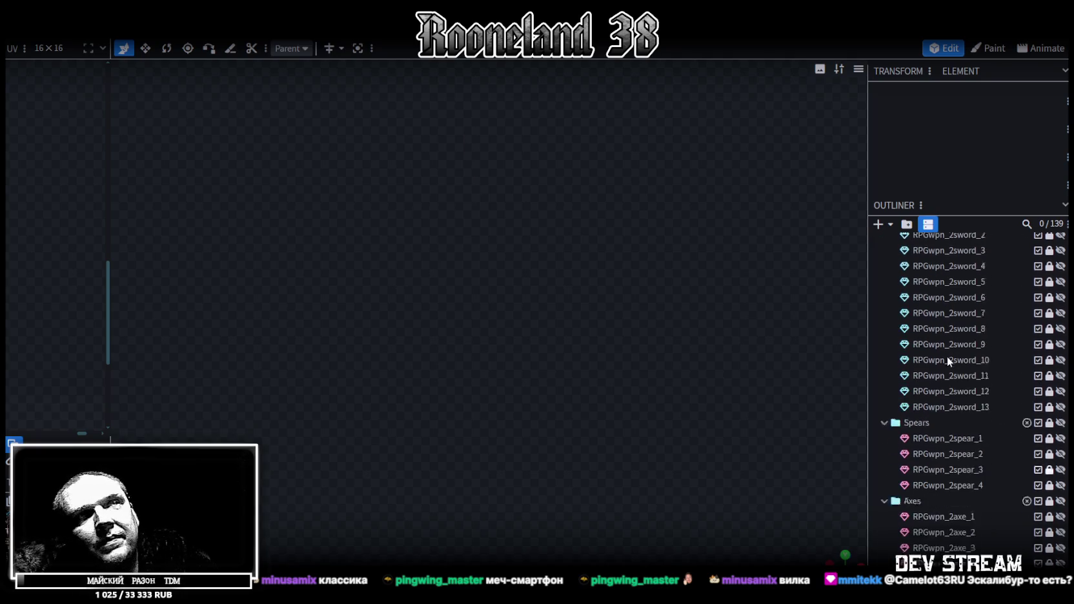
{"action": "scroll", "coordinate": [917, 323], "scroll_direction": "up", "scroll_amount": 1}
{"action": "left_click", "coordinate": [884, 257]}
{"action": "left_click", "coordinate": [884, 272]}
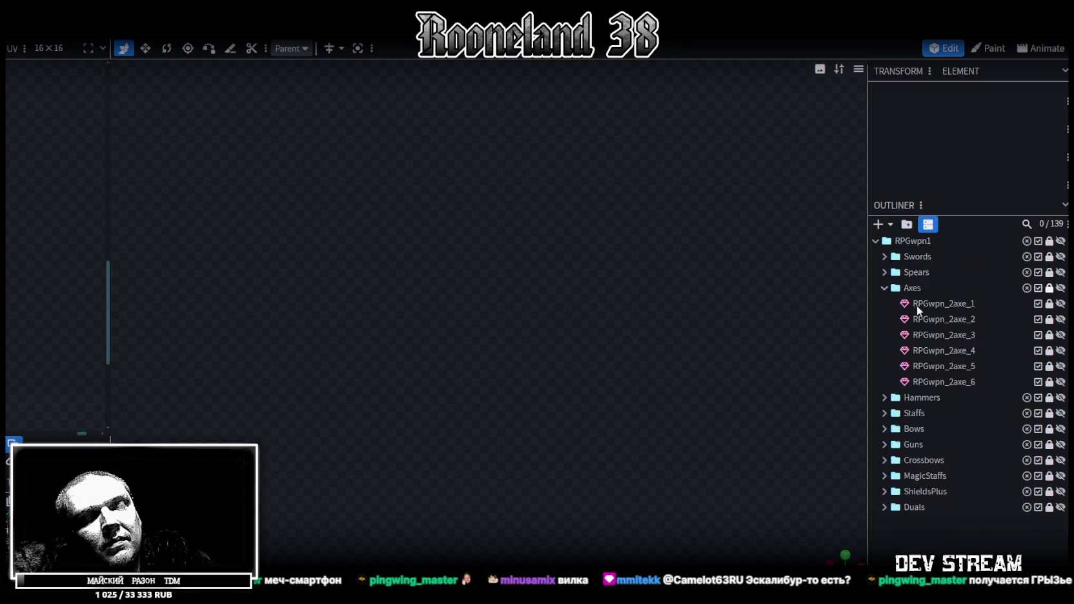
{"action": "left_click", "coordinate": [1061, 304]}
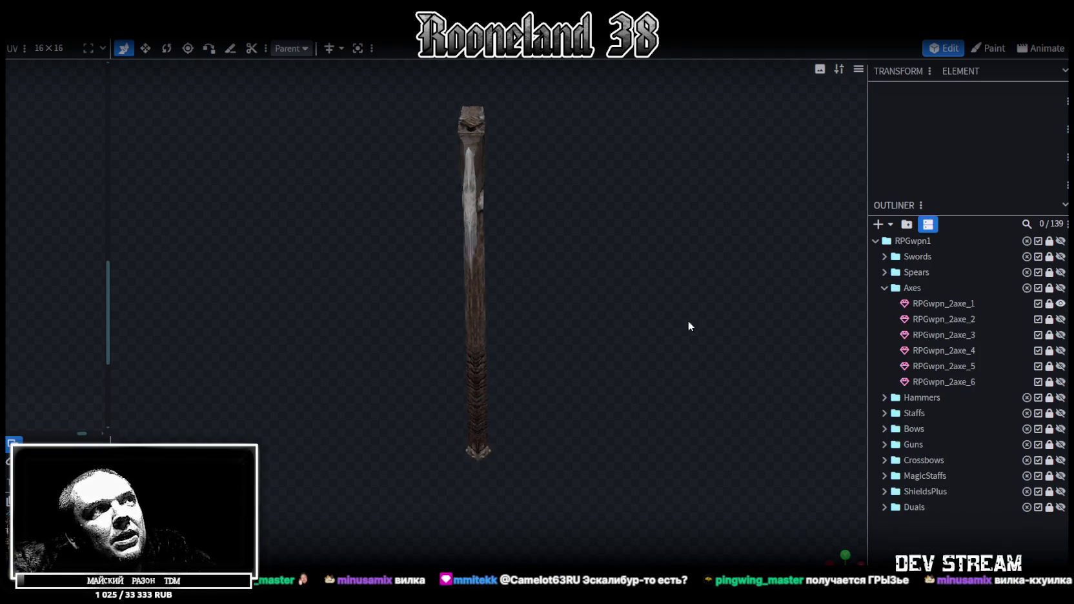
{"action": "left_click", "coordinate": [1061, 303]}
{"action": "left_click", "coordinate": [1061, 319]}
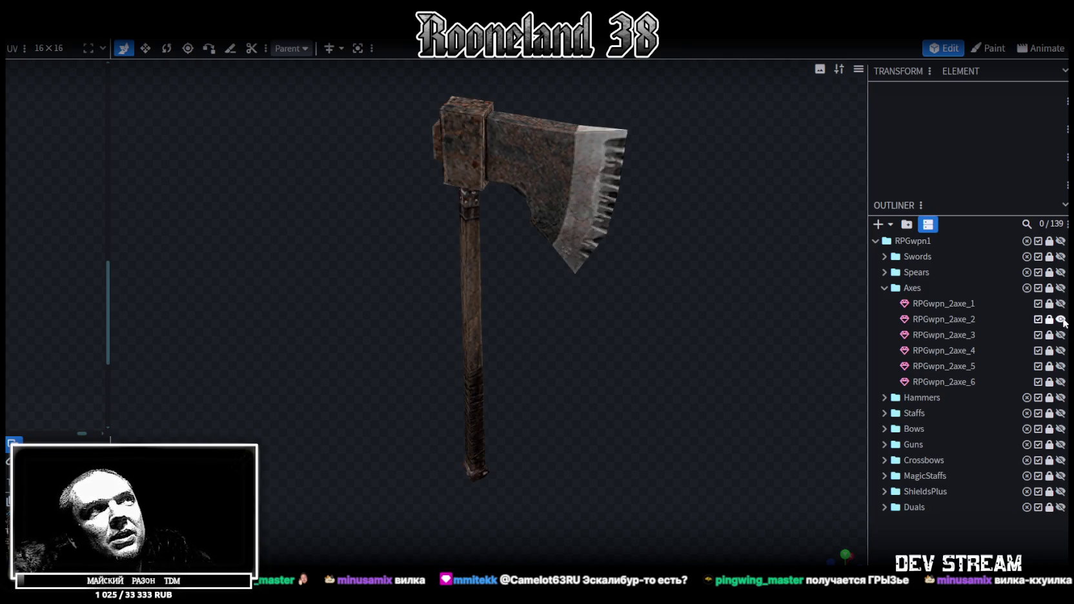
{"action": "left_click", "coordinate": [1061, 320]}
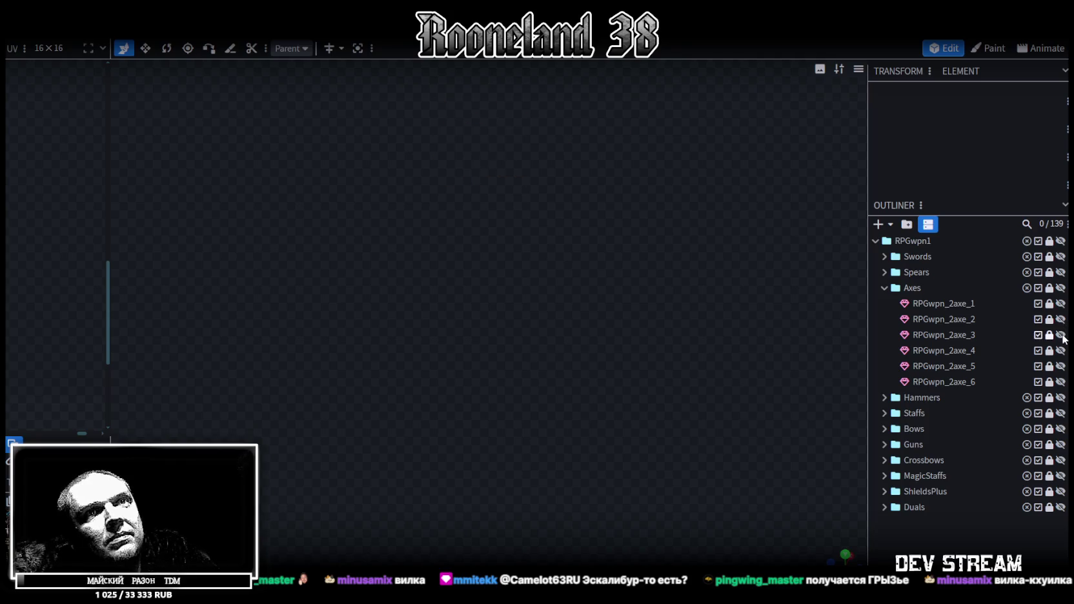
{"action": "left_click", "coordinate": [1061, 335]}
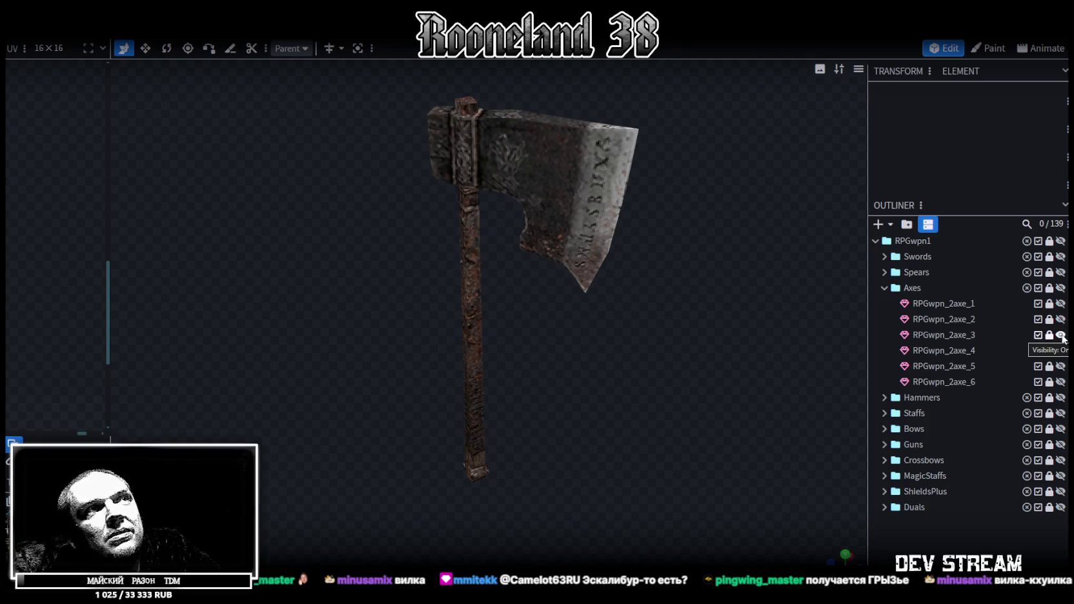
{"action": "left_click", "coordinate": [1061, 335]}
Step: Preview axes RPGwpn_2axe_4 to _6, hide them, and collapse the Axes folder
{"action": "left_click", "coordinate": [1061, 350]}
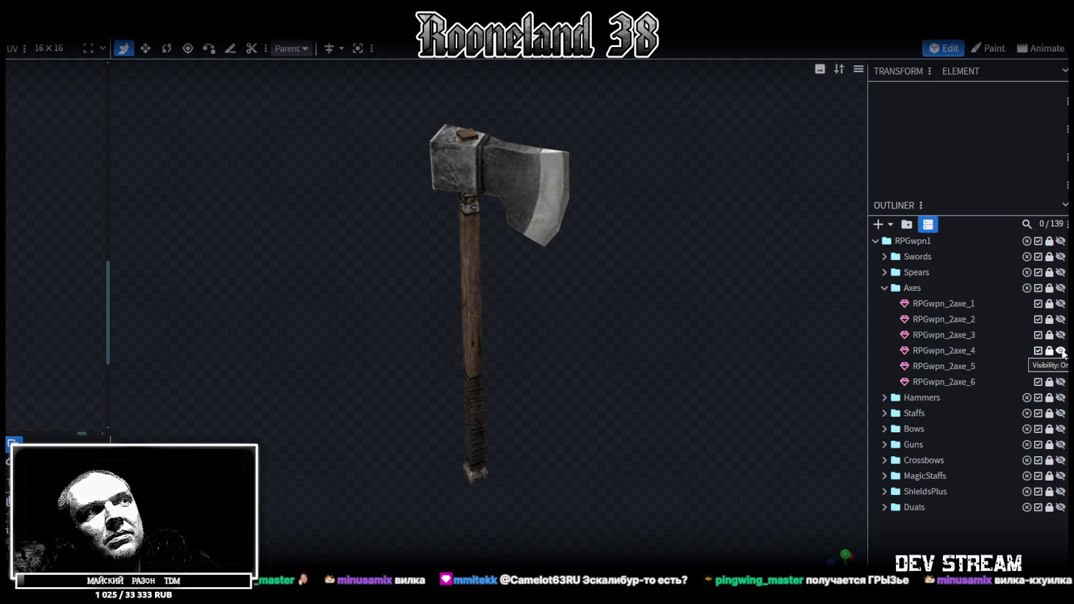
{"action": "left_click", "coordinate": [1061, 350]}
{"action": "left_click", "coordinate": [1061, 366]}
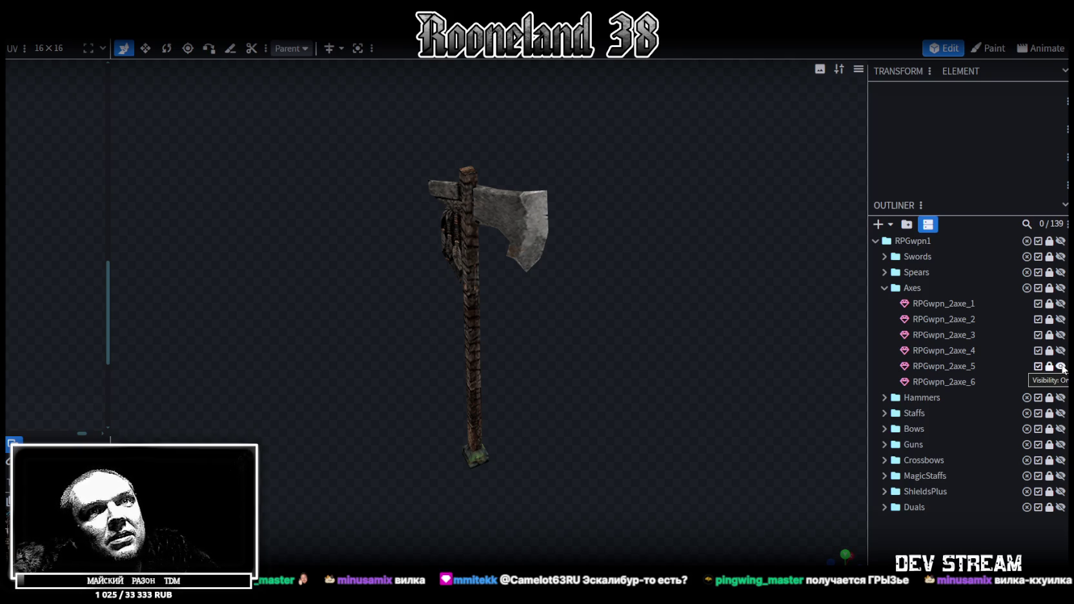
{"action": "left_click", "coordinate": [1061, 366]}
{"action": "left_click", "coordinate": [1061, 382]}
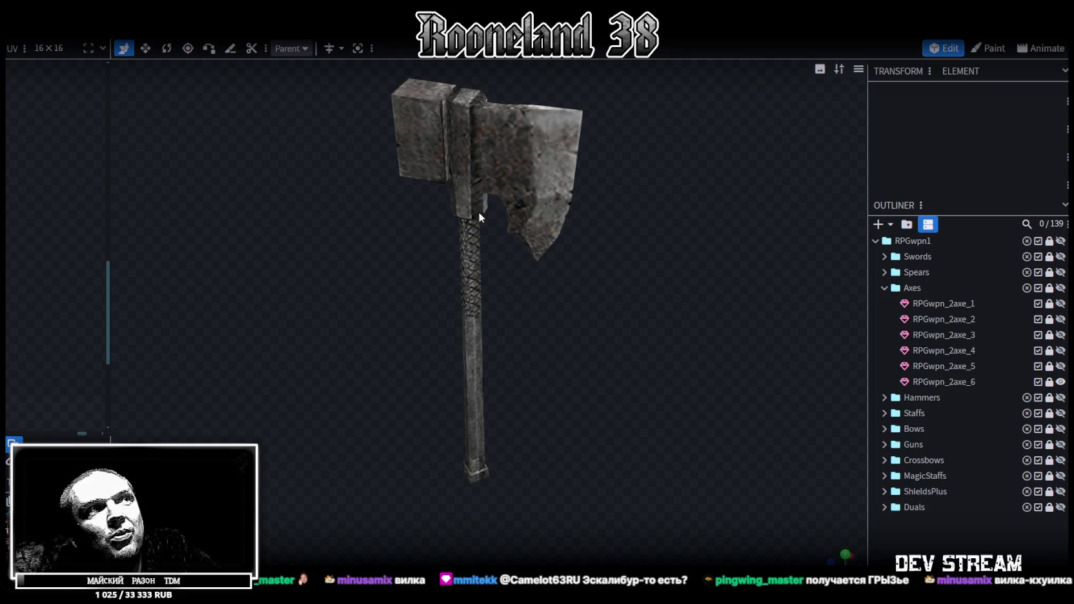
{"action": "left_click", "coordinate": [1060, 382]}
{"action": "left_click", "coordinate": [884, 288]}
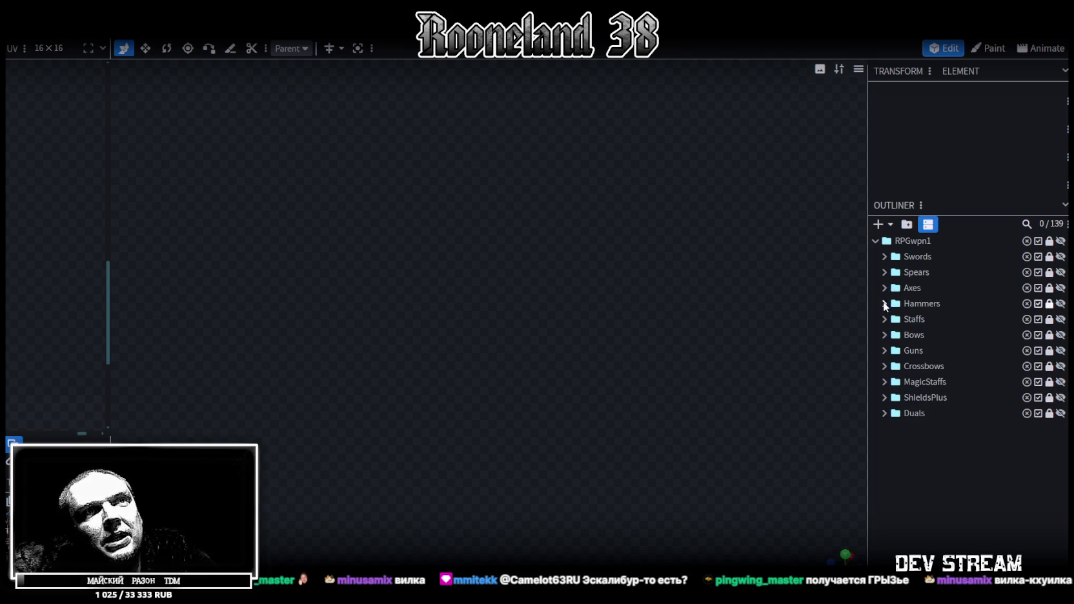
Step: Preview hammers RPGwpn_2hammer_1 to _4, including the lava and spiked ones, then collapse Hammers
{"action": "left_click", "coordinate": [885, 303]}
{"action": "left_click", "coordinate": [1061, 319]}
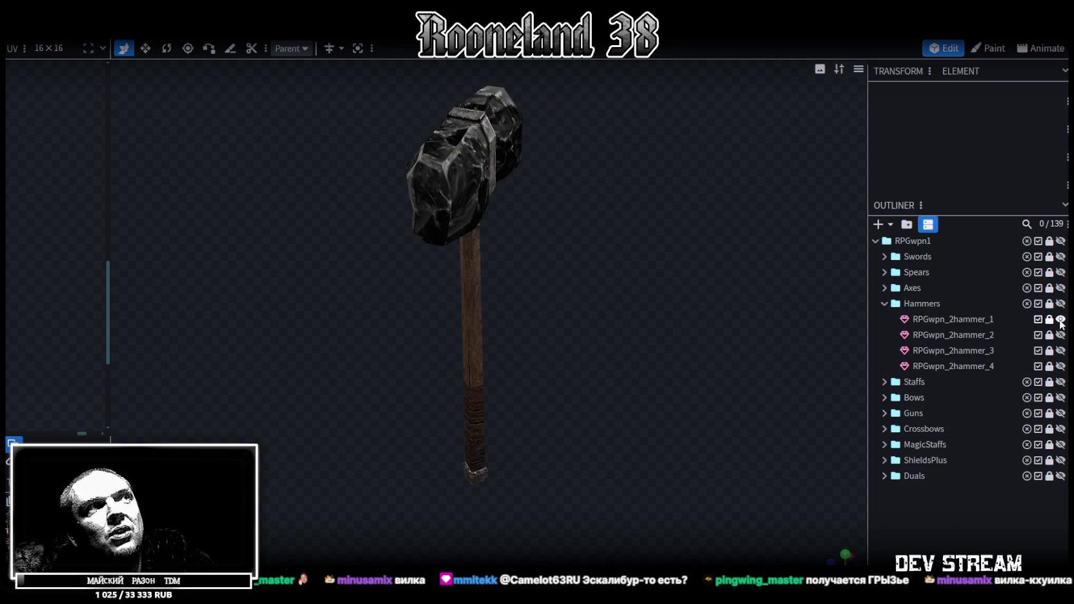
{"action": "mouse_move", "coordinate": [579, 352]}
{"action": "left_mouse_down"}
{"action": "mouse_move", "coordinate": [703, 349]}
{"action": "mouse_move", "coordinate": [691, 297]}
{"action": "mouse_move", "coordinate": [640, 352]}
{"action": "mouse_move", "coordinate": [597, 263]}
{"action": "mouse_move", "coordinate": [652, 316]}
{"action": "left_mouse_up"}
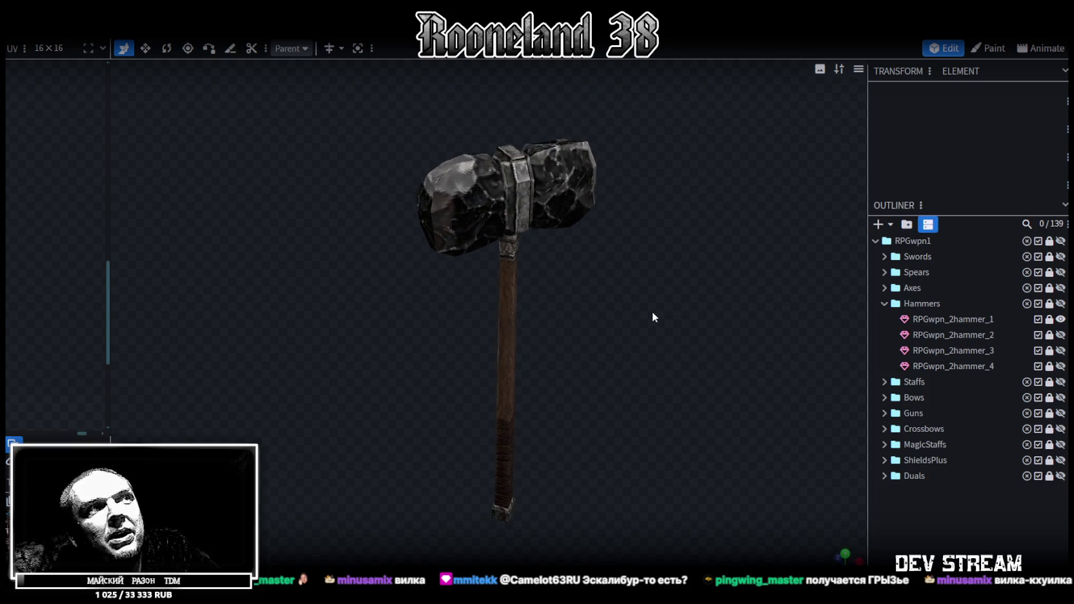
{"action": "left_click", "coordinate": [1060, 319]}
{"action": "left_click", "coordinate": [1061, 334]}
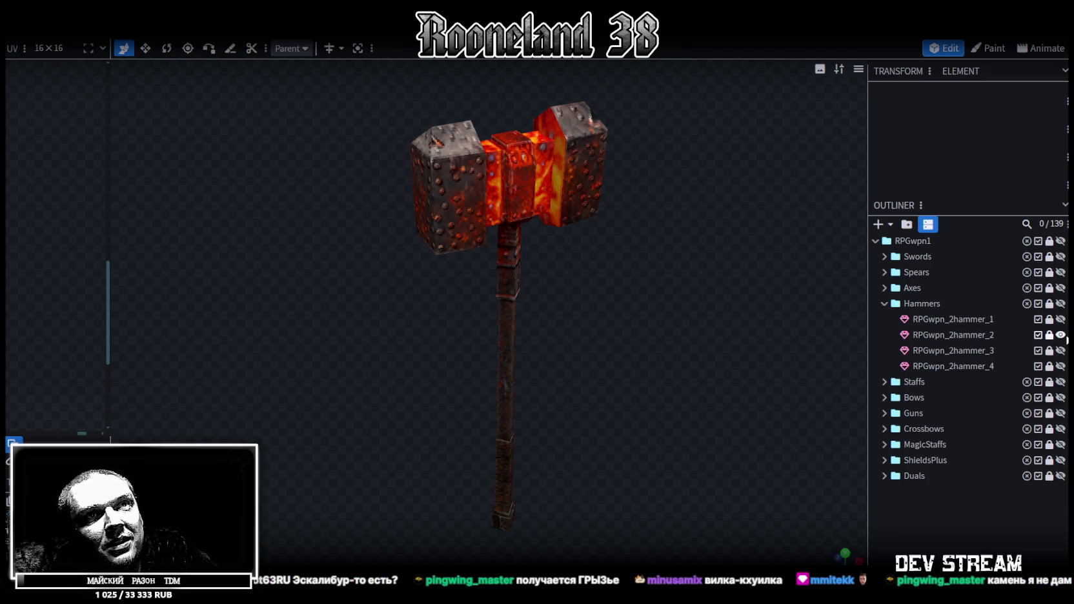
{"action": "left_click", "coordinate": [1061, 335]}
{"action": "left_click", "coordinate": [1061, 351]}
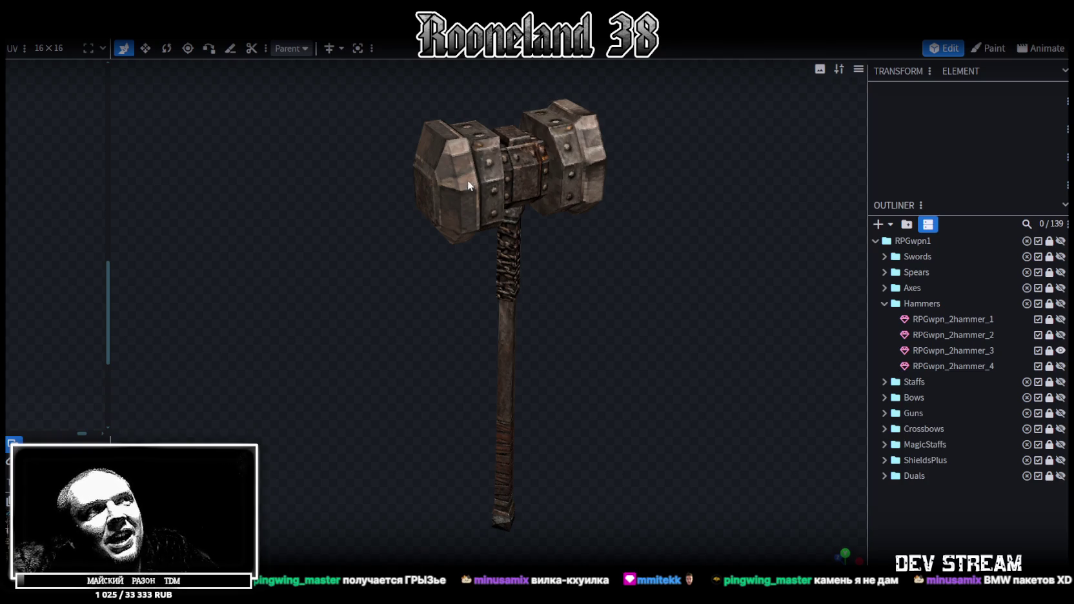
{"action": "left_click", "coordinate": [1060, 351]}
{"action": "left_click", "coordinate": [1061, 366]}
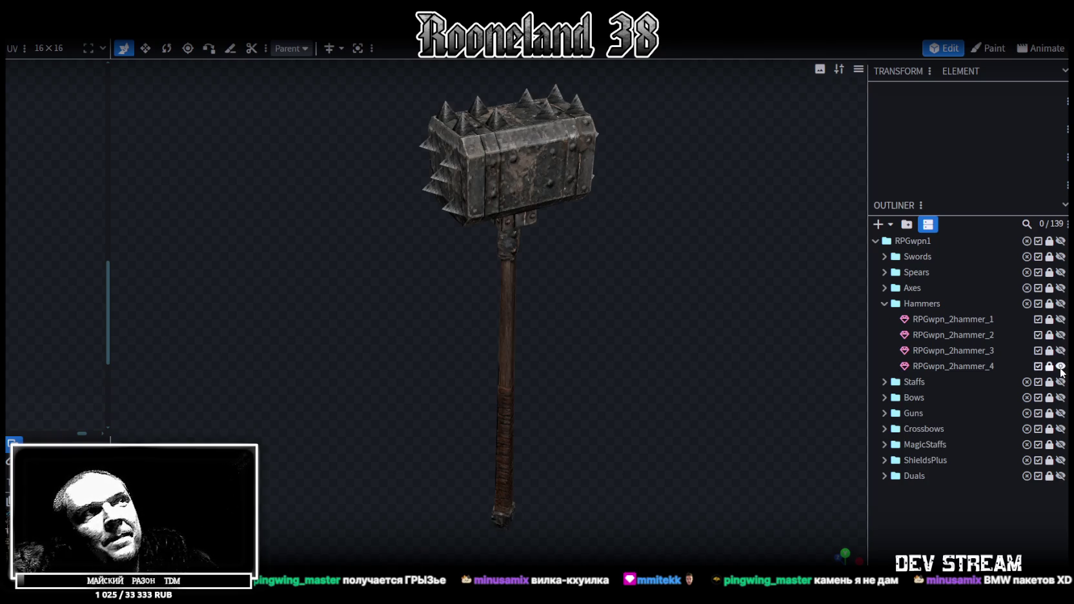
{"action": "mouse_move", "coordinate": [718, 285]}
{"action": "left_mouse_down"}
{"action": "mouse_move", "coordinate": [560, 282]}
{"action": "mouse_move", "coordinate": [504, 260]}
{"action": "mouse_move", "coordinate": [521, 248]}
{"action": "mouse_move", "coordinate": [696, 269]}
{"action": "mouse_move", "coordinate": [720, 282]}
{"action": "left_mouse_up"}
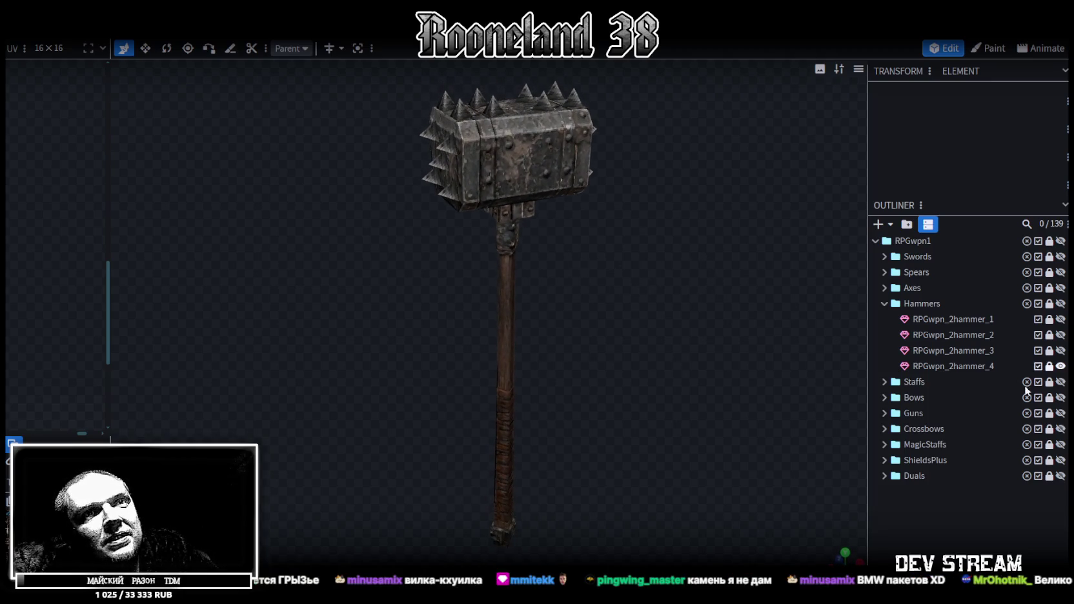
{"action": "left_click", "coordinate": [1061, 366]}
{"action": "left_click", "coordinate": [883, 302]}
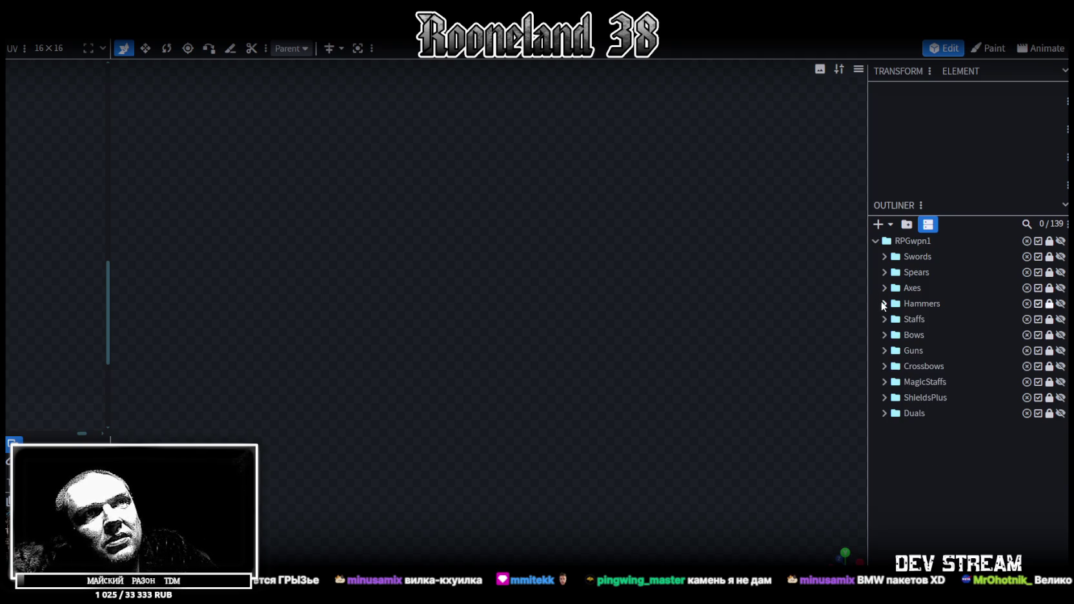
Step: Preview staffs RPGwpn_2staff_1 to _3 one at a time, then collapse the Staffs folder
{"action": "left_click", "coordinate": [884, 319]}
{"action": "left_click", "coordinate": [1060, 334]}
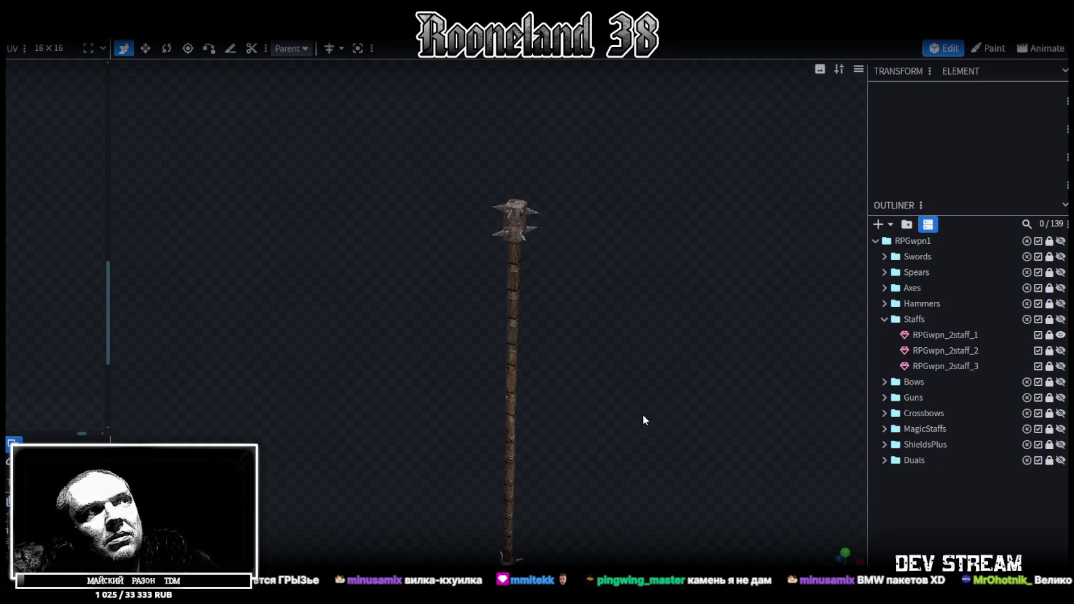
{"action": "mouse_move", "coordinate": [617, 377]}
{"action": "left_mouse_down"}
{"action": "mouse_move", "coordinate": [606, 379]}
{"action": "mouse_move", "coordinate": [803, 407]}
{"action": "mouse_move", "coordinate": [712, 395]}
{"action": "mouse_move", "coordinate": [791, 377]}
{"action": "left_mouse_up"}
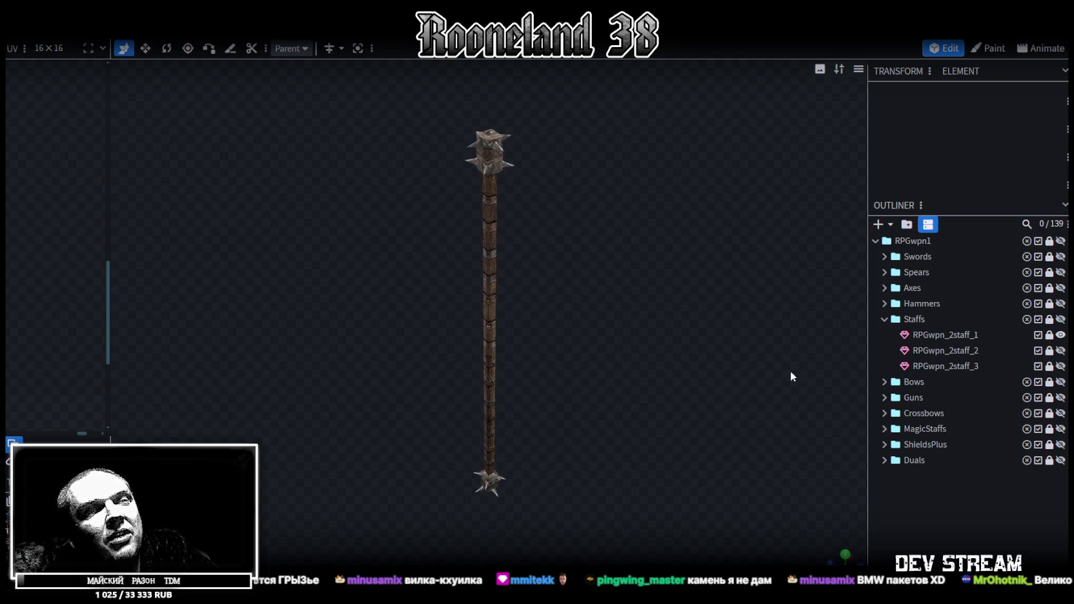
{"action": "left_click", "coordinate": [1060, 335]}
{"action": "left_click", "coordinate": [1061, 351]}
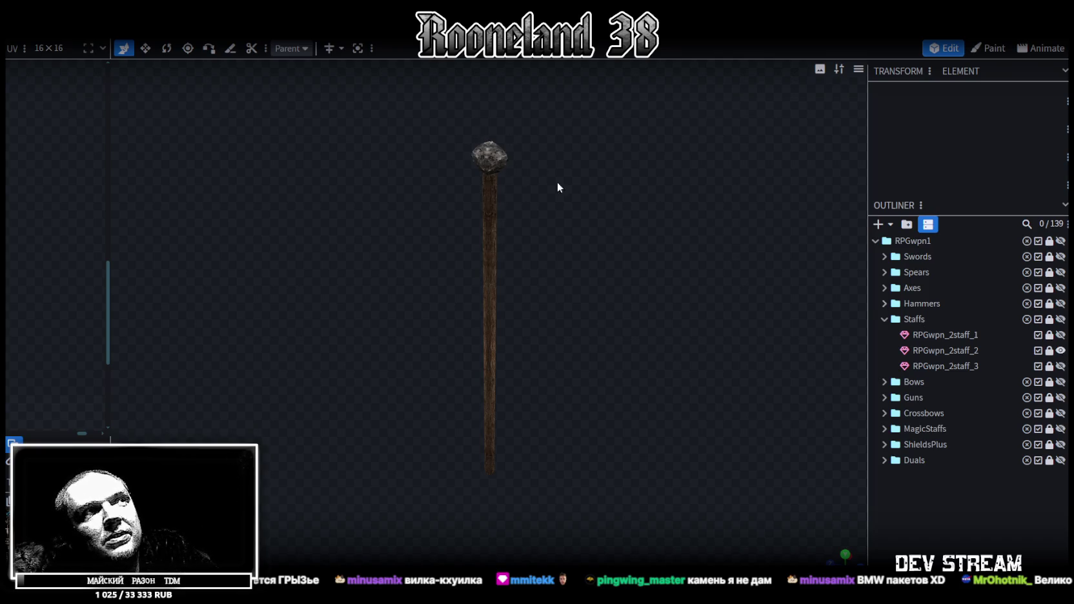
{"action": "left_click", "coordinate": [1061, 350]}
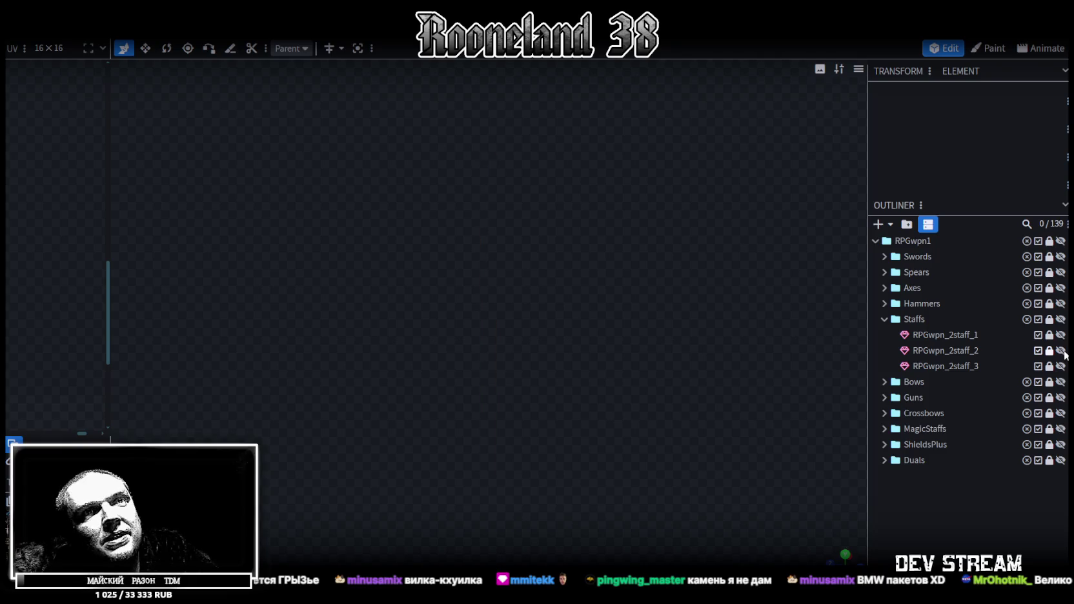
{"action": "left_click", "coordinate": [1061, 366]}
{"action": "mouse_move", "coordinate": [601, 299]}
{"action": "left_mouse_down"}
{"action": "mouse_move", "coordinate": [796, 289]}
{"action": "mouse_move", "coordinate": [822, 273]}
{"action": "mouse_move", "coordinate": [759, 309]}
{"action": "mouse_move", "coordinate": [662, 286]}
{"action": "left_mouse_up"}
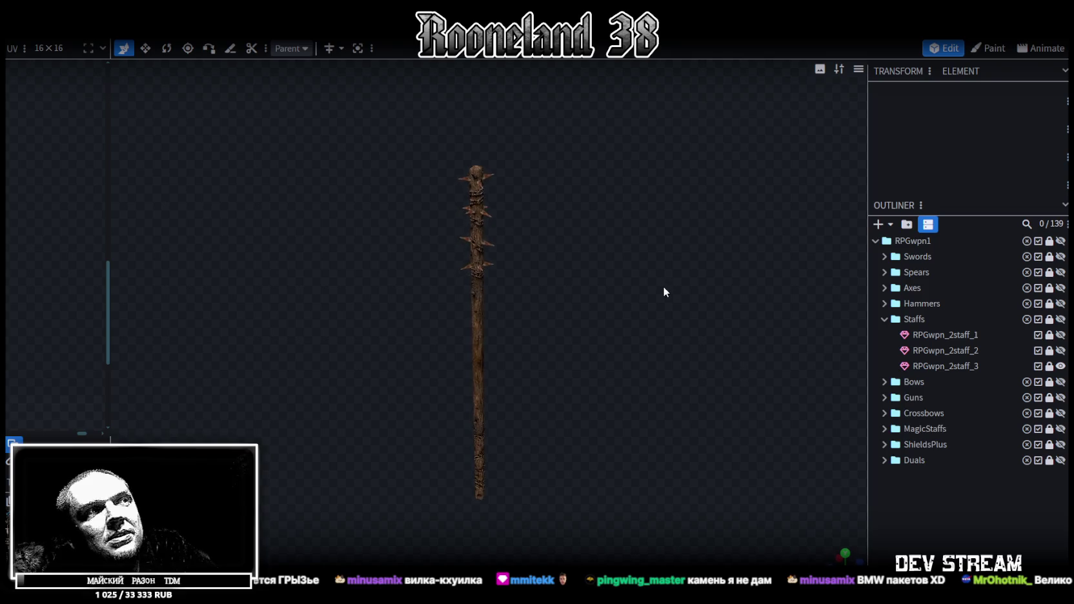
{"action": "left_click", "coordinate": [1061, 366]}
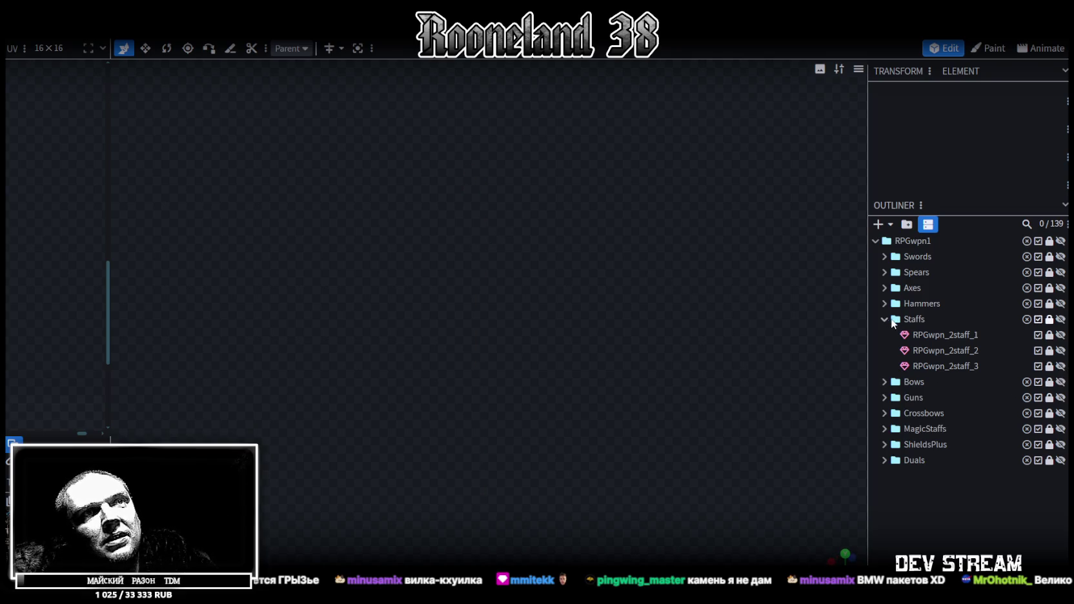
{"action": "left_click", "coordinate": [884, 319]}
Step: Expand the Bows folder and preview bows RPGwpn_2bow_1, the red _2 and the brown _3
{"action": "left_click", "coordinate": [885, 334]}
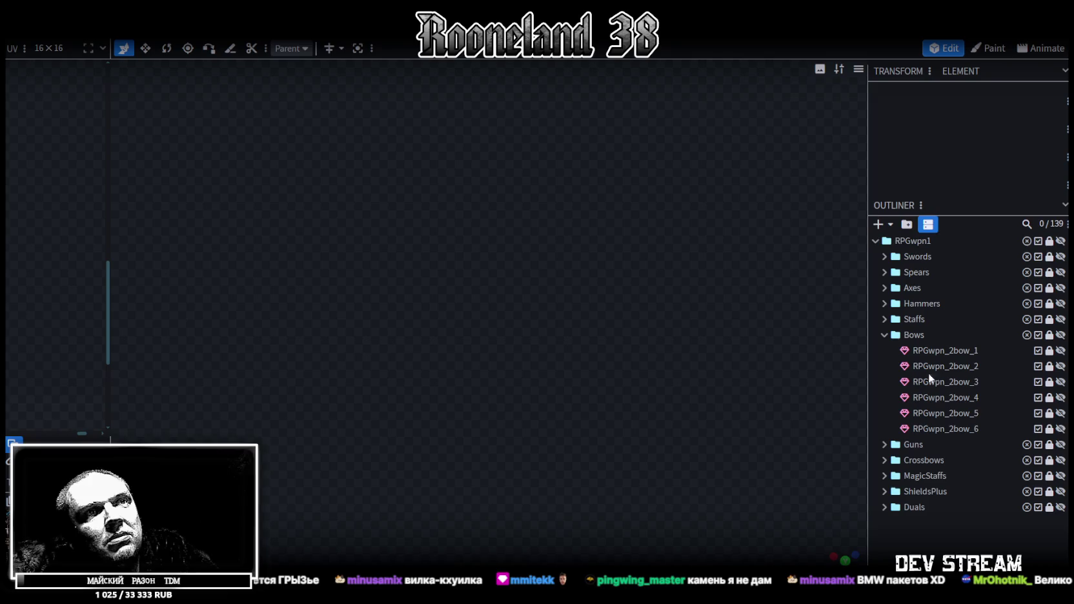
{"action": "left_click", "coordinate": [1061, 351]}
{"action": "mouse_move", "coordinate": [626, 393]}
{"action": "left_mouse_down"}
{"action": "mouse_move", "coordinate": [650, 333]}
{"action": "mouse_move", "coordinate": [506, 318]}
{"action": "mouse_move", "coordinate": [441, 284]}
{"action": "mouse_move", "coordinate": [713, 394]}
{"action": "left_mouse_up"}
{"action": "left_click", "coordinate": [1061, 351]}
{"action": "left_click", "coordinate": [1061, 366]}
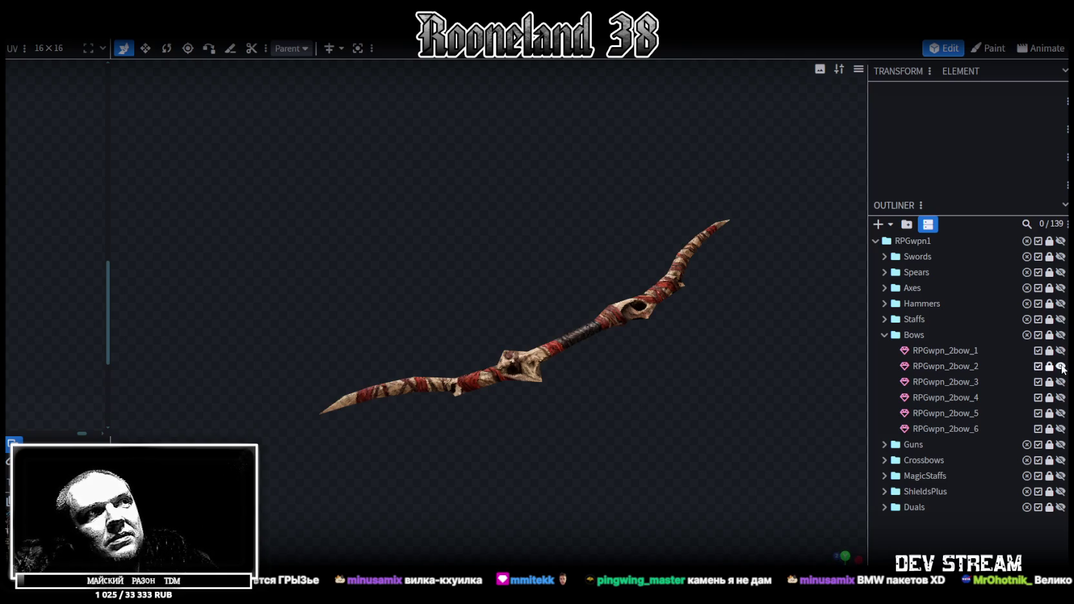
{"action": "left_click", "coordinate": [1061, 366]}
{"action": "left_click", "coordinate": [1061, 382]}
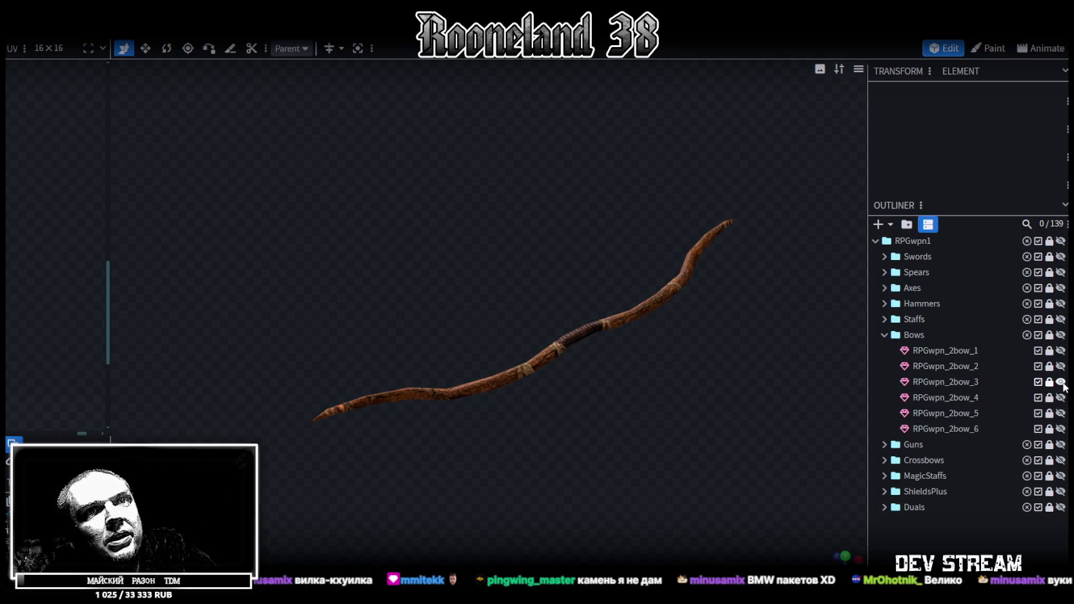
{"action": "left_click", "coordinate": [1061, 381]}
Step: Preview the spiked RPGwpn_2bow_4, then _5 and _6, and collapse the Bows folder
{"action": "left_click", "coordinate": [1061, 398]}
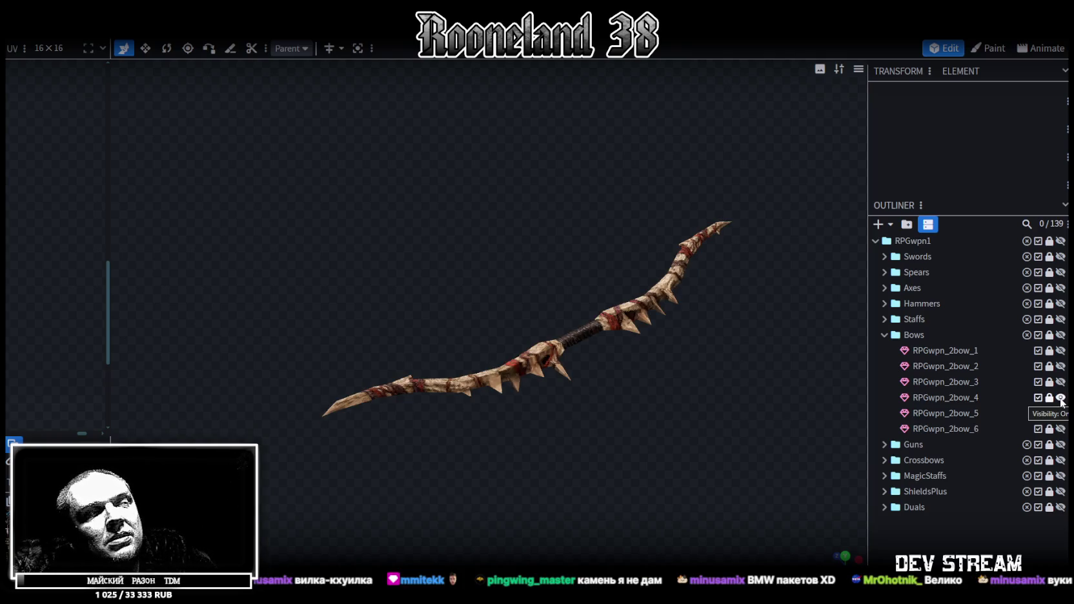
{"action": "left_click", "coordinate": [1061, 398]}
{"action": "left_click", "coordinate": [1061, 413]}
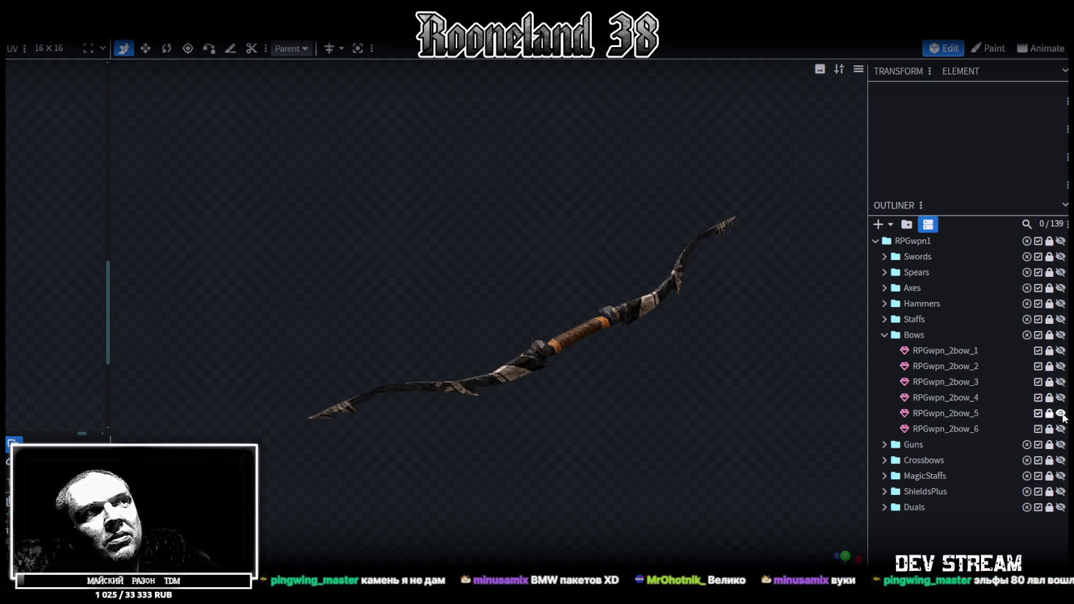
{"action": "left_click", "coordinate": [1061, 413]}
{"action": "left_click", "coordinate": [1061, 429]}
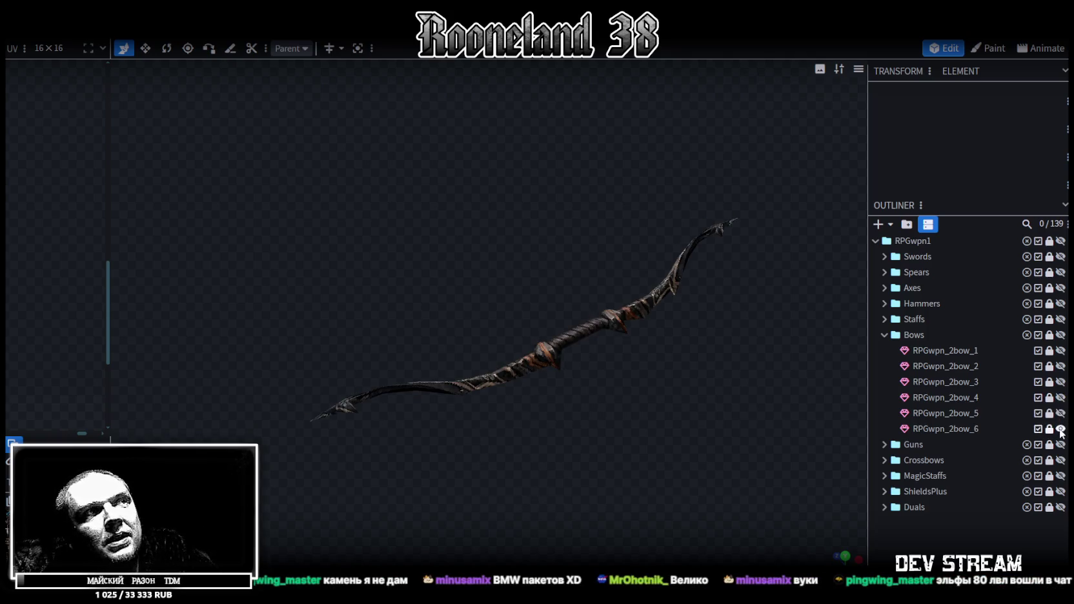
{"action": "left_click", "coordinate": [1061, 429]}
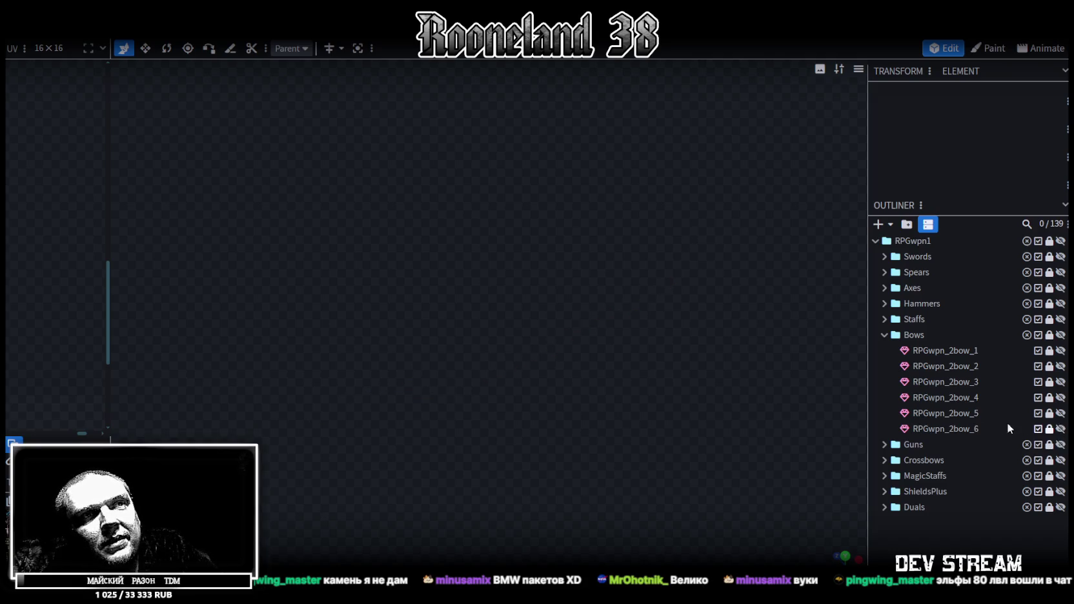
{"action": "left_click", "coordinate": [885, 334]}
Step: Expand Guns and preview the first two guns, RPGwpn_2gun_1 and the flintlock RPGwpn_2gun_2
{"action": "left_click", "coordinate": [883, 350]}
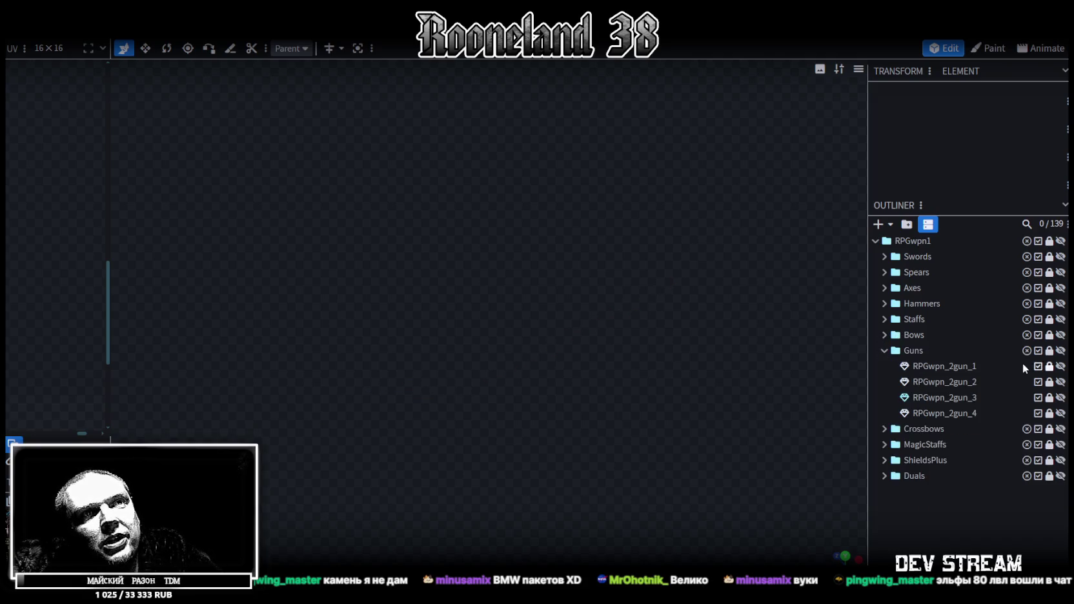
{"action": "left_click", "coordinate": [1061, 366]}
{"action": "mouse_move", "coordinate": [819, 342]}
{"action": "left_mouse_down"}
{"action": "mouse_move", "coordinate": [537, 410]}
{"action": "mouse_move", "coordinate": [720, 368]}
{"action": "mouse_move", "coordinate": [724, 395]}
{"action": "mouse_move", "coordinate": [586, 380]}
{"action": "mouse_move", "coordinate": [533, 457]}
{"action": "mouse_move", "coordinate": [470, 371]}
{"action": "mouse_move", "coordinate": [437, 369]}
{"action": "mouse_move", "coordinate": [413, 343]}
{"action": "mouse_move", "coordinate": [607, 390]}
{"action": "mouse_move", "coordinate": [751, 390]}
{"action": "mouse_move", "coordinate": [674, 410]}
{"action": "mouse_move", "coordinate": [725, 401]}
{"action": "mouse_move", "coordinate": [646, 347]}
{"action": "mouse_move", "coordinate": [396, 332]}
{"action": "mouse_move", "coordinate": [369, 322]}
{"action": "mouse_move", "coordinate": [365, 300]}
{"action": "mouse_move", "coordinate": [408, 273]}
{"action": "mouse_move", "coordinate": [470, 268]}
{"action": "mouse_move", "coordinate": [561, 330]}
{"action": "left_mouse_up"}
{"action": "left_click", "coordinate": [1061, 366]}
{"action": "left_click", "coordinate": [1061, 381]}
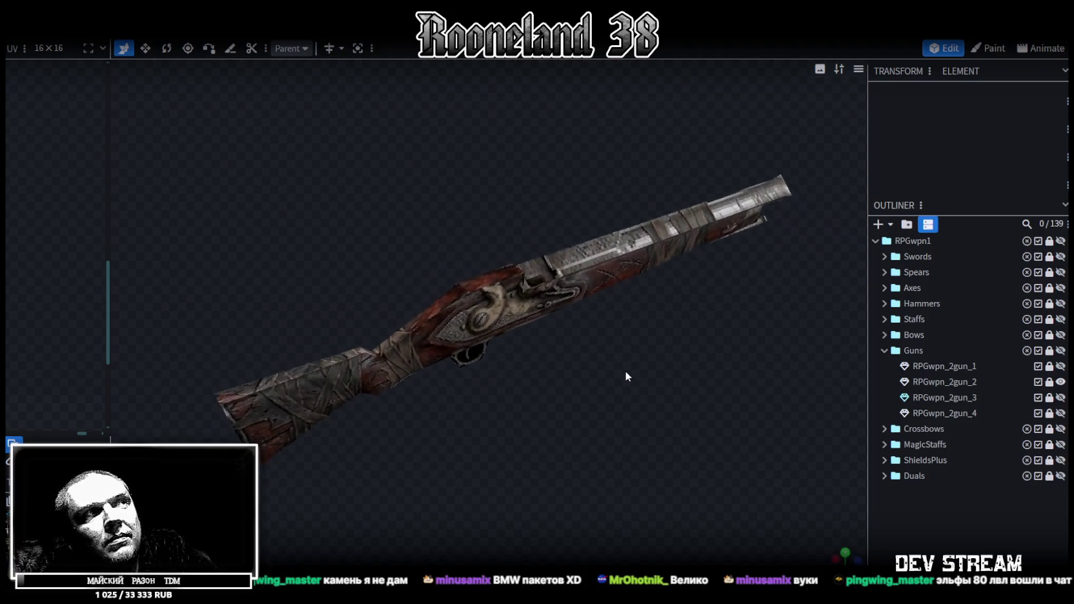
{"action": "left_click", "coordinate": [1061, 381]}
Step: Preview the minigun RPGwpn_2gun_3 and the scoped rifle RPGwpn_2gun_4 from angled and side views
{"action": "left_click", "coordinate": [1061, 397]}
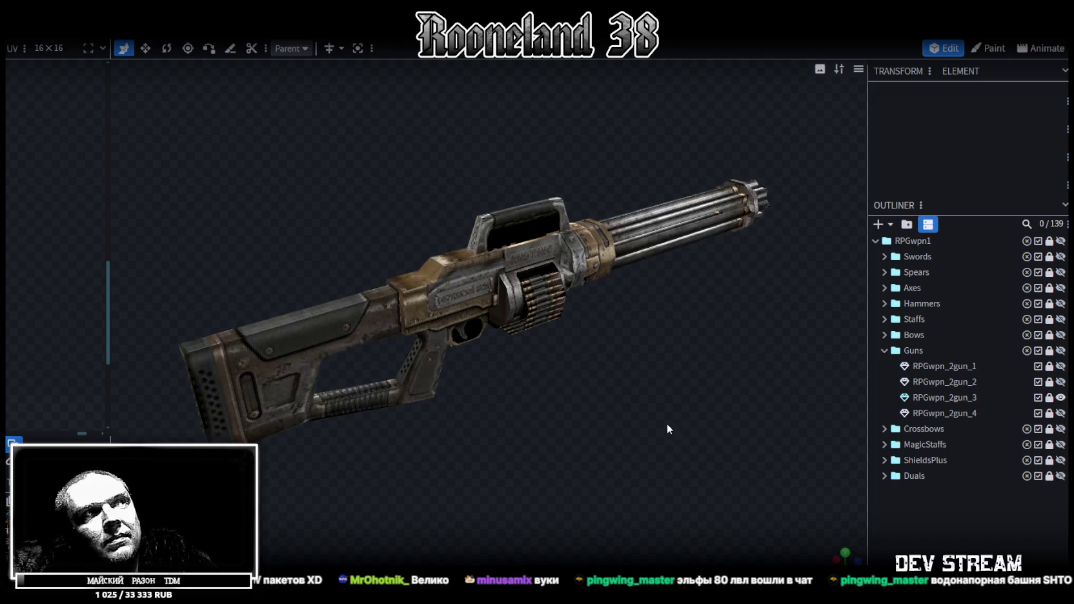
{"action": "mouse_move", "coordinate": [517, 346]}
{"action": "left_mouse_down"}
{"action": "mouse_move", "coordinate": [395, 308]}
{"action": "mouse_move", "coordinate": [360, 316]}
{"action": "mouse_move", "coordinate": [300, 390]}
{"action": "mouse_move", "coordinate": [454, 423]}
{"action": "mouse_move", "coordinate": [568, 379]}
{"action": "mouse_move", "coordinate": [692, 381]}
{"action": "left_mouse_up"}
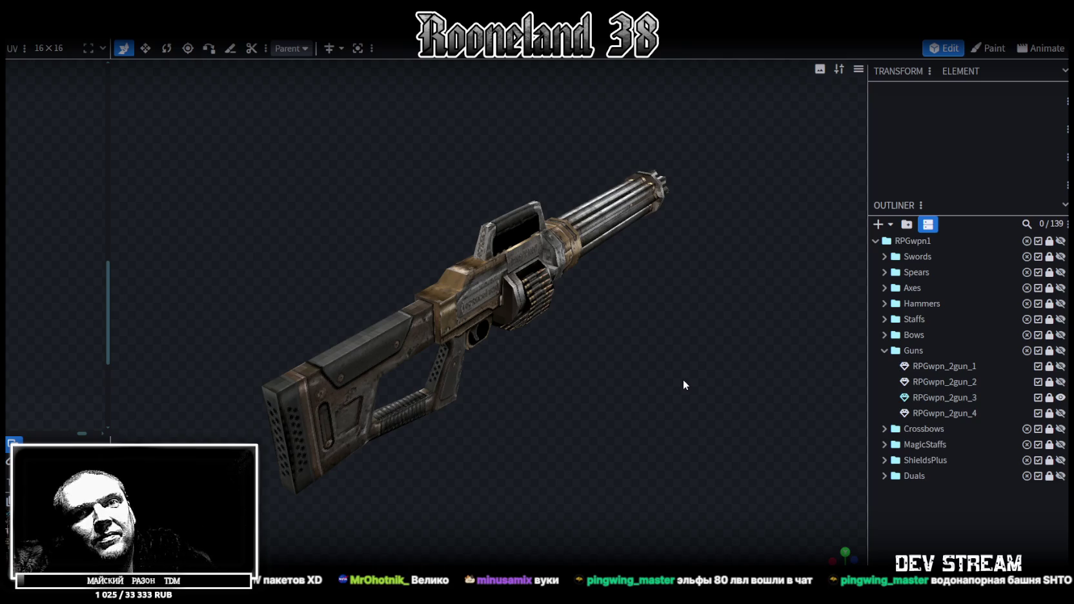
{"action": "left_click", "coordinate": [1061, 398]}
{"action": "left_click", "coordinate": [1060, 413]}
{"action": "mouse_move", "coordinate": [681, 363]}
{"action": "left_mouse_down"}
{"action": "mouse_move", "coordinate": [689, 353]}
{"action": "mouse_move", "coordinate": [526, 341]}
{"action": "mouse_move", "coordinate": [414, 343]}
{"action": "mouse_move", "coordinate": [390, 363]}
{"action": "mouse_move", "coordinate": [418, 402]}
{"action": "mouse_move", "coordinate": [487, 431]}
{"action": "mouse_move", "coordinate": [570, 387]}
{"action": "mouse_move", "coordinate": [705, 373]}
{"action": "mouse_move", "coordinate": [431, 384]}
{"action": "mouse_move", "coordinate": [490, 336]}
{"action": "mouse_move", "coordinate": [775, 365]}
{"action": "left_mouse_up"}
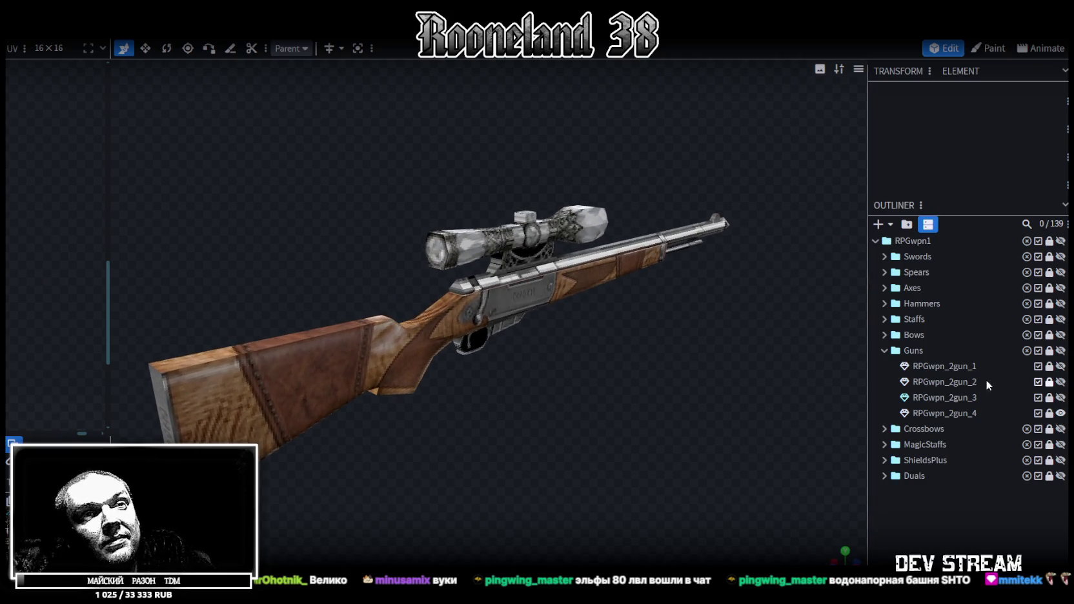
{"action": "left_click", "coordinate": [1061, 413]}
Step: Collapse Guns, expand Crossbows, and preview crossbows RPGwpn_2crossbow_1 and _2 in turn
{"action": "left_click", "coordinate": [886, 352]}
{"action": "left_click", "coordinate": [884, 366]}
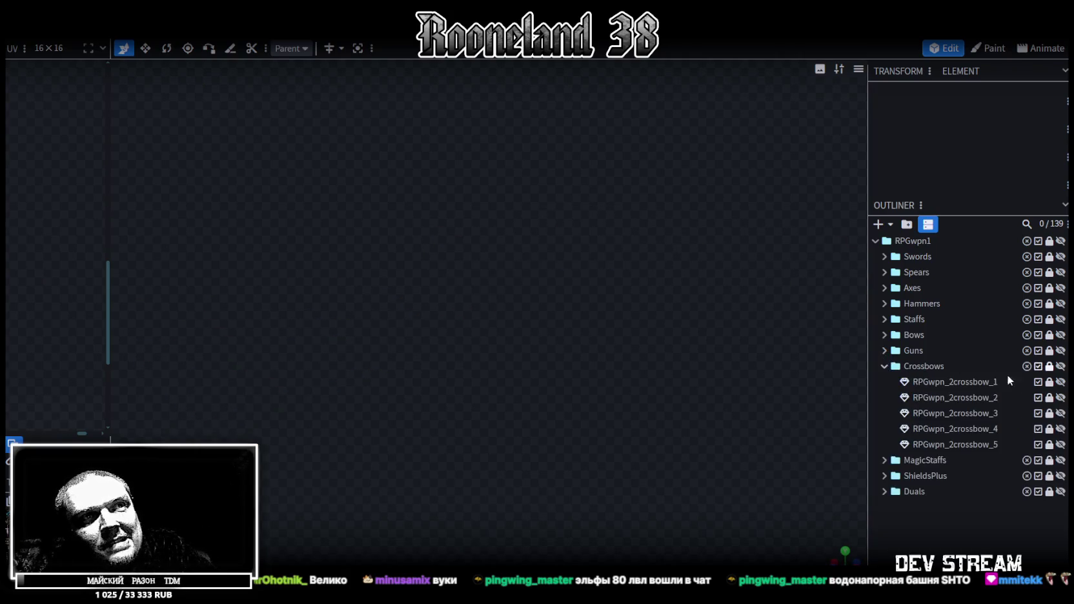
{"action": "left_click", "coordinate": [1061, 382]}
{"action": "mouse_move", "coordinate": [636, 364]}
{"action": "left_mouse_down"}
{"action": "mouse_move", "coordinate": [581, 397]}
{"action": "mouse_move", "coordinate": [541, 396]}
{"action": "mouse_move", "coordinate": [431, 348]}
{"action": "mouse_move", "coordinate": [390, 345]}
{"action": "mouse_move", "coordinate": [319, 390]}
{"action": "mouse_move", "coordinate": [325, 403]}
{"action": "mouse_move", "coordinate": [989, 401]}
{"action": "left_mouse_up"}
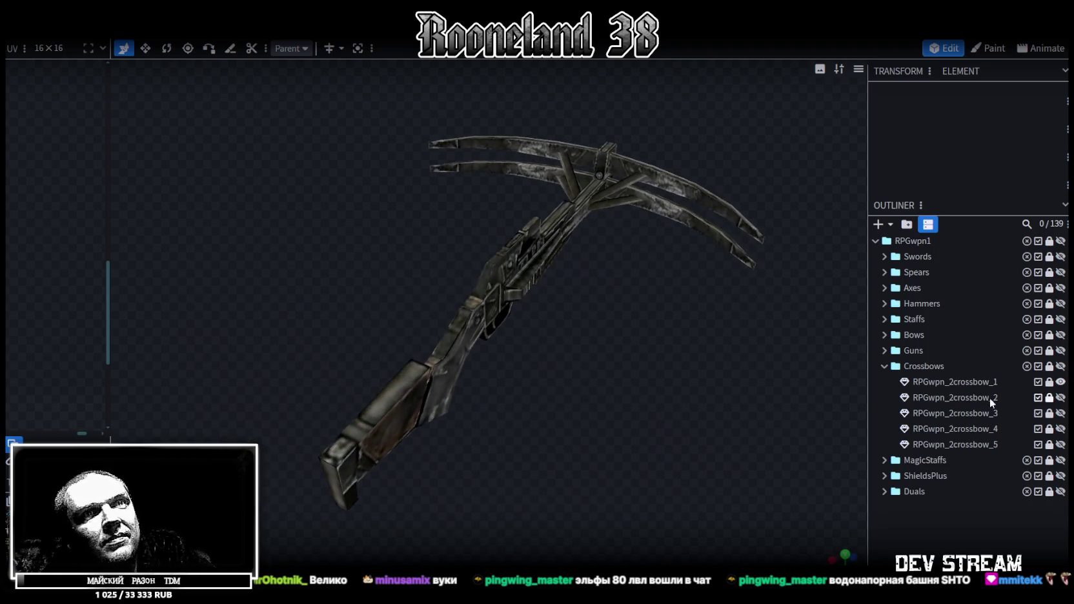
{"action": "left_click", "coordinate": [1061, 382]}
{"action": "left_click", "coordinate": [1061, 398]}
{"action": "mouse_move", "coordinate": [699, 401]}
{"action": "left_mouse_down"}
{"action": "mouse_move", "coordinate": [617, 365]}
{"action": "mouse_move", "coordinate": [466, 346]}
{"action": "left_mouse_up"}
{"action": "left_click", "coordinate": [1061, 397]}
Step: Preview the wooden crossbow RPGwpn_2crossbow_3 and the rusty crossbow RPGwpn_2crossbow_4
{"action": "left_click", "coordinate": [1061, 413]}
{"action": "mouse_move", "coordinate": [653, 447]}
{"action": "left_mouse_down"}
{"action": "mouse_move", "coordinate": [652, 433]}
{"action": "mouse_move", "coordinate": [617, 450]}
{"action": "mouse_move", "coordinate": [991, 379]}
{"action": "left_mouse_up"}
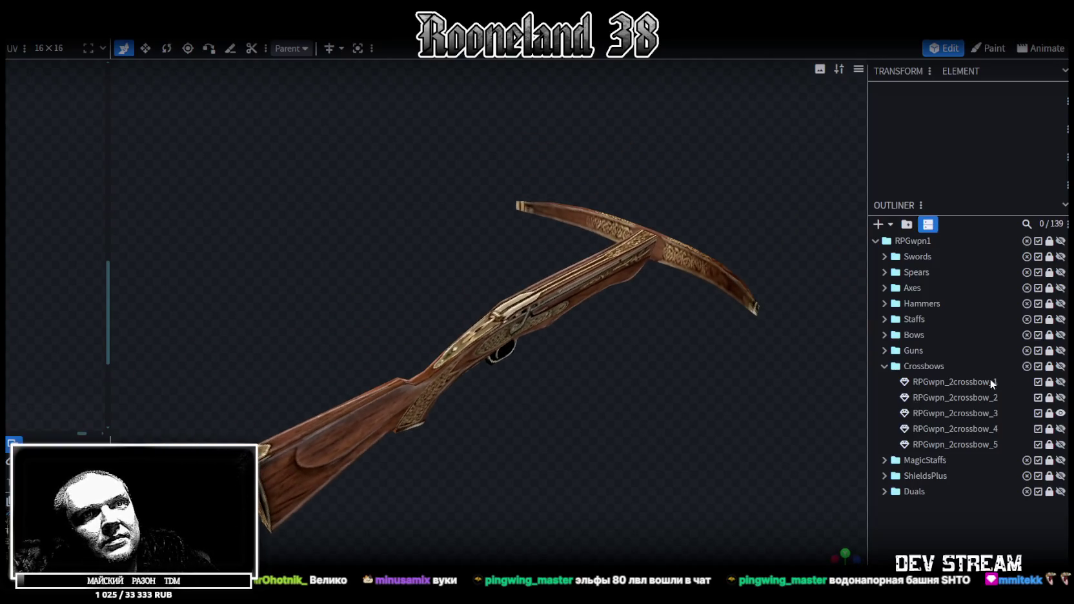
{"action": "left_click", "coordinate": [1061, 413]}
{"action": "left_click", "coordinate": [1061, 428]}
{"action": "mouse_move", "coordinate": [666, 391]}
{"action": "left_mouse_down"}
{"action": "mouse_move", "coordinate": [657, 423]}
{"action": "mouse_move", "coordinate": [581, 339]}
{"action": "mouse_move", "coordinate": [490, 349]}
{"action": "mouse_move", "coordinate": [455, 374]}
{"action": "mouse_move", "coordinate": [671, 389]}
{"action": "mouse_move", "coordinate": [989, 382]}
{"action": "left_mouse_up"}
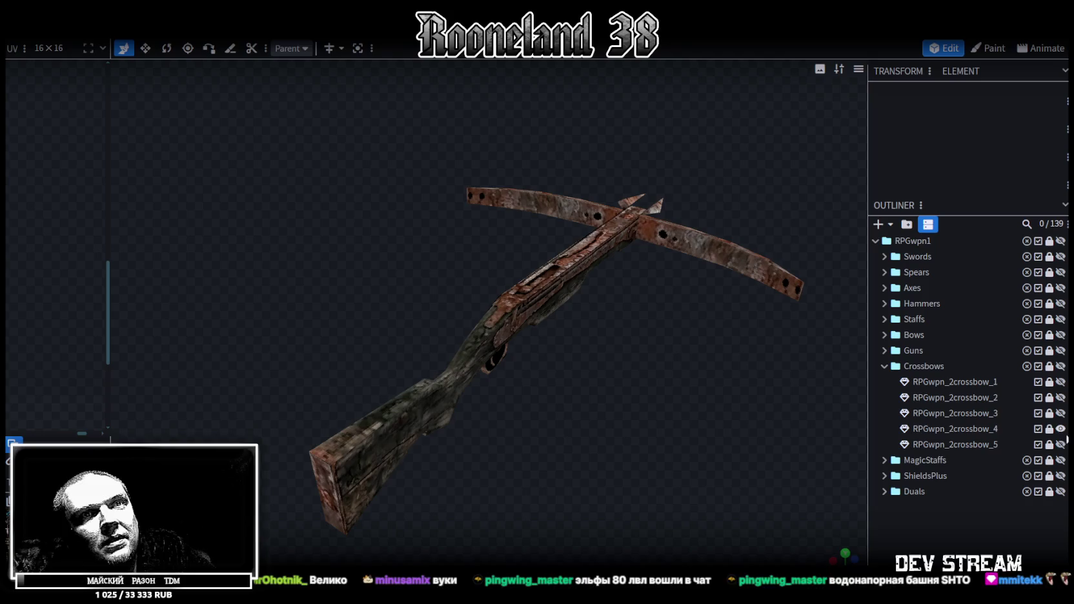
{"action": "left_click", "coordinate": [1061, 428]}
Step: Preview the dark metal crossbow RPGwpn_2crossbow_5, then collapse Crossbows and expand MagicStaffs
{"action": "left_click", "coordinate": [1061, 445]}
{"action": "mouse_move", "coordinate": [647, 413]}
{"action": "left_mouse_down"}
{"action": "mouse_move", "coordinate": [366, 341]}
{"action": "mouse_move", "coordinate": [307, 401]}
{"action": "mouse_move", "coordinate": [523, 405]}
{"action": "mouse_move", "coordinate": [649, 376]}
{"action": "left_mouse_up"}
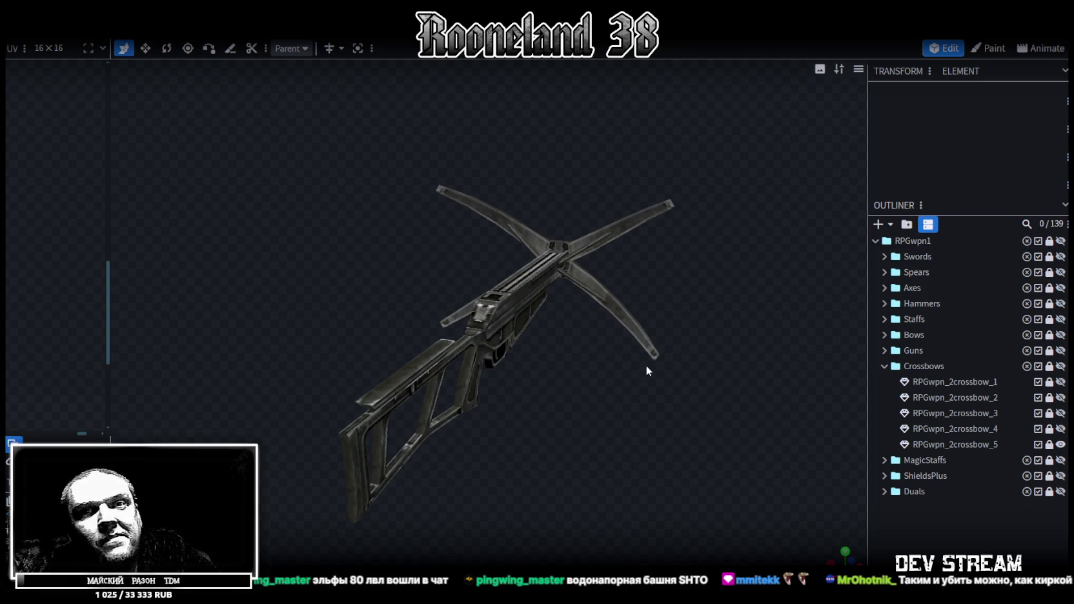
{"action": "left_click", "coordinate": [1060, 445]}
{"action": "left_click", "coordinate": [884, 366]}
{"action": "left_click", "coordinate": [884, 382]}
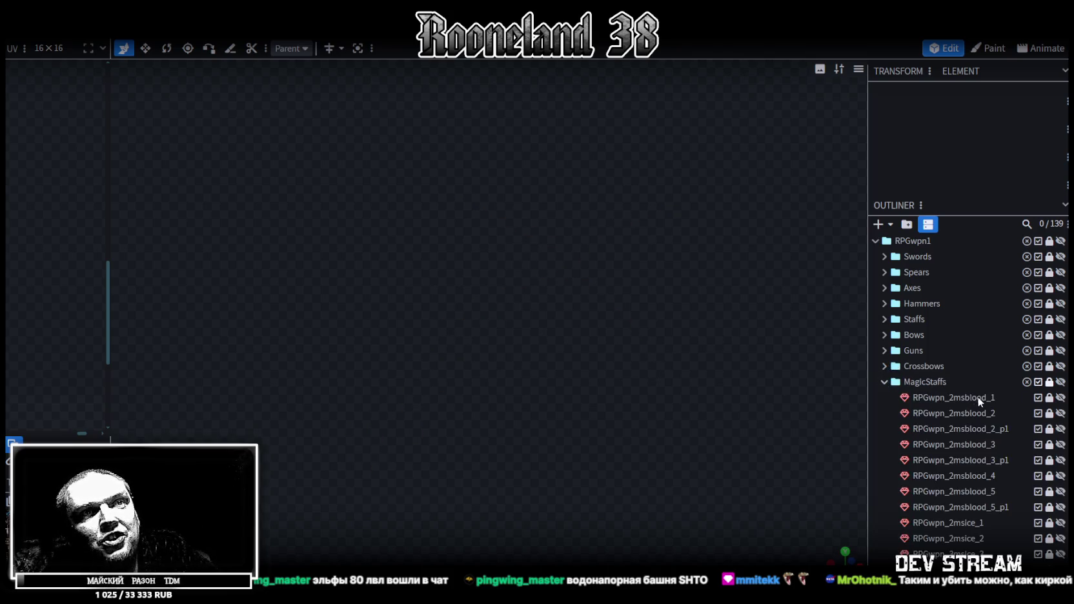
Step: Show the red staff RPGwpn_2msblood_1, inspect it from several angles, then hide it
{"action": "left_click", "coordinate": [1060, 398]}
{"action": "mouse_move", "coordinate": [580, 348]}
{"action": "left_mouse_down"}
{"action": "mouse_move", "coordinate": [611, 361]}
{"action": "mouse_move", "coordinate": [569, 369]}
{"action": "mouse_move", "coordinate": [589, 402]}
{"action": "mouse_move", "coordinate": [567, 330]}
{"action": "left_mouse_up"}
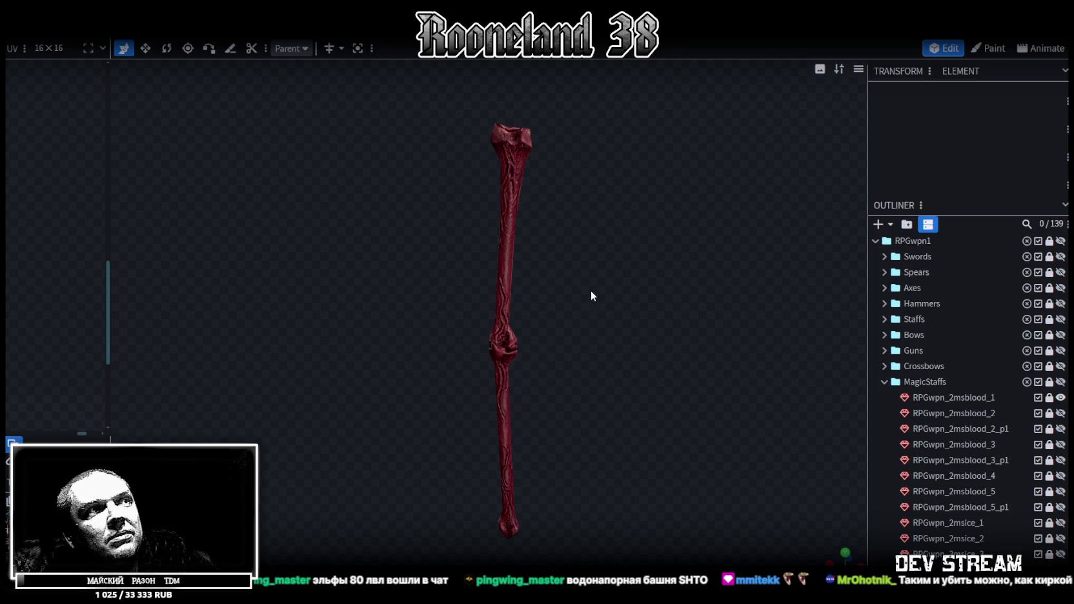
{"action": "mouse_move", "coordinate": [588, 295]}
{"action": "left_mouse_down"}
{"action": "mouse_move", "coordinate": [585, 271]}
{"action": "mouse_move", "coordinate": [614, 244]}
{"action": "mouse_move", "coordinate": [570, 371]}
{"action": "mouse_move", "coordinate": [558, 369]}
{"action": "left_mouse_up"}
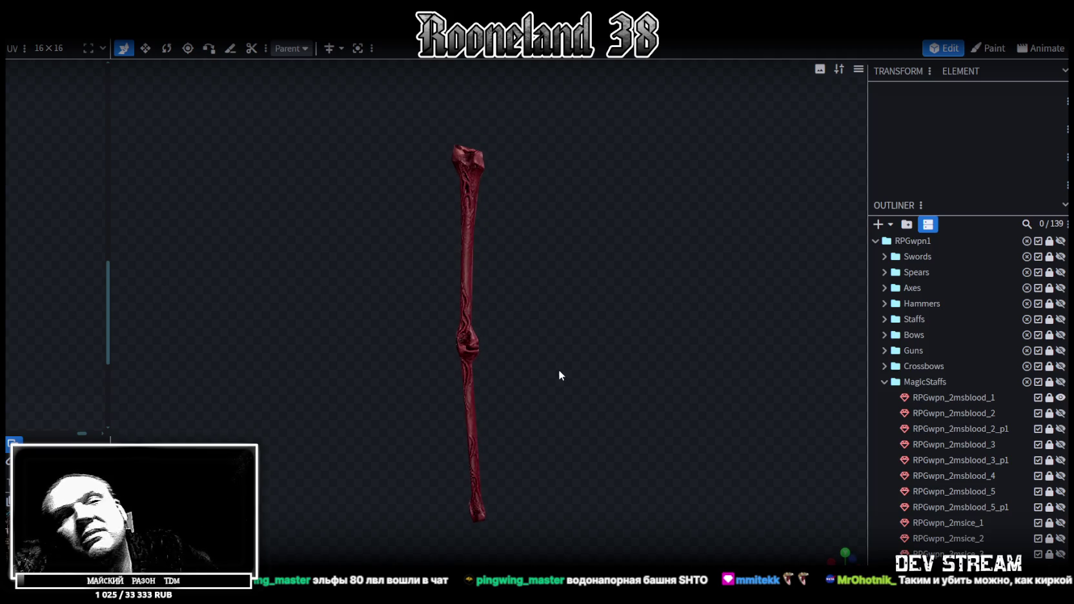
{"action": "left_click_drag", "start_coordinate": [535, 332], "coordinate": [535, 188]}
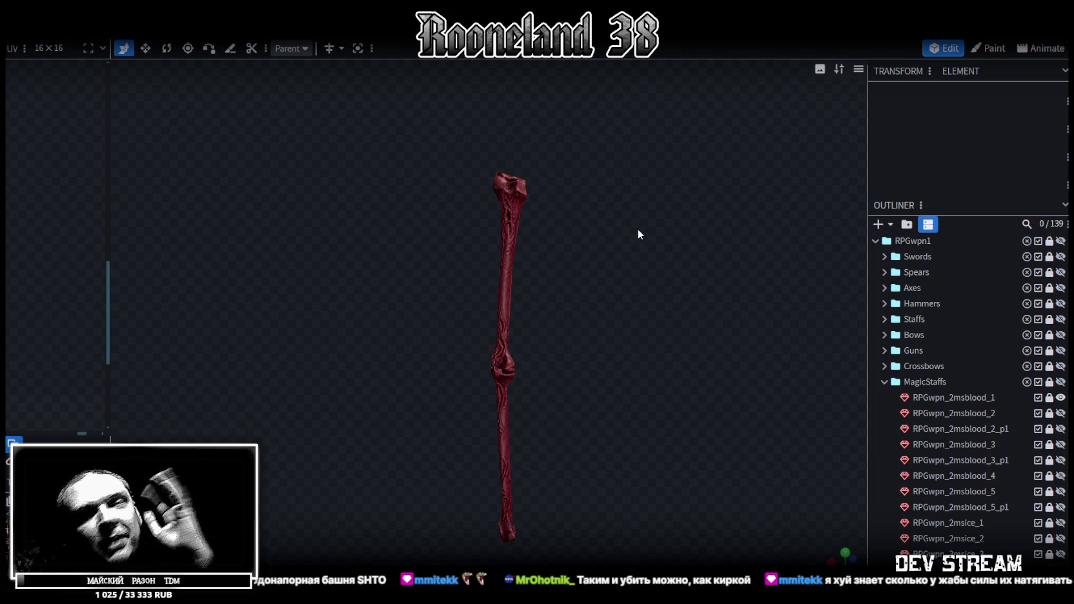
{"action": "left_click_drag", "start_coordinate": [615, 289], "coordinate": [609, 286]}
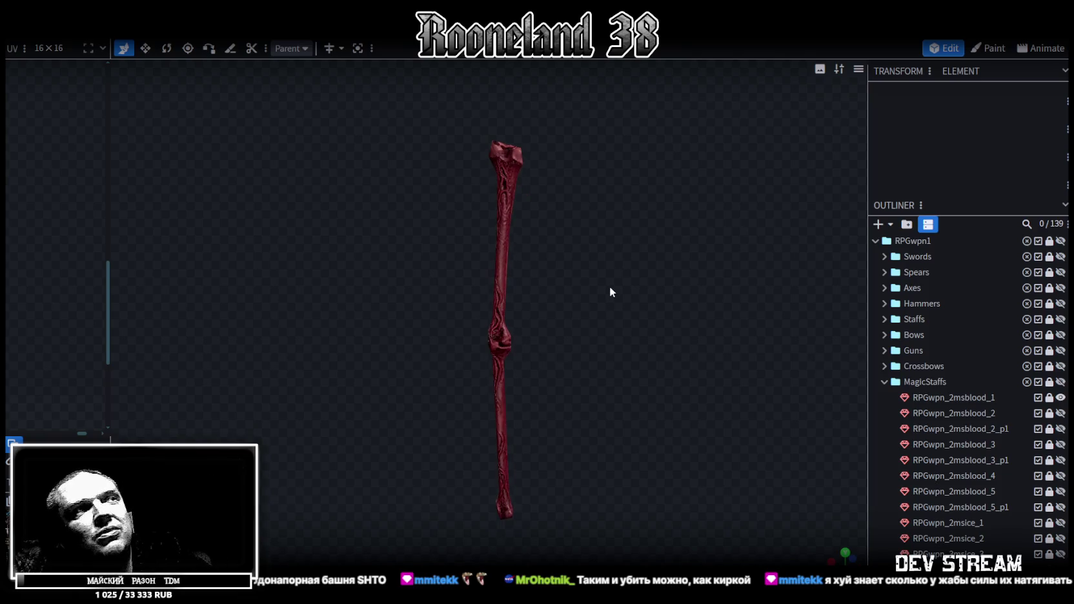
{"action": "left_click", "coordinate": [1061, 398]}
Step: Show the wooden staff RPGwpn_2msblood_2 and toggle its skull part RPGwpn_2msblood_2_p1 to compare
{"action": "left_click", "coordinate": [1061, 414]}
{"action": "scroll", "coordinate": [642, 357], "scroll_direction": "up", "scroll_amount": 2}
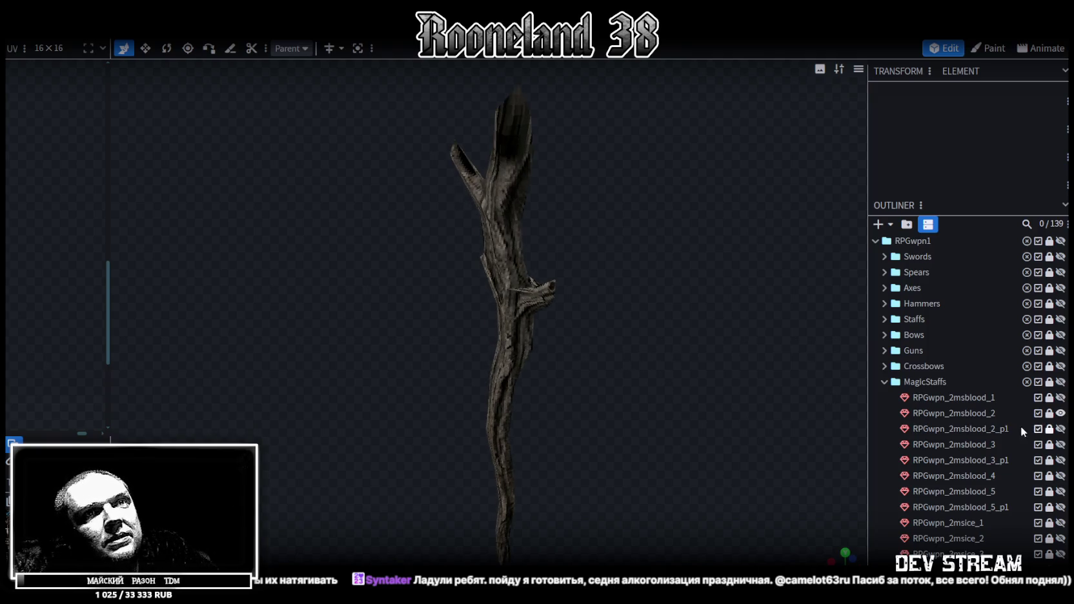
{"action": "left_click", "coordinate": [1061, 429]}
{"action": "scroll", "coordinate": [615, 351], "scroll_direction": "down", "scroll_amount": 3}
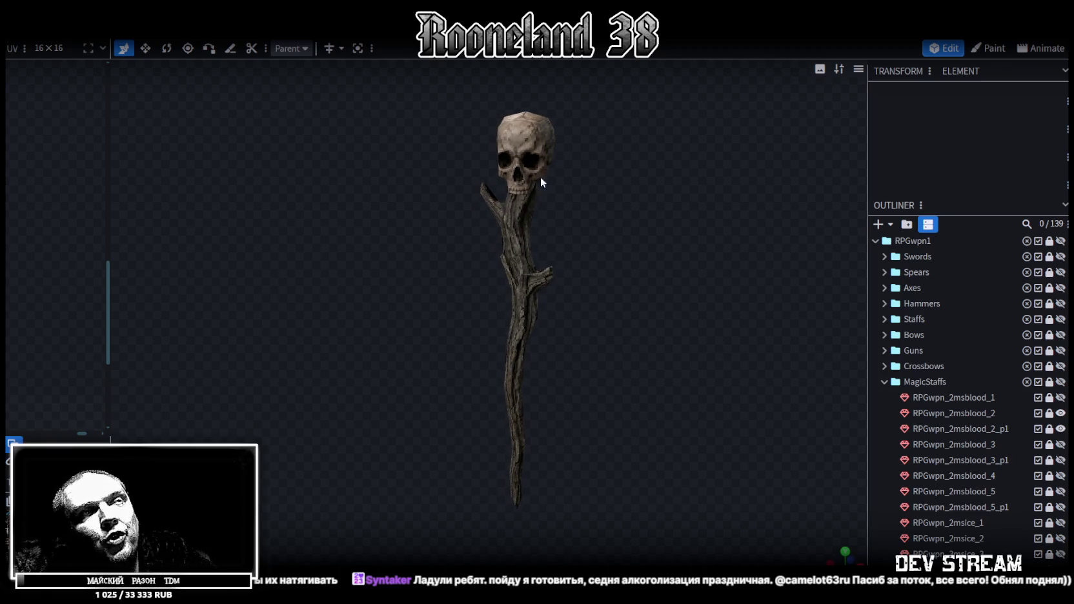
{"action": "left_click", "coordinate": [1055, 430]}
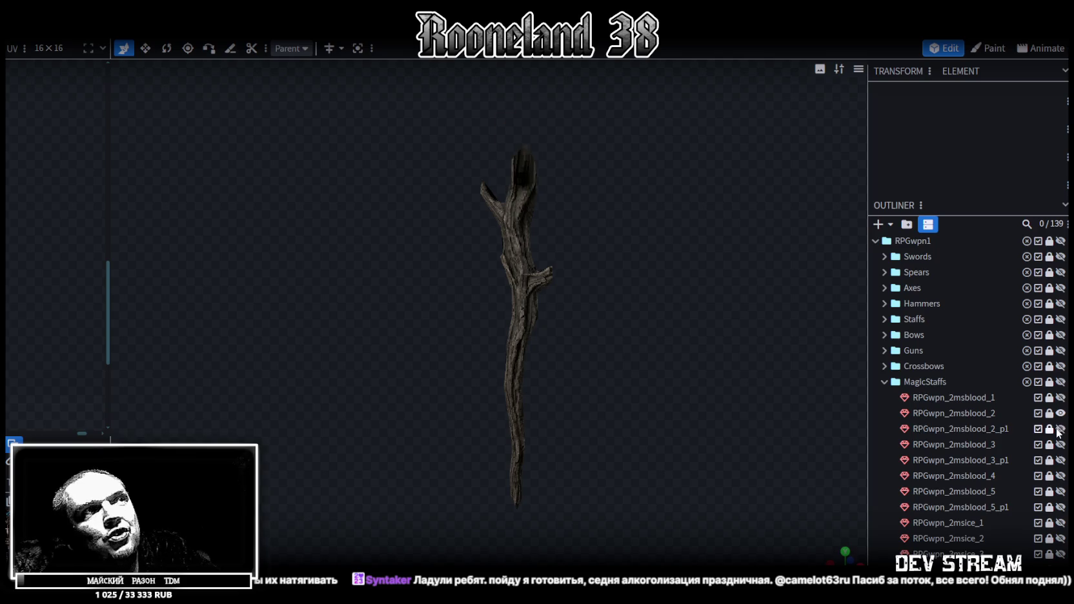
{"action": "left_click", "coordinate": [1055, 430]}
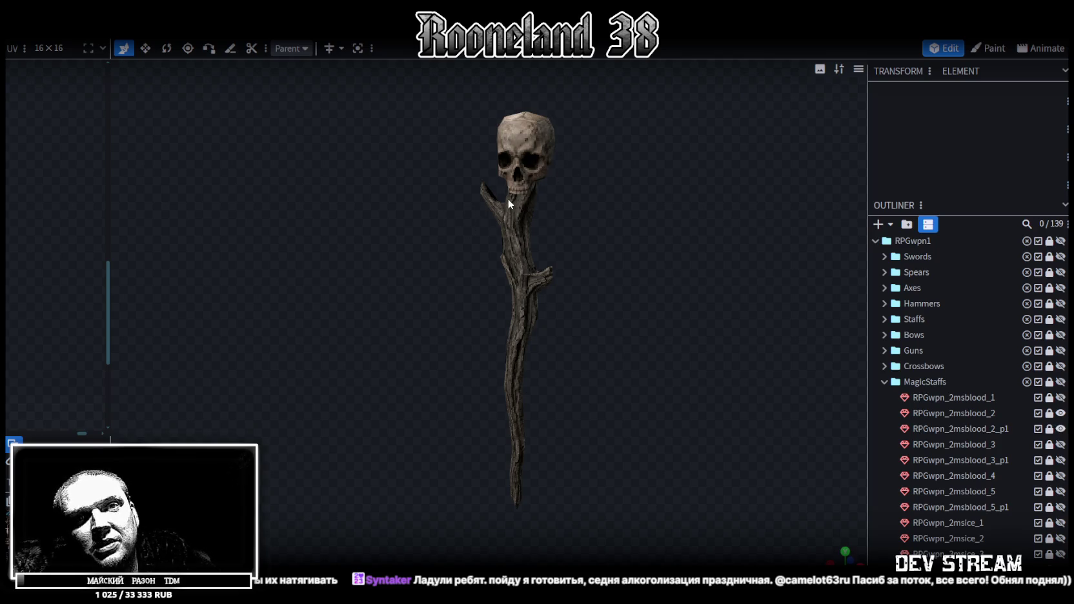
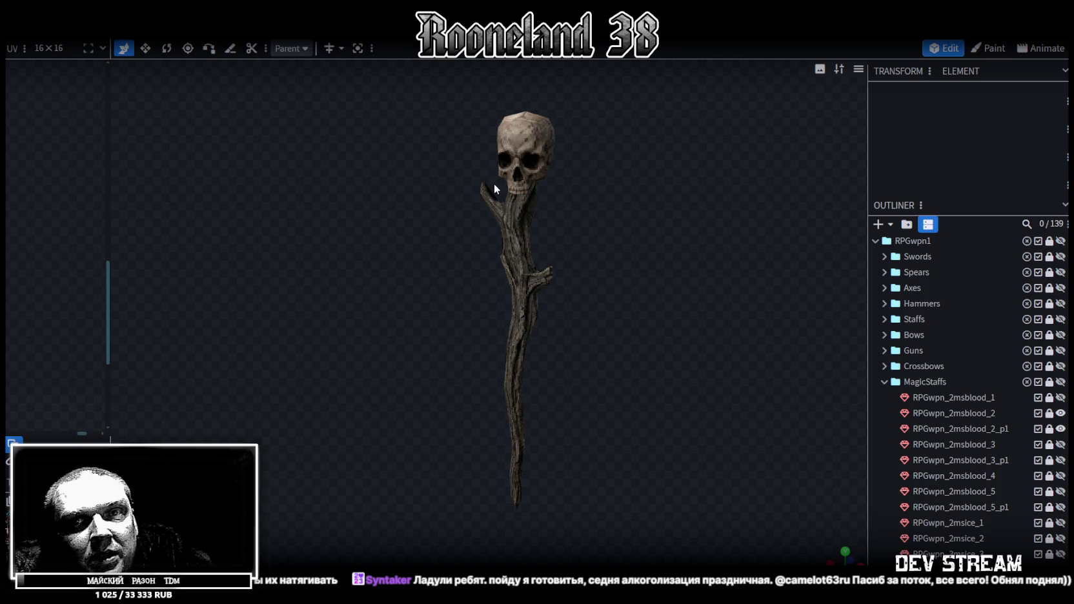
Step: Hide RPGwpn_2msblood_2 and its skull piece _p1, then inspect the staff head
{"action": "left_click", "coordinate": [1061, 430]}
{"action": "left_click", "coordinate": [1061, 414]}
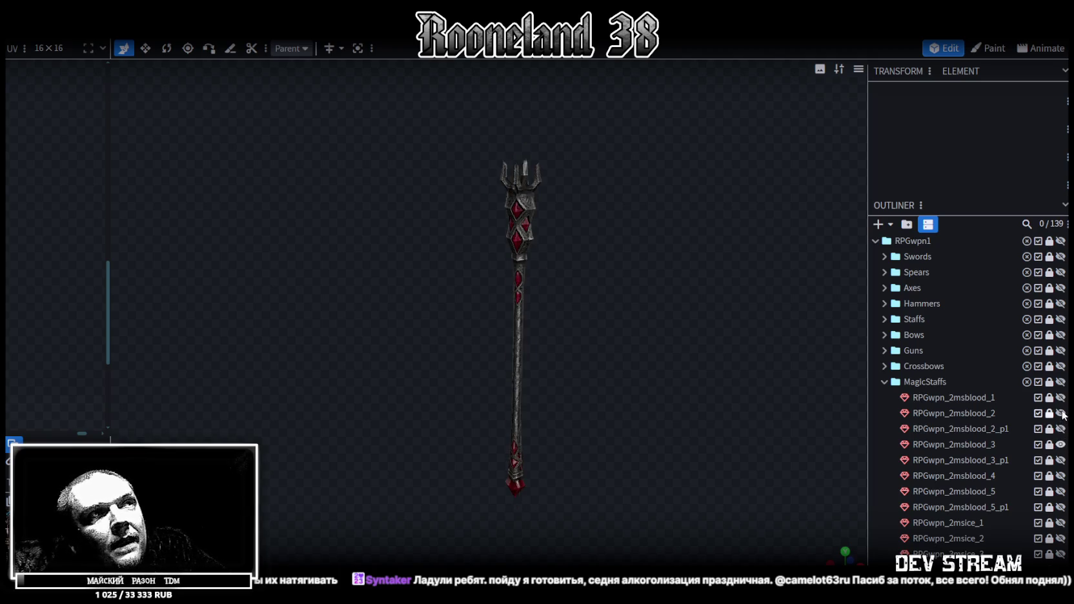
{"action": "mouse_move", "coordinate": [716, 314]}
{"action": "left_mouse_down"}
{"action": "mouse_move", "coordinate": [635, 331]}
{"action": "mouse_move", "coordinate": [692, 319]}
{"action": "mouse_move", "coordinate": [619, 254]}
{"action": "mouse_move", "coordinate": [651, 294]}
{"action": "left_mouse_up"}
{"action": "scroll", "coordinate": [631, 325], "scroll_direction": "up", "scroll_amount": 2}
{"action": "scroll", "coordinate": [625, 341], "scroll_direction": "up", "scroll_amount": 2}
{"action": "scroll", "coordinate": [689, 301], "scroll_direction": "down", "scroll_amount": 3}
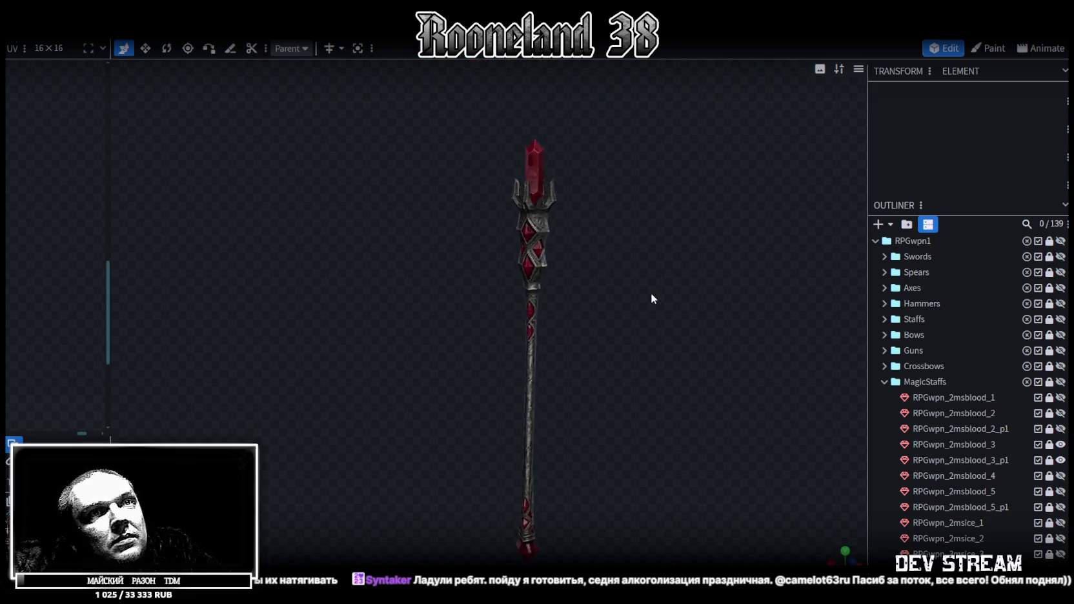
Step: Swap RPGwpn_2msblood_3 for the red staff RPGwpn_2msblood_4 and orbit around it
{"action": "left_click", "coordinate": [1062, 460]}
{"action": "left_click", "coordinate": [1061, 476]}
{"action": "mouse_move", "coordinate": [742, 375]}
{"action": "left_mouse_down"}
{"action": "mouse_move", "coordinate": [616, 292]}
{"action": "mouse_move", "coordinate": [544, 297]}
{"action": "mouse_move", "coordinate": [663, 357]}
{"action": "mouse_move", "coordinate": [671, 348]}
{"action": "mouse_move", "coordinate": [635, 383]}
{"action": "mouse_move", "coordinate": [762, 376]}
{"action": "mouse_move", "coordinate": [610, 353]}
{"action": "mouse_move", "coordinate": [665, 311]}
{"action": "mouse_move", "coordinate": [724, 302]}
{"action": "mouse_move", "coordinate": [754, 311]}
{"action": "mouse_move", "coordinate": [613, 324]}
{"action": "mouse_move", "coordinate": [418, 305]}
{"action": "mouse_move", "coordinate": [322, 286]}
{"action": "mouse_move", "coordinate": [325, 271]}
{"action": "mouse_move", "coordinate": [414, 245]}
{"action": "mouse_move", "coordinate": [656, 327]}
{"action": "mouse_move", "coordinate": [557, 302]}
{"action": "mouse_move", "coordinate": [335, 295]}
{"action": "mouse_move", "coordinate": [574, 332]}
{"action": "mouse_move", "coordinate": [353, 321]}
{"action": "mouse_move", "coordinate": [490, 320]}
{"action": "left_mouse_up"}
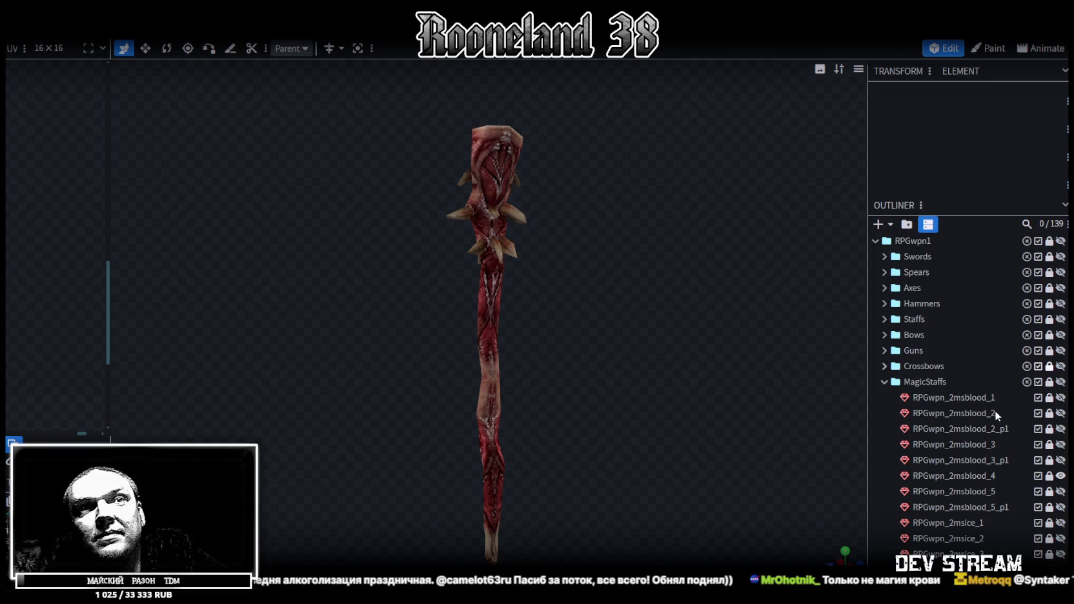
Step: Replace RPGwpn_2msblood_4 with the crystal staff RPGwpn_2msblood_5 and its crystal cluster, and inspect it
{"action": "left_click", "coordinate": [1061, 476]}
{"action": "left_click", "coordinate": [1061, 492]}
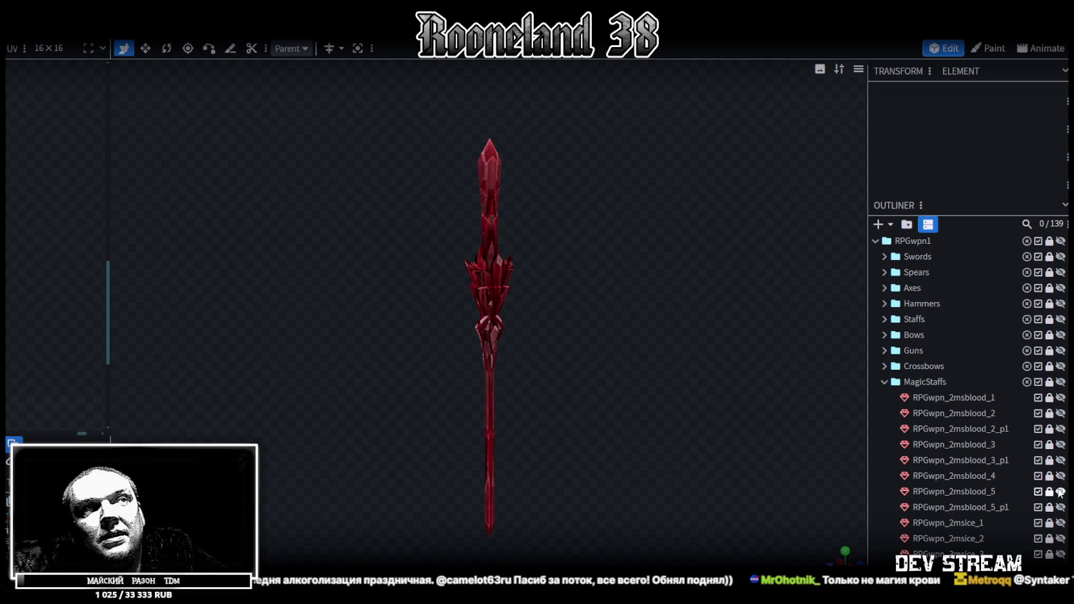
{"action": "left_click", "coordinate": [1061, 508]}
{"action": "mouse_move", "coordinate": [532, 299]}
{"action": "left_mouse_down"}
{"action": "mouse_move", "coordinate": [773, 369]}
{"action": "mouse_move", "coordinate": [836, 372]}
{"action": "mouse_move", "coordinate": [684, 303]}
{"action": "mouse_move", "coordinate": [472, 305]}
{"action": "mouse_move", "coordinate": [425, 326]}
{"action": "left_mouse_up"}
{"action": "scroll", "coordinate": [474, 375], "scroll_direction": "up", "scroll_amount": 3}
{"action": "mouse_move", "coordinate": [474, 374]}
{"action": "left_mouse_down"}
{"action": "mouse_move", "coordinate": [497, 390]}
{"action": "mouse_move", "coordinate": [573, 394]}
{"action": "mouse_move", "coordinate": [676, 362]}
{"action": "mouse_move", "coordinate": [735, 325]}
{"action": "mouse_move", "coordinate": [406, 359]}
{"action": "mouse_move", "coordinate": [542, 367]}
{"action": "mouse_move", "coordinate": [545, 386]}
{"action": "left_mouse_up"}
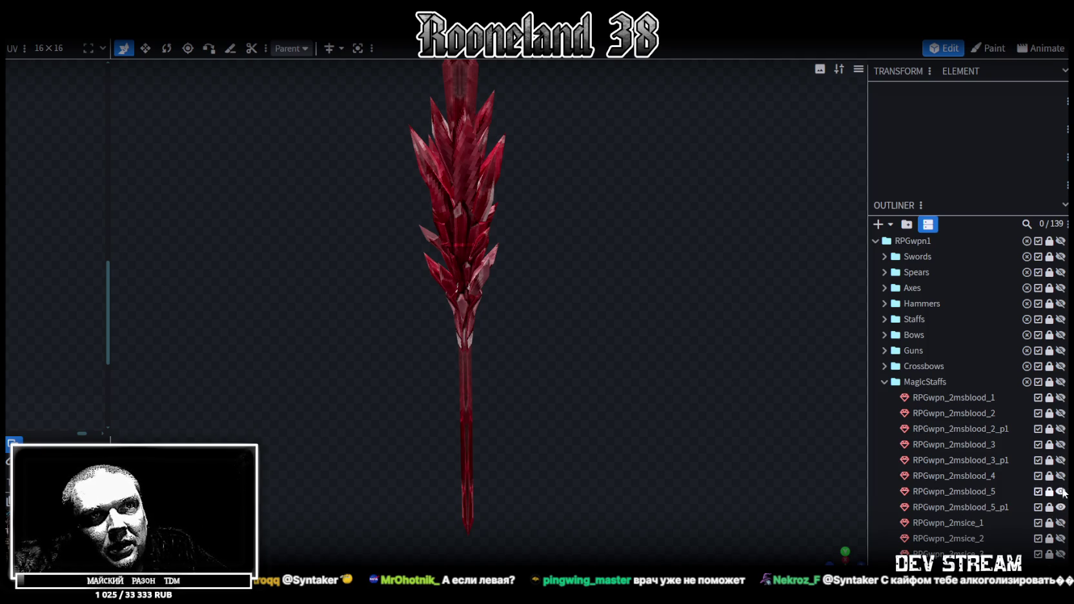
Step: Hide both crystal staff parts and show the ice staff RPGwpn_2msice_1
{"action": "left_click_drag", "start_coordinate": [1062, 492], "coordinate": [1062, 508]}
{"action": "left_click", "coordinate": [1063, 523]}
{"action": "mouse_move", "coordinate": [573, 384]}
{"action": "left_mouse_down"}
{"action": "mouse_move", "coordinate": [433, 397]}
{"action": "mouse_move", "coordinate": [625, 388]}
{"action": "mouse_move", "coordinate": [582, 409]}
{"action": "mouse_move", "coordinate": [623, 403]}
{"action": "mouse_move", "coordinate": [594, 399]}
{"action": "mouse_move", "coordinate": [611, 422]}
{"action": "mouse_move", "coordinate": [627, 410]}
{"action": "mouse_move", "coordinate": [424, 396]}
{"action": "mouse_move", "coordinate": [607, 405]}
{"action": "mouse_move", "coordinate": [783, 475]}
{"action": "left_mouse_up"}
Step: Swap RPGwpn_2msice_1 for RPGwpn_2msice_2 and orbit around it
{"action": "scroll", "coordinate": [973, 517], "scroll_direction": "down", "scroll_amount": 2}
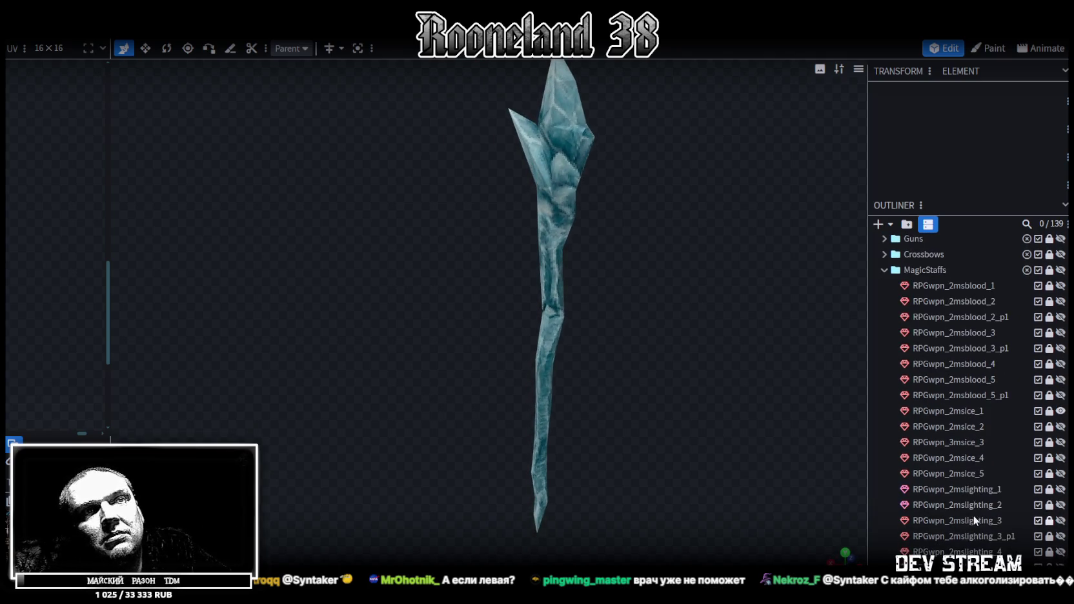
{"action": "left_click", "coordinate": [1061, 412]}
{"action": "left_click", "coordinate": [1061, 427]}
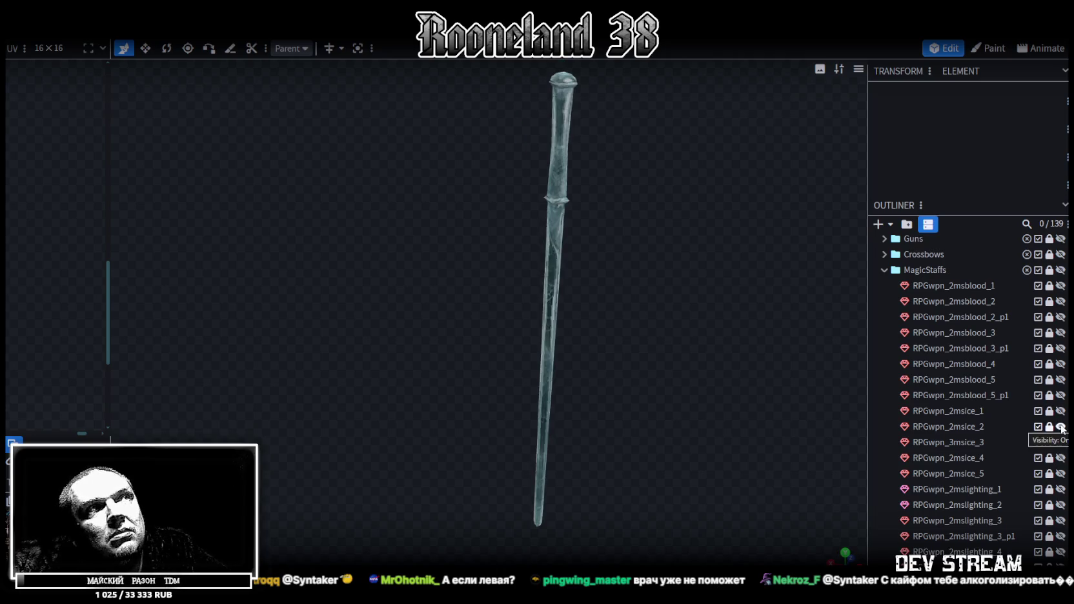
{"action": "mouse_move", "coordinate": [510, 376]}
{"action": "left_mouse_down"}
{"action": "mouse_move", "coordinate": [642, 389]}
{"action": "mouse_move", "coordinate": [611, 405]}
{"action": "mouse_move", "coordinate": [647, 445]}
{"action": "mouse_move", "coordinate": [590, 377]}
{"action": "mouse_move", "coordinate": [591, 349]}
{"action": "mouse_move", "coordinate": [582, 371]}
{"action": "mouse_move", "coordinate": [616, 376]}
{"action": "left_mouse_up"}
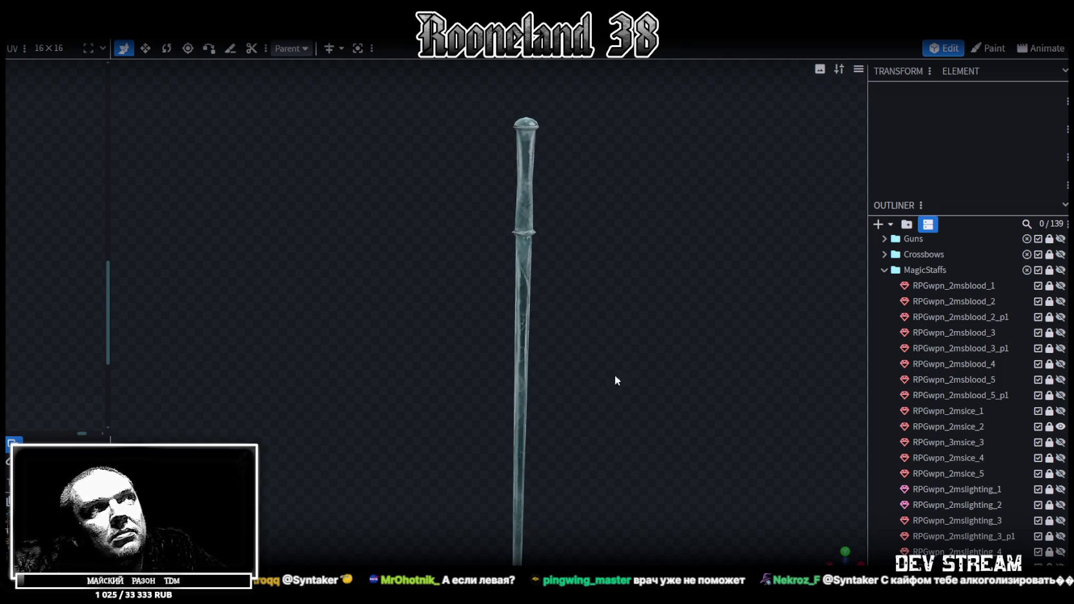
Step: View RPGwpn_3msice_3, then RPGwpn_2msice_4, one at a time
{"action": "left_click", "coordinate": [1061, 427]}
{"action": "left_click", "coordinate": [1061, 443]}
{"action": "mouse_move", "coordinate": [670, 402]}
{"action": "left_mouse_down"}
{"action": "mouse_move", "coordinate": [688, 390]}
{"action": "mouse_move", "coordinate": [624, 391]}
{"action": "left_mouse_up"}
{"action": "left_click", "coordinate": [1061, 443]}
{"action": "left_click", "coordinate": [1061, 458]}
{"action": "mouse_move", "coordinate": [637, 387]}
{"action": "left_mouse_down"}
{"action": "mouse_move", "coordinate": [652, 391]}
{"action": "mouse_move", "coordinate": [636, 392]}
{"action": "left_mouse_up"}
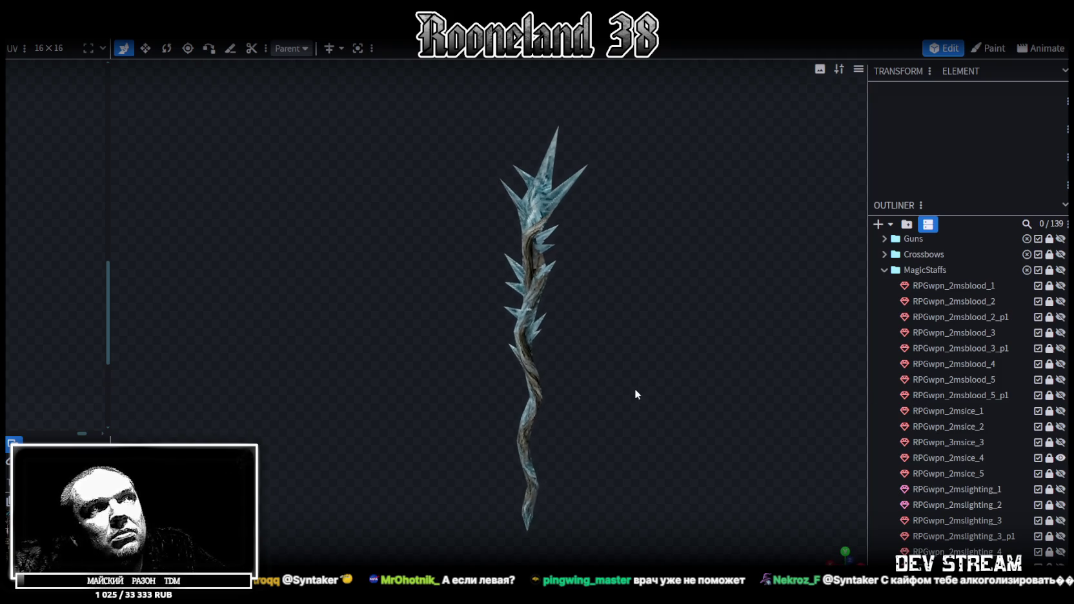
Step: Inspect RPGwpn_2msice_5, then replace it with the trident staff RPGwpn_2mslighting_1
{"action": "left_click", "coordinate": [1061, 458]}
{"action": "left_click", "coordinate": [1061, 474]}
{"action": "mouse_move", "coordinate": [669, 381]}
{"action": "left_mouse_down"}
{"action": "mouse_move", "coordinate": [335, 367]}
{"action": "mouse_move", "coordinate": [487, 360]}
{"action": "mouse_move", "coordinate": [659, 386]}
{"action": "left_mouse_up"}
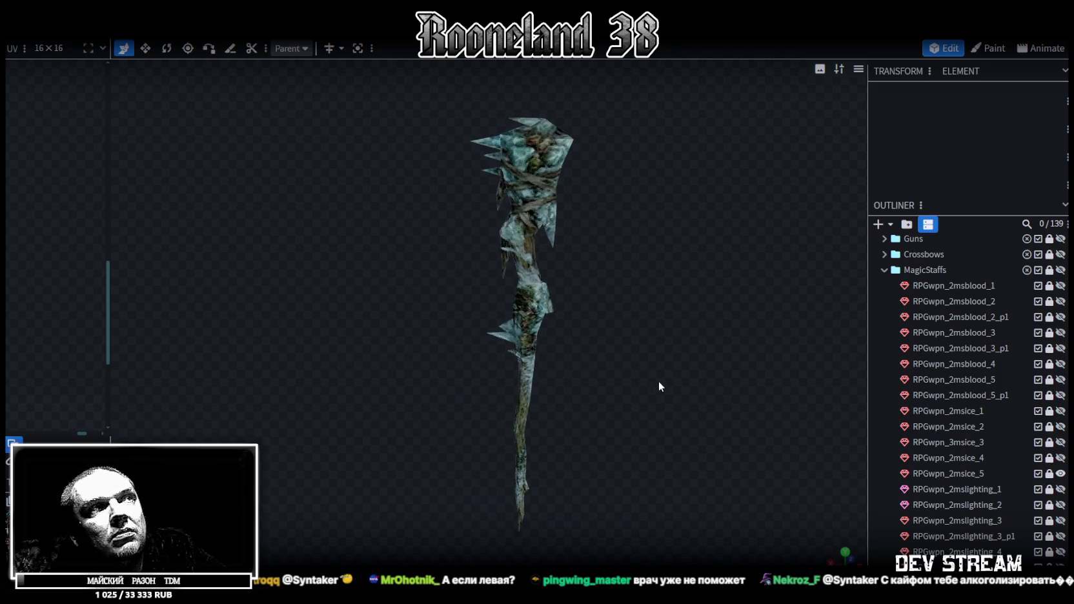
{"action": "left_click", "coordinate": [1061, 474]}
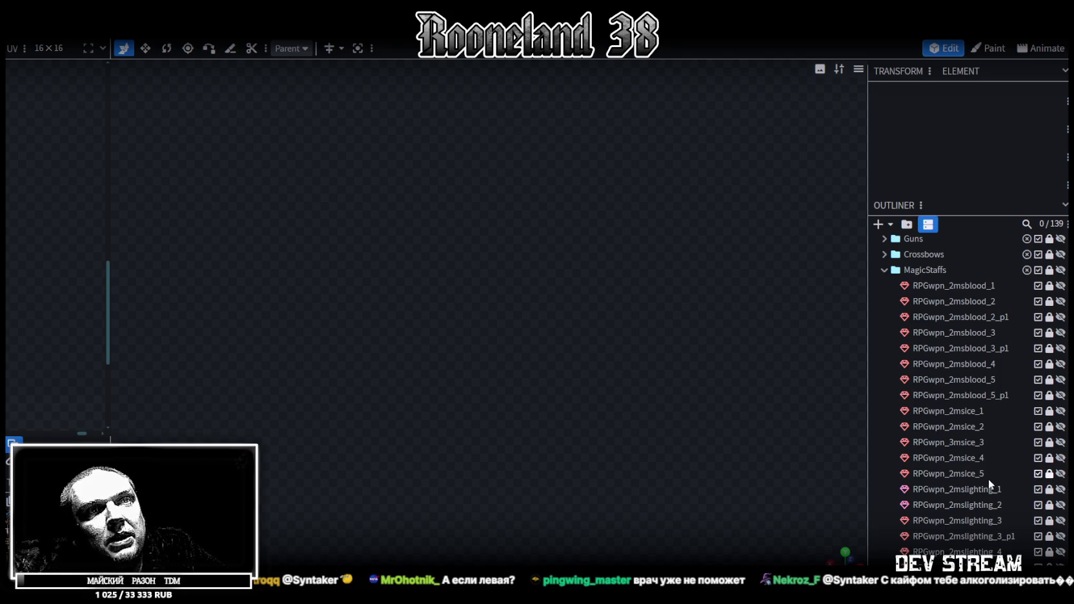
{"action": "left_click", "coordinate": [1061, 489]}
Step: Inspect RPGwpn_2mslighting_1, then swap to trident RPGwpn_2mslighting_2 and view its prongs
{"action": "mouse_move", "coordinate": [682, 403]}
{"action": "left_mouse_down"}
{"action": "mouse_move", "coordinate": [502, 421]}
{"action": "mouse_move", "coordinate": [483, 486]}
{"action": "mouse_move", "coordinate": [571, 412]}
{"action": "mouse_move", "coordinate": [604, 400]}
{"action": "left_mouse_up"}
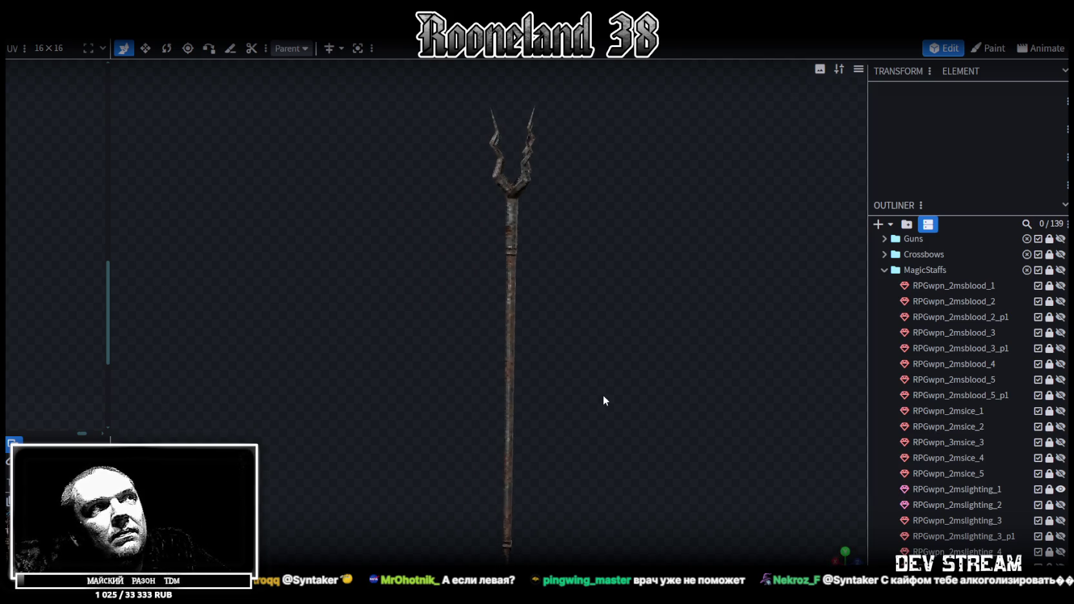
{"action": "left_click", "coordinate": [1061, 489]}
{"action": "left_click", "coordinate": [1061, 505]}
{"action": "mouse_move", "coordinate": [667, 370]}
{"action": "left_mouse_down"}
{"action": "mouse_move", "coordinate": [654, 363]}
{"action": "mouse_move", "coordinate": [701, 374]}
{"action": "mouse_move", "coordinate": [659, 389]}
{"action": "mouse_move", "coordinate": [614, 456]}
{"action": "left_mouse_up"}
{"action": "scroll", "coordinate": [583, 405], "scroll_direction": "up", "scroll_amount": 3}
{"action": "scroll", "coordinate": [584, 406], "scroll_direction": "down", "scroll_amount": 2}
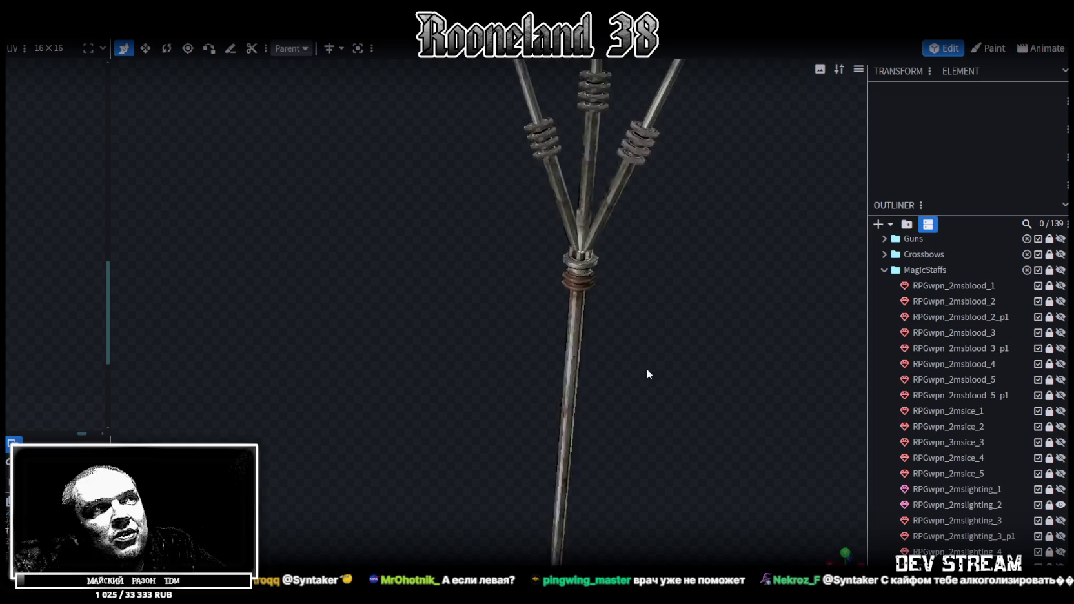
{"action": "mouse_move", "coordinate": [648, 377]}
{"action": "left_mouse_down"}
{"action": "mouse_move", "coordinate": [640, 343]}
{"action": "mouse_move", "coordinate": [604, 326]}
{"action": "mouse_move", "coordinate": [504, 373]}
{"action": "mouse_move", "coordinate": [649, 422]}
{"action": "mouse_move", "coordinate": [638, 356]}
{"action": "left_mouse_up"}
{"action": "scroll", "coordinate": [630, 349], "scroll_direction": "down", "scroll_amount": 2}
{"action": "left_click_drag", "start_coordinate": [572, 386], "coordinate": [575, 420]}
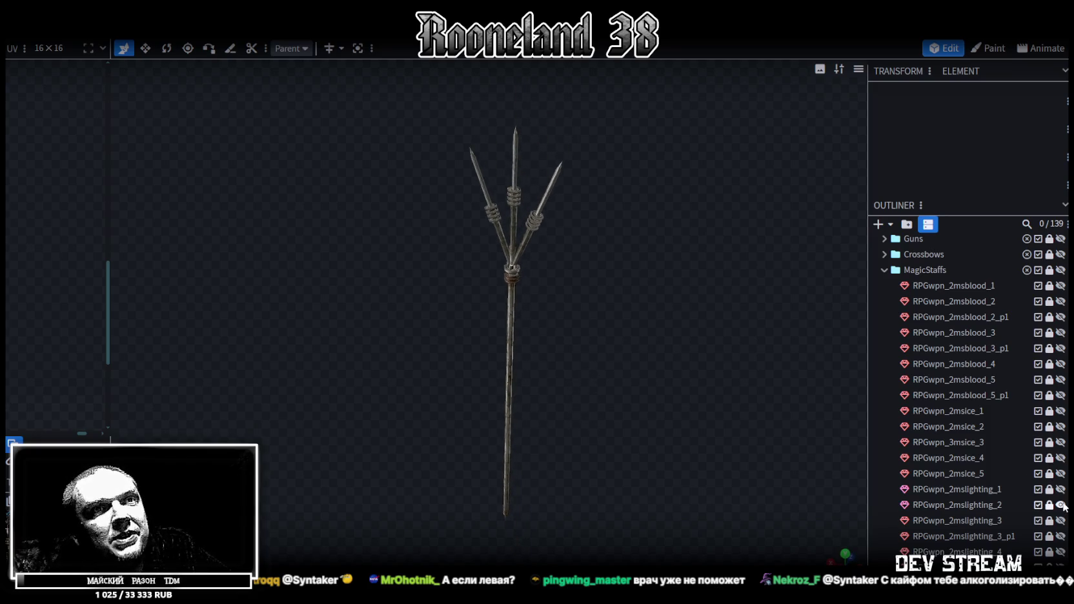
Step: Show RPGwpn_2mslighting_3 with its blue crystal _p1 and orbit around it
{"action": "left_click", "coordinate": [1061, 505]}
{"action": "left_click", "coordinate": [1061, 520]}
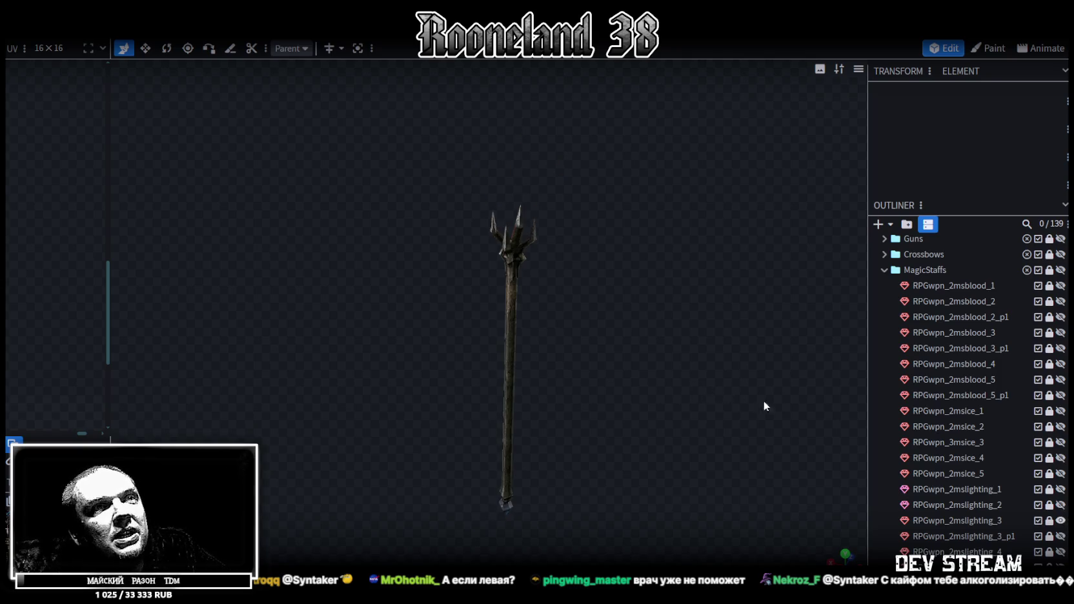
{"action": "left_click", "coordinate": [1061, 536]}
{"action": "mouse_move", "coordinate": [783, 386]}
{"action": "left_mouse_down"}
{"action": "mouse_move", "coordinate": [633, 316]}
{"action": "mouse_move", "coordinate": [654, 328]}
{"action": "mouse_move", "coordinate": [635, 283]}
{"action": "mouse_move", "coordinate": [582, 292]}
{"action": "mouse_move", "coordinate": [578, 354]}
{"action": "mouse_move", "coordinate": [535, 366]}
{"action": "mouse_move", "coordinate": [623, 357]}
{"action": "mouse_move", "coordinate": [669, 398]}
{"action": "mouse_move", "coordinate": [638, 337]}
{"action": "mouse_move", "coordinate": [617, 345]}
{"action": "mouse_move", "coordinate": [775, 420]}
{"action": "left_mouse_up"}
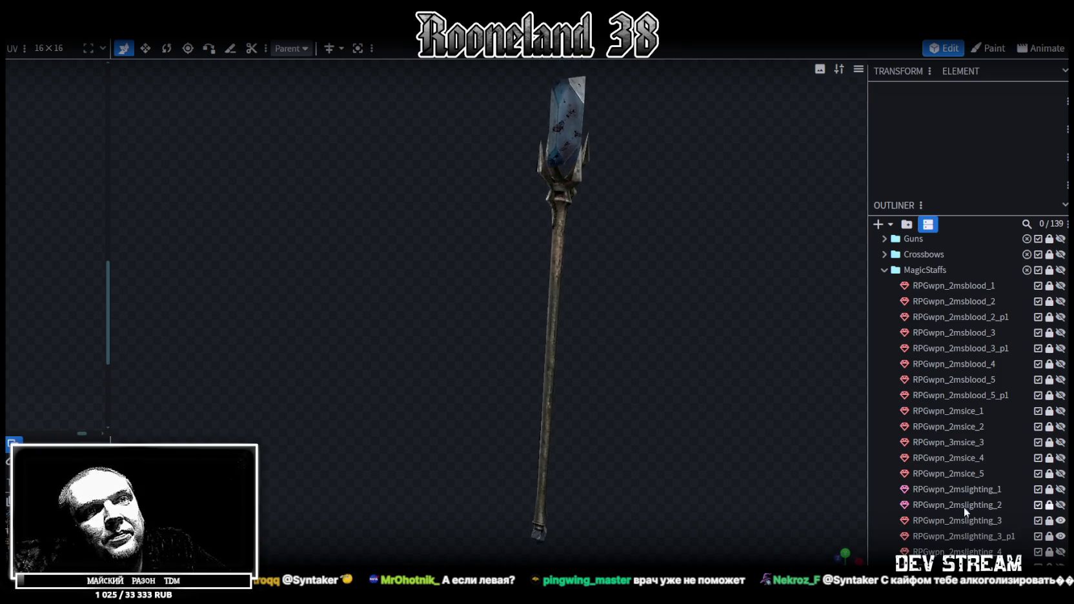
{"action": "mouse_move", "coordinate": [807, 452]}
{"action": "left_mouse_down"}
{"action": "mouse_move", "coordinate": [672, 384]}
{"action": "mouse_move", "coordinate": [671, 325]}
{"action": "mouse_move", "coordinate": [709, 513]}
{"action": "mouse_move", "coordinate": [679, 437]}
{"action": "mouse_move", "coordinate": [648, 426]}
{"action": "left_mouse_up"}
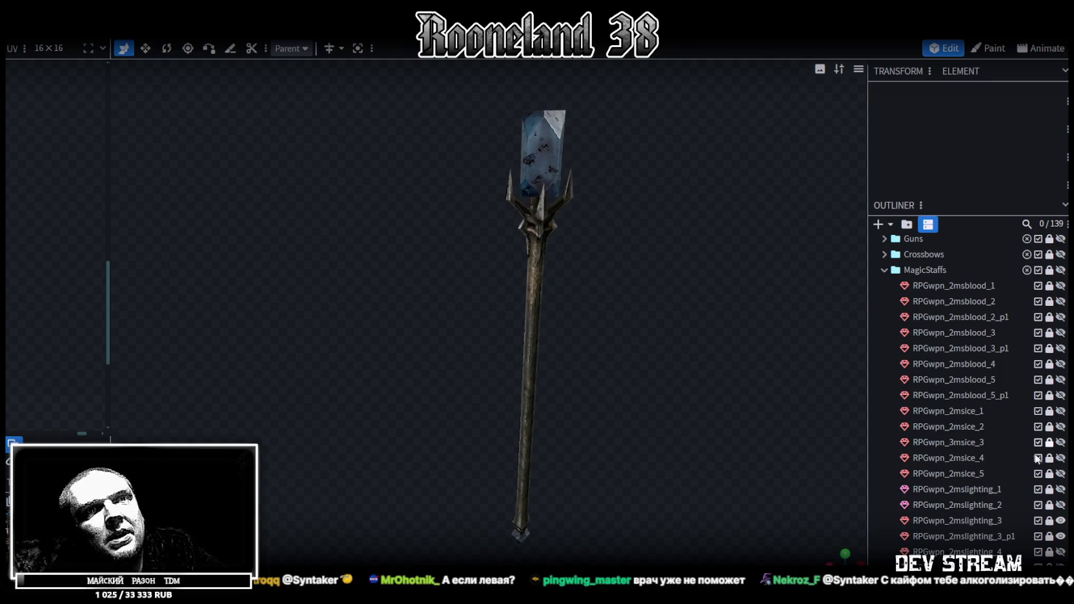
Step: Hide both RPGwpn_2mslighting_3 parts and inspect the rough staff RPGwpn_2mslighting_4
{"action": "left_click", "coordinate": [1061, 522]}
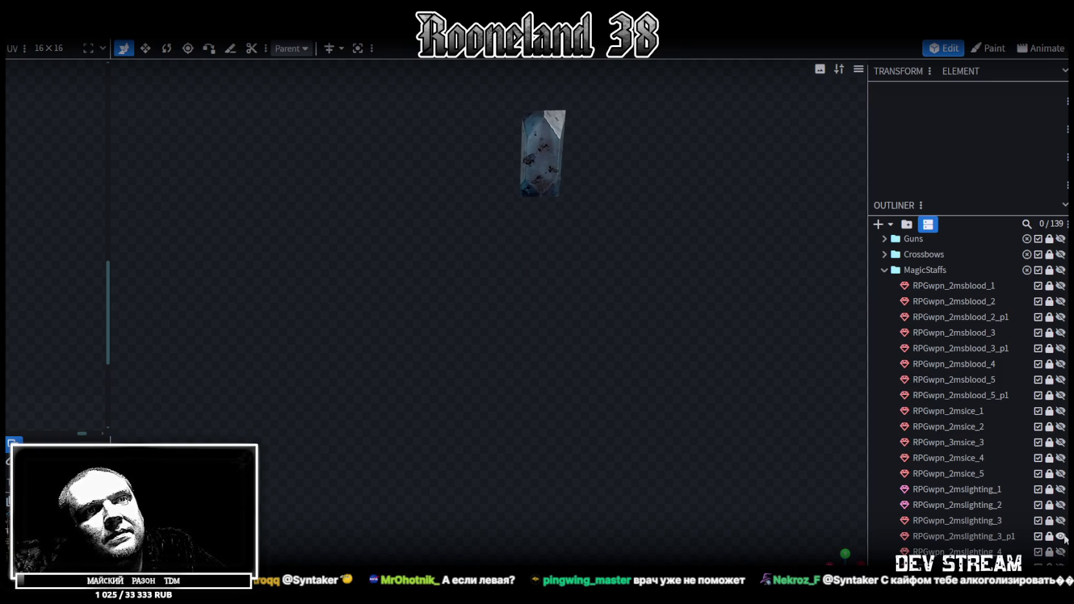
{"action": "left_click", "coordinate": [1060, 537]}
{"action": "left_click", "coordinate": [1061, 552]}
{"action": "mouse_move", "coordinate": [630, 366]}
{"action": "left_mouse_down"}
{"action": "mouse_move", "coordinate": [750, 376]}
{"action": "mouse_move", "coordinate": [685, 381]}
{"action": "mouse_move", "coordinate": [499, 297]}
{"action": "left_mouse_up"}
{"action": "scroll", "coordinate": [452, 297], "scroll_direction": "up", "scroll_amount": 3}
{"action": "mouse_move", "coordinate": [420, 302]}
{"action": "left_mouse_down"}
{"action": "mouse_move", "coordinate": [456, 338]}
{"action": "mouse_move", "coordinate": [576, 326]}
{"action": "mouse_move", "coordinate": [403, 333]}
{"action": "mouse_move", "coordinate": [381, 307]}
{"action": "mouse_move", "coordinate": [722, 355]}
{"action": "mouse_move", "coordinate": [671, 413]}
{"action": "mouse_move", "coordinate": [679, 360]}
{"action": "mouse_move", "coordinate": [648, 367]}
{"action": "mouse_move", "coordinate": [644, 387]}
{"action": "left_mouse_up"}
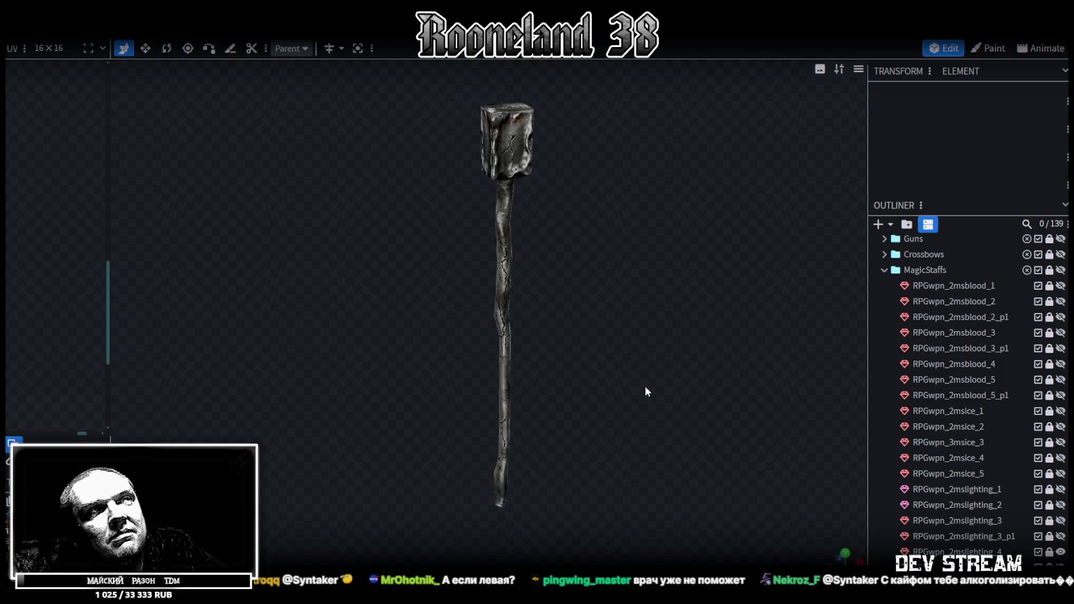
Step: Replace RPGwpn_2mslighting_4 with the pipe-and-orb staff RPGwpn_2mslighting_5 and inspect it
{"action": "left_click", "coordinate": [1061, 552]}
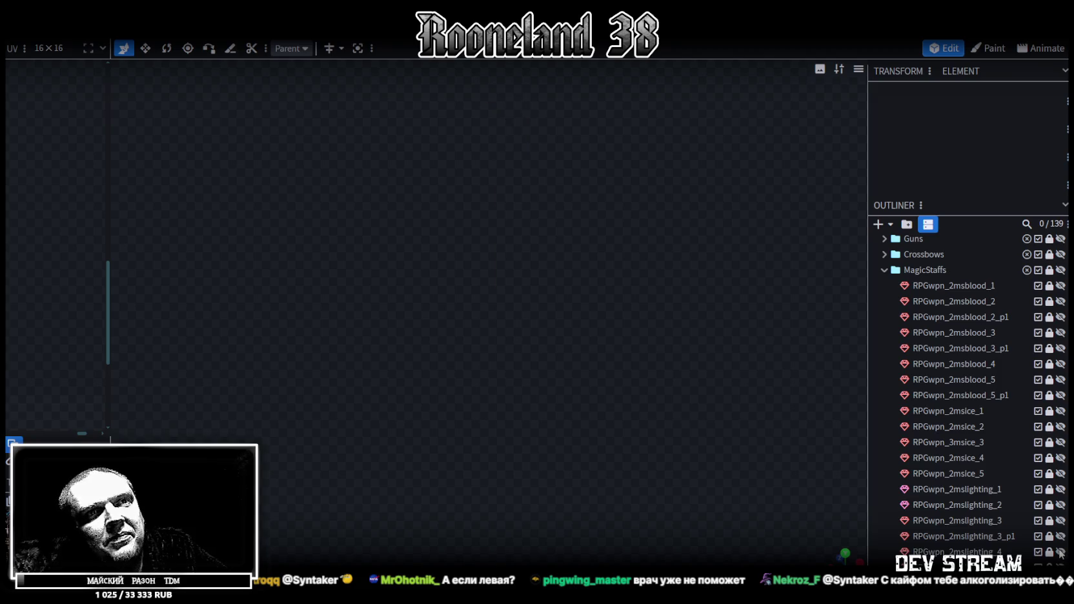
{"action": "left_click", "coordinate": [1061, 568]}
{"action": "mouse_move", "coordinate": [693, 299]}
{"action": "left_mouse_down"}
{"action": "mouse_move", "coordinate": [683, 316]}
{"action": "mouse_move", "coordinate": [539, 304]}
{"action": "mouse_move", "coordinate": [310, 311]}
{"action": "mouse_move", "coordinate": [341, 288]}
{"action": "mouse_move", "coordinate": [606, 290]}
{"action": "mouse_move", "coordinate": [605, 298]}
{"action": "left_mouse_up"}
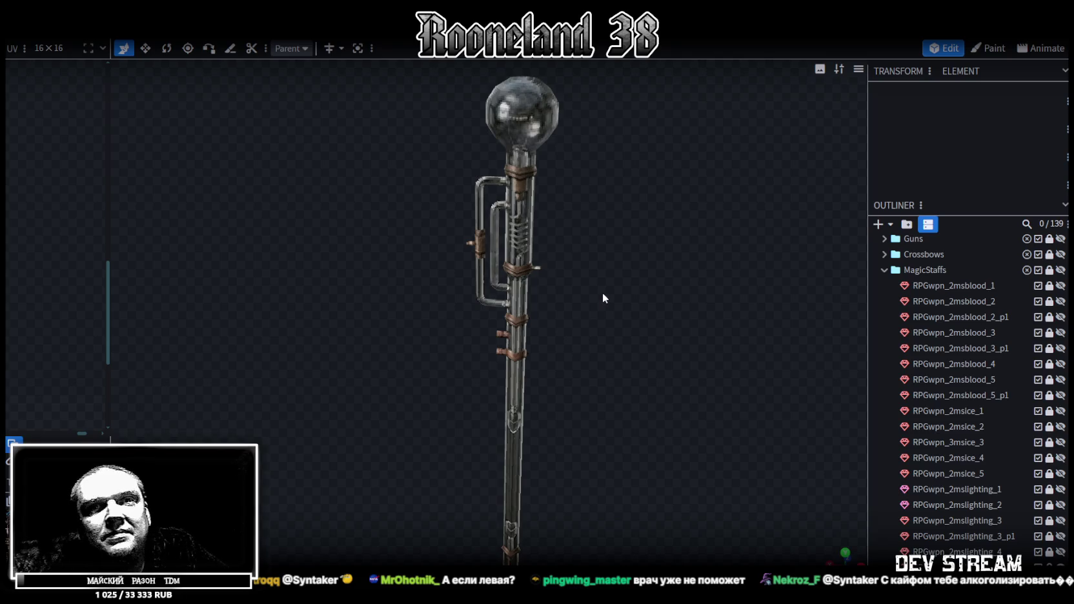
{"action": "left_click_drag", "start_coordinate": [602, 294], "coordinate": [614, 294]}
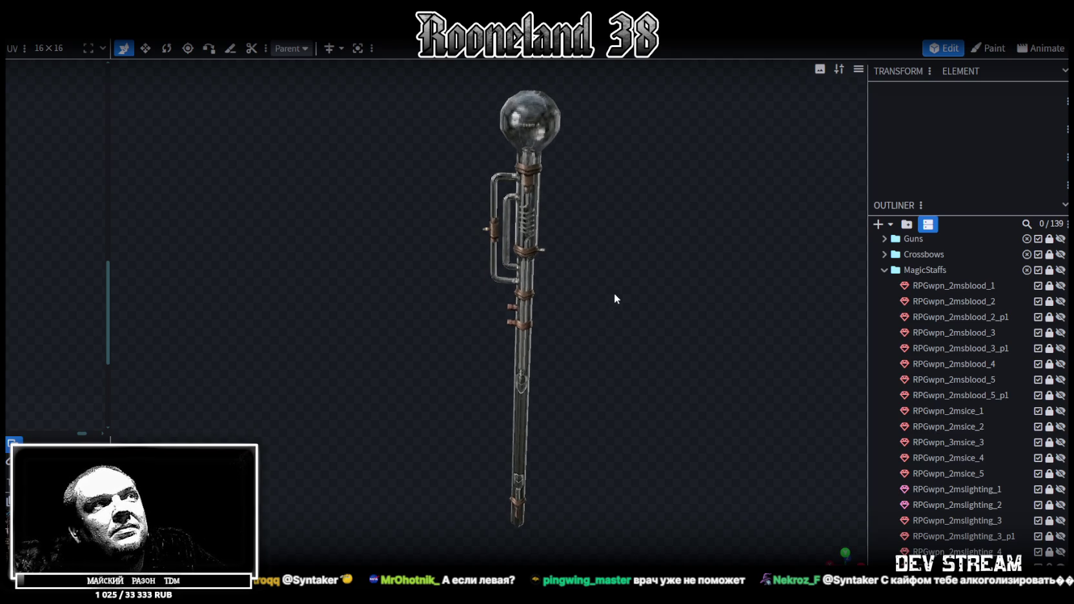
{"action": "scroll", "coordinate": [1007, 520], "scroll_direction": "down", "scroll_amount": 2}
{"action": "scroll", "coordinate": [1017, 523], "scroll_direction": "down", "scroll_amount": 3}
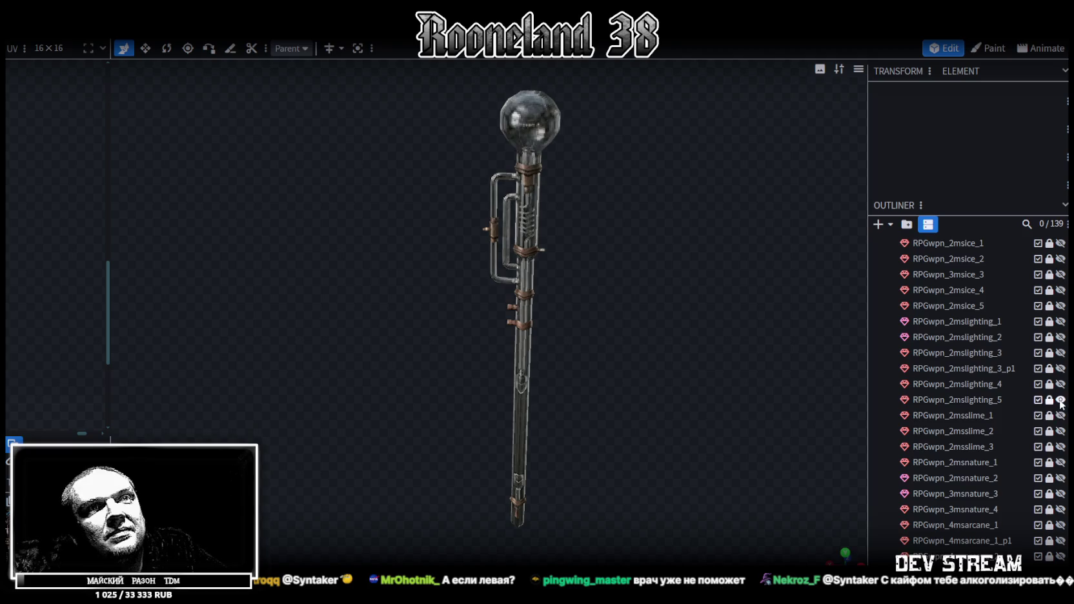
Step: Hide RPGwpn_2mslighting_5 and view RPGwpn_2msslime_1, then RPGwpn_2msslime_2
{"action": "left_click", "coordinate": [1061, 400]}
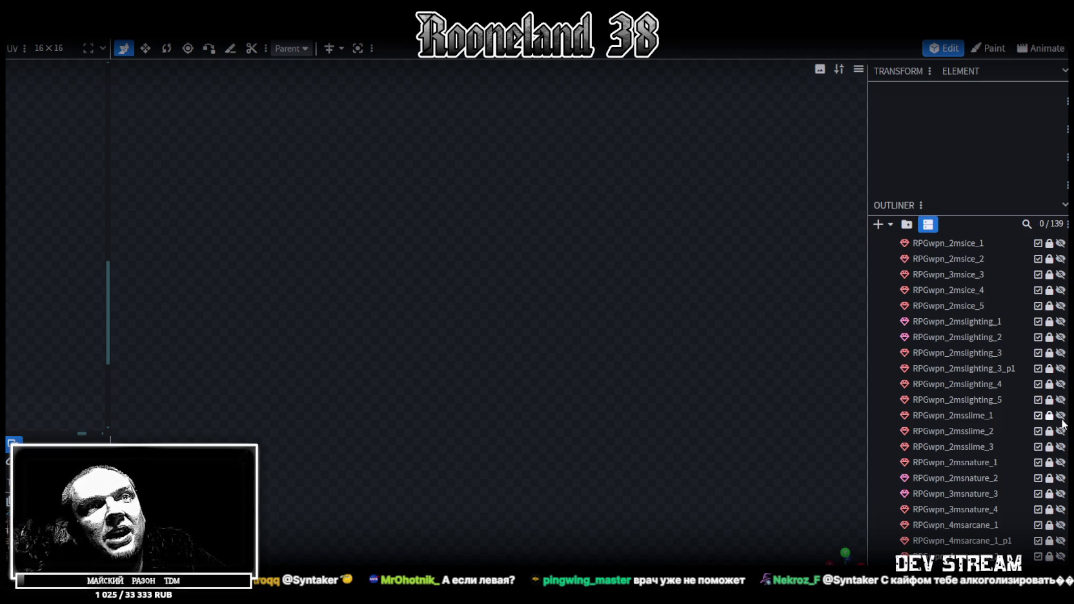
{"action": "left_click", "coordinate": [1061, 415]}
{"action": "scroll", "coordinate": [646, 383], "scroll_direction": "up", "scroll_amount": 3}
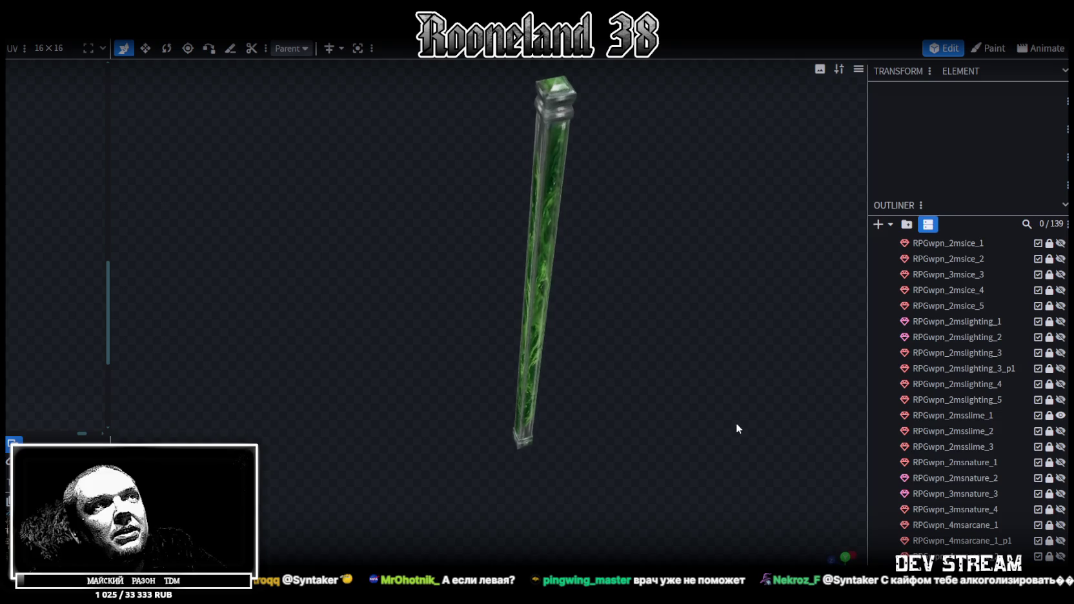
{"action": "scroll", "coordinate": [694, 417], "scroll_direction": "up", "scroll_amount": 2}
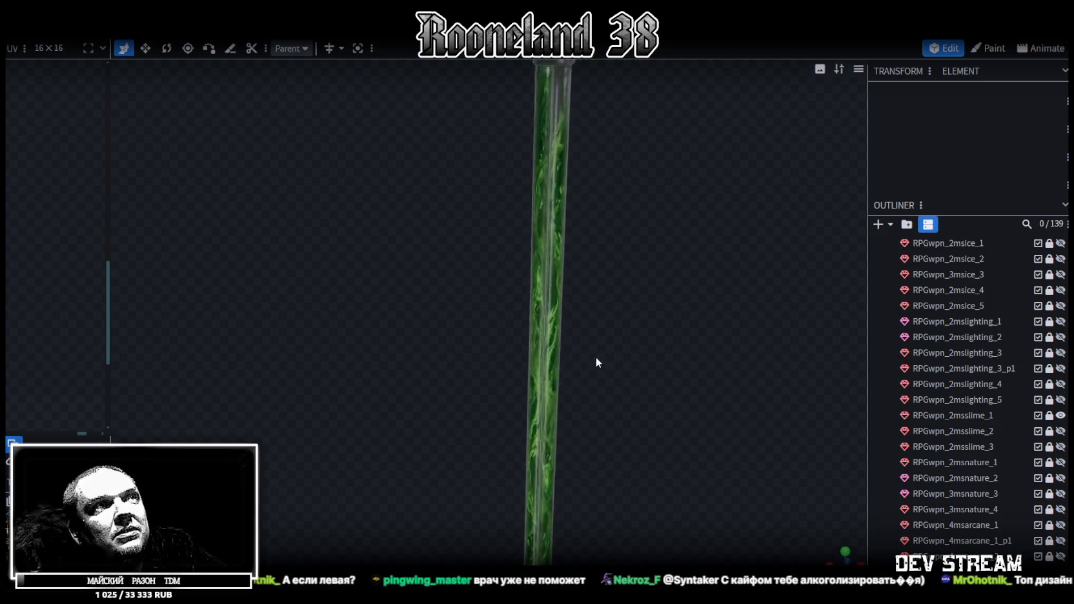
{"action": "scroll", "coordinate": [591, 354], "scroll_direction": "down", "scroll_amount": 5}
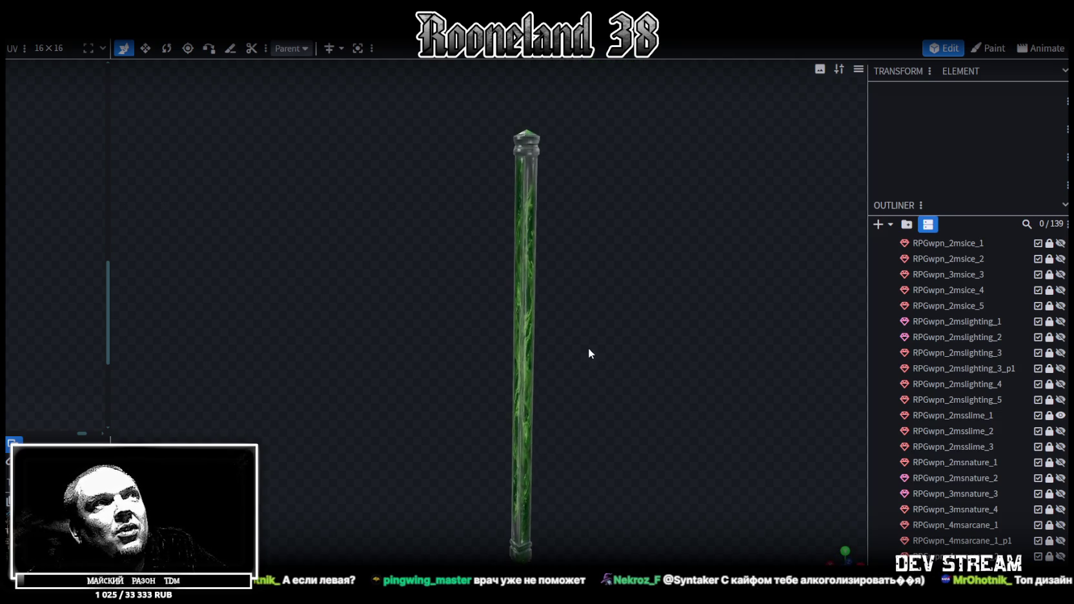
{"action": "left_click", "coordinate": [1059, 417]}
{"action": "left_click", "coordinate": [1061, 430]}
{"action": "mouse_move", "coordinate": [599, 320]}
{"action": "left_mouse_down"}
{"action": "mouse_move", "coordinate": [439, 349]}
{"action": "mouse_move", "coordinate": [413, 333]}
{"action": "mouse_move", "coordinate": [635, 333]}
{"action": "mouse_move", "coordinate": [629, 282]}
{"action": "mouse_move", "coordinate": [581, 359]}
{"action": "mouse_move", "coordinate": [605, 404]}
{"action": "mouse_move", "coordinate": [639, 382]}
{"action": "left_mouse_up"}
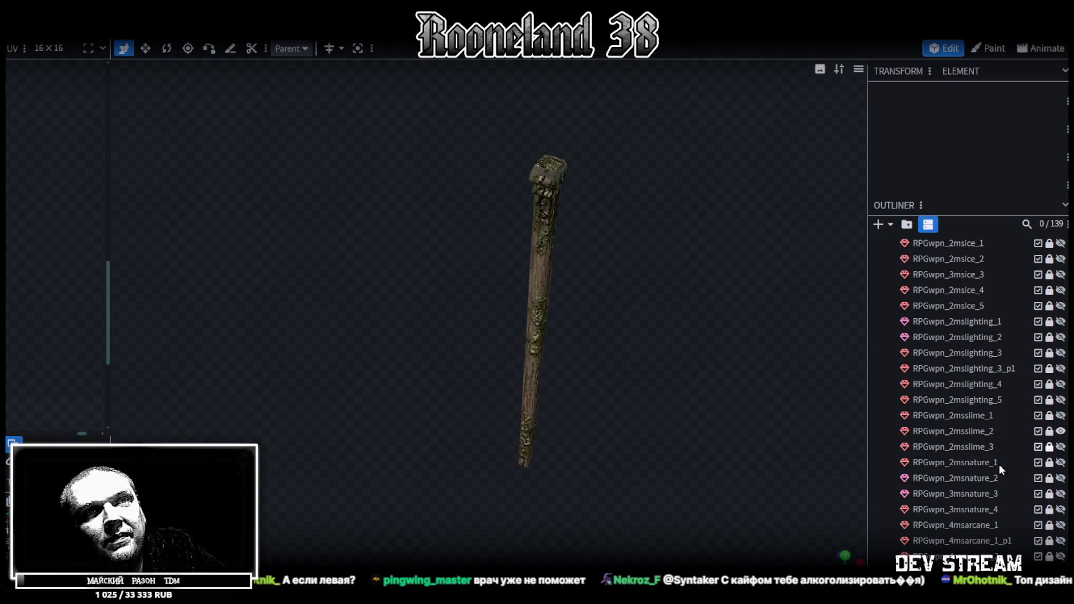
Step: Show RPGwpn_2msslime_3 alone and orbit to an enlarged upright side view
{"action": "left_click", "coordinate": [1061, 430]}
{"action": "left_click", "coordinate": [1061, 447]}
{"action": "mouse_move", "coordinate": [860, 380]}
{"action": "left_mouse_down"}
{"action": "mouse_move", "coordinate": [589, 322]}
{"action": "mouse_move", "coordinate": [365, 303]}
{"action": "mouse_move", "coordinate": [712, 304]}
{"action": "mouse_move", "coordinate": [437, 306]}
{"action": "mouse_move", "coordinate": [642, 350]}
{"action": "mouse_move", "coordinate": [466, 302]}
{"action": "mouse_move", "coordinate": [433, 319]}
{"action": "mouse_move", "coordinate": [468, 383]}
{"action": "mouse_move", "coordinate": [520, 235]}
{"action": "left_mouse_up"}
{"action": "mouse_move", "coordinate": [401, 383]}
{"action": "left_mouse_down"}
{"action": "mouse_move", "coordinate": [470, 276]}
{"action": "mouse_move", "coordinate": [578, 290]}
{"action": "mouse_move", "coordinate": [567, 332]}
{"action": "mouse_move", "coordinate": [489, 350]}
{"action": "mouse_move", "coordinate": [586, 205]}
{"action": "left_mouse_up"}
{"action": "mouse_move", "coordinate": [581, 245]}
{"action": "left_mouse_down"}
{"action": "mouse_move", "coordinate": [614, 348]}
{"action": "mouse_move", "coordinate": [446, 331]}
{"action": "mouse_move", "coordinate": [671, 367]}
{"action": "mouse_move", "coordinate": [571, 333]}
{"action": "mouse_move", "coordinate": [607, 365]}
{"action": "mouse_move", "coordinate": [671, 372]}
{"action": "mouse_move", "coordinate": [640, 379]}
{"action": "left_mouse_up"}
{"action": "mouse_move", "coordinate": [581, 364]}
{"action": "left_mouse_down"}
{"action": "mouse_move", "coordinate": [587, 326]}
{"action": "mouse_move", "coordinate": [800, 381]}
{"action": "left_mouse_up"}
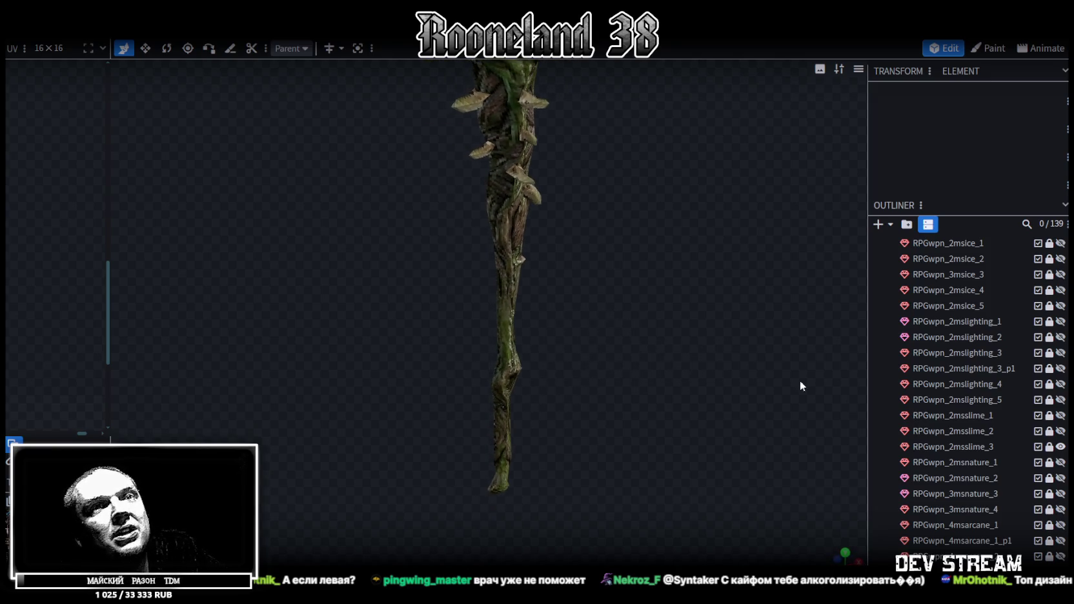
Step: View the twisted RPGwpn_2msnature_1, then the thorned RPGwpn_2msnature_2
{"action": "left_click", "coordinate": [1061, 446]}
{"action": "left_click", "coordinate": [1060, 462]}
{"action": "mouse_move", "coordinate": [737, 371]}
{"action": "left_mouse_down"}
{"action": "mouse_move", "coordinate": [599, 400]}
{"action": "mouse_move", "coordinate": [523, 363]}
{"action": "mouse_move", "coordinate": [601, 363]}
{"action": "mouse_move", "coordinate": [369, 378]}
{"action": "mouse_move", "coordinate": [400, 360]}
{"action": "mouse_move", "coordinate": [476, 180]}
{"action": "mouse_move", "coordinate": [522, 395]}
{"action": "mouse_move", "coordinate": [400, 330]}
{"action": "mouse_move", "coordinate": [521, 229]}
{"action": "left_mouse_up"}
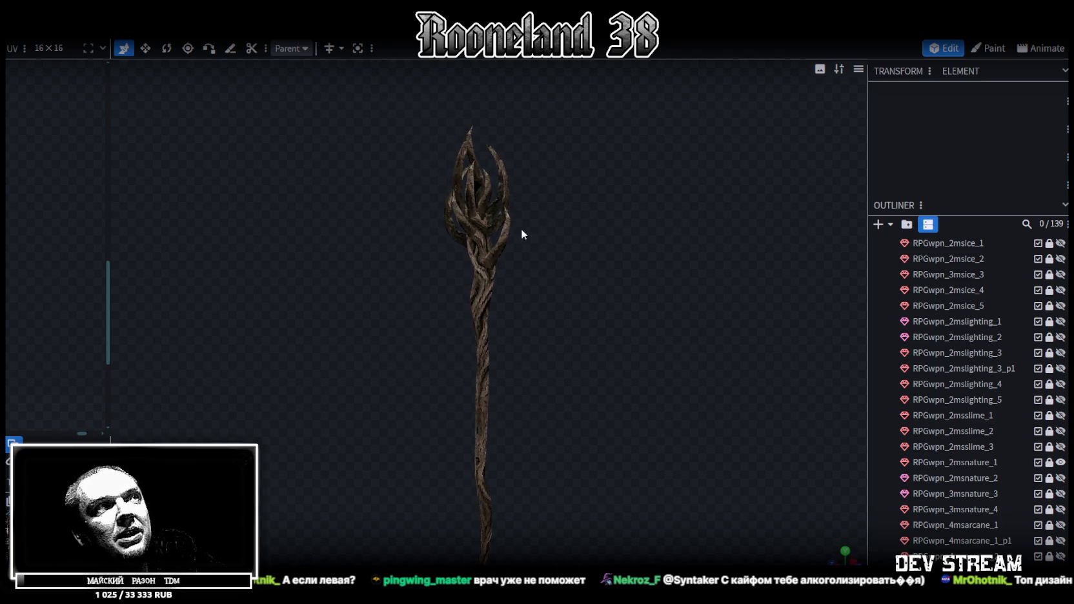
{"action": "left_click", "coordinate": [1061, 462]}
{"action": "left_click", "coordinate": [1061, 478]}
{"action": "mouse_move", "coordinate": [566, 387]}
{"action": "left_mouse_down"}
{"action": "mouse_move", "coordinate": [443, 332]}
{"action": "mouse_move", "coordinate": [517, 361]}
{"action": "mouse_move", "coordinate": [617, 338]}
{"action": "mouse_move", "coordinate": [565, 297]}
{"action": "mouse_move", "coordinate": [376, 324]}
{"action": "mouse_move", "coordinate": [274, 369]}
{"action": "mouse_move", "coordinate": [240, 436]}
{"action": "mouse_move", "coordinate": [250, 394]}
{"action": "left_mouse_up"}
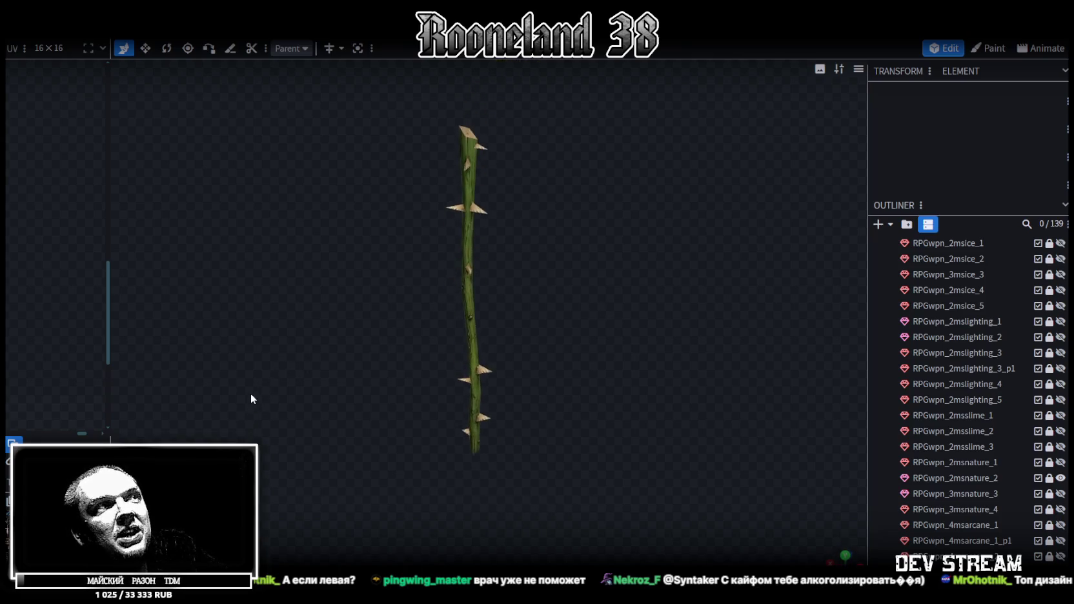
Step: View the leafy RPGwpn_3msnature_3, then the mushroom RPGwpn_3msnature_4 from above and below
{"action": "left_click", "coordinate": [1061, 478]}
{"action": "left_click", "coordinate": [1061, 493]}
{"action": "mouse_move", "coordinate": [560, 301]}
{"action": "left_mouse_down"}
{"action": "mouse_move", "coordinate": [402, 308]}
{"action": "mouse_move", "coordinate": [374, 333]}
{"action": "mouse_move", "coordinate": [399, 349]}
{"action": "mouse_move", "coordinate": [553, 256]}
{"action": "mouse_move", "coordinate": [606, 245]}
{"action": "mouse_move", "coordinate": [632, 255]}
{"action": "left_mouse_up"}
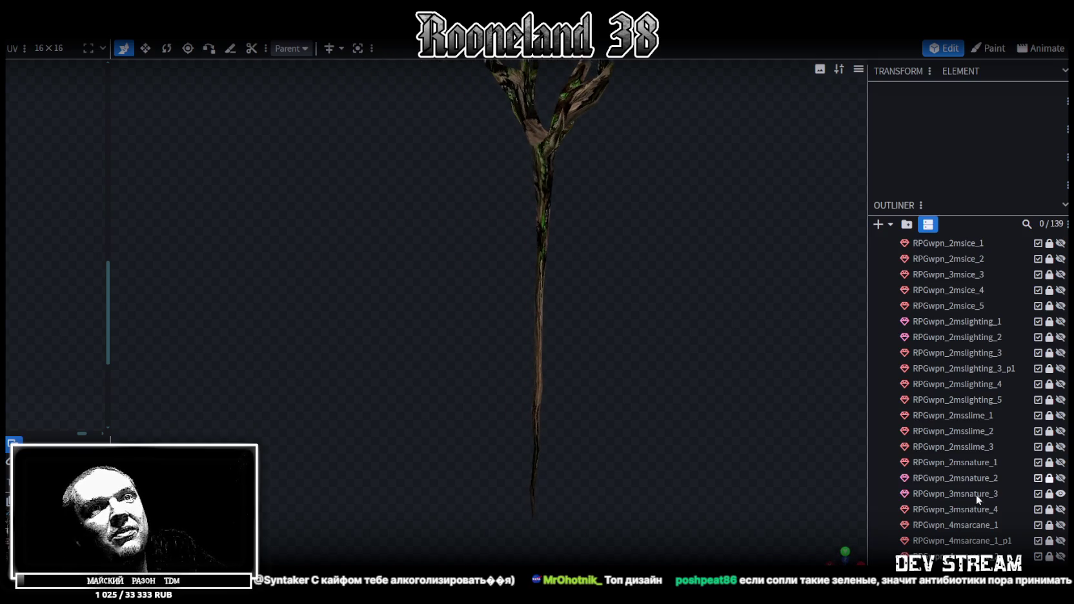
{"action": "left_click", "coordinate": [1061, 493]}
{"action": "left_click", "coordinate": [1061, 509]}
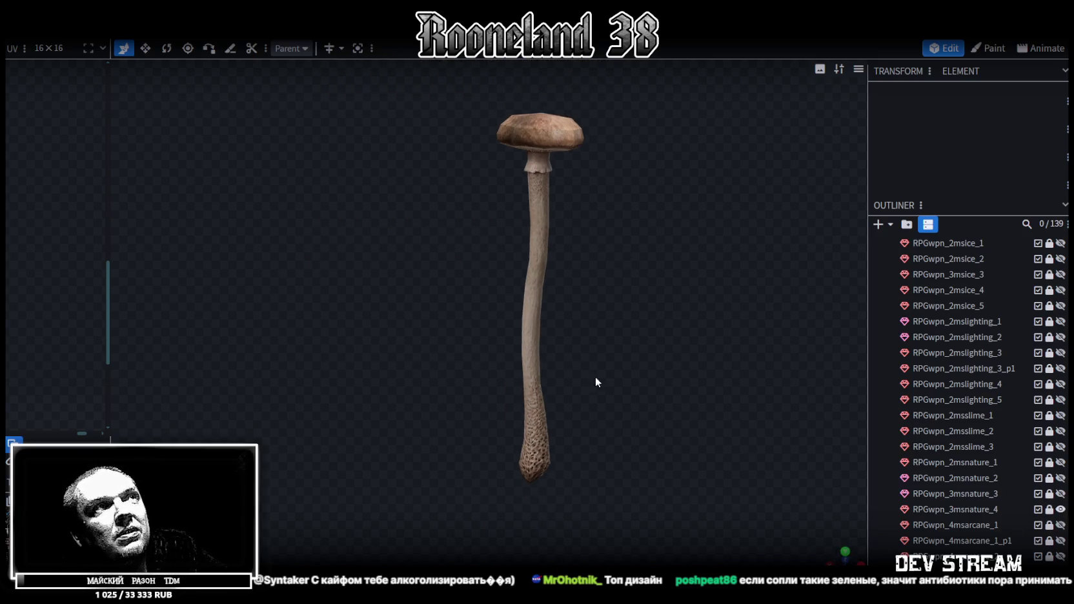
{"action": "mouse_move", "coordinate": [483, 345]}
{"action": "left_mouse_down"}
{"action": "mouse_move", "coordinate": [545, 297]}
{"action": "mouse_move", "coordinate": [534, 280]}
{"action": "mouse_move", "coordinate": [422, 225]}
{"action": "mouse_move", "coordinate": [374, 233]}
{"action": "mouse_move", "coordinate": [381, 312]}
{"action": "mouse_move", "coordinate": [462, 372]}
{"action": "mouse_move", "coordinate": [539, 332]}
{"action": "mouse_move", "coordinate": [417, 407]}
{"action": "mouse_move", "coordinate": [607, 383]}
{"action": "mouse_move", "coordinate": [590, 473]}
{"action": "mouse_move", "coordinate": [598, 422]}
{"action": "mouse_move", "coordinate": [563, 287]}
{"action": "mouse_move", "coordinate": [555, 329]}
{"action": "left_mouse_up"}
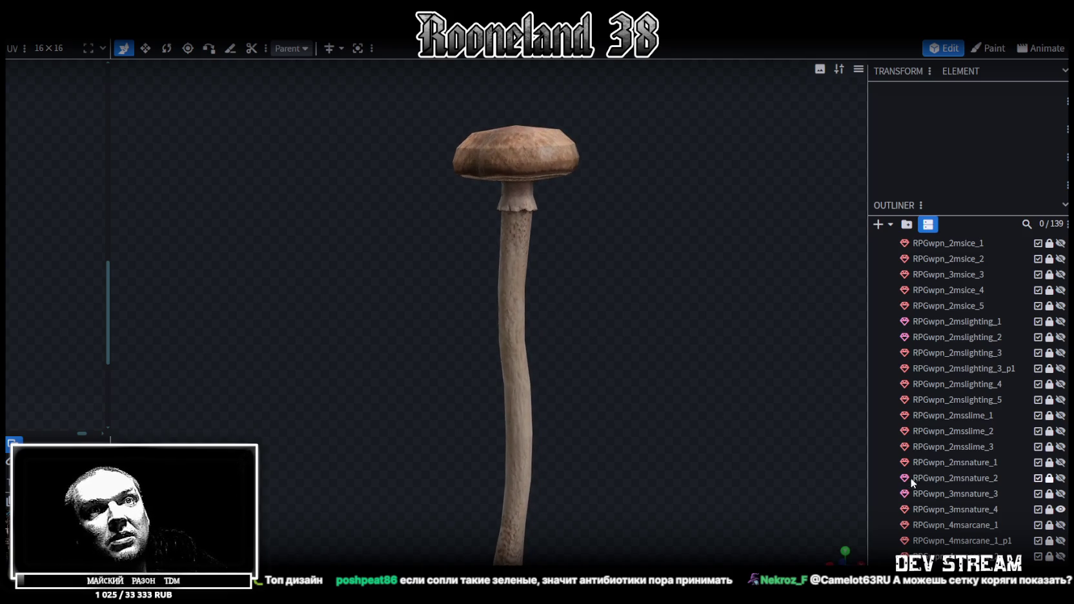
Step: Hide the mushroom, re-show RPGwpn_2msnature_1 and switch to solid shading
{"action": "left_click", "coordinate": [1061, 509]}
{"action": "left_click", "coordinate": [1061, 463]}
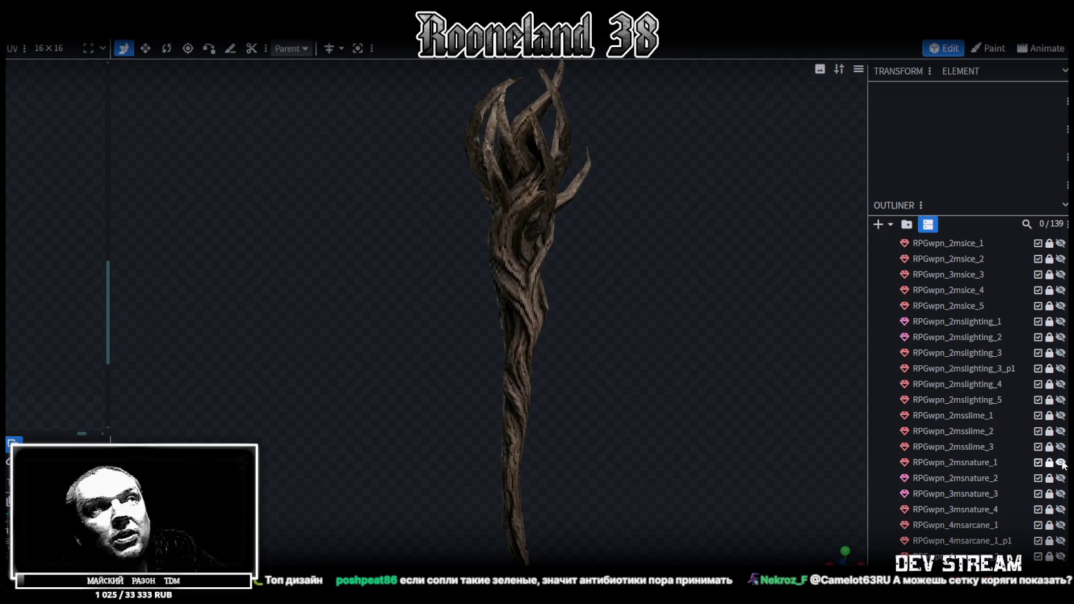
{"action": "mouse_move", "coordinate": [606, 294]}
{"action": "left_mouse_down"}
{"action": "mouse_move", "coordinate": [579, 319]}
{"action": "mouse_move", "coordinate": [625, 335]}
{"action": "mouse_move", "coordinate": [456, 300]}
{"action": "left_mouse_up"}
{"action": "key", "text": "z"}
{"action": "key", "text": "z"}
{"action": "key", "text": "z"}
{"action": "key", "text": "z"}
{"action": "key", "text": "z"}
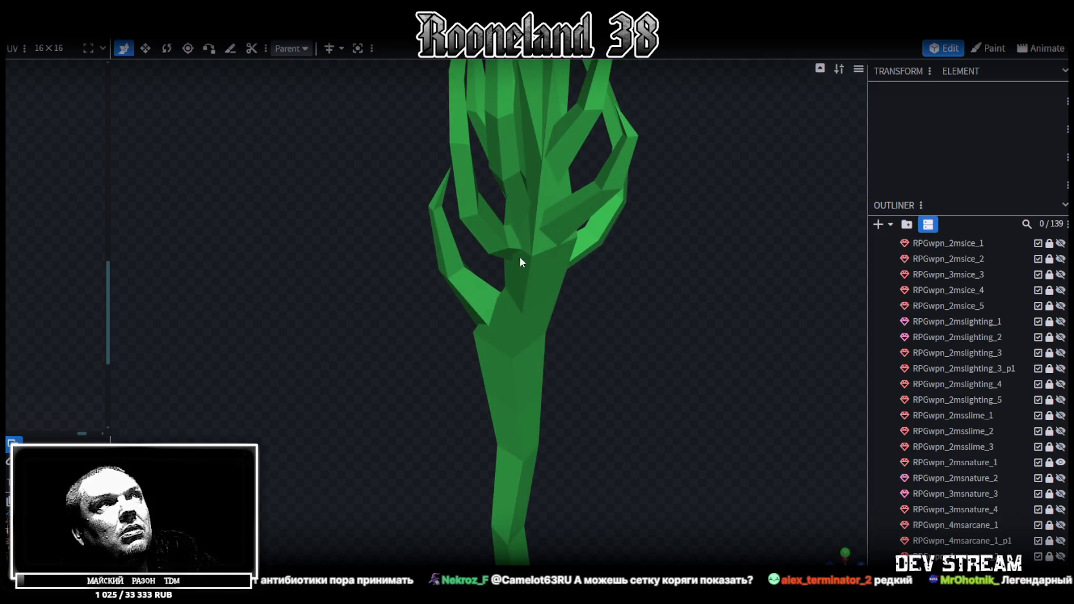
Step: Select the RPGwpn_2msnature_1 mesh, pick a face, and inspect its edges in edge mode
{"action": "left_click", "coordinate": [1020, 463]}
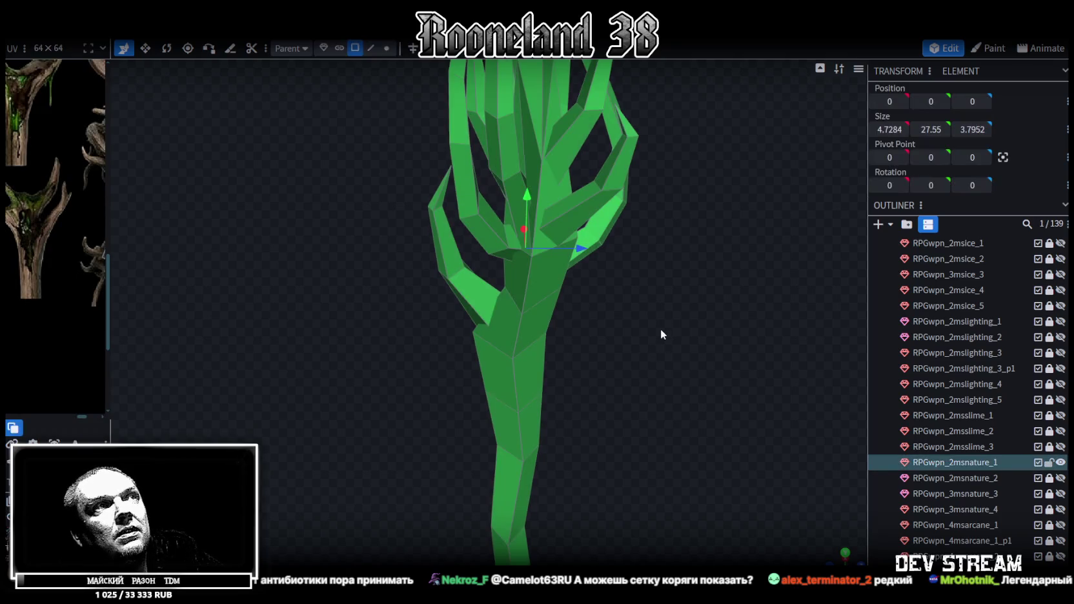
{"action": "left_click", "coordinate": [509, 146]}
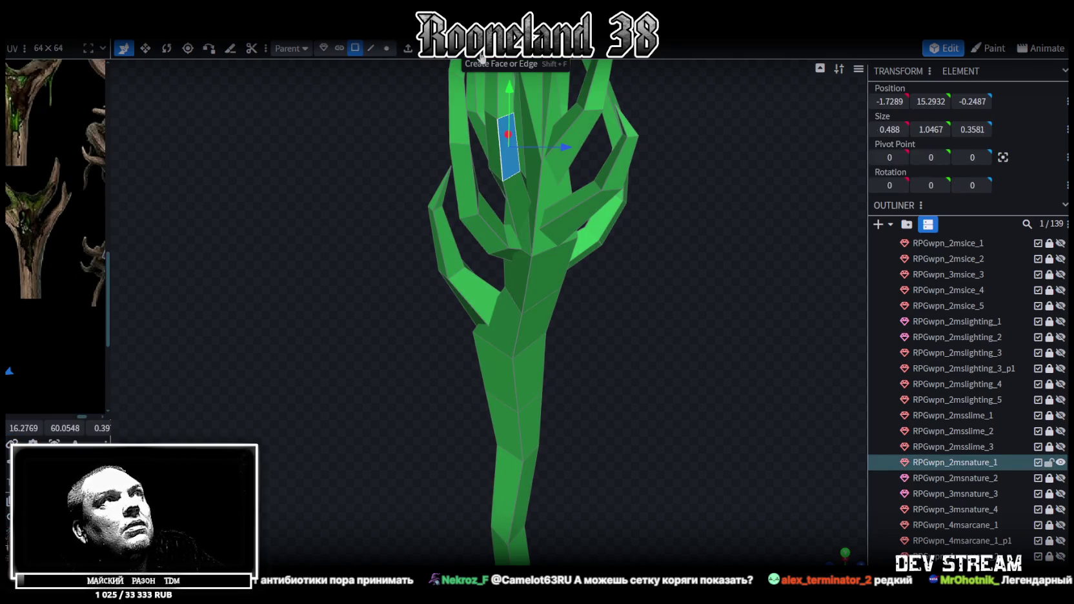
{"action": "left_click", "coordinate": [371, 48]}
{"action": "mouse_move", "coordinate": [691, 289]}
{"action": "left_mouse_down"}
{"action": "mouse_move", "coordinate": [546, 327]}
{"action": "mouse_move", "coordinate": [426, 256]}
{"action": "mouse_move", "coordinate": [323, 269]}
{"action": "mouse_move", "coordinate": [647, 269]}
{"action": "mouse_move", "coordinate": [674, 324]}
{"action": "mouse_move", "coordinate": [586, 359]}
{"action": "mouse_move", "coordinate": [435, 284]}
{"action": "mouse_move", "coordinate": [393, 298]}
{"action": "mouse_move", "coordinate": [370, 338]}
{"action": "mouse_move", "coordinate": [347, 328]}
{"action": "mouse_move", "coordinate": [650, 304]}
{"action": "mouse_move", "coordinate": [426, 300]}
{"action": "left_mouse_up"}
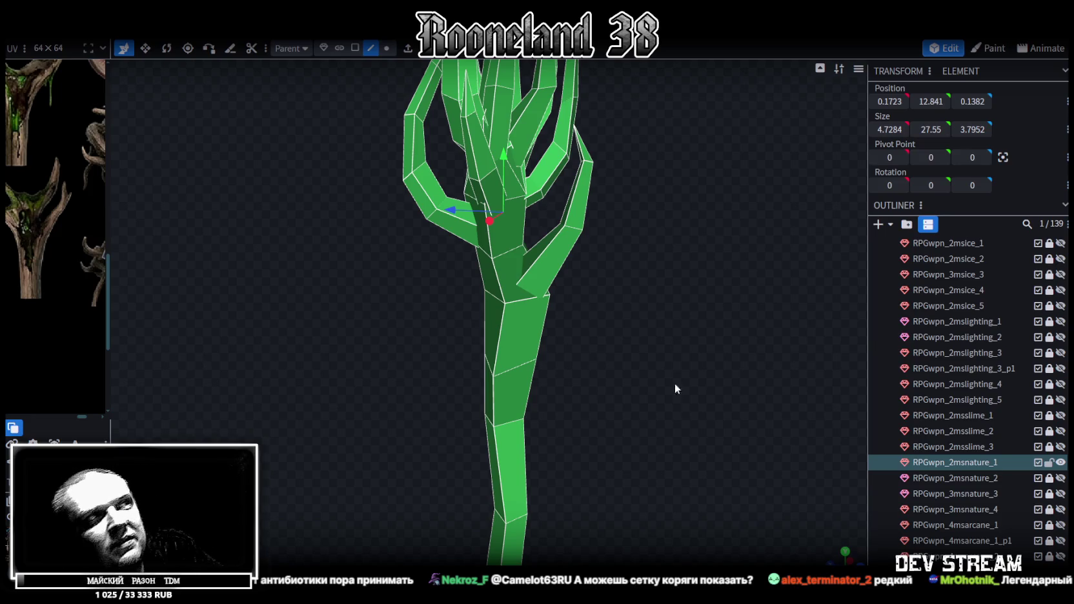
{"action": "mouse_move", "coordinate": [676, 387]}
{"action": "left_mouse_down"}
{"action": "mouse_move", "coordinate": [709, 358]}
{"action": "mouse_move", "coordinate": [502, 389]}
{"action": "mouse_move", "coordinate": [433, 366]}
{"action": "mouse_move", "coordinate": [362, 373]}
{"action": "mouse_move", "coordinate": [533, 290]}
{"action": "mouse_move", "coordinate": [468, 300]}
{"action": "mouse_move", "coordinate": [381, 374]}
{"action": "mouse_move", "coordinate": [551, 378]}
{"action": "mouse_move", "coordinate": [548, 407]}
{"action": "mouse_move", "coordinate": [592, 423]}
{"action": "mouse_move", "coordinate": [583, 463]}
{"action": "mouse_move", "coordinate": [613, 432]}
{"action": "mouse_move", "coordinate": [604, 428]}
{"action": "left_mouse_up"}
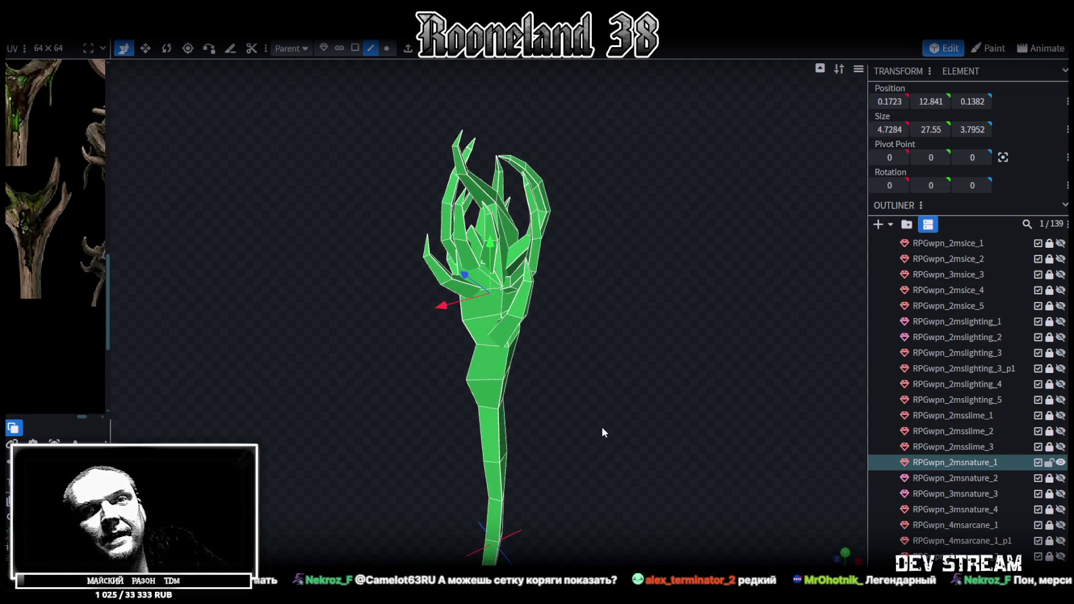
Step: Deselect the staff and return it to textured display
{"action": "left_click", "coordinate": [1061, 463]}
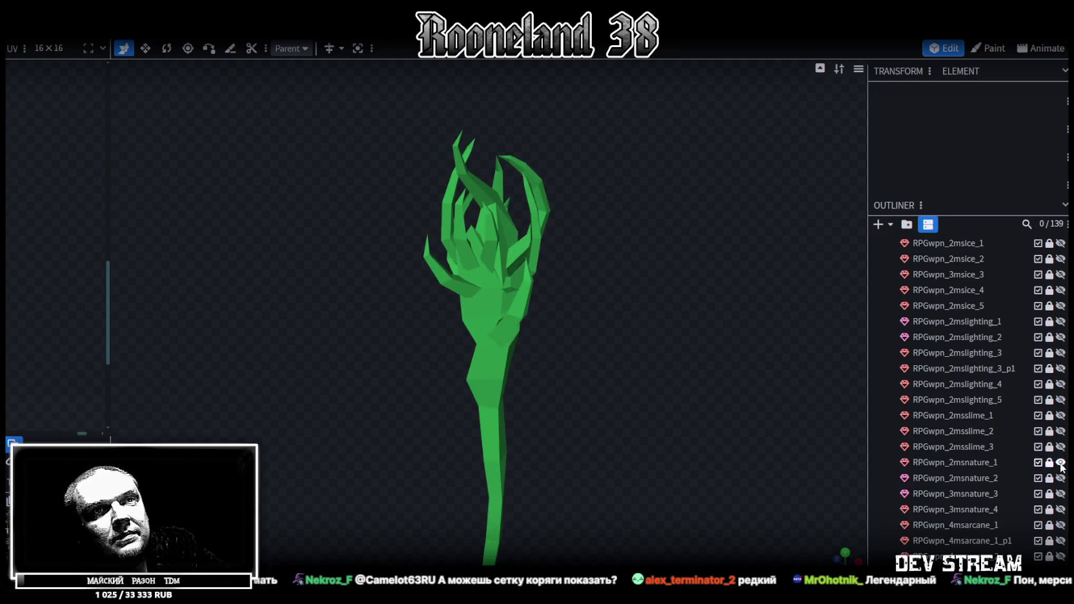
{"action": "left_click", "coordinate": [1061, 464]}
{"action": "mouse_move", "coordinate": [548, 438]}
{"action": "left_mouse_down"}
{"action": "mouse_move", "coordinate": [590, 367]}
{"action": "mouse_move", "coordinate": [487, 346]}
{"action": "mouse_move", "coordinate": [606, 357]}
{"action": "left_mouse_up"}
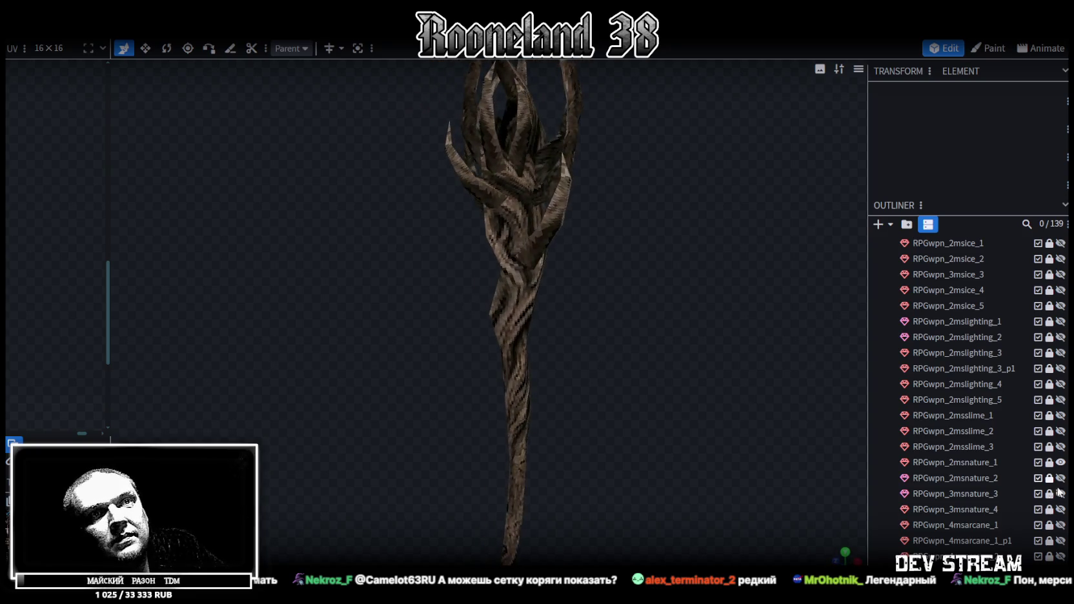
Step: Show the mushroom instead, viewing it in wireframe then back to textured shading
{"action": "left_click", "coordinate": [1061, 463]}
{"action": "left_click", "coordinate": [1061, 509]}
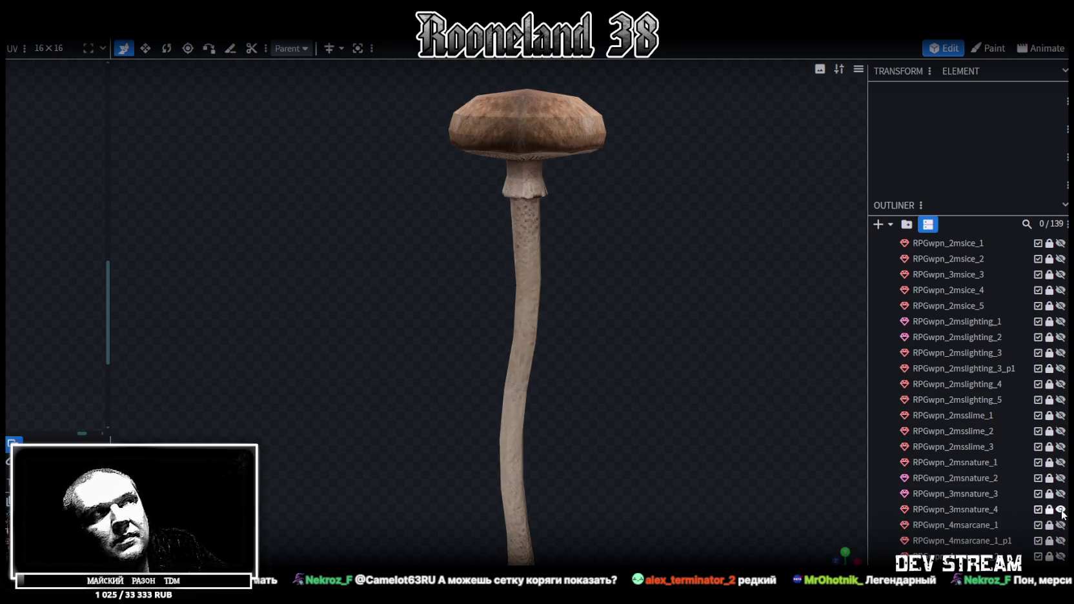
{"action": "key", "text": "z"}
{"action": "mouse_move", "coordinate": [678, 360]}
{"action": "left_mouse_down"}
{"action": "mouse_move", "coordinate": [648, 384]}
{"action": "mouse_move", "coordinate": [638, 417]}
{"action": "mouse_move", "coordinate": [506, 306]}
{"action": "mouse_move", "coordinate": [408, 292]}
{"action": "left_mouse_up"}
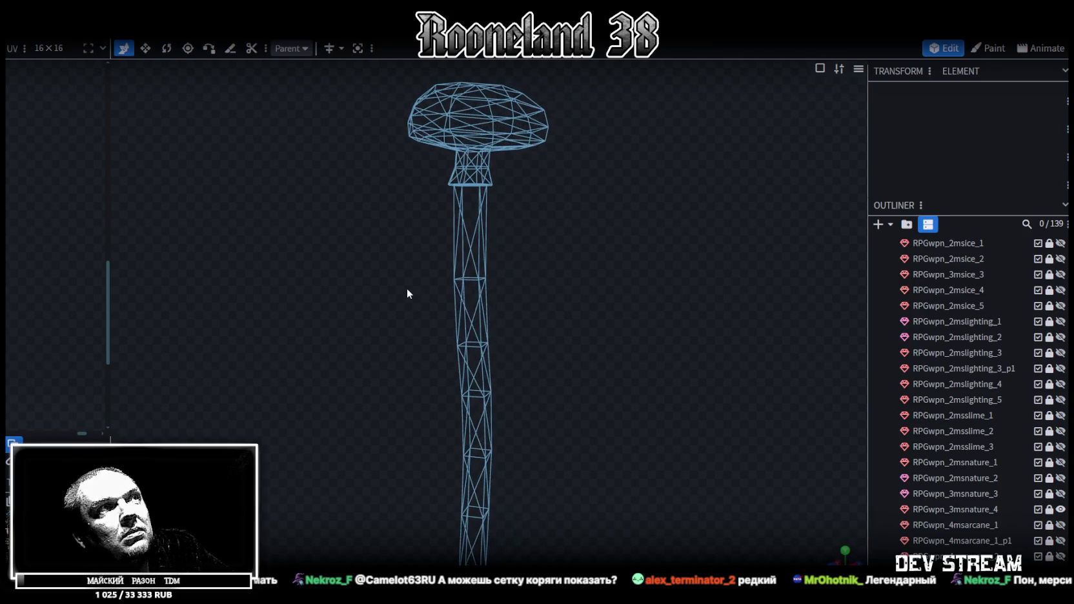
{"action": "mouse_move", "coordinate": [514, 329]}
{"action": "left_mouse_down"}
{"action": "mouse_move", "coordinate": [574, 293]}
{"action": "mouse_move", "coordinate": [525, 168]}
{"action": "mouse_move", "coordinate": [563, 275]}
{"action": "mouse_move", "coordinate": [588, 293]}
{"action": "mouse_move", "coordinate": [667, 306]}
{"action": "mouse_move", "coordinate": [643, 289]}
{"action": "left_mouse_up"}
{"action": "key", "text": "z"}
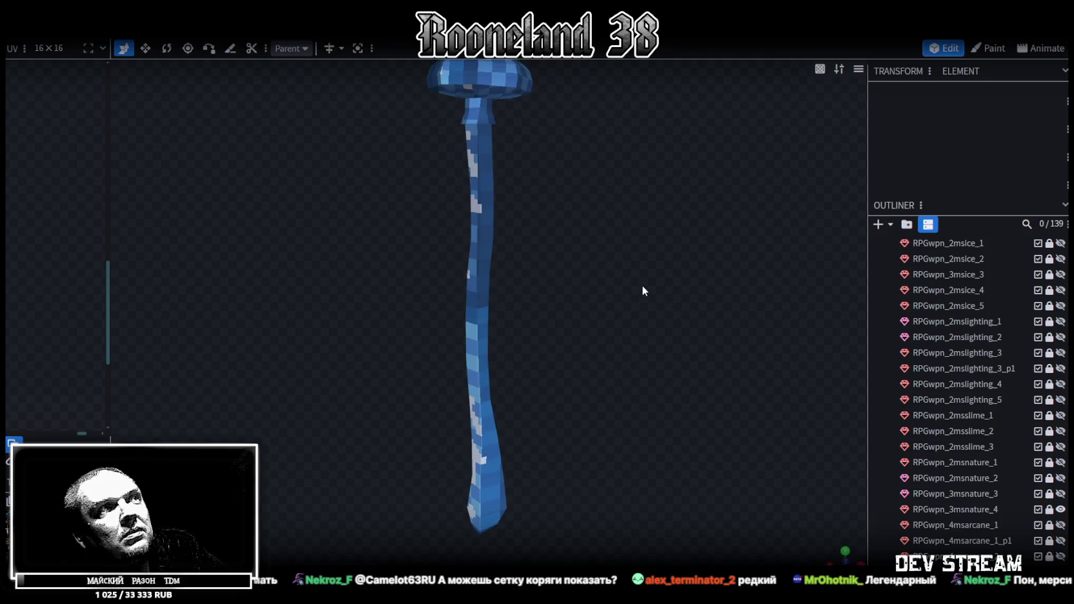
{"action": "key", "text": "z"}
{"action": "key", "text": "z"}
{"action": "mouse_move", "coordinate": [590, 257]}
{"action": "left_mouse_down"}
{"action": "mouse_move", "coordinate": [572, 295]}
{"action": "mouse_move", "coordinate": [643, 283]}
{"action": "mouse_move", "coordinate": [680, 215]}
{"action": "mouse_move", "coordinate": [485, 321]}
{"action": "mouse_move", "coordinate": [506, 317]}
{"action": "mouse_move", "coordinate": [576, 367]}
{"action": "mouse_move", "coordinate": [568, 351]}
{"action": "mouse_move", "coordinate": [579, 364]}
{"action": "mouse_move", "coordinate": [590, 351]}
{"action": "left_mouse_up"}
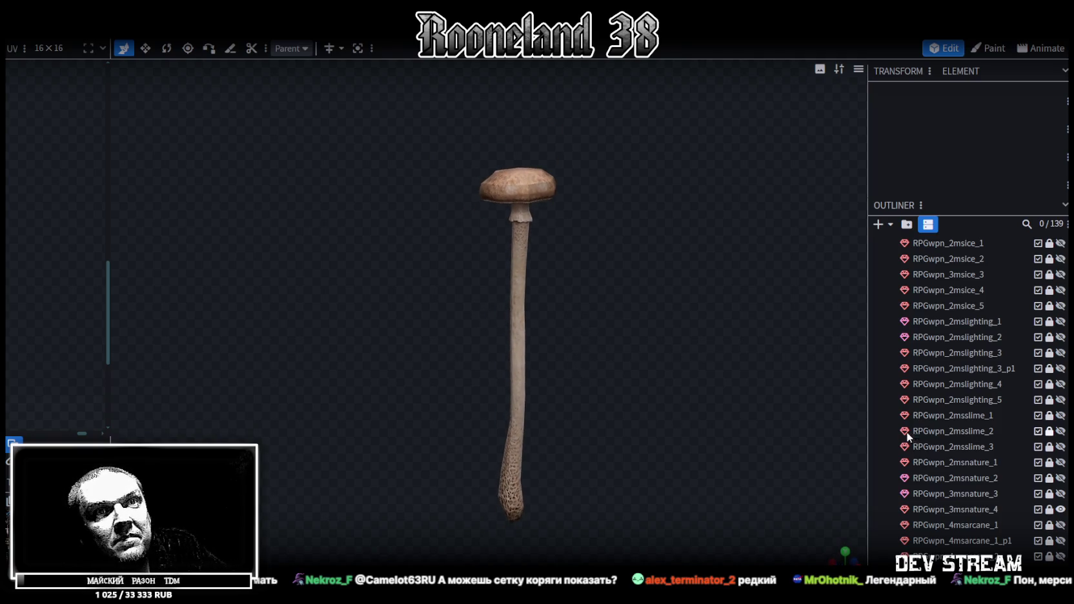
Step: Show RPGwpn_4msarcane_1 with its blue crystals, then hide the staff body leaving the crystals
{"action": "left_click", "coordinate": [1061, 510]}
{"action": "left_click", "coordinate": [1061, 525]}
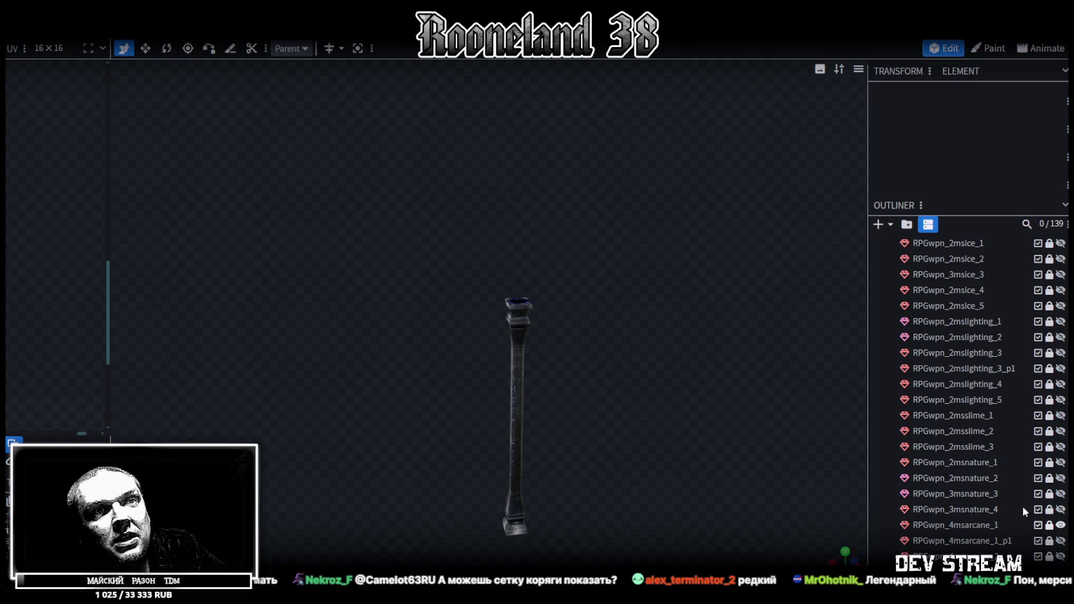
{"action": "right_click_drag", "start_coordinate": [554, 444], "coordinate": [555, 378]}
{"action": "left_click", "coordinate": [1060, 540]}
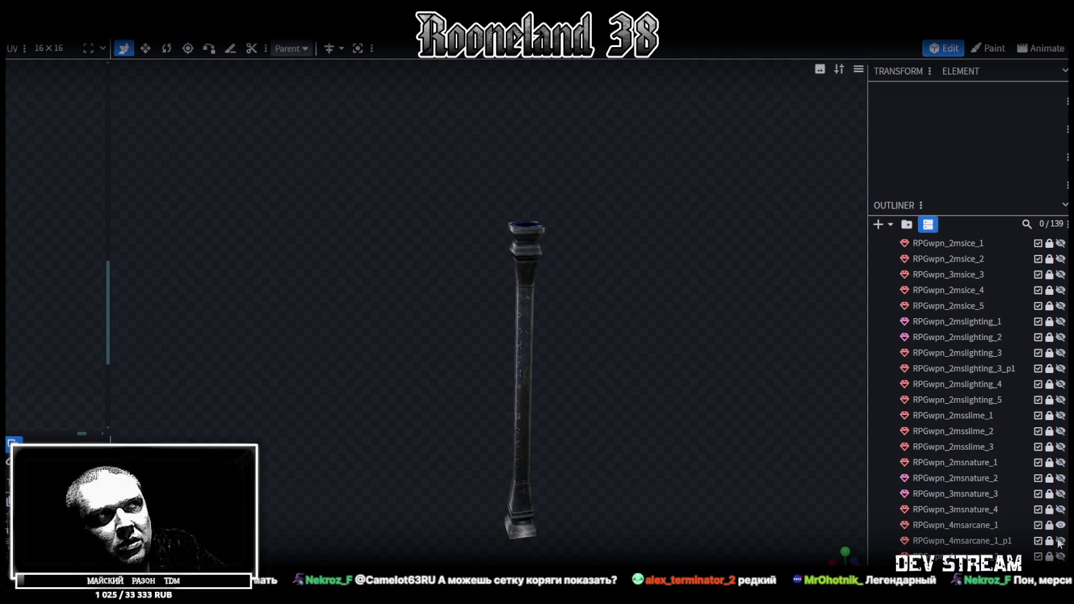
{"action": "mouse_move", "coordinate": [592, 299]}
{"action": "left_mouse_down"}
{"action": "mouse_move", "coordinate": [715, 336]}
{"action": "mouse_move", "coordinate": [530, 427]}
{"action": "mouse_move", "coordinate": [644, 423]}
{"action": "mouse_move", "coordinate": [571, 315]}
{"action": "mouse_move", "coordinate": [518, 292]}
{"action": "mouse_move", "coordinate": [506, 304]}
{"action": "mouse_move", "coordinate": [414, 308]}
{"action": "mouse_move", "coordinate": [413, 355]}
{"action": "mouse_move", "coordinate": [520, 379]}
{"action": "mouse_move", "coordinate": [641, 340]}
{"action": "mouse_move", "coordinate": [617, 331]}
{"action": "left_mouse_up"}
{"action": "left_click", "coordinate": [1061, 525]}
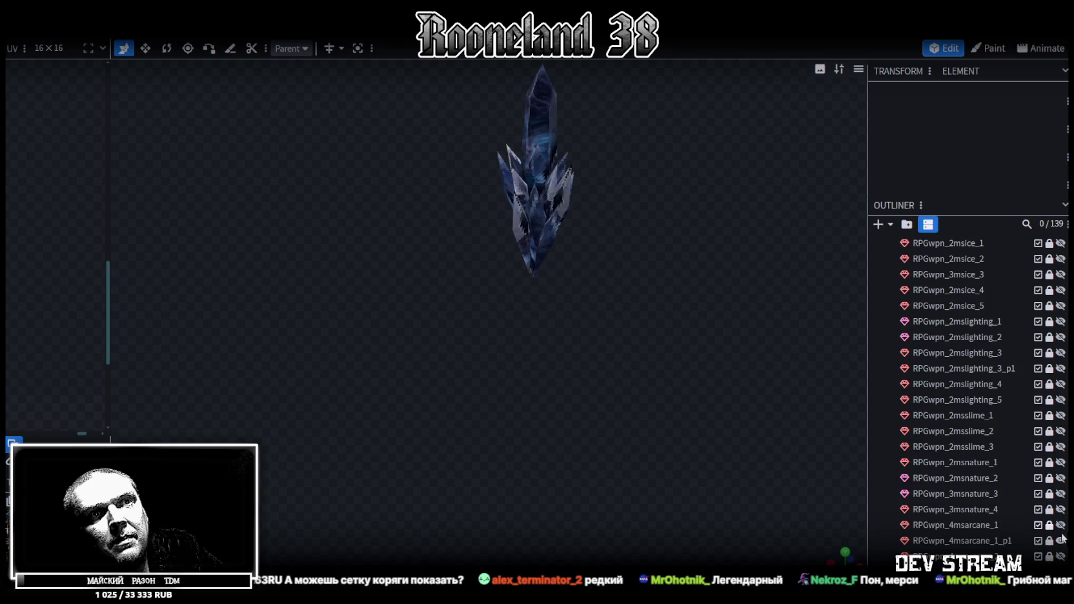
Step: Hide the arcane crystal and view RPGwpn_4msarcane_2 upright
{"action": "left_click", "coordinate": [1061, 541]}
{"action": "left_click", "coordinate": [1061, 557]}
{"action": "mouse_move", "coordinate": [756, 407]}
{"action": "left_mouse_down"}
{"action": "mouse_move", "coordinate": [567, 344]}
{"action": "mouse_move", "coordinate": [355, 328]}
{"action": "mouse_move", "coordinate": [397, 306]}
{"action": "mouse_move", "coordinate": [651, 311]}
{"action": "mouse_move", "coordinate": [468, 336]}
{"action": "mouse_move", "coordinate": [487, 372]}
{"action": "mouse_move", "coordinate": [571, 306]}
{"action": "mouse_move", "coordinate": [601, 308]}
{"action": "left_mouse_up"}
{"action": "scroll", "coordinate": [562, 307], "scroll_direction": "up", "scroll_amount": 3}
{"action": "scroll", "coordinate": [1005, 452], "scroll_direction": "down", "scroll_amount": 3}
Step: Swap to the slimmer rune staff RPGwpn_3msarcane_3 and inspect its knob end
{"action": "left_click", "coordinate": [1061, 444]}
{"action": "left_click", "coordinate": [1061, 461]}
{"action": "left_click", "coordinate": [1060, 461]}
{"action": "mouse_move", "coordinate": [640, 332]}
{"action": "left_mouse_down"}
{"action": "mouse_move", "coordinate": [684, 332]}
{"action": "mouse_move", "coordinate": [681, 293]}
{"action": "left_mouse_up"}
{"action": "mouse_move", "coordinate": [598, 423]}
{"action": "left_mouse_down"}
{"action": "mouse_move", "coordinate": [599, 333]}
{"action": "mouse_move", "coordinate": [598, 371]}
{"action": "mouse_move", "coordinate": [580, 367]}
{"action": "mouse_move", "coordinate": [577, 383]}
{"action": "left_mouse_up"}
{"action": "scroll", "coordinate": [954, 523], "scroll_direction": "down", "scroll_amount": 3}
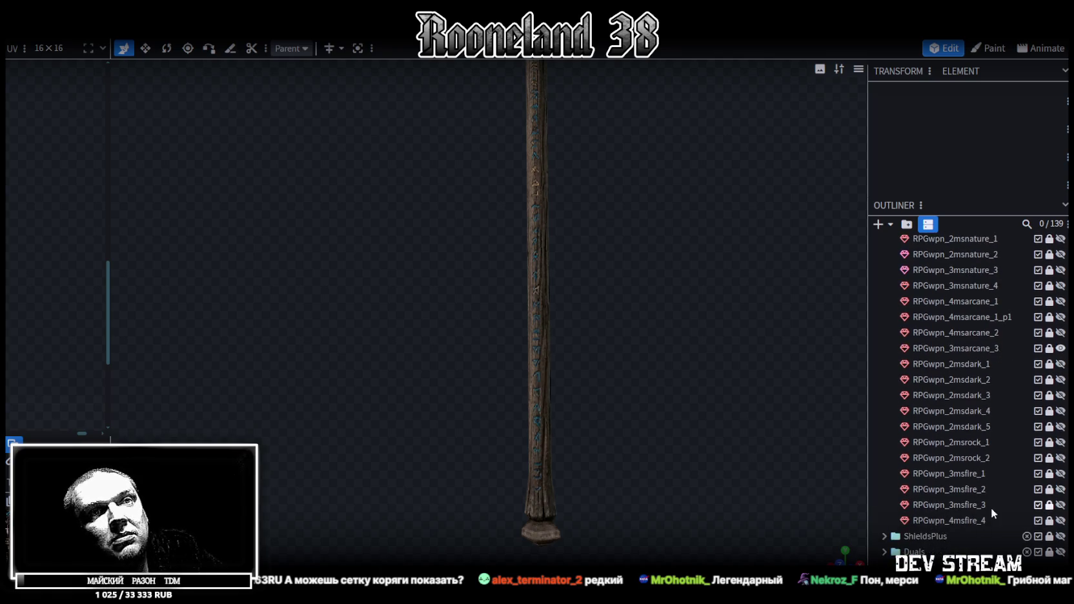
Step: View dark staffs RPGwpn_2msdark_1, RPGwpn_2msdark_2 and RPGwpn_2msdark_3 one at a time
{"action": "left_click", "coordinate": [1061, 348]}
{"action": "left_click", "coordinate": [1061, 364]}
{"action": "mouse_move", "coordinate": [678, 356]}
{"action": "left_mouse_down"}
{"action": "mouse_move", "coordinate": [673, 403]}
{"action": "mouse_move", "coordinate": [408, 416]}
{"action": "mouse_move", "coordinate": [575, 419]}
{"action": "mouse_move", "coordinate": [467, 403]}
{"action": "mouse_move", "coordinate": [480, 376]}
{"action": "mouse_move", "coordinate": [540, 443]}
{"action": "mouse_move", "coordinate": [575, 431]}
{"action": "left_mouse_up"}
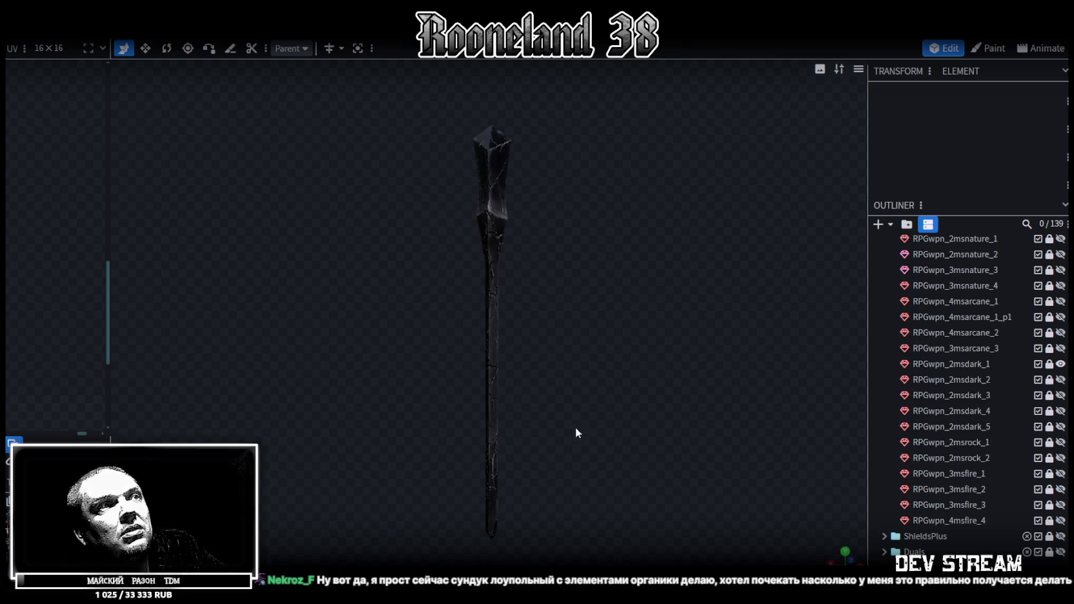
{"action": "left_click", "coordinate": [1061, 364]}
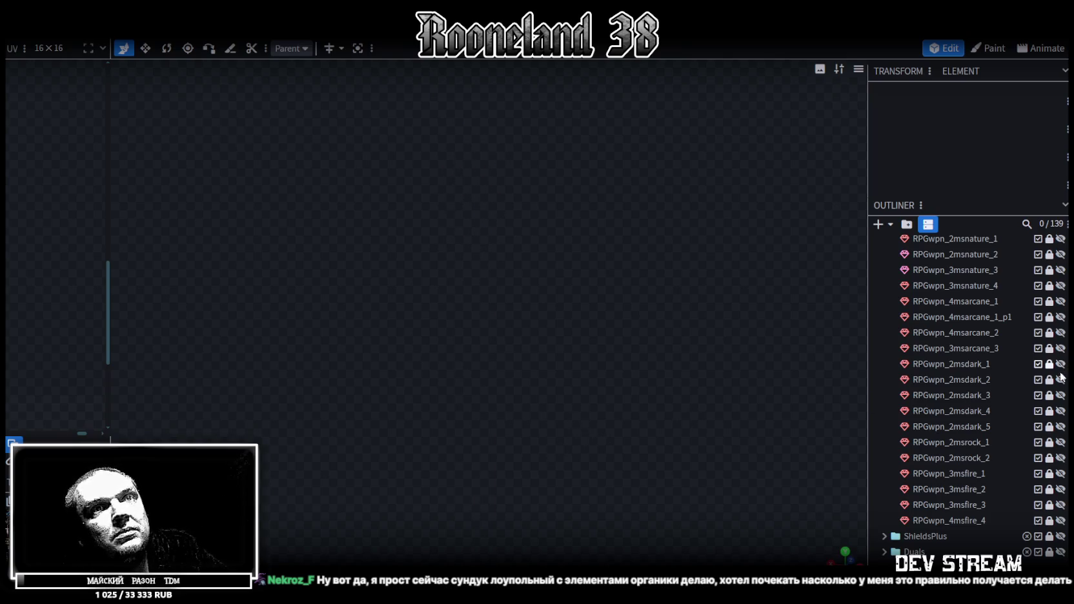
{"action": "left_click", "coordinate": [1061, 380]}
{"action": "mouse_move", "coordinate": [650, 317]}
{"action": "left_mouse_down"}
{"action": "mouse_move", "coordinate": [634, 331]}
{"action": "mouse_move", "coordinate": [708, 310]}
{"action": "mouse_move", "coordinate": [758, 310]}
{"action": "mouse_move", "coordinate": [272, 334]}
{"action": "mouse_move", "coordinate": [660, 339]}
{"action": "mouse_move", "coordinate": [531, 342]}
{"action": "mouse_move", "coordinate": [633, 349]}
{"action": "left_mouse_up"}
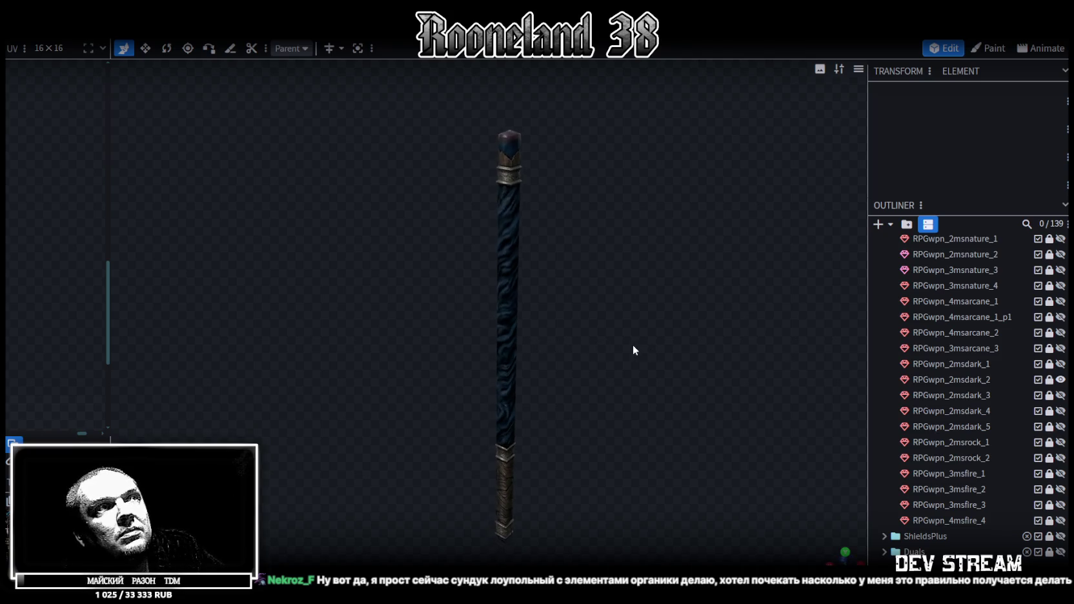
{"action": "left_click", "coordinate": [1061, 380]}
{"action": "left_click", "coordinate": [1061, 395]}
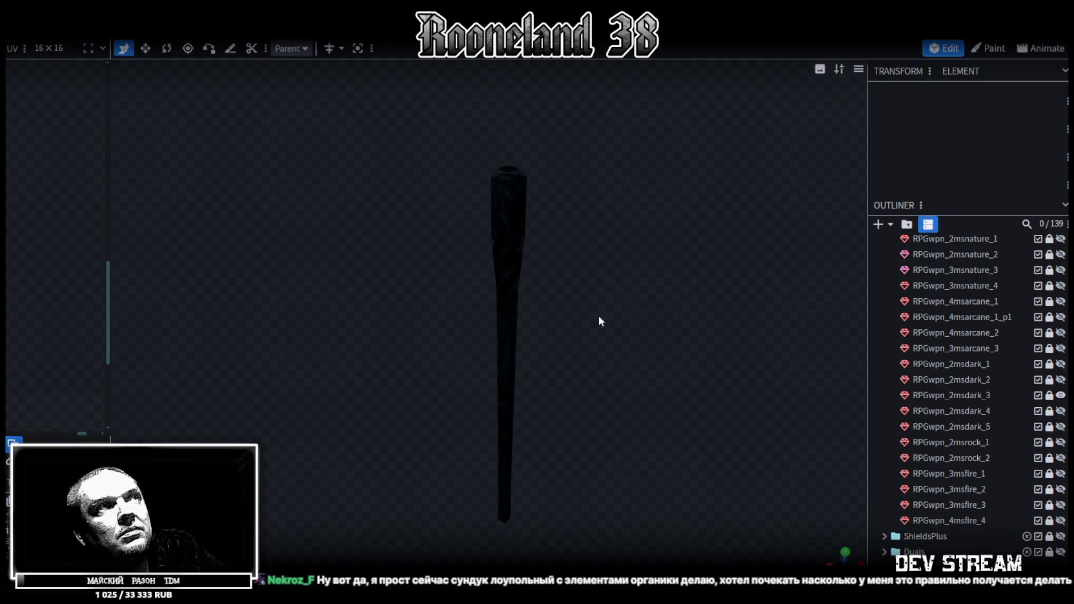
{"action": "mouse_move", "coordinate": [600, 321]}
{"action": "left_mouse_down"}
{"action": "mouse_move", "coordinate": [608, 422]}
{"action": "mouse_move", "coordinate": [568, 409]}
{"action": "mouse_move", "coordinate": [619, 259]}
{"action": "mouse_move", "coordinate": [606, 181]}
{"action": "mouse_move", "coordinate": [552, 212]}
{"action": "mouse_move", "coordinate": [407, 335]}
{"action": "mouse_move", "coordinate": [591, 306]}
{"action": "left_mouse_up"}
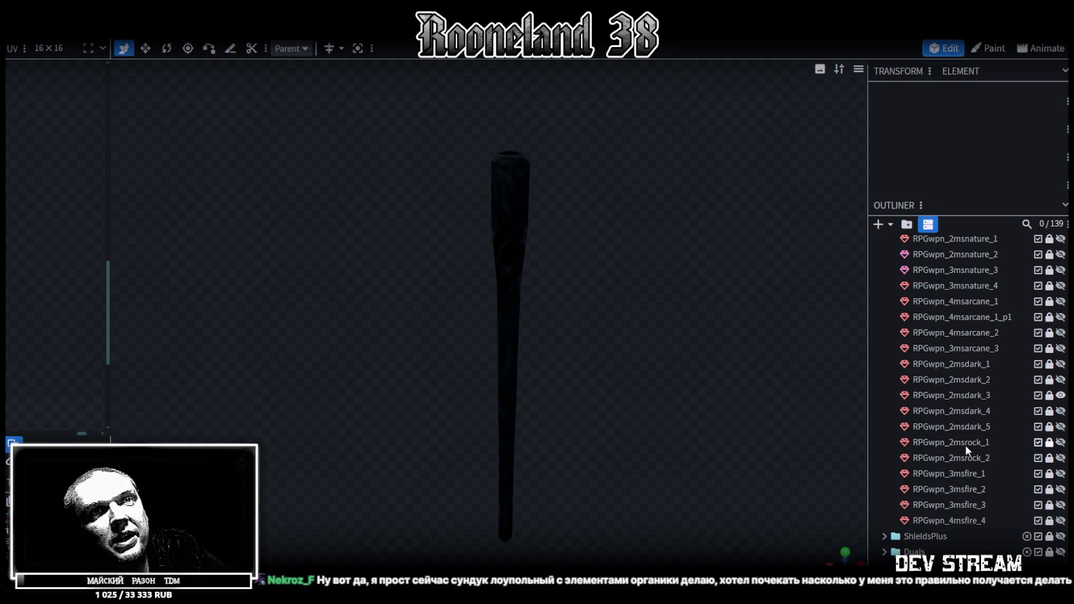
Step: Replace RPGwpn_2msdark_3 with the twisted RPGwpn_2msdark_4 and orbit it from several angles
{"action": "left_click", "coordinate": [1061, 396]}
{"action": "left_click", "coordinate": [1061, 411]}
{"action": "mouse_move", "coordinate": [567, 291]}
{"action": "left_mouse_down"}
{"action": "mouse_move", "coordinate": [558, 332]}
{"action": "mouse_move", "coordinate": [494, 332]}
{"action": "left_mouse_up"}
{"action": "scroll", "coordinate": [546, 320], "scroll_direction": "up", "scroll_amount": 3}
{"action": "scroll", "coordinate": [748, 303], "scroll_direction": "up", "scroll_amount": 2}
{"action": "mouse_move", "coordinate": [749, 303]}
{"action": "left_mouse_down"}
{"action": "mouse_move", "coordinate": [722, 275]}
{"action": "mouse_move", "coordinate": [475, 268]}
{"action": "mouse_move", "coordinate": [290, 283]}
{"action": "left_mouse_up"}
{"action": "mouse_move", "coordinate": [596, 333]}
{"action": "left_mouse_down"}
{"action": "mouse_move", "coordinate": [571, 195]}
{"action": "mouse_move", "coordinate": [608, 329]}
{"action": "mouse_move", "coordinate": [437, 317]}
{"action": "mouse_move", "coordinate": [407, 277]}
{"action": "mouse_move", "coordinate": [568, 258]}
{"action": "mouse_move", "coordinate": [669, 279]}
{"action": "mouse_move", "coordinate": [482, 335]}
{"action": "mouse_move", "coordinate": [607, 330]}
{"action": "mouse_move", "coordinate": [496, 332]}
{"action": "mouse_move", "coordinate": [853, 380]}
{"action": "left_mouse_up"}
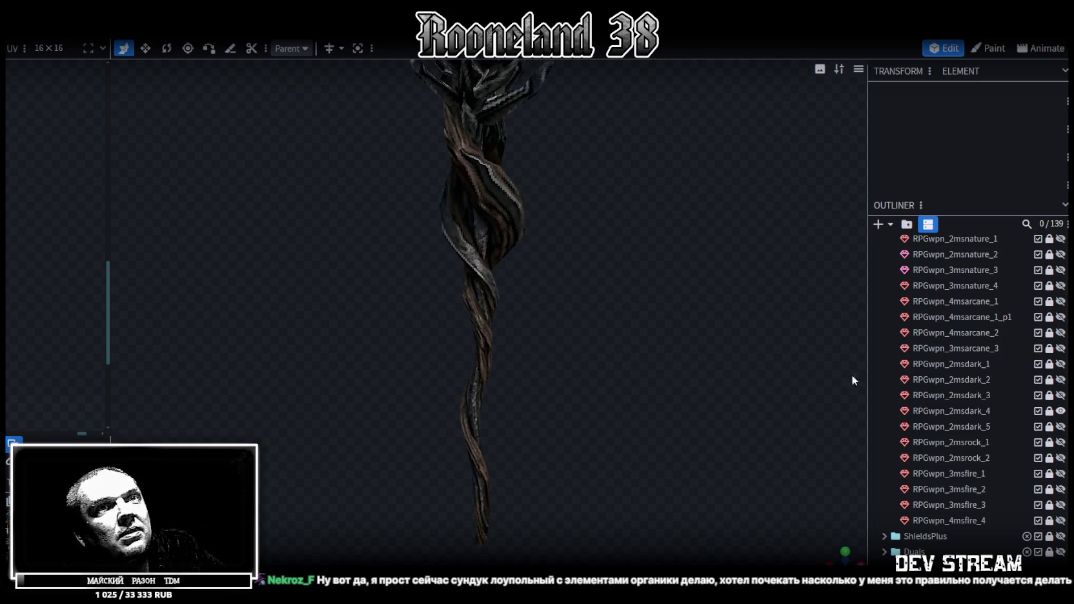
Step: Swap from the RPGwpn_2msdark_4 staff to the skull staff RPGwpn_2msdark_5 and inspect it, zooming in and out
{"action": "left_click", "coordinate": [1061, 411]}
{"action": "left_click", "coordinate": [1061, 426]}
{"action": "mouse_move", "coordinate": [743, 387]}
{"action": "left_mouse_down"}
{"action": "mouse_move", "coordinate": [599, 367]}
{"action": "mouse_move", "coordinate": [626, 391]}
{"action": "mouse_move", "coordinate": [439, 320]}
{"action": "mouse_move", "coordinate": [476, 343]}
{"action": "mouse_move", "coordinate": [291, 359]}
{"action": "mouse_move", "coordinate": [281, 397]}
{"action": "mouse_move", "coordinate": [463, 386]}
{"action": "mouse_move", "coordinate": [545, 368]}
{"action": "mouse_move", "coordinate": [643, 324]}
{"action": "left_mouse_up"}
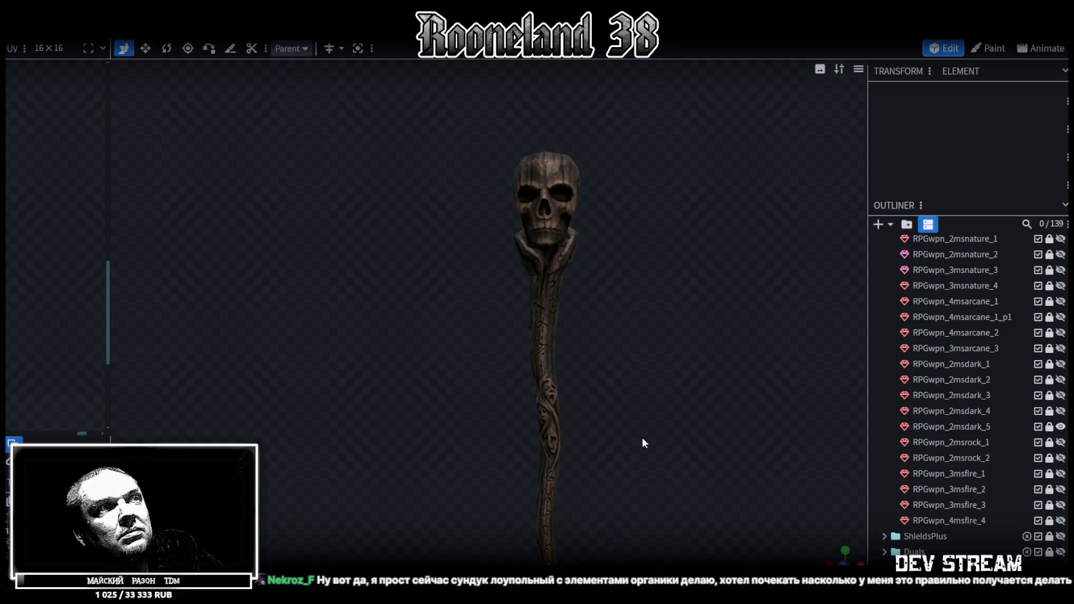
{"action": "scroll", "coordinate": [642, 437], "scroll_direction": "up", "scroll_amount": 3}
{"action": "scroll", "coordinate": [628, 455], "scroll_direction": "up", "scroll_amount": 3}
{"action": "scroll", "coordinate": [560, 275], "scroll_direction": "up", "scroll_amount": 2}
{"action": "scroll", "coordinate": [573, 373], "scroll_direction": "up", "scroll_amount": 2}
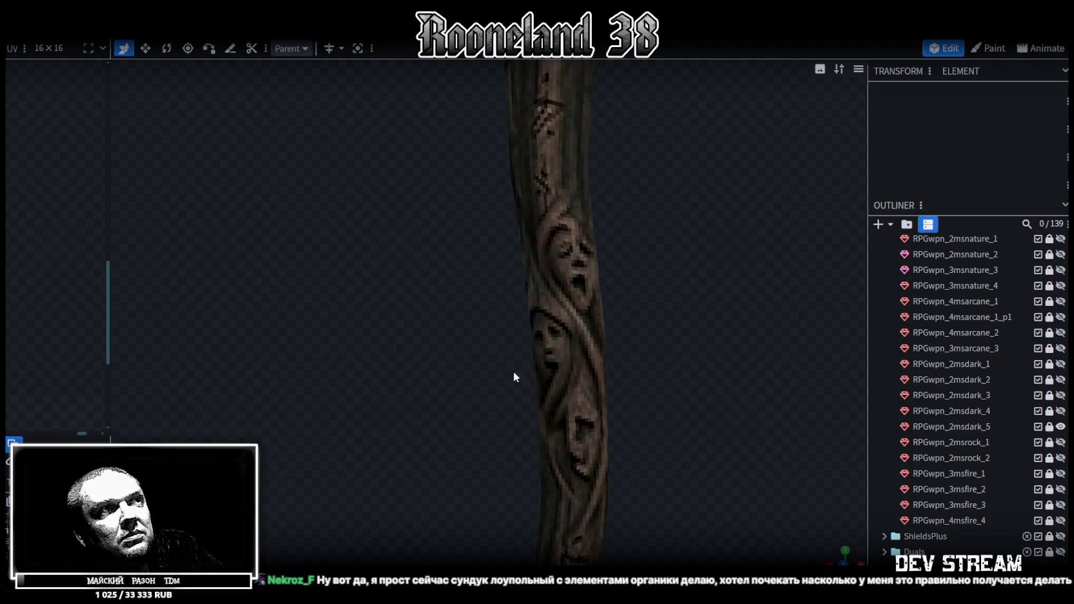
{"action": "scroll", "coordinate": [455, 407], "scroll_direction": "down", "scroll_amount": 2}
{"action": "scroll", "coordinate": [443, 406], "scroll_direction": "down", "scroll_amount": 3}
{"action": "scroll", "coordinate": [445, 405], "scroll_direction": "down", "scroll_amount": 2}
{"action": "scroll", "coordinate": [436, 403], "scroll_direction": "down", "scroll_amount": 2}
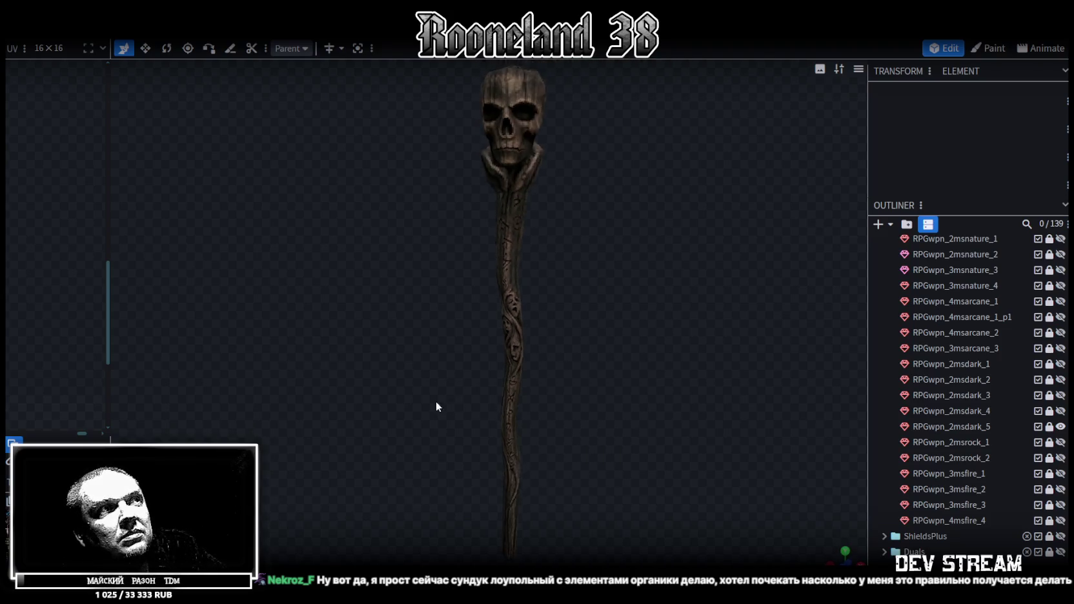
{"action": "scroll", "coordinate": [426, 401], "scroll_direction": "down", "scroll_amount": 1}
{"action": "scroll", "coordinate": [465, 411], "scroll_direction": "down", "scroll_amount": 2}
{"action": "scroll", "coordinate": [523, 415], "scroll_direction": "down", "scroll_amount": 2}
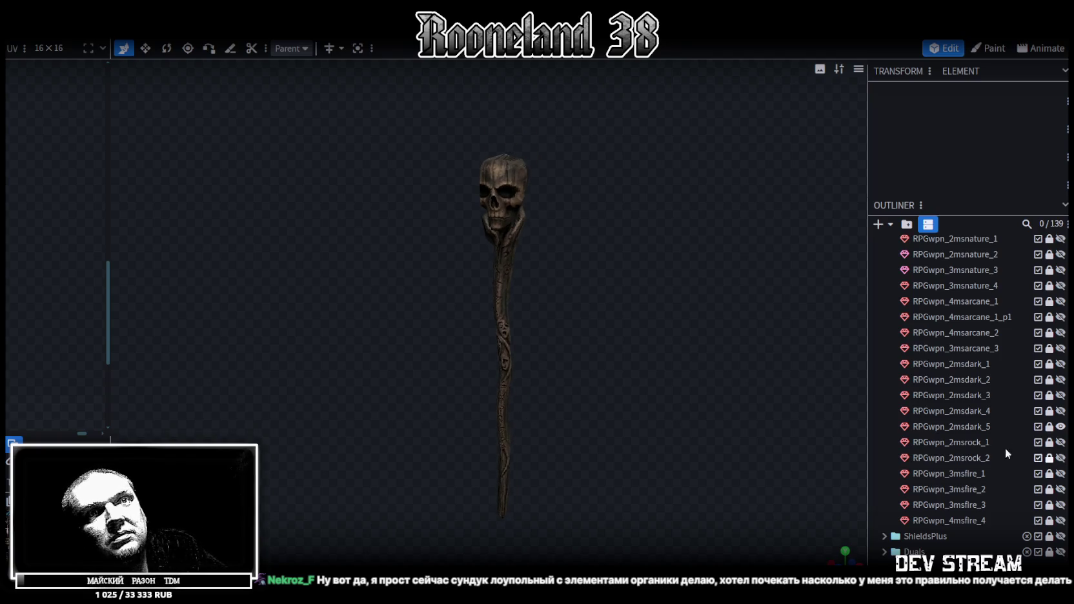
Step: Hide the skull staff and show the rock-topped club RPGwpn_2msrock_1, orbiting and zooming around it
{"action": "left_click", "coordinate": [1060, 426]}
{"action": "left_click", "coordinate": [1061, 442]}
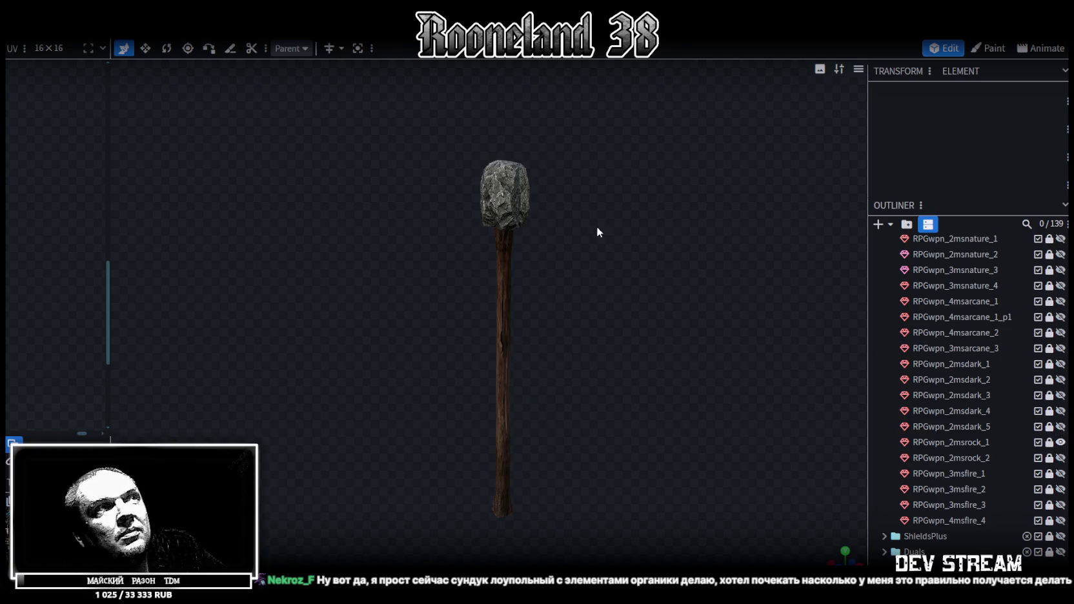
{"action": "mouse_move", "coordinate": [380, 250]}
{"action": "left_mouse_down"}
{"action": "mouse_move", "coordinate": [386, 241]}
{"action": "mouse_move", "coordinate": [371, 243]}
{"action": "mouse_move", "coordinate": [585, 299]}
{"action": "mouse_move", "coordinate": [687, 264]}
{"action": "left_mouse_up"}
{"action": "scroll", "coordinate": [369, 232], "scroll_direction": "up", "scroll_amount": 2}
{"action": "scroll", "coordinate": [370, 233], "scroll_direction": "up", "scroll_amount": 2}
{"action": "scroll", "coordinate": [687, 263], "scroll_direction": "down", "scroll_amount": 2}
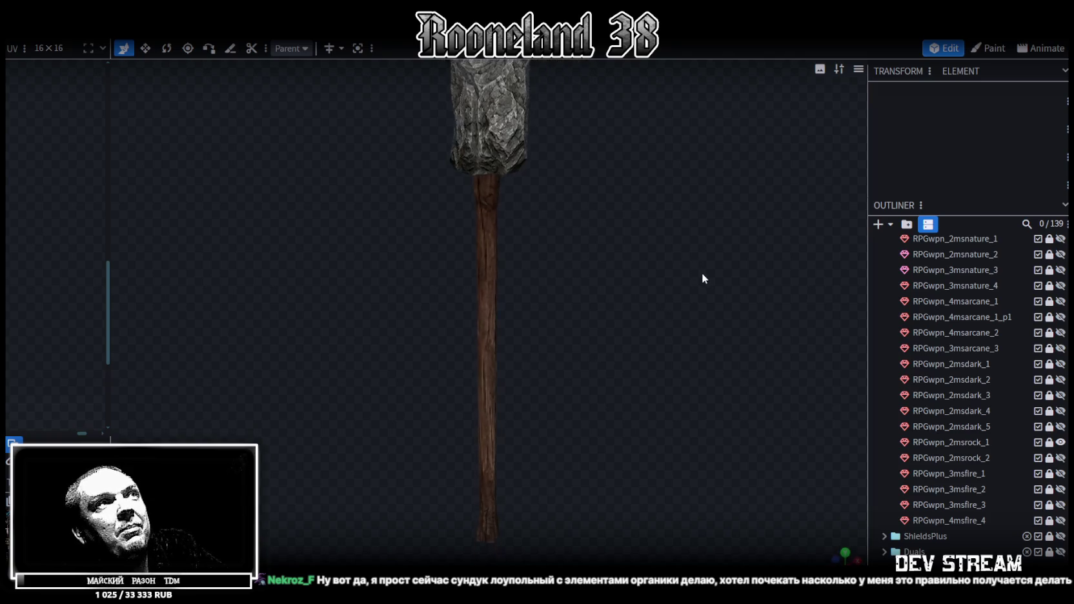
{"action": "scroll", "coordinate": [702, 273], "scroll_direction": "down", "scroll_amount": 2}
{"action": "mouse_move", "coordinate": [598, 302]}
{"action": "left_mouse_down"}
{"action": "mouse_move", "coordinate": [453, 339]}
{"action": "mouse_move", "coordinate": [590, 306]}
{"action": "mouse_move", "coordinate": [557, 238]}
{"action": "mouse_move", "coordinate": [475, 205]}
{"action": "mouse_move", "coordinate": [402, 219]}
{"action": "mouse_move", "coordinate": [350, 258]}
{"action": "mouse_move", "coordinate": [333, 313]}
{"action": "mouse_move", "coordinate": [234, 337]}
{"action": "mouse_move", "coordinate": [479, 331]}
{"action": "left_mouse_up"}
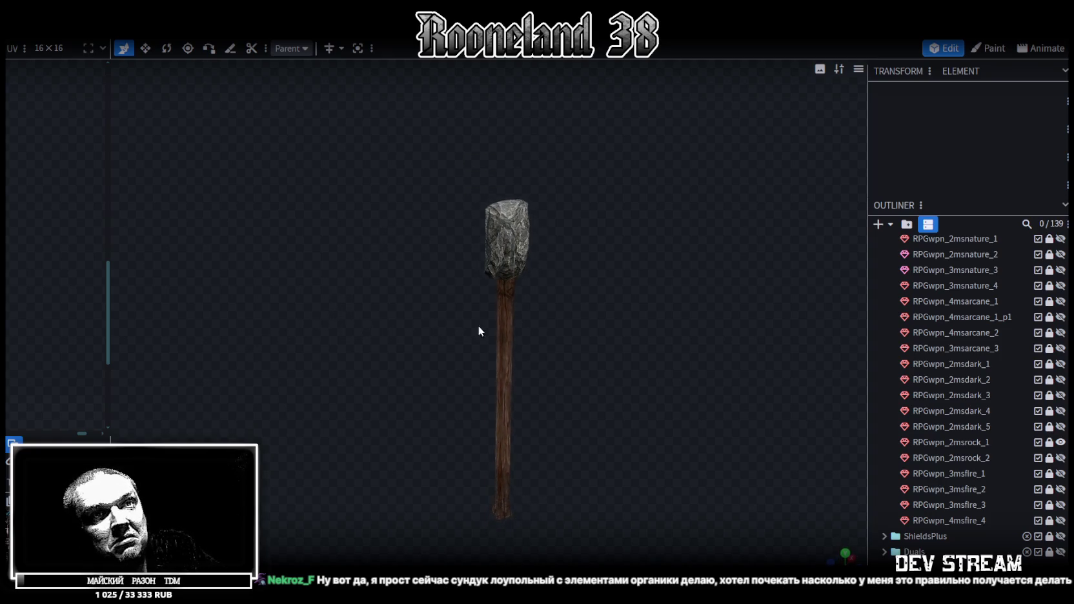
Step: Swap to the stone hammer RPGwpn_2msrock_2, orbit it, then hide it too
{"action": "left_click", "coordinate": [1061, 442]}
{"action": "left_click", "coordinate": [1061, 458]}
{"action": "mouse_move", "coordinate": [596, 356]}
{"action": "left_mouse_down"}
{"action": "mouse_move", "coordinate": [351, 354]}
{"action": "mouse_move", "coordinate": [495, 346]}
{"action": "mouse_move", "coordinate": [617, 370]}
{"action": "mouse_move", "coordinate": [428, 318]}
{"action": "mouse_move", "coordinate": [447, 224]}
{"action": "mouse_move", "coordinate": [527, 308]}
{"action": "mouse_move", "coordinate": [696, 312]}
{"action": "mouse_move", "coordinate": [444, 390]}
{"action": "mouse_move", "coordinate": [424, 352]}
{"action": "mouse_move", "coordinate": [463, 377]}
{"action": "mouse_move", "coordinate": [579, 385]}
{"action": "mouse_move", "coordinate": [557, 406]}
{"action": "mouse_move", "coordinate": [554, 349]}
{"action": "mouse_move", "coordinate": [572, 366]}
{"action": "left_mouse_up"}
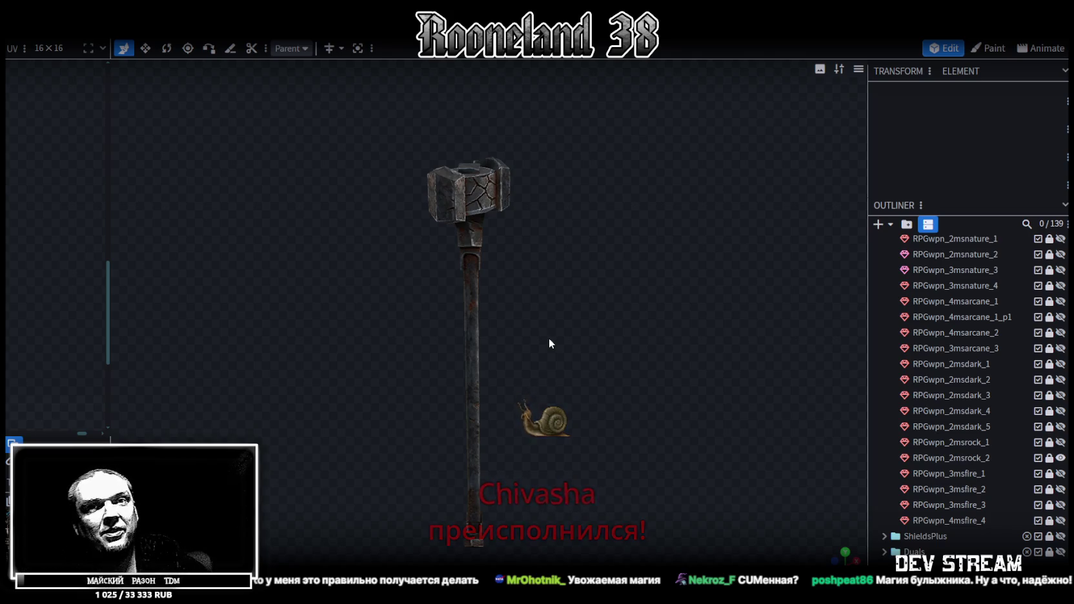
{"action": "left_click", "coordinate": [1061, 458]}
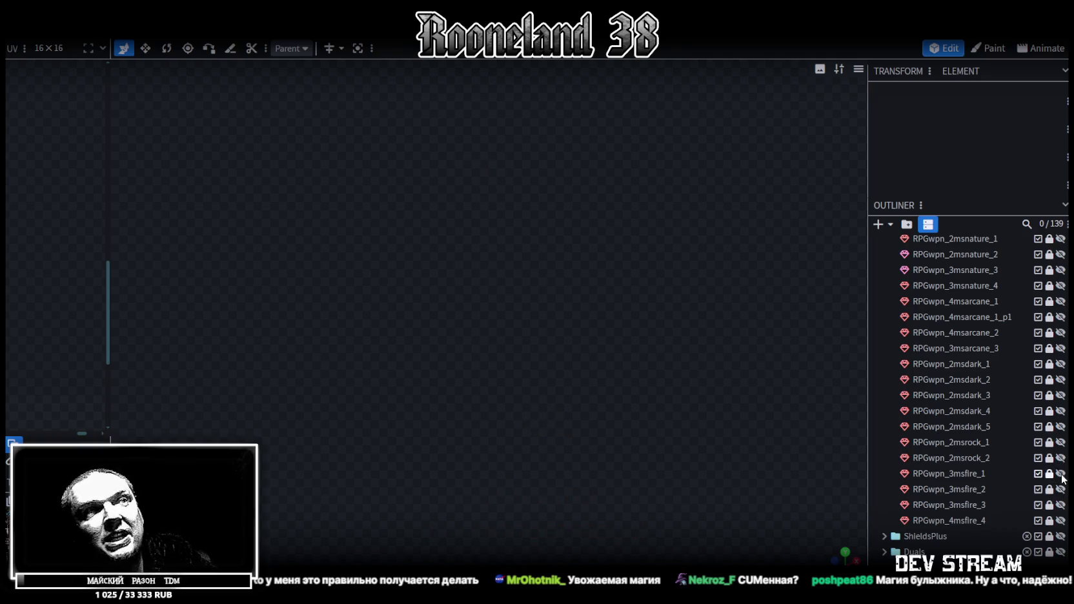
Step: View the red staff RPGwpn_3msfire_1, then swap to the lava staff RPGwpn_3msfire_2, orbiting each
{"action": "left_click", "coordinate": [1060, 473]}
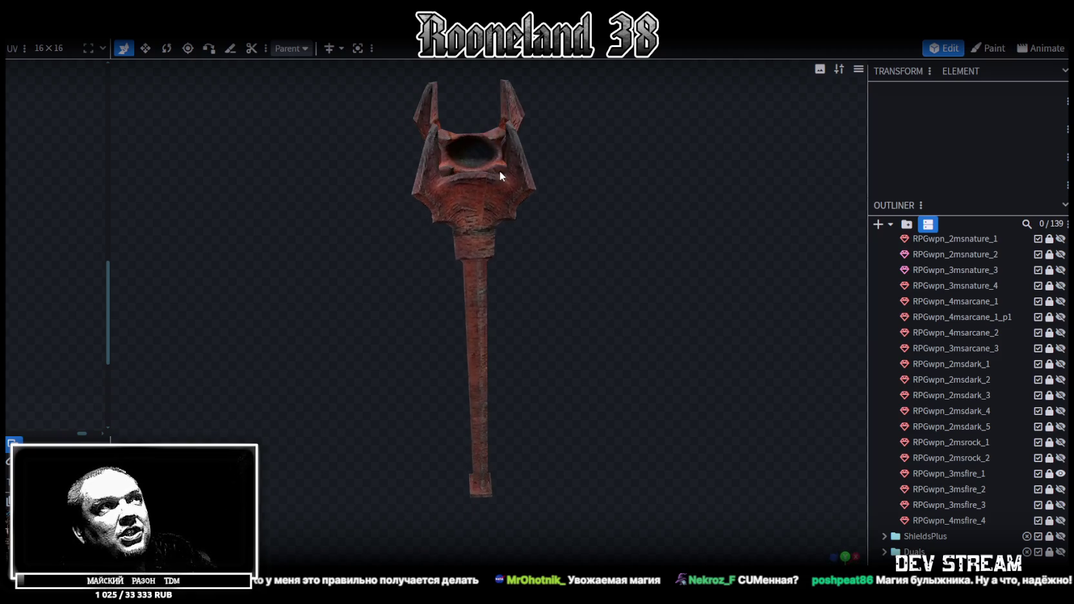
{"action": "mouse_move", "coordinate": [512, 159]}
{"action": "left_mouse_down"}
{"action": "mouse_move", "coordinate": [615, 198]}
{"action": "mouse_move", "coordinate": [692, 249]}
{"action": "mouse_move", "coordinate": [640, 300]}
{"action": "mouse_move", "coordinate": [825, 305]}
{"action": "mouse_move", "coordinate": [710, 274]}
{"action": "mouse_move", "coordinate": [505, 272]}
{"action": "mouse_move", "coordinate": [503, 285]}
{"action": "mouse_move", "coordinate": [743, 381]}
{"action": "left_mouse_up"}
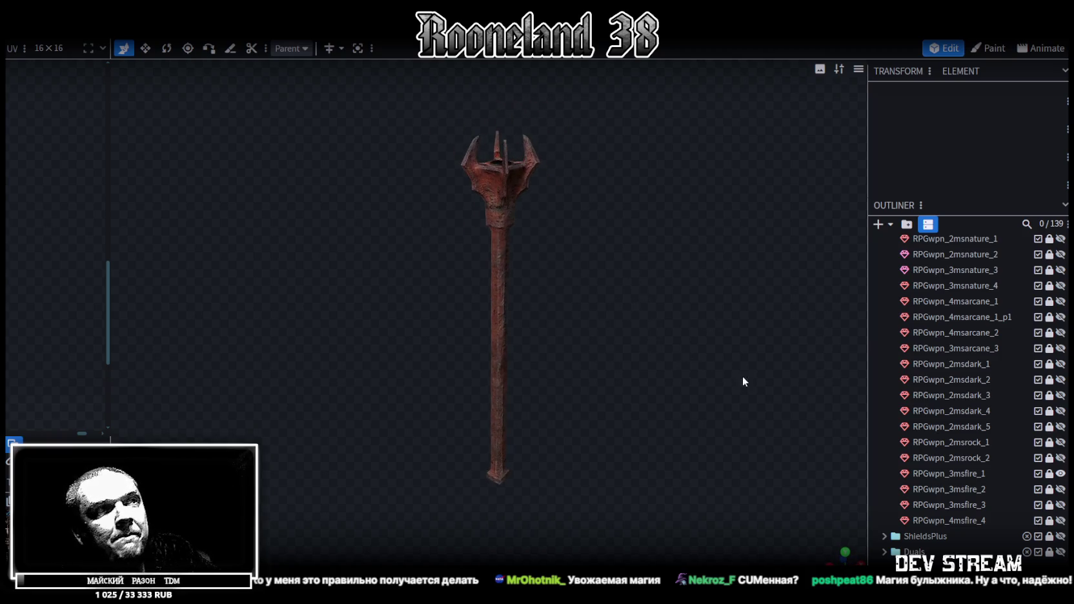
{"action": "left_click", "coordinate": [1061, 473]}
{"action": "left_click", "coordinate": [1061, 490]}
{"action": "mouse_move", "coordinate": [822, 372]}
{"action": "left_mouse_down"}
{"action": "mouse_move", "coordinate": [545, 252]}
{"action": "mouse_move", "coordinate": [617, 251]}
{"action": "mouse_move", "coordinate": [400, 261]}
{"action": "mouse_move", "coordinate": [455, 231]}
{"action": "mouse_move", "coordinate": [564, 202]}
{"action": "mouse_move", "coordinate": [582, 151]}
{"action": "mouse_move", "coordinate": [444, 232]}
{"action": "mouse_move", "coordinate": [313, 255]}
{"action": "mouse_move", "coordinate": [343, 261]}
{"action": "left_mouse_up"}
Step: Swap to the wooden spiral staff RPGwpn_3msfire_3, then to the fire staff RPGwpn_4msfire_4
{"action": "left_click", "coordinate": [1061, 489]}
{"action": "left_click", "coordinate": [1061, 505]}
{"action": "mouse_move", "coordinate": [611, 223]}
{"action": "left_mouse_down"}
{"action": "mouse_move", "coordinate": [648, 284]}
{"action": "mouse_move", "coordinate": [446, 268]}
{"action": "mouse_move", "coordinate": [489, 299]}
{"action": "mouse_move", "coordinate": [633, 279]}
{"action": "mouse_move", "coordinate": [542, 251]}
{"action": "mouse_move", "coordinate": [602, 305]}
{"action": "mouse_move", "coordinate": [652, 257]}
{"action": "mouse_move", "coordinate": [572, 344]}
{"action": "mouse_move", "coordinate": [419, 362]}
{"action": "mouse_move", "coordinate": [588, 412]}
{"action": "mouse_move", "coordinate": [628, 384]}
{"action": "mouse_move", "coordinate": [584, 386]}
{"action": "mouse_move", "coordinate": [468, 344]}
{"action": "mouse_move", "coordinate": [578, 324]}
{"action": "mouse_move", "coordinate": [638, 328]}
{"action": "mouse_move", "coordinate": [605, 338]}
{"action": "mouse_move", "coordinate": [628, 348]}
{"action": "mouse_move", "coordinate": [457, 317]}
{"action": "mouse_move", "coordinate": [408, 338]}
{"action": "mouse_move", "coordinate": [590, 306]}
{"action": "mouse_move", "coordinate": [525, 332]}
{"action": "mouse_move", "coordinate": [439, 322]}
{"action": "mouse_move", "coordinate": [376, 269]}
{"action": "mouse_move", "coordinate": [305, 249]}
{"action": "mouse_move", "coordinate": [314, 257]}
{"action": "left_mouse_up"}
{"action": "left_click", "coordinate": [1062, 506]}
{"action": "left_click", "coordinate": [1061, 521]}
Step: Scroll the Outliner to the top and collapse the MagicStaffs folder
{"action": "scroll", "coordinate": [899, 463], "scroll_direction": "up", "scroll_amount": 5}
{"action": "scroll", "coordinate": [890, 440], "scroll_direction": "up", "scroll_amount": 5}
{"action": "scroll", "coordinate": [897, 418], "scroll_direction": "up", "scroll_amount": 5}
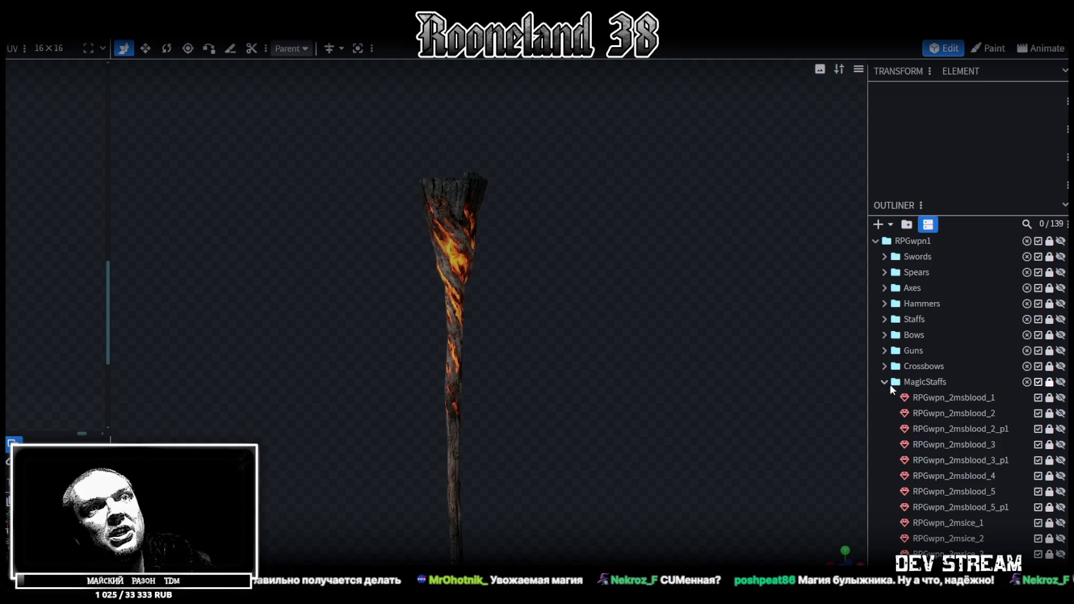
{"action": "left_click", "coordinate": [886, 381]}
Step: Hide, re-show and orbit the MagicStaffs folder's models, then hide the folder again
{"action": "left_click", "coordinate": [1062, 384]}
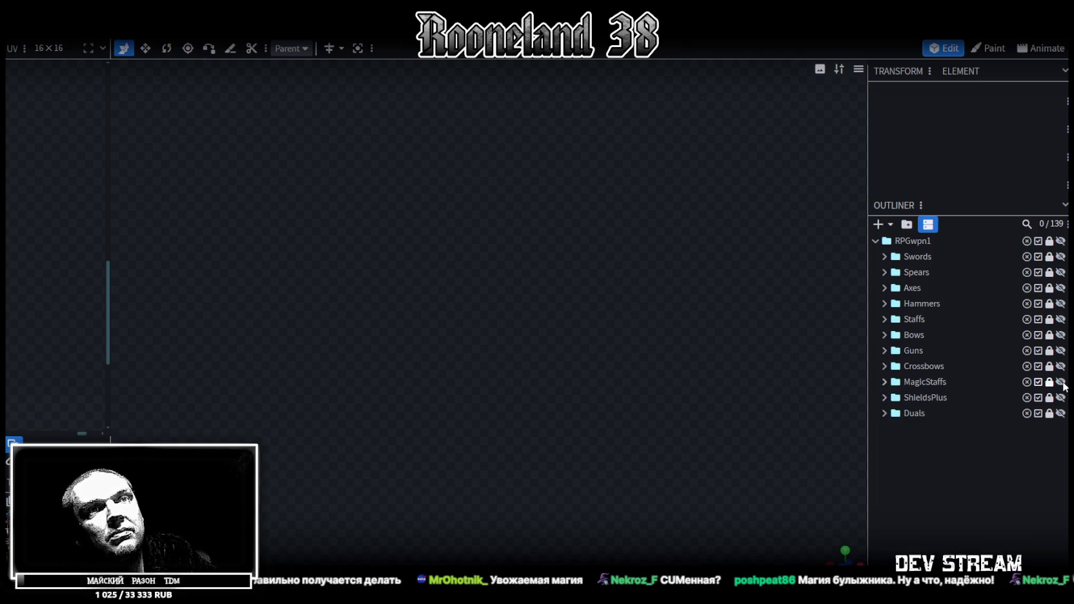
{"action": "left_click", "coordinate": [1062, 383]}
{"action": "mouse_move", "coordinate": [493, 415]}
{"action": "left_mouse_down"}
{"action": "mouse_move", "coordinate": [506, 327]}
{"action": "mouse_move", "coordinate": [441, 374]}
{"action": "mouse_move", "coordinate": [554, 313]}
{"action": "mouse_move", "coordinate": [571, 377]}
{"action": "mouse_move", "coordinate": [655, 382]}
{"action": "left_mouse_up"}
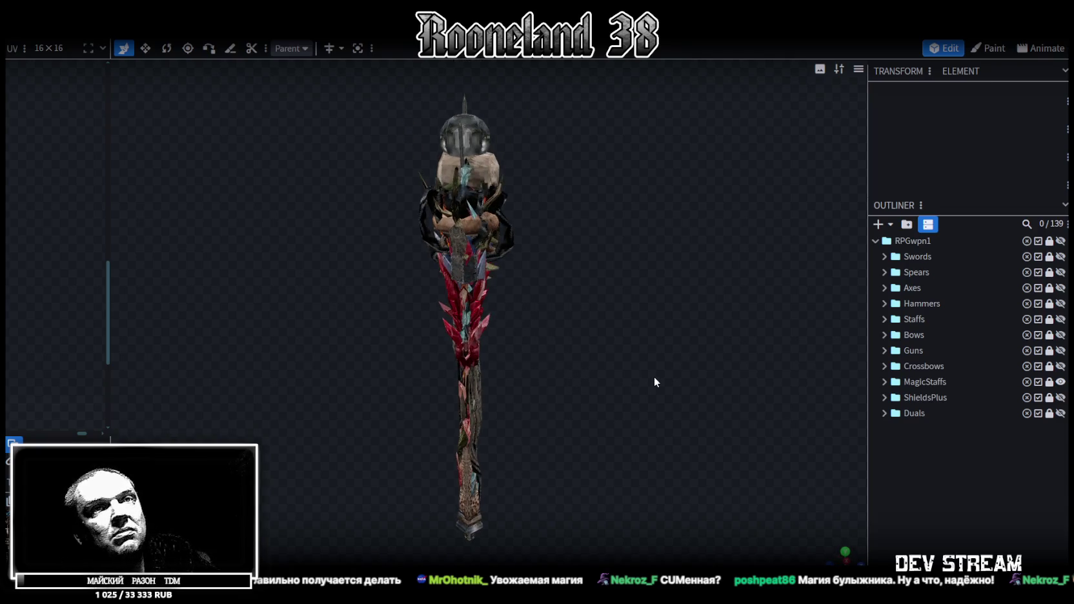
{"action": "left_click", "coordinate": [1062, 384]}
Step: Expand the ShieldsPlus folder and show the eye shield RPGwpn_Shield_1, viewing it from below
{"action": "left_click", "coordinate": [885, 398]}
{"action": "scroll", "coordinate": [981, 449], "scroll_direction": "down", "scroll_amount": 5}
{"action": "scroll", "coordinate": [919, 395], "scroll_direction": "up", "scroll_amount": 1}
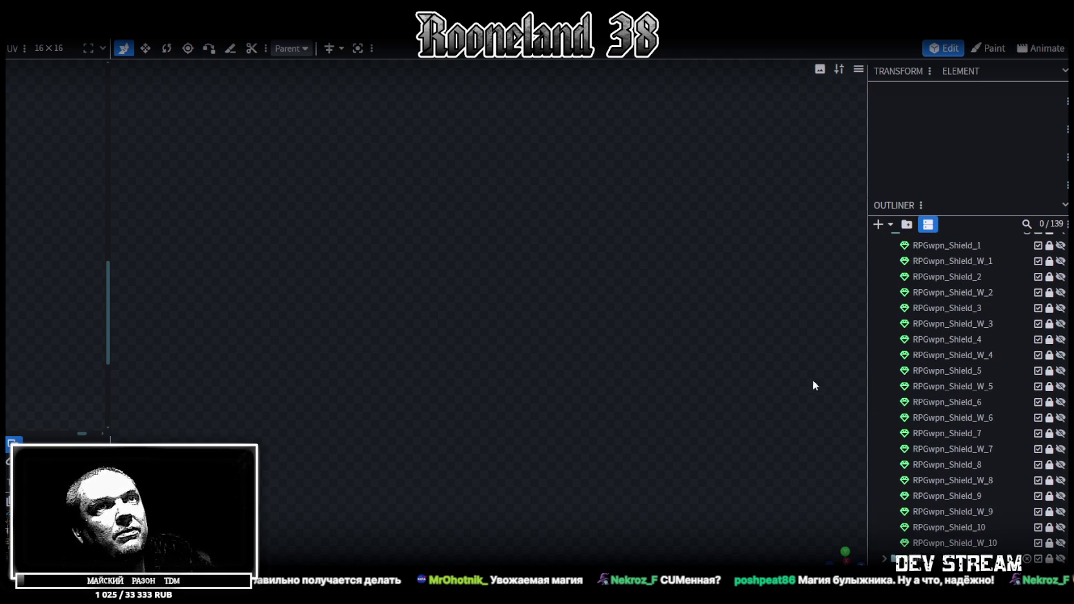
{"action": "scroll", "coordinate": [977, 375], "scroll_direction": "up", "scroll_amount": 1}
{"action": "left_click", "coordinate": [1061, 302]}
{"action": "left_click_drag", "start_coordinate": [458, 504], "coordinate": [654, 434]}
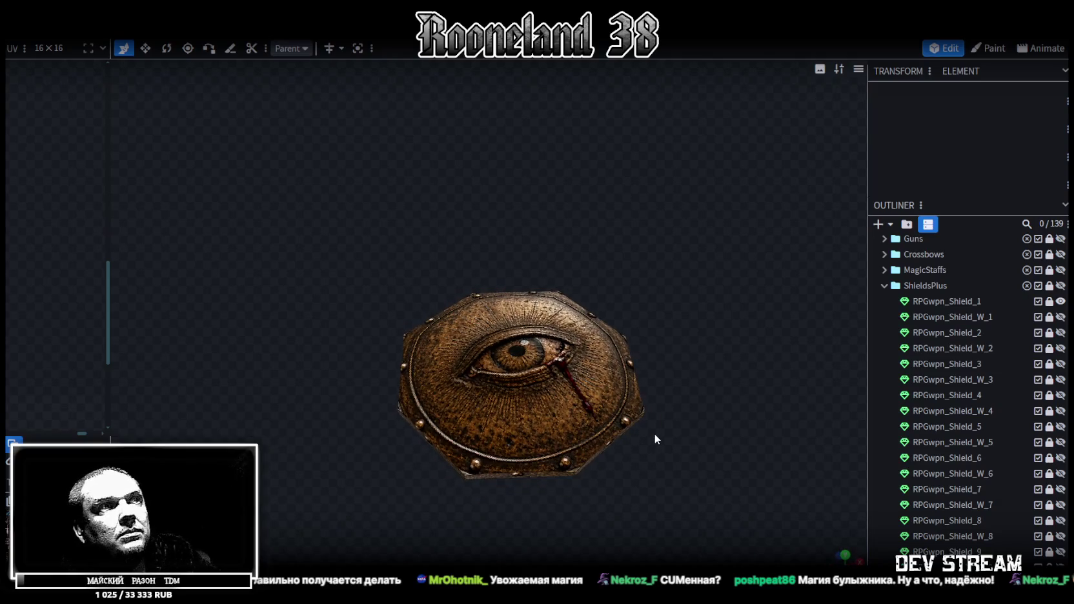
Step: Swap to the spiked sword RPGwpn_Shield_W_1, briefly show it with Shield_1, then hide both
{"action": "left_click", "coordinate": [1061, 301]}
{"action": "left_click", "coordinate": [1061, 317]}
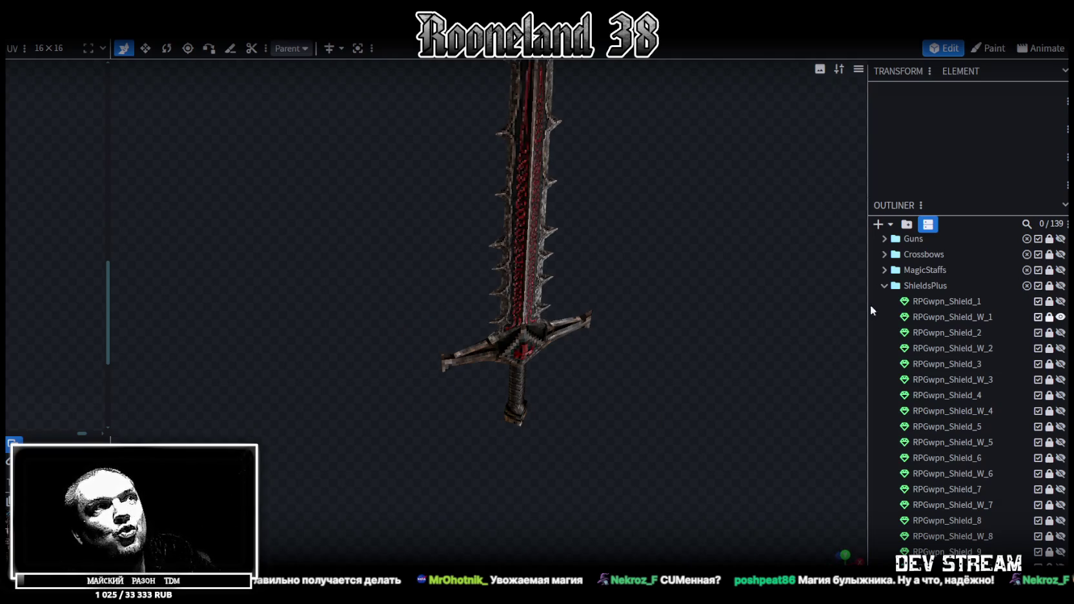
{"action": "left_click_drag", "start_coordinate": [658, 364], "coordinate": [652, 338]}
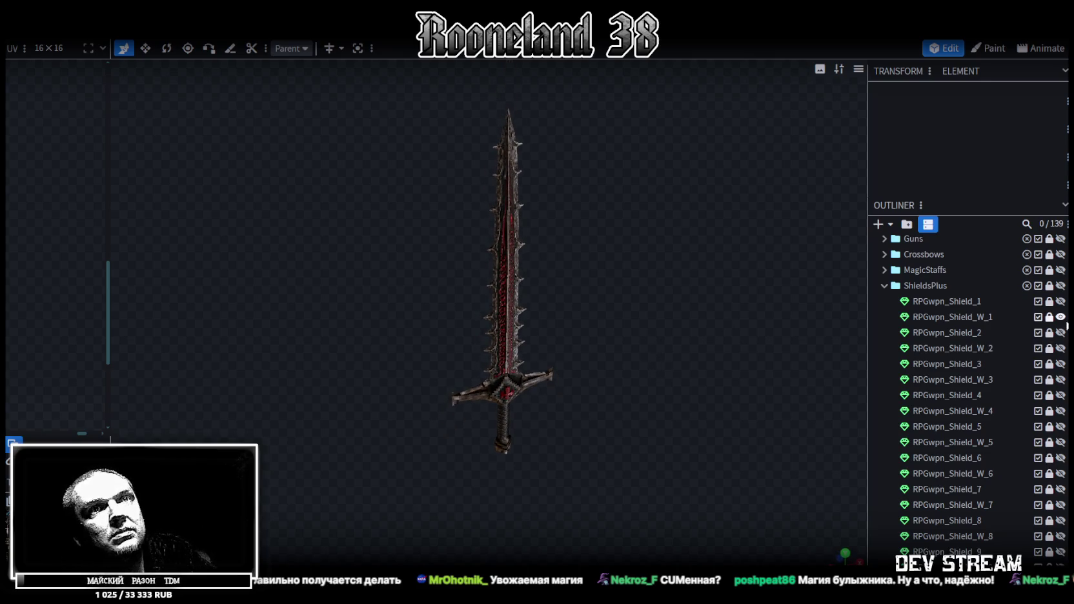
{"action": "left_click", "coordinate": [1060, 301]}
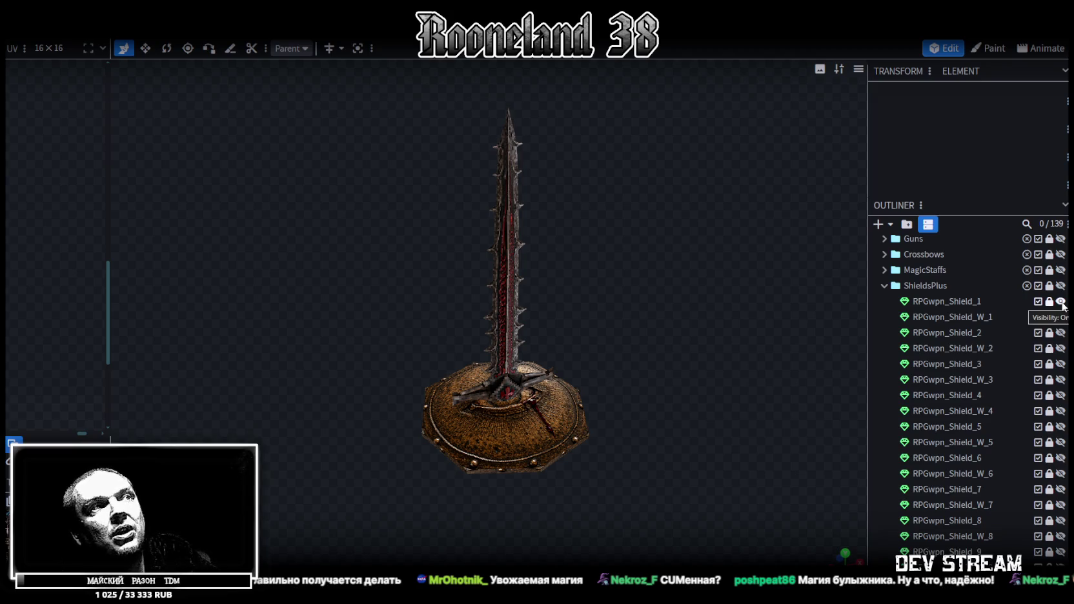
{"action": "left_click", "coordinate": [1061, 302]}
{"action": "left_click", "coordinate": [1061, 317]}
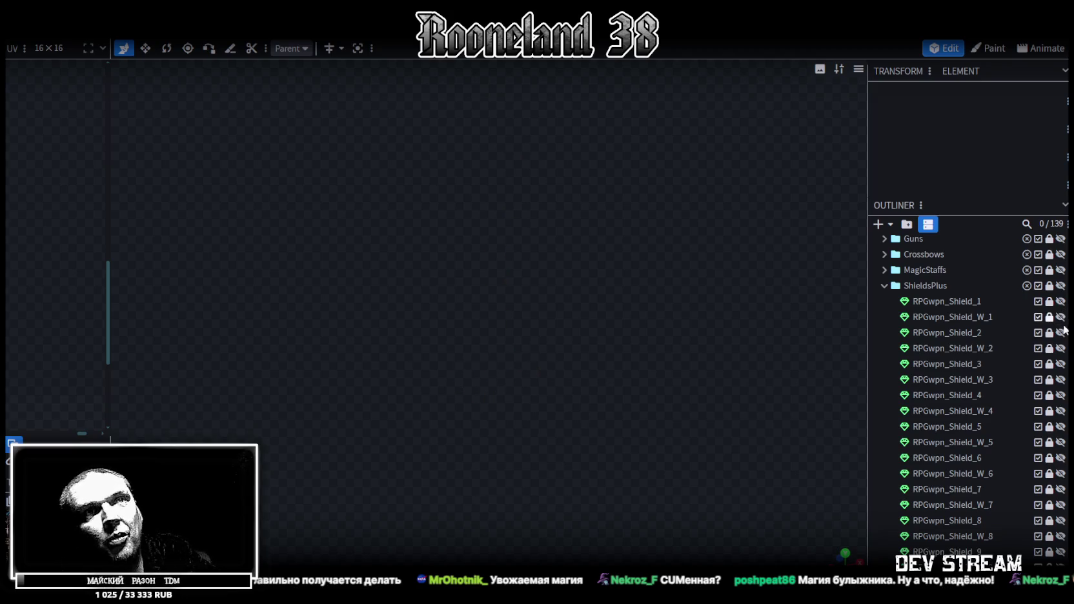
Step: View the kite shield RPGwpn_Shield_2, then swap to the sword RPGwpn_Shield_W_2 and select it
{"action": "left_click", "coordinate": [1061, 333]}
{"action": "mouse_move", "coordinate": [674, 386]}
{"action": "left_mouse_down"}
{"action": "mouse_move", "coordinate": [655, 355]}
{"action": "mouse_move", "coordinate": [811, 352]}
{"action": "left_mouse_up"}
{"action": "left_click", "coordinate": [1061, 333]}
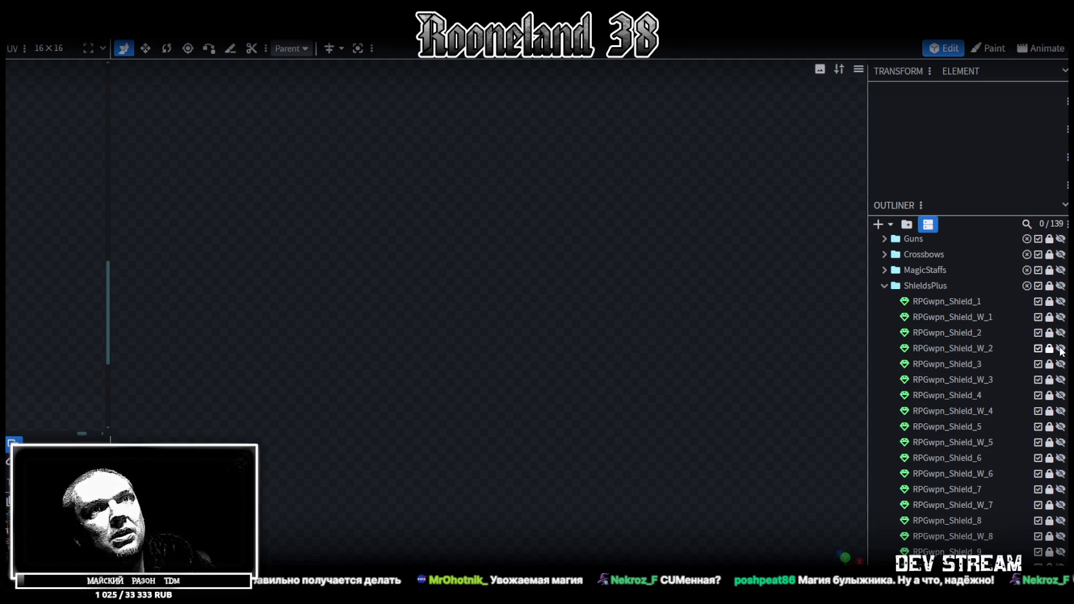
{"action": "left_click", "coordinate": [1060, 349]}
{"action": "mouse_move", "coordinate": [647, 348]}
{"action": "left_mouse_down"}
{"action": "mouse_move", "coordinate": [577, 284]}
{"action": "mouse_move", "coordinate": [608, 264]}
{"action": "mouse_move", "coordinate": [602, 244]}
{"action": "mouse_move", "coordinate": [560, 242]}
{"action": "mouse_move", "coordinate": [368, 307]}
{"action": "mouse_move", "coordinate": [618, 235]}
{"action": "mouse_move", "coordinate": [615, 287]}
{"action": "mouse_move", "coordinate": [485, 292]}
{"action": "left_mouse_up"}
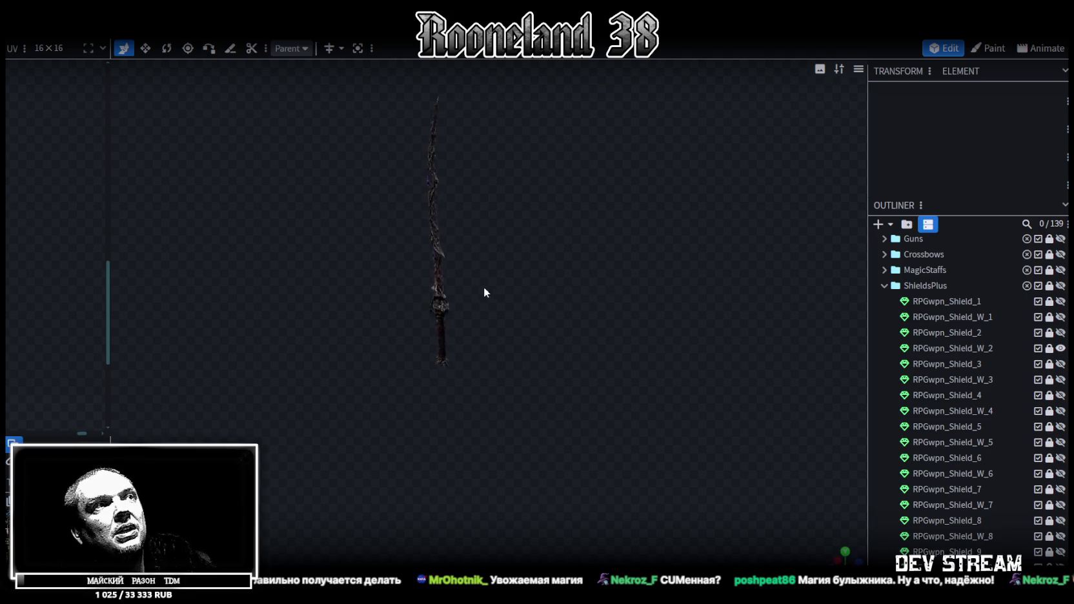
{"action": "mouse_move", "coordinate": [409, 332]}
{"action": "left_mouse_down"}
{"action": "mouse_move", "coordinate": [625, 286]}
{"action": "mouse_move", "coordinate": [616, 269]}
{"action": "mouse_move", "coordinate": [657, 278]}
{"action": "left_mouse_up"}
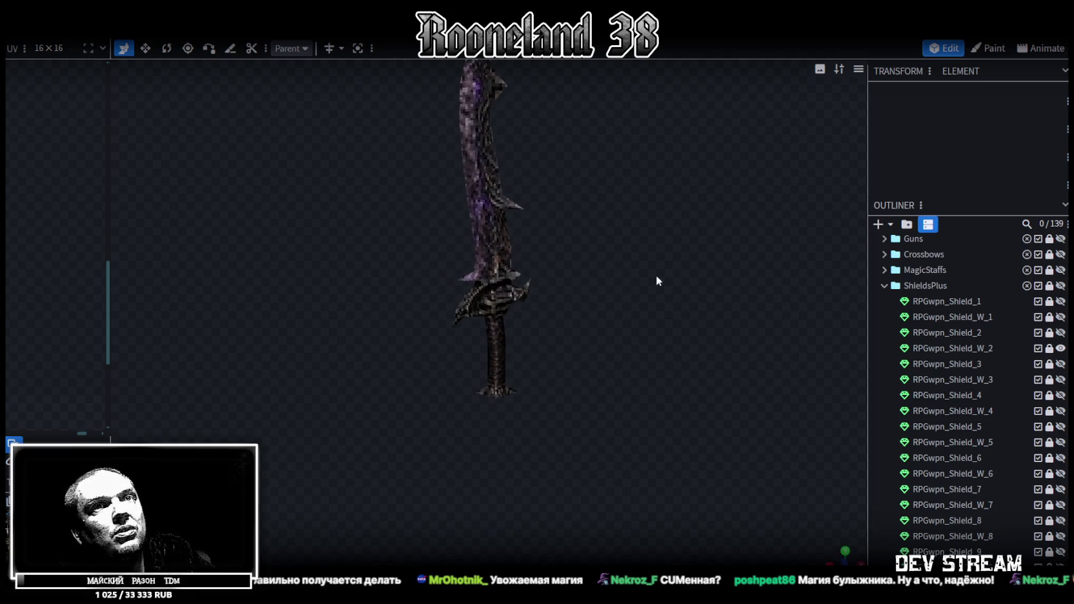
{"action": "left_click", "coordinate": [1050, 349]}
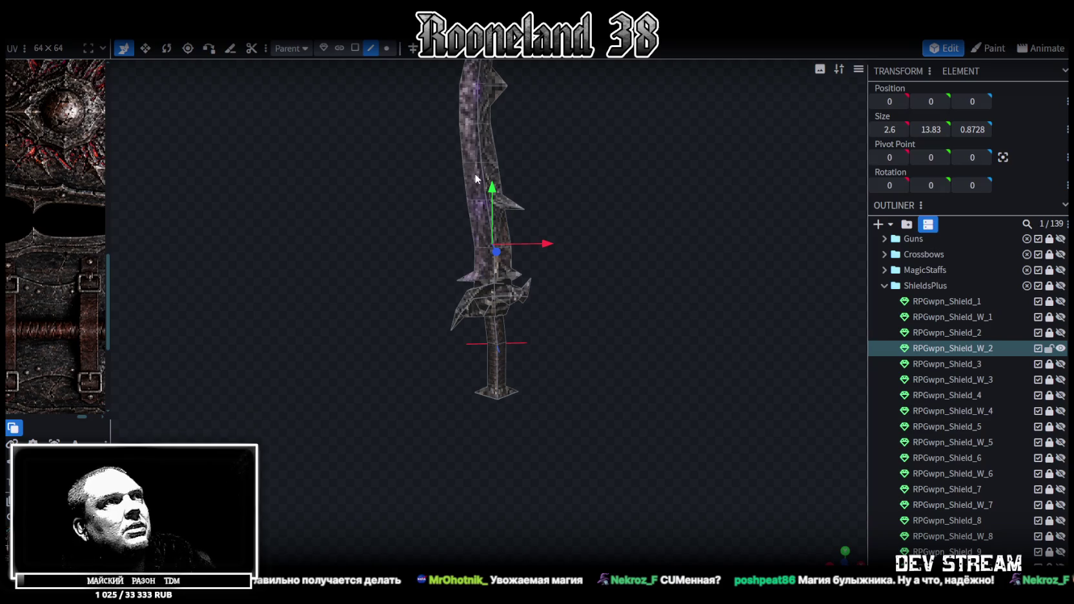
{"action": "scroll", "coordinate": [72, 187], "scroll_direction": "down", "scroll_amount": 2}
{"action": "scroll", "coordinate": [71, 187], "scroll_direction": "down", "scroll_amount": 2}
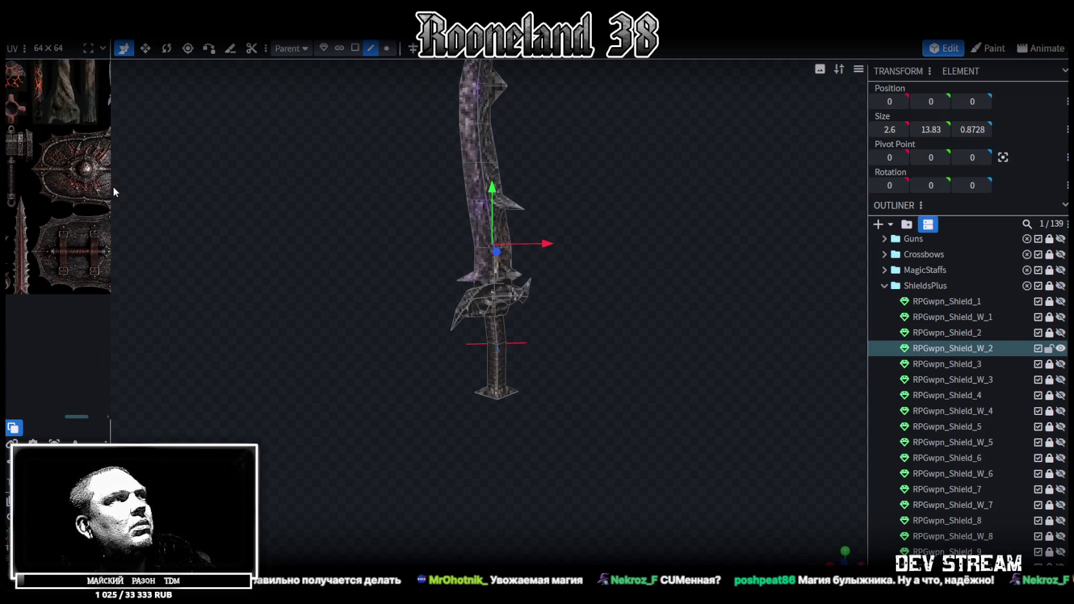
{"action": "left_click_drag", "start_coordinate": [124, 186], "coordinate": [297, 214]}
{"action": "scroll", "coordinate": [296, 214], "scroll_direction": "down", "scroll_amount": 2}
{"action": "scroll", "coordinate": [266, 189], "scroll_direction": "up", "scroll_amount": 1}
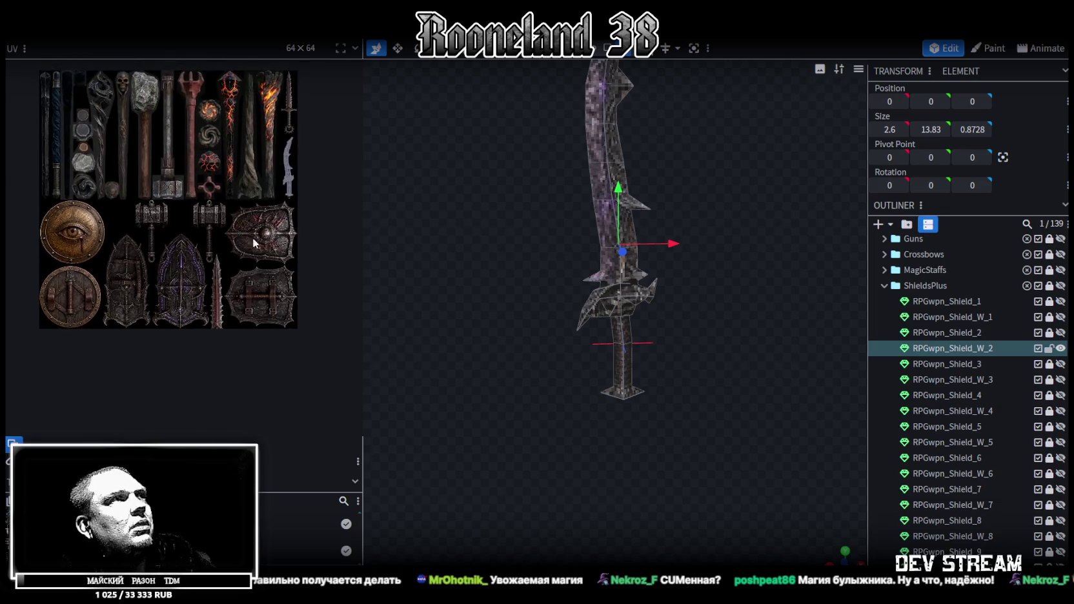
{"action": "scroll", "coordinate": [254, 256], "scroll_direction": "up", "scroll_amount": 1}
{"action": "scroll", "coordinate": [294, 168], "scroll_direction": "down", "scroll_amount": 1}
{"action": "scroll", "coordinate": [287, 194], "scroll_direction": "down", "scroll_amount": 2}
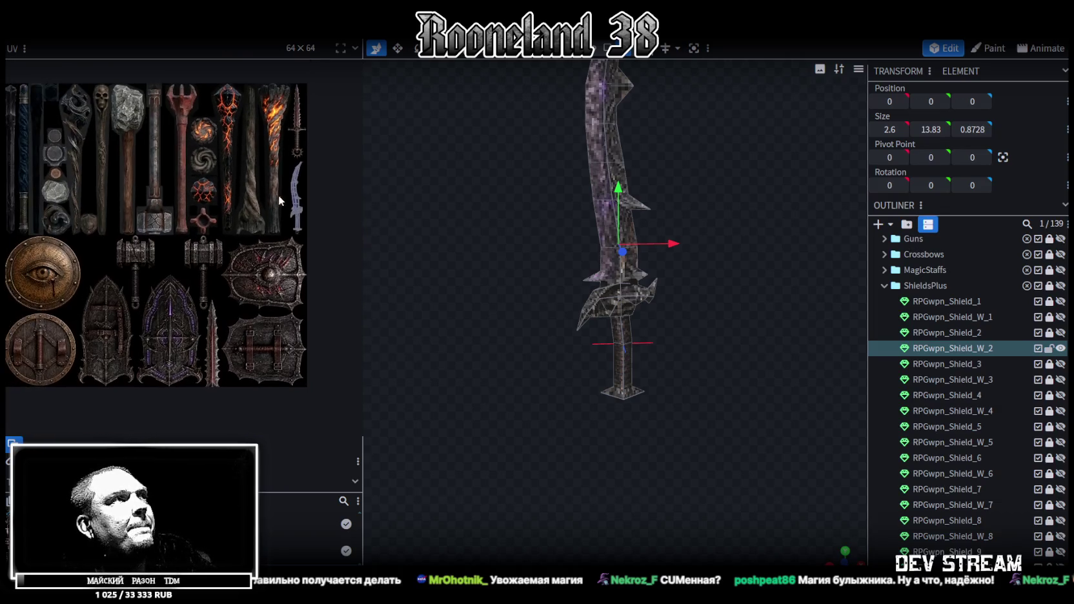
{"action": "middle_click_drag", "start_coordinate": [287, 195], "coordinate": [263, 172]}
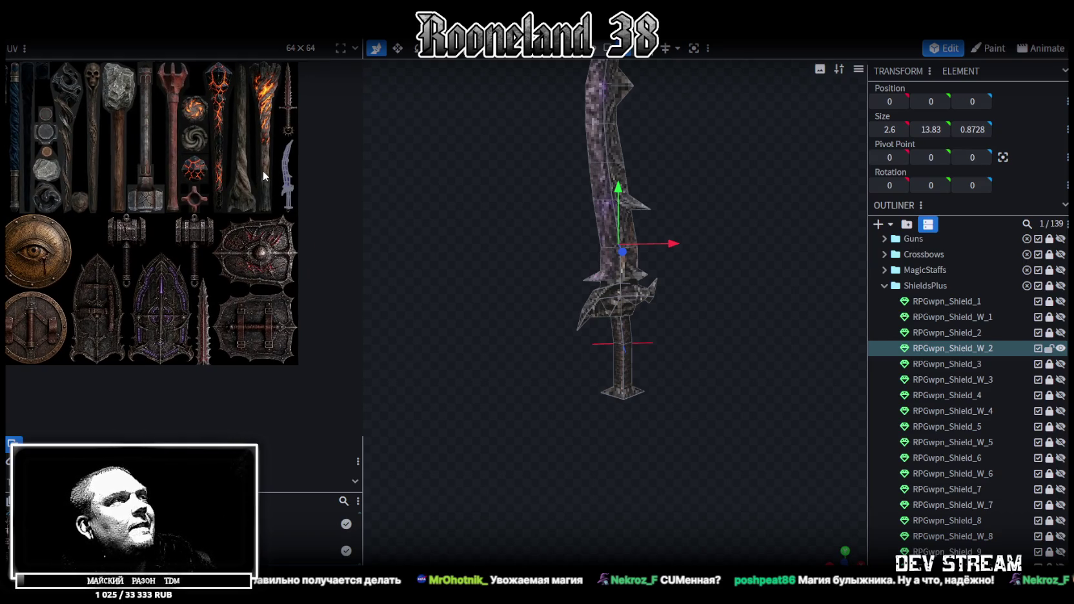
{"action": "mouse_move", "coordinate": [265, 168]}
{"action": "middle_mouse_down"}
{"action": "mouse_move", "coordinate": [212, 166]}
{"action": "mouse_move", "coordinate": [235, 184]}
{"action": "middle_mouse_up"}
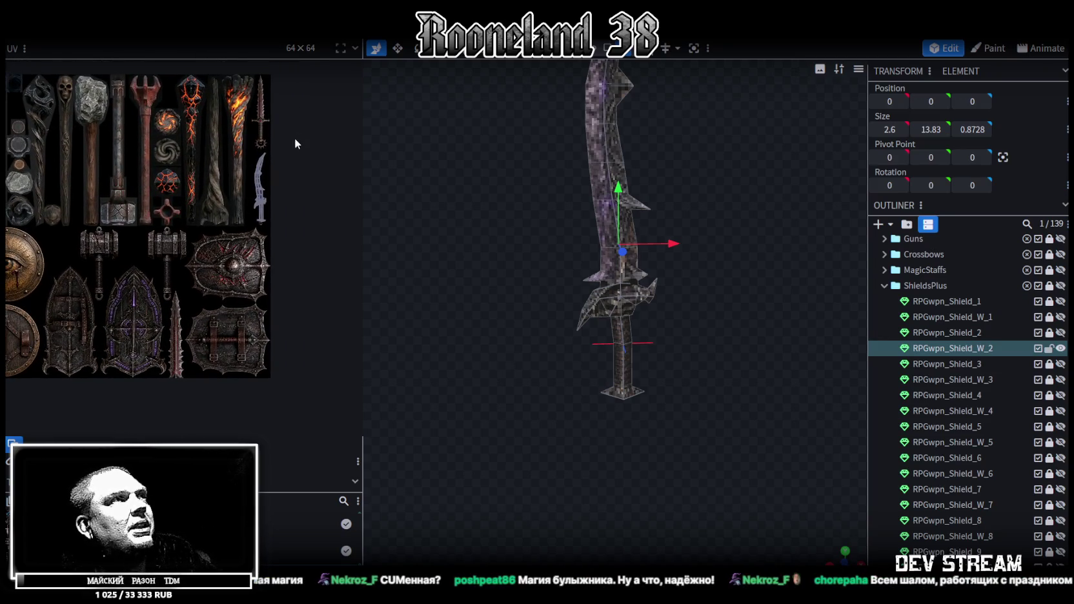
{"action": "mouse_move", "coordinate": [184, 352]}
{"action": "middle_mouse_down"}
{"action": "mouse_move", "coordinate": [250, 305]}
{"action": "mouse_move", "coordinate": [294, 298]}
{"action": "mouse_move", "coordinate": [239, 297]}
{"action": "mouse_move", "coordinate": [248, 296]}
{"action": "middle_mouse_up"}
{"action": "scroll", "coordinate": [210, 318], "scroll_direction": "up", "scroll_amount": 2}
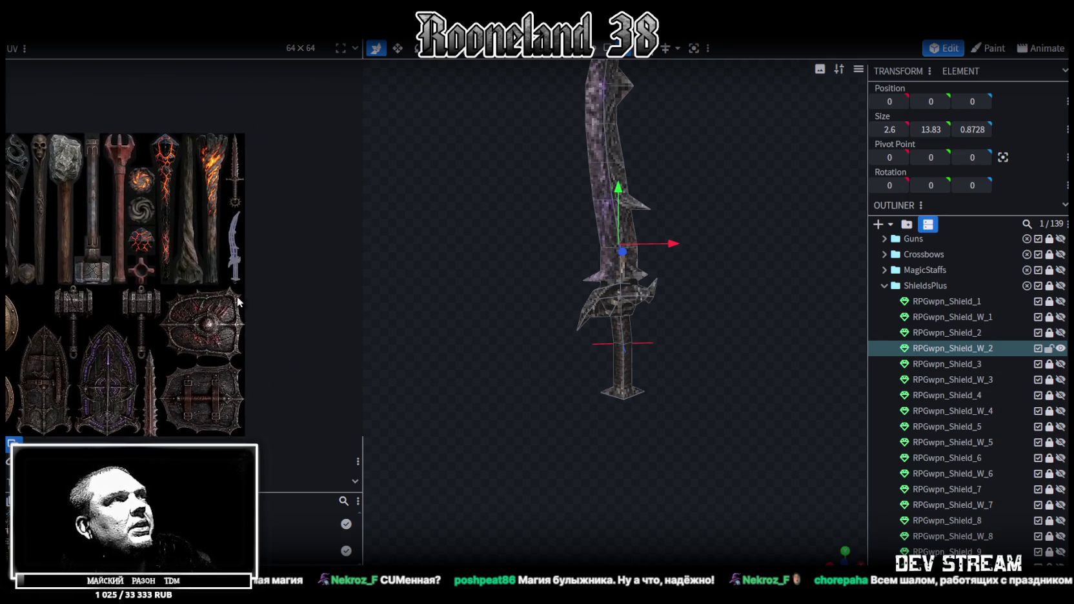
{"action": "scroll", "coordinate": [183, 255], "scroll_direction": "up", "scroll_amount": 2}
{"action": "scroll", "coordinate": [172, 256], "scroll_direction": "up", "scroll_amount": 2}
{"action": "scroll", "coordinate": [155, 215], "scroll_direction": "up", "scroll_amount": 1}
{"action": "scroll", "coordinate": [237, 226], "scroll_direction": "down", "scroll_amount": 1}
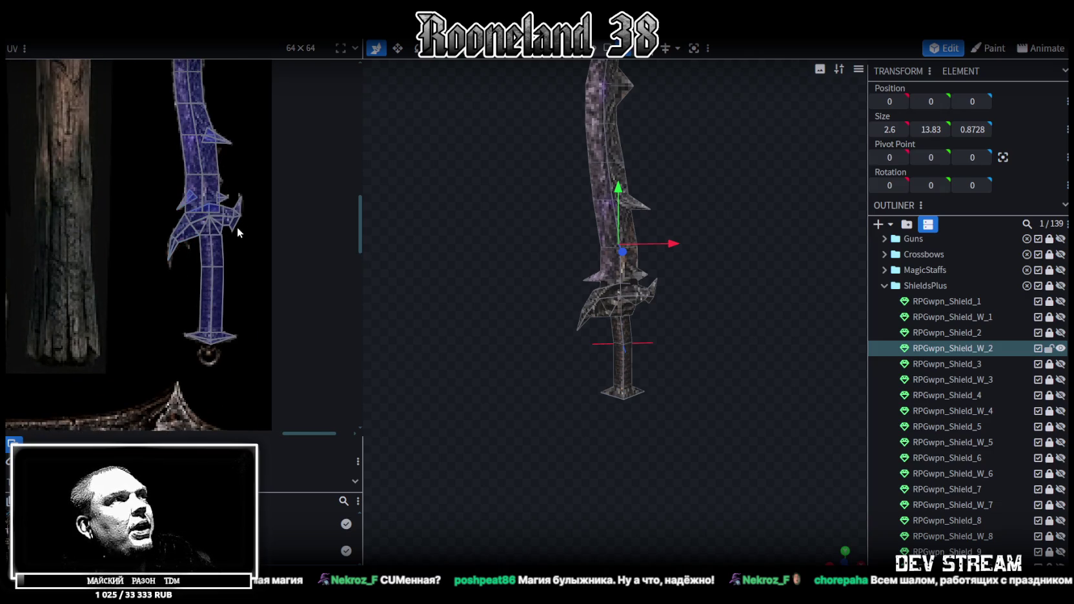
{"action": "scroll", "coordinate": [249, 229], "scroll_direction": "down", "scroll_amount": 2}
{"action": "scroll", "coordinate": [249, 229], "scroll_direction": "down", "scroll_amount": 1}
{"action": "scroll", "coordinate": [245, 243], "scroll_direction": "down", "scroll_amount": 1}
{"action": "scroll", "coordinate": [247, 216], "scroll_direction": "up", "scroll_amount": 1}
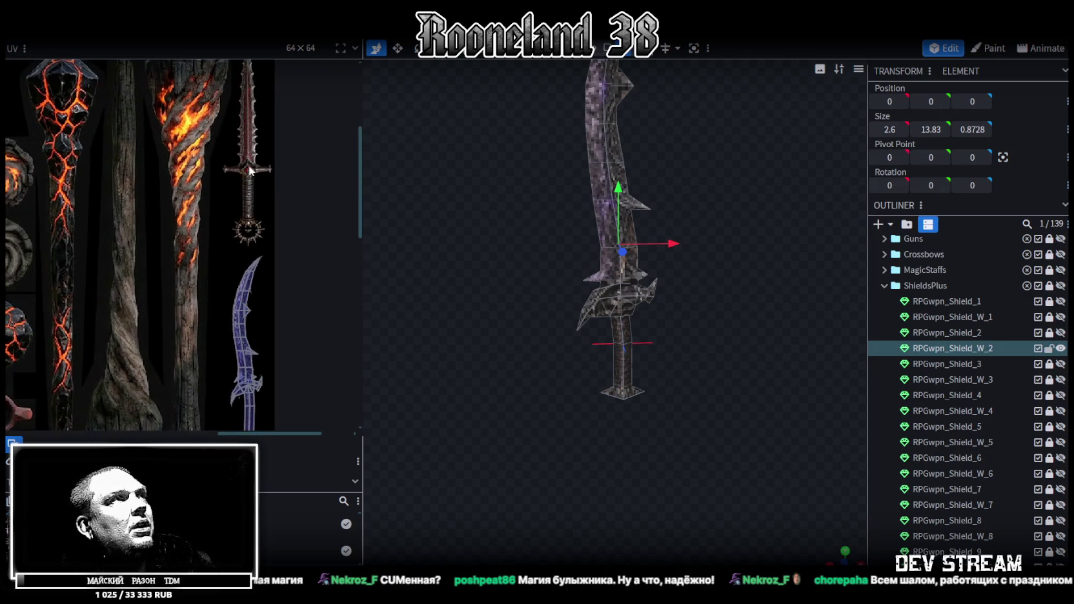
{"action": "scroll", "coordinate": [248, 154], "scroll_direction": "up", "scroll_amount": 1}
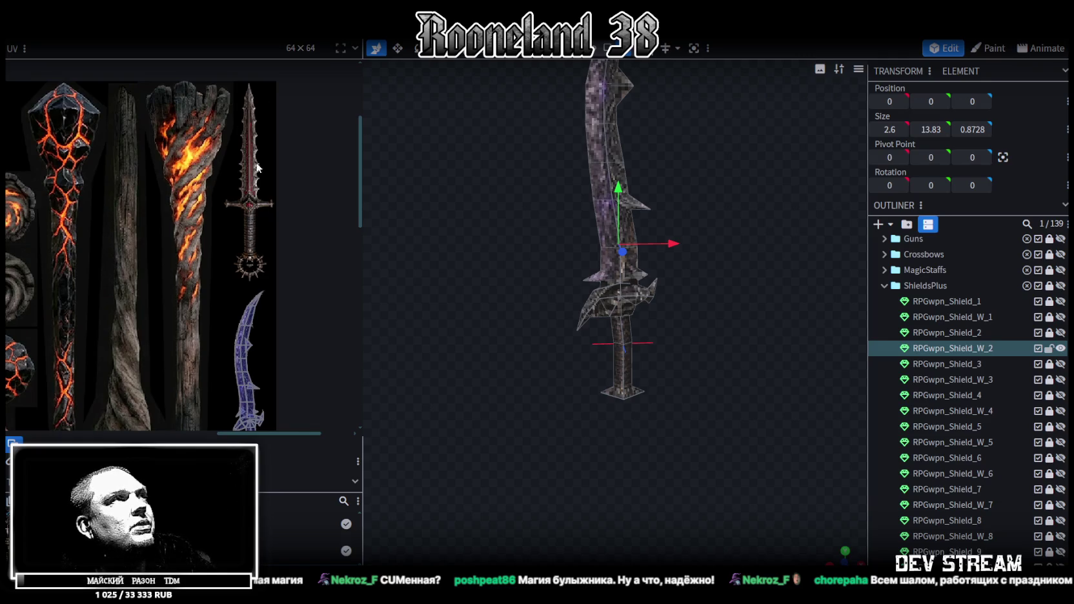
{"action": "scroll", "coordinate": [279, 236], "scroll_direction": "down", "scroll_amount": 1}
{"action": "scroll", "coordinate": [289, 242], "scroll_direction": "down", "scroll_amount": 1}
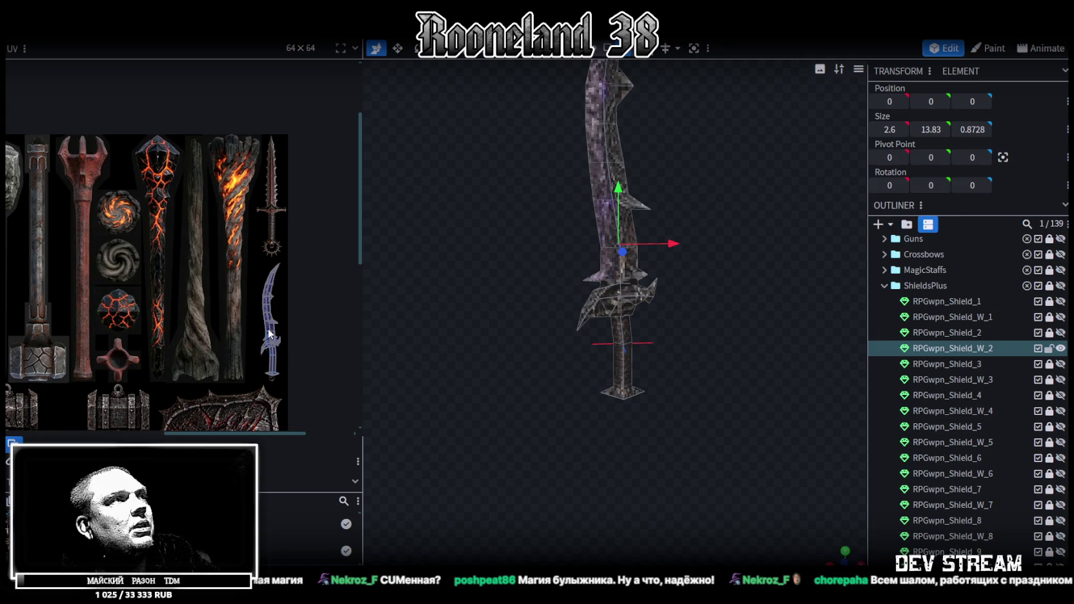
{"action": "scroll", "coordinate": [543, 306], "scroll_direction": "up", "scroll_amount": 2}
{"action": "scroll", "coordinate": [565, 362], "scroll_direction": "up", "scroll_amount": 3}
{"action": "scroll", "coordinate": [598, 346], "scroll_direction": "up", "scroll_amount": 1}
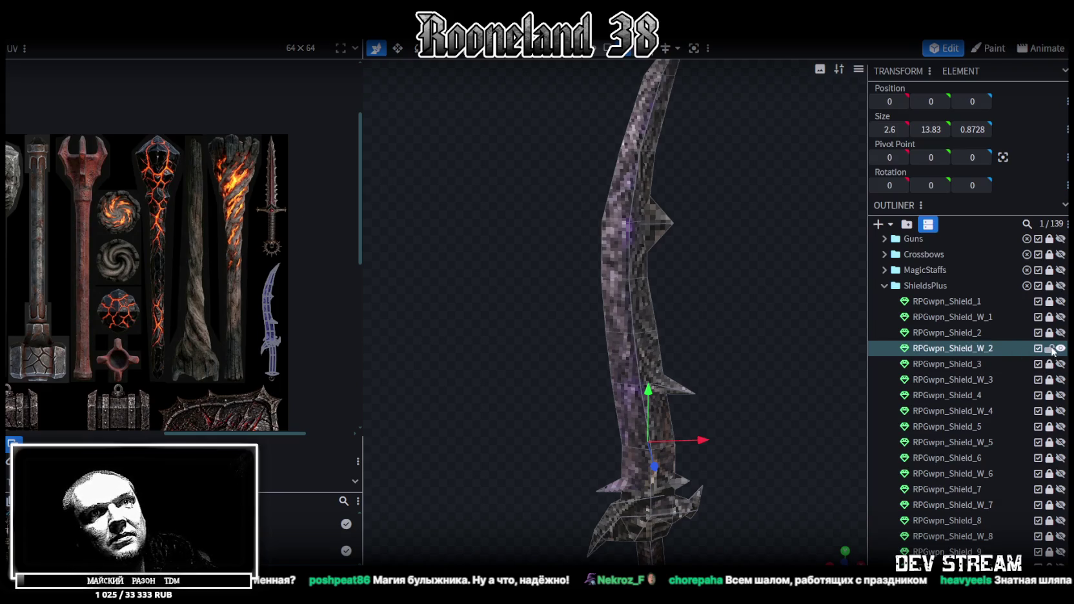
{"action": "scroll", "coordinate": [741, 353], "scroll_direction": "down", "scroll_amount": 3}
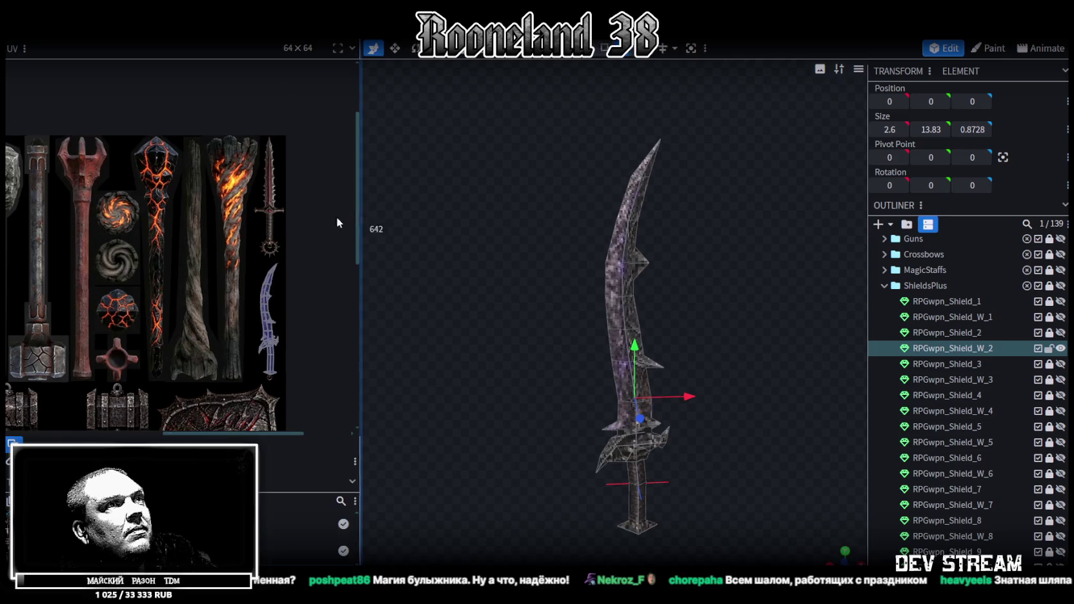
Step: Narrow the UV panel and show RPGwpn_Shield_2 beside the curved sword, deselecting the sword
{"action": "left_click_drag", "start_coordinate": [364, 218], "coordinate": [145, 226]}
{"action": "scroll", "coordinate": [641, 283], "scroll_direction": "down", "scroll_amount": 2}
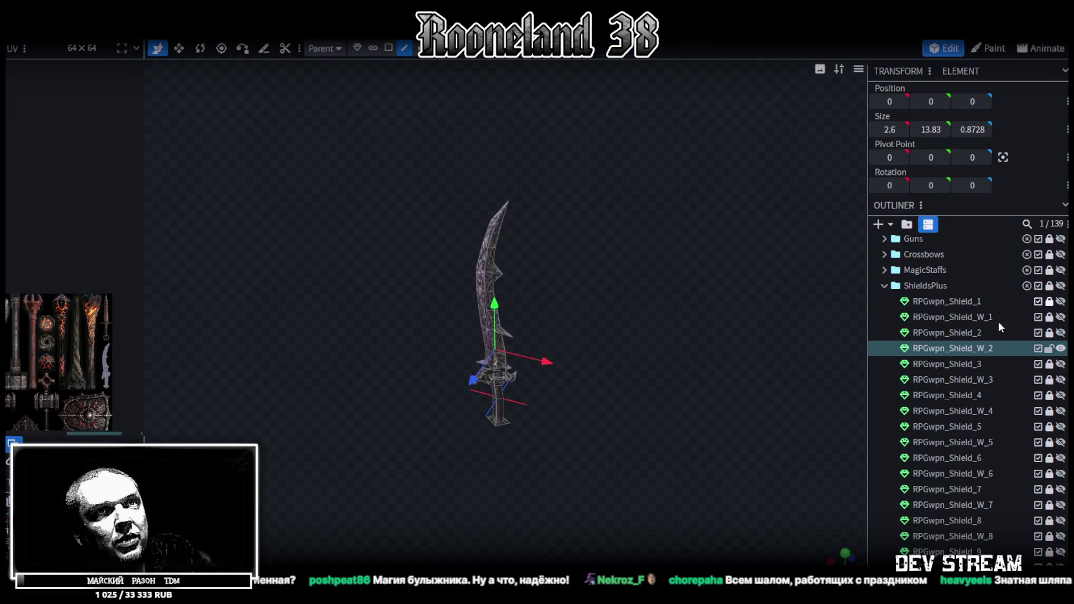
{"action": "left_click", "coordinate": [1061, 333]}
{"action": "left_click_drag", "start_coordinate": [676, 391], "coordinate": [773, 378]}
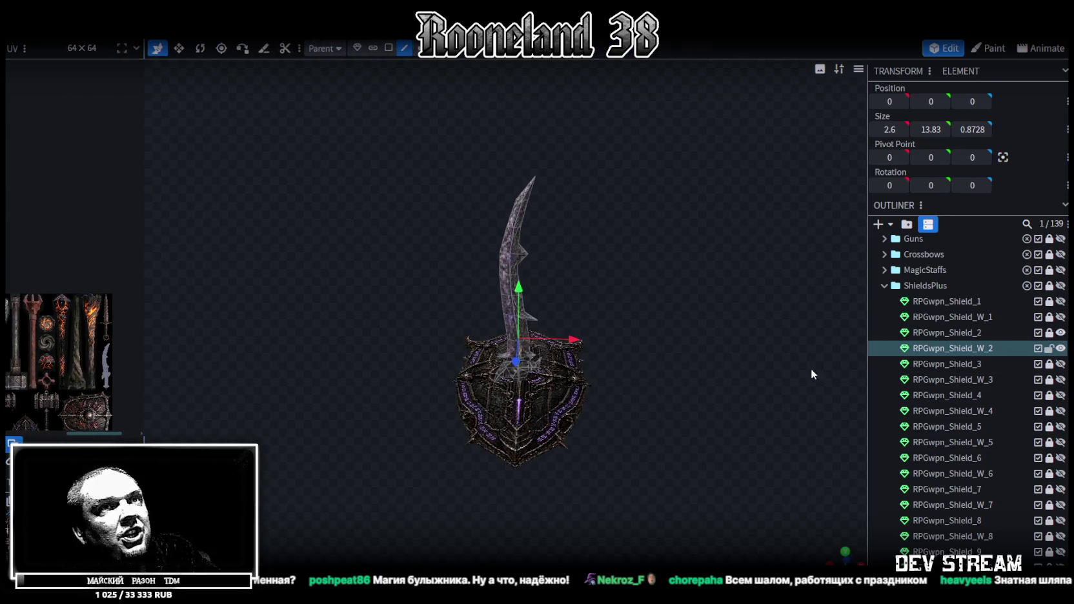
{"action": "left_click", "coordinate": [1050, 348]}
{"action": "mouse_move", "coordinate": [632, 395]}
{"action": "left_mouse_down"}
{"action": "mouse_move", "coordinate": [594, 368]}
{"action": "mouse_move", "coordinate": [707, 377]}
{"action": "left_mouse_up"}
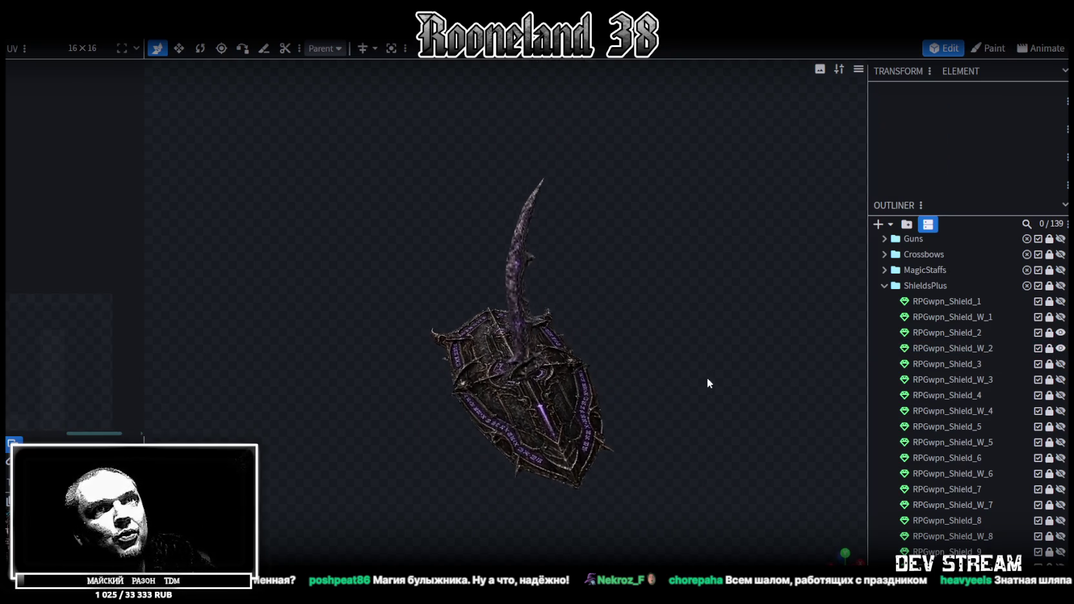
Step: Swap to RPGwpn_Shield_3, then to the RPGwpn_Shield_W_3 hammer, orbiting each
{"action": "left_click", "coordinate": [1062, 333]}
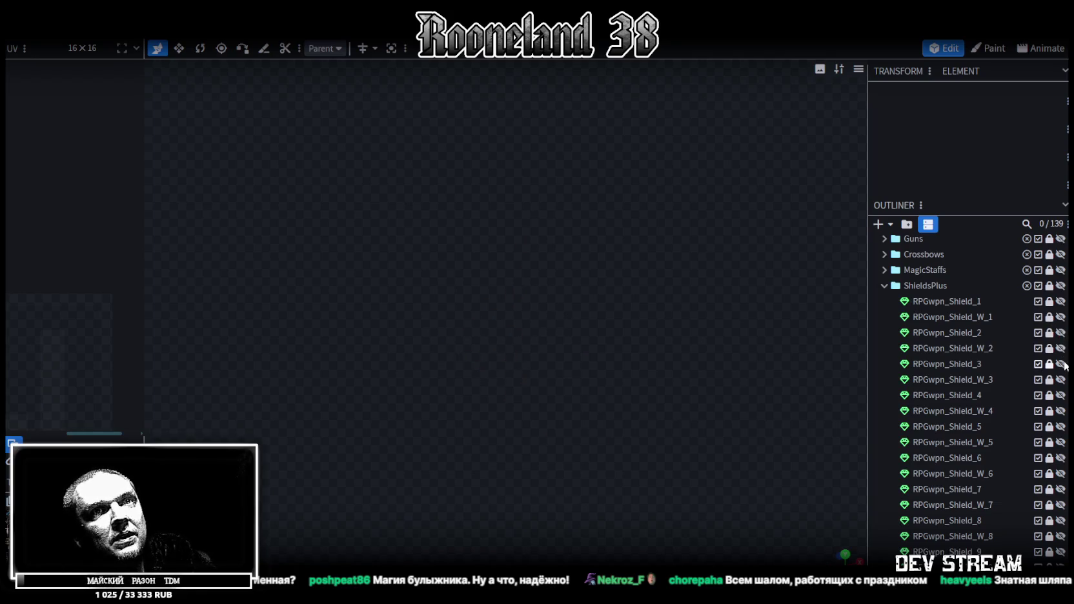
{"action": "left_click", "coordinate": [1061, 364]}
{"action": "mouse_move", "coordinate": [785, 313]}
{"action": "left_mouse_down"}
{"action": "mouse_move", "coordinate": [678, 268]}
{"action": "mouse_move", "coordinate": [649, 272]}
{"action": "mouse_move", "coordinate": [579, 80]}
{"action": "mouse_move", "coordinate": [593, 223]}
{"action": "mouse_move", "coordinate": [644, 325]}
{"action": "left_mouse_up"}
{"action": "left_click", "coordinate": [1061, 365]}
{"action": "left_click", "coordinate": [1061, 380]}
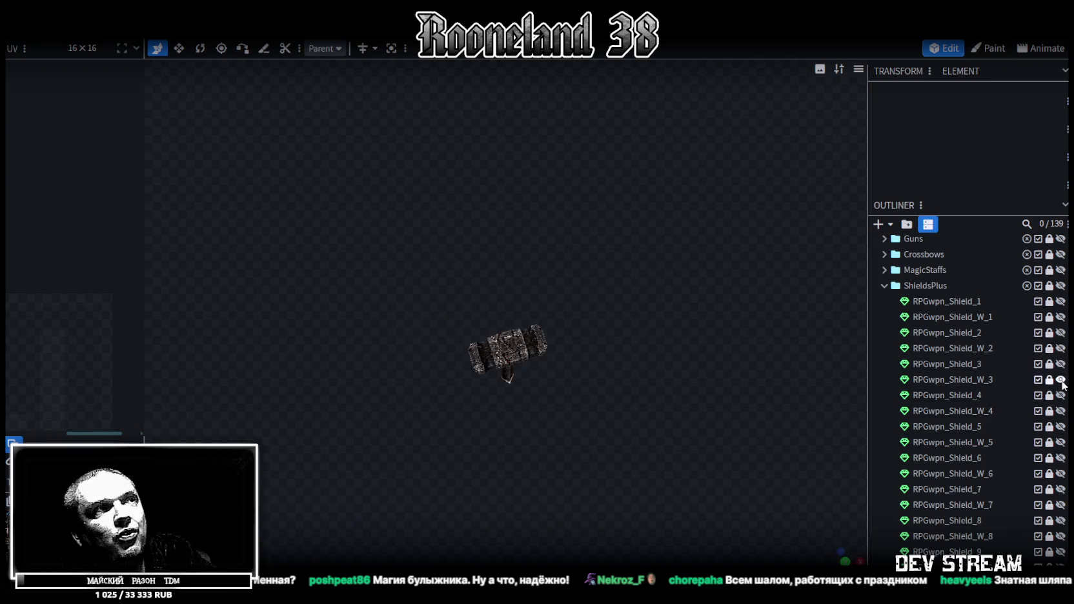
{"action": "scroll", "coordinate": [657, 323], "scroll_direction": "up", "scroll_amount": 3}
{"action": "scroll", "coordinate": [664, 288], "scroll_direction": "up", "scroll_amount": 3}
{"action": "mouse_move", "coordinate": [659, 302]}
{"action": "left_mouse_down"}
{"action": "mouse_move", "coordinate": [483, 313]}
{"action": "mouse_move", "coordinate": [747, 313]}
{"action": "mouse_move", "coordinate": [750, 302]}
{"action": "left_mouse_up"}
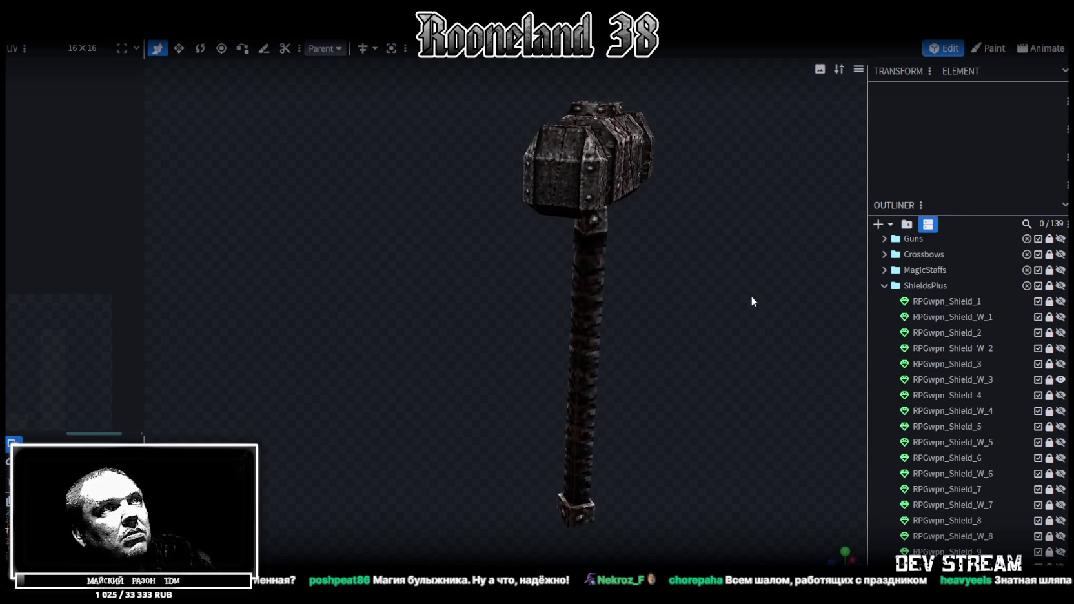
{"action": "scroll", "coordinate": [707, 307], "scroll_direction": "down", "scroll_amount": 3}
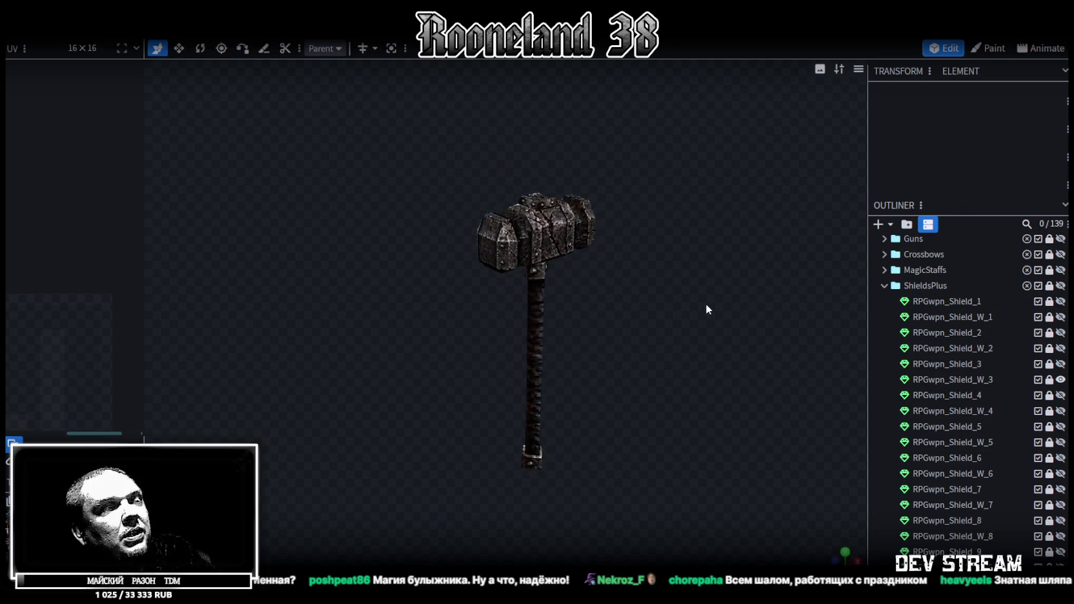
Step: Show the turtle-shell RPGwpn_Shield_4 with the RPGwpn_Shield_W_4 mace, then hide the shield to inspect the mace
{"action": "left_click", "coordinate": [1061, 380]}
{"action": "left_click", "coordinate": [1061, 395]}
{"action": "mouse_move", "coordinate": [694, 325]}
{"action": "left_mouse_down"}
{"action": "mouse_move", "coordinate": [670, 367]}
{"action": "mouse_move", "coordinate": [671, 357]}
{"action": "left_mouse_up"}
{"action": "left_click", "coordinate": [1061, 411]}
{"action": "left_click_drag", "start_coordinate": [726, 346], "coordinate": [742, 288]}
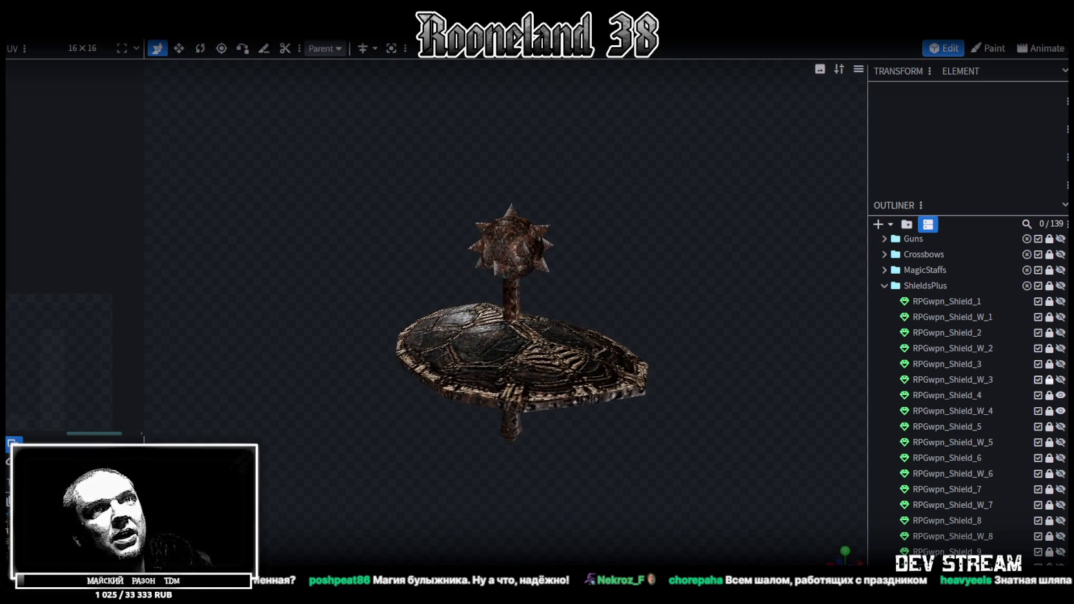
{"action": "left_click", "coordinate": [1061, 395]}
{"action": "left_click_drag", "start_coordinate": [477, 250], "coordinate": [418, 252]}
{"action": "scroll", "coordinate": [397, 265], "scroll_direction": "up", "scroll_amount": 2}
{"action": "mouse_move", "coordinate": [377, 282]}
{"action": "left_mouse_down"}
{"action": "mouse_move", "coordinate": [597, 276]}
{"action": "mouse_move", "coordinate": [702, 381]}
{"action": "mouse_move", "coordinate": [691, 395]}
{"action": "mouse_move", "coordinate": [614, 217]}
{"action": "mouse_move", "coordinate": [522, 260]}
{"action": "mouse_move", "coordinate": [506, 288]}
{"action": "mouse_move", "coordinate": [608, 297]}
{"action": "mouse_move", "coordinate": [538, 346]}
{"action": "mouse_move", "coordinate": [604, 319]}
{"action": "mouse_move", "coordinate": [668, 336]}
{"action": "left_mouse_up"}
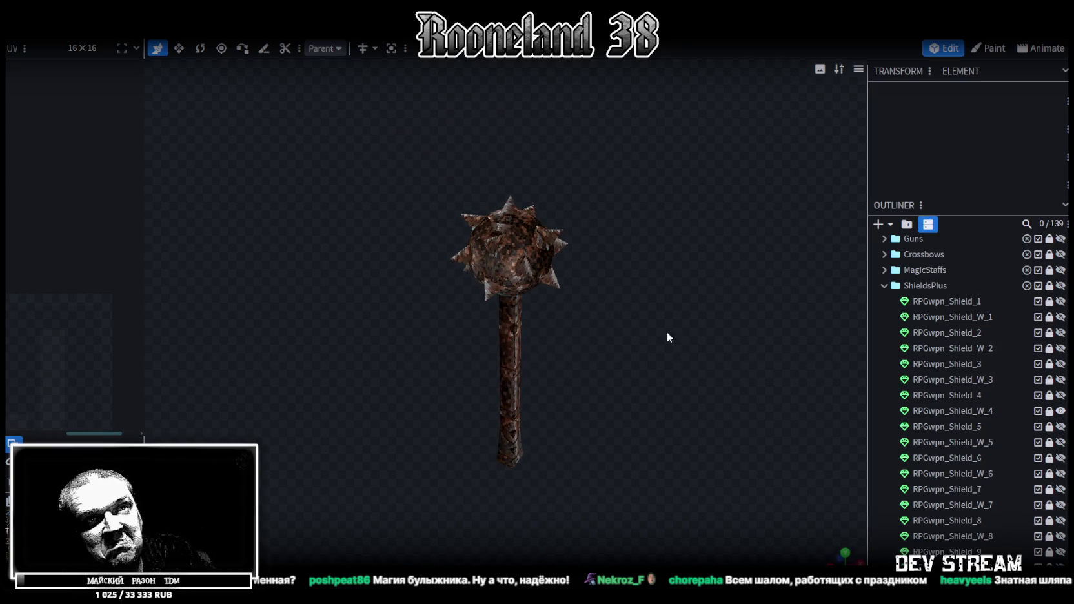
Step: Swap the mace for the wooden kite shield RPGwpn_Shield_5 in an upright front view
{"action": "left_click", "coordinate": [1062, 411]}
{"action": "left_click", "coordinate": [1062, 426]}
{"action": "mouse_move", "coordinate": [722, 321]}
{"action": "left_mouse_down"}
{"action": "mouse_move", "coordinate": [711, 382]}
{"action": "mouse_move", "coordinate": [743, 333]}
{"action": "left_mouse_up"}
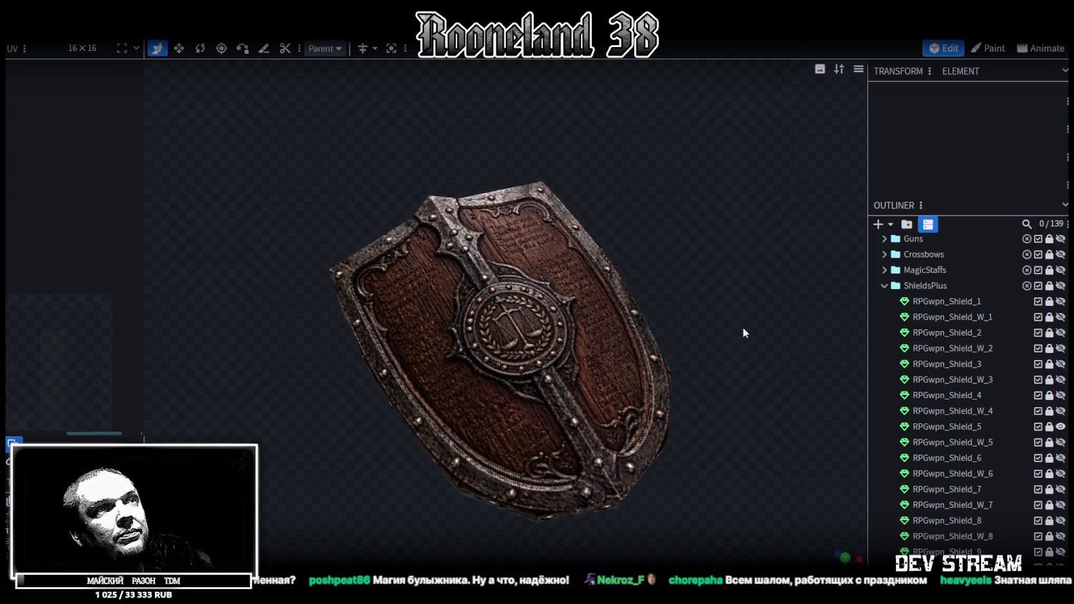
Step: View the RPGwpn_Shield_W_5 hammer, then the round RPGwpn_Shield_6 shield, one at a time
{"action": "left_click", "coordinate": [1061, 426]}
{"action": "left_click", "coordinate": [1061, 442]}
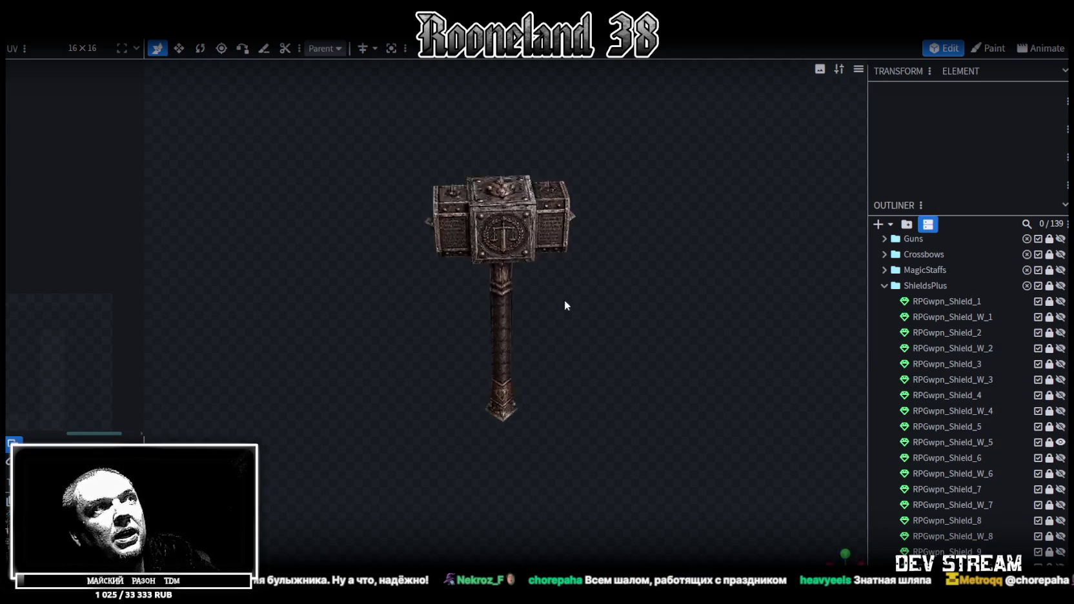
{"action": "scroll", "coordinate": [569, 294], "scroll_direction": "up", "scroll_amount": 5}
{"action": "mouse_move", "coordinate": [577, 286]}
{"action": "left_mouse_down"}
{"action": "mouse_move", "coordinate": [557, 298]}
{"action": "mouse_move", "coordinate": [234, 306]}
{"action": "mouse_move", "coordinate": [239, 362]}
{"action": "mouse_move", "coordinate": [339, 331]}
{"action": "mouse_move", "coordinate": [554, 297]}
{"action": "mouse_move", "coordinate": [648, 302]}
{"action": "left_mouse_up"}
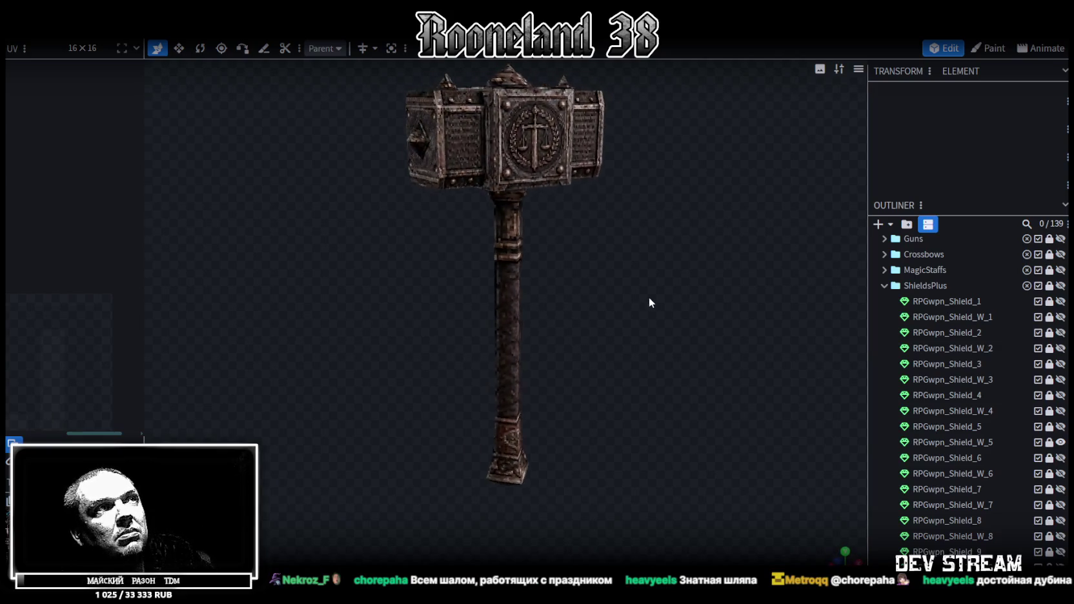
{"action": "scroll", "coordinate": [649, 304], "scroll_direction": "down", "scroll_amount": 3}
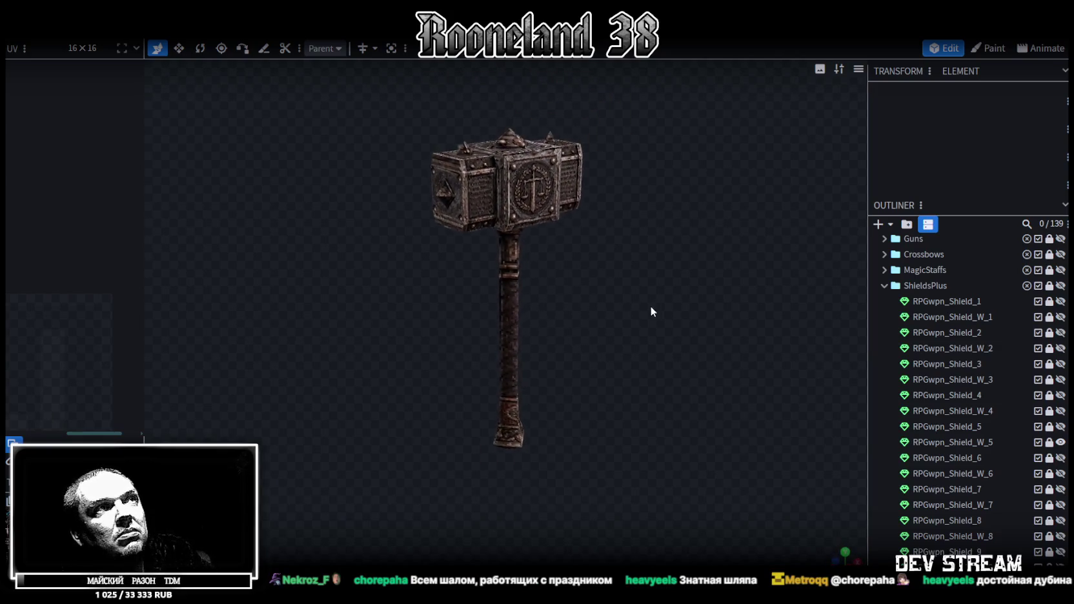
{"action": "left_click", "coordinate": [1061, 442]}
{"action": "left_click", "coordinate": [1061, 458]}
{"action": "mouse_move", "coordinate": [626, 428]}
{"action": "left_mouse_down"}
{"action": "mouse_move", "coordinate": [571, 535]}
{"action": "mouse_move", "coordinate": [572, 518]}
{"action": "left_mouse_up"}
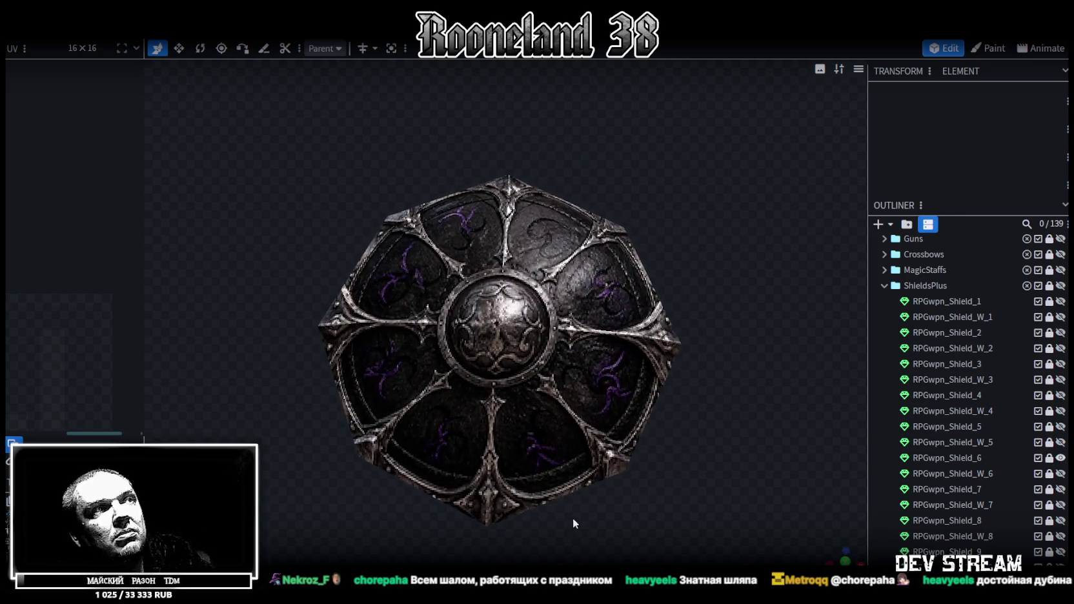
Step: View the RPGwpn_Shield_W_6 dagger, then the RPGwpn_Shield_7 shield, orbiting each
{"action": "left_click", "coordinate": [1061, 458]}
{"action": "left_click", "coordinate": [1061, 473]}
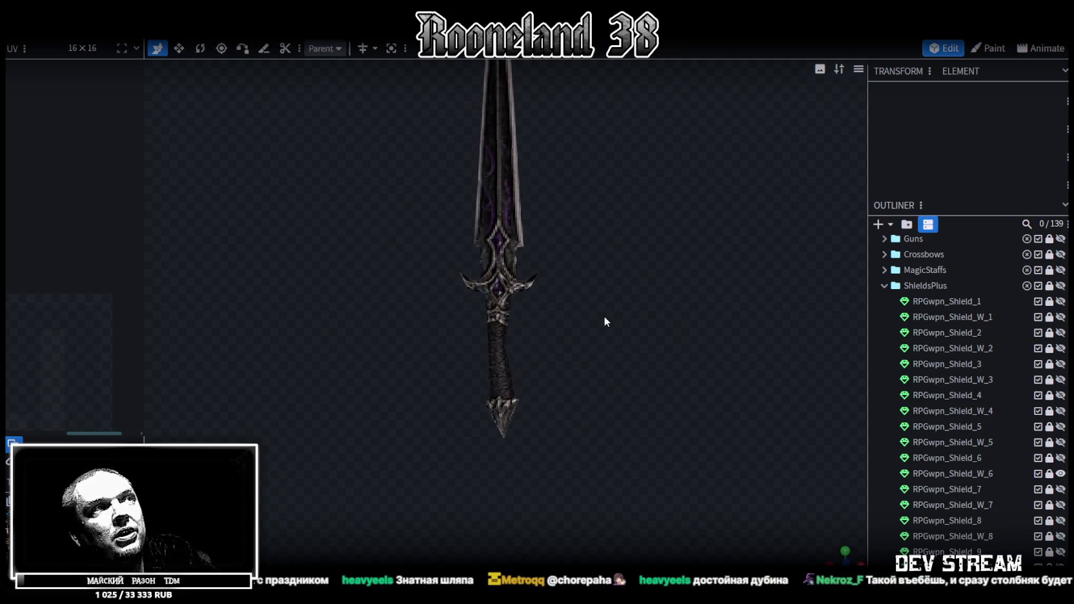
{"action": "mouse_move", "coordinate": [606, 304]}
{"action": "left_mouse_down"}
{"action": "mouse_move", "coordinate": [249, 324]}
{"action": "mouse_move", "coordinate": [264, 326]}
{"action": "mouse_move", "coordinate": [249, 338]}
{"action": "mouse_move", "coordinate": [339, 324]}
{"action": "mouse_move", "coordinate": [606, 341]}
{"action": "left_mouse_up"}
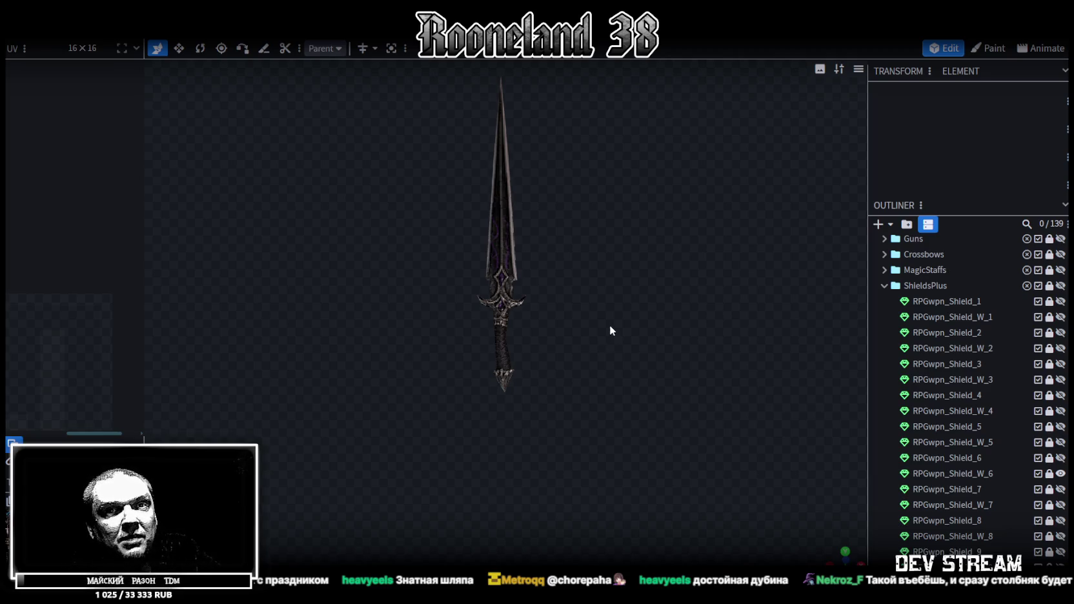
{"action": "left_click", "coordinate": [1060, 474]}
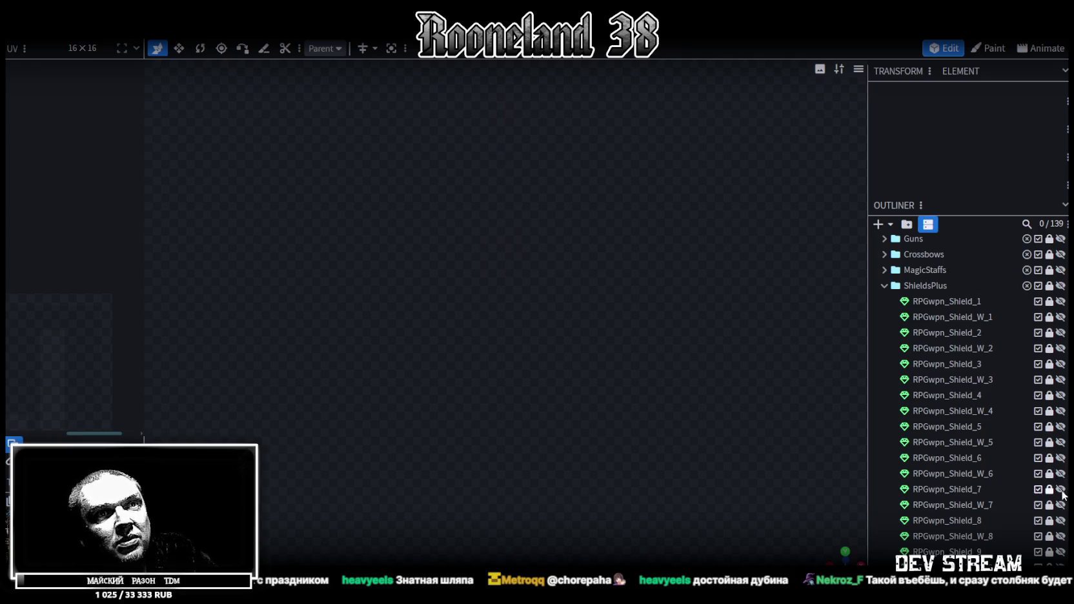
{"action": "left_click", "coordinate": [1060, 489]}
{"action": "mouse_move", "coordinate": [490, 310]}
{"action": "left_mouse_down"}
{"action": "mouse_move", "coordinate": [346, 367]}
{"action": "mouse_move", "coordinate": [346, 357]}
{"action": "mouse_move", "coordinate": [665, 423]}
{"action": "mouse_move", "coordinate": [607, 338]}
{"action": "mouse_move", "coordinate": [556, 164]}
{"action": "mouse_move", "coordinate": [329, 102]}
{"action": "mouse_move", "coordinate": [376, 201]}
{"action": "mouse_move", "coordinate": [519, 349]}
{"action": "mouse_move", "coordinate": [652, 439]}
{"action": "left_mouse_up"}
Step: View the RPGwpn_Shield_W_7 spear, then the spiked leather shield RPGwpn_Shield_8
{"action": "left_click", "coordinate": [1061, 489]}
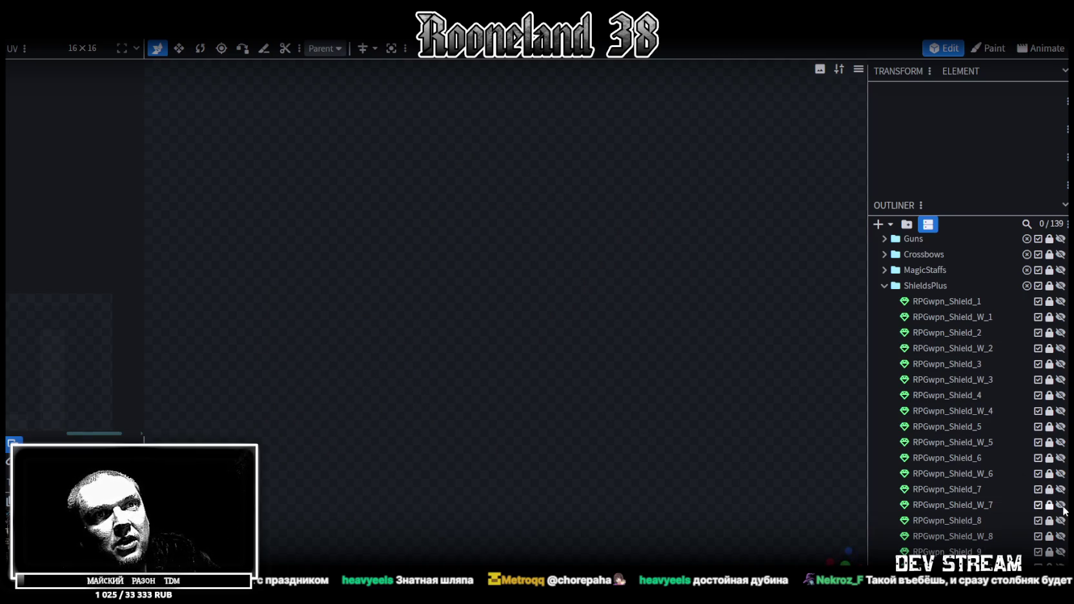
{"action": "left_click", "coordinate": [1061, 505]}
{"action": "mouse_move", "coordinate": [588, 390]}
{"action": "left_mouse_down"}
{"action": "mouse_move", "coordinate": [567, 317]}
{"action": "mouse_move", "coordinate": [610, 323]}
{"action": "mouse_move", "coordinate": [658, 350]}
{"action": "mouse_move", "coordinate": [511, 319]}
{"action": "mouse_move", "coordinate": [295, 334]}
{"action": "mouse_move", "coordinate": [545, 324]}
{"action": "mouse_move", "coordinate": [580, 427]}
{"action": "mouse_move", "coordinate": [444, 360]}
{"action": "mouse_move", "coordinate": [595, 389]}
{"action": "mouse_move", "coordinate": [518, 390]}
{"action": "left_mouse_up"}
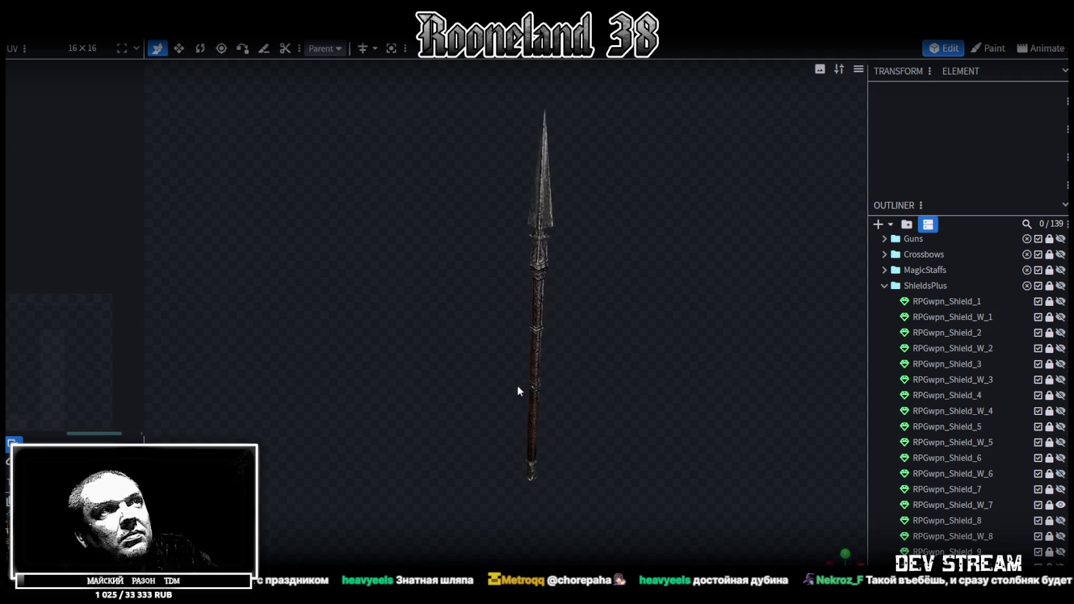
{"action": "left_click", "coordinate": [1061, 505]}
{"action": "left_click", "coordinate": [1061, 520]}
{"action": "mouse_move", "coordinate": [718, 393]}
{"action": "left_mouse_down"}
{"action": "mouse_move", "coordinate": [732, 408]}
{"action": "mouse_move", "coordinate": [711, 289]}
{"action": "mouse_move", "coordinate": [718, 340]}
{"action": "mouse_move", "coordinate": [729, 297]}
{"action": "mouse_move", "coordinate": [715, 301]}
{"action": "mouse_move", "coordinate": [722, 331]}
{"action": "mouse_move", "coordinate": [709, 376]}
{"action": "left_mouse_up"}
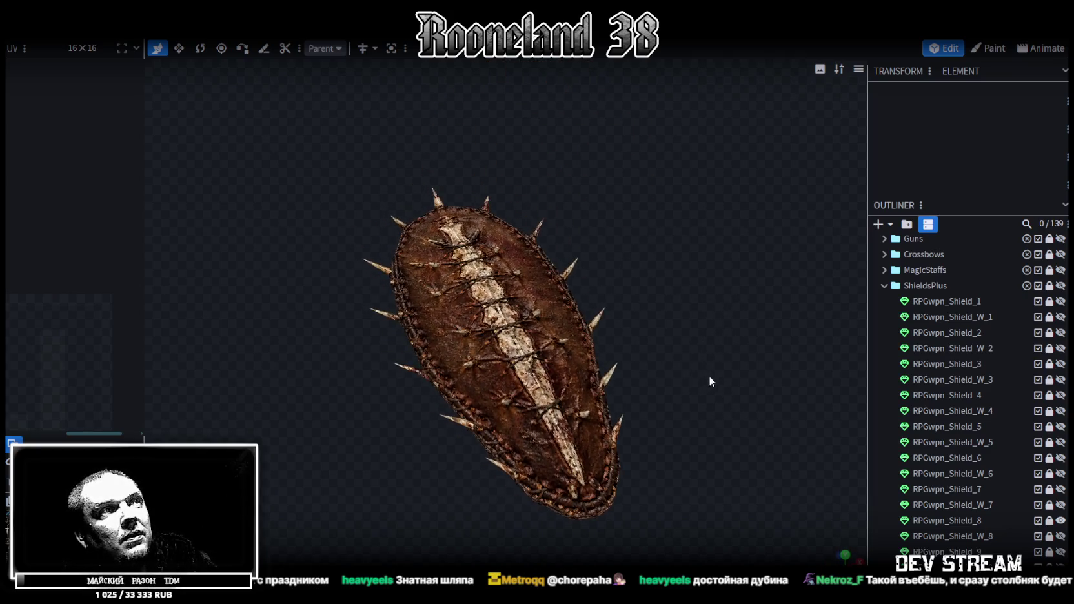
Step: Swap to the RPGwpn_Shield_W_8 spear, orbit it upright, then hide it
{"action": "left_click", "coordinate": [1061, 521]}
{"action": "left_click", "coordinate": [1061, 536]}
{"action": "mouse_move", "coordinate": [659, 333]}
{"action": "left_mouse_down"}
{"action": "mouse_move", "coordinate": [666, 386]}
{"action": "mouse_move", "coordinate": [545, 341]}
{"action": "mouse_move", "coordinate": [268, 326]}
{"action": "mouse_move", "coordinate": [284, 303]}
{"action": "mouse_move", "coordinate": [622, 377]}
{"action": "left_mouse_up"}
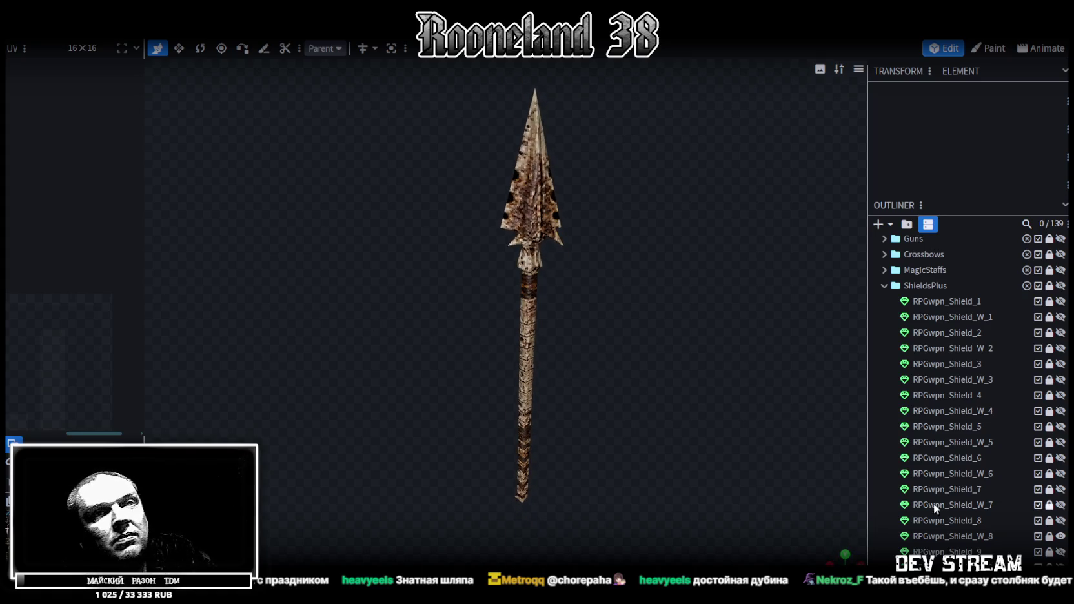
{"action": "scroll", "coordinate": [924, 501], "scroll_direction": "down", "scroll_amount": 3}
{"action": "left_click", "coordinate": [1061, 424]}
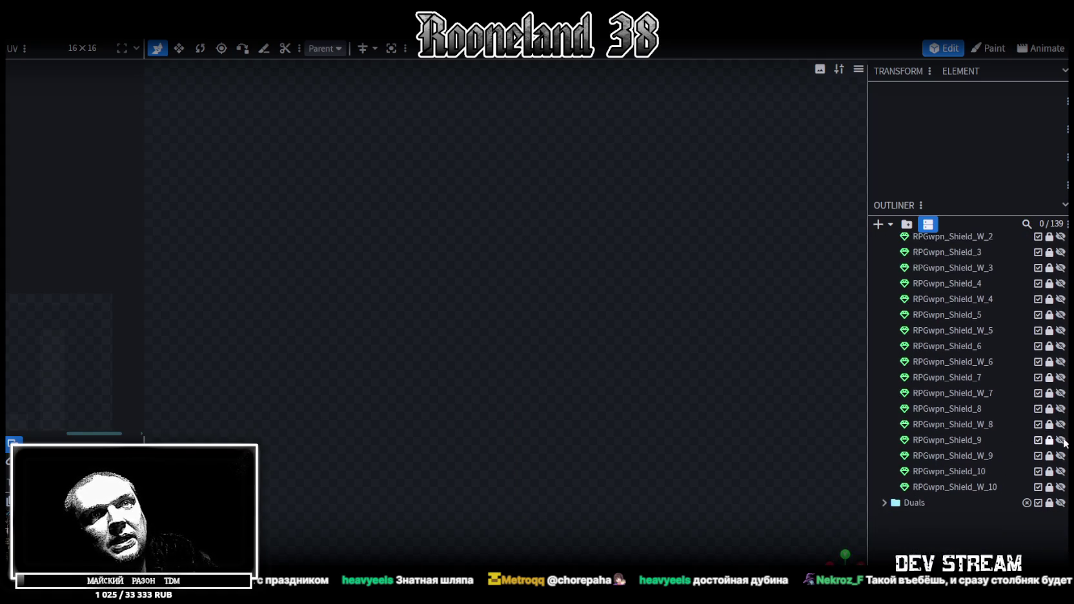
Step: View the RPGwpn_Shield_9 rune shield, then the RPGwpn_Shield_W_9 axe, hiding each afterward
{"action": "left_click", "coordinate": [1061, 439]}
{"action": "left_click_drag", "start_coordinate": [705, 369], "coordinate": [672, 430]}
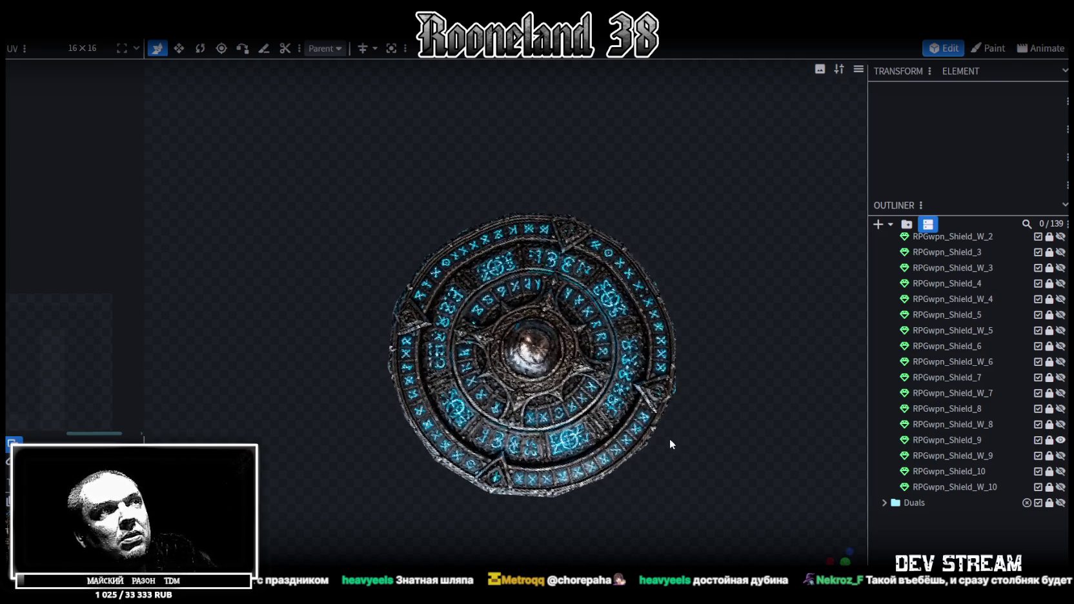
{"action": "left_click", "coordinate": [1061, 440]}
{"action": "left_click", "coordinate": [1061, 455]}
{"action": "mouse_move", "coordinate": [759, 438]}
{"action": "left_mouse_down"}
{"action": "mouse_move", "coordinate": [585, 409]}
{"action": "mouse_move", "coordinate": [604, 345]}
{"action": "mouse_move", "coordinate": [598, 370]}
{"action": "mouse_move", "coordinate": [627, 370]}
{"action": "mouse_move", "coordinate": [278, 368]}
{"action": "mouse_move", "coordinate": [665, 400]}
{"action": "left_mouse_up"}
{"action": "left_click", "coordinate": [1061, 456]}
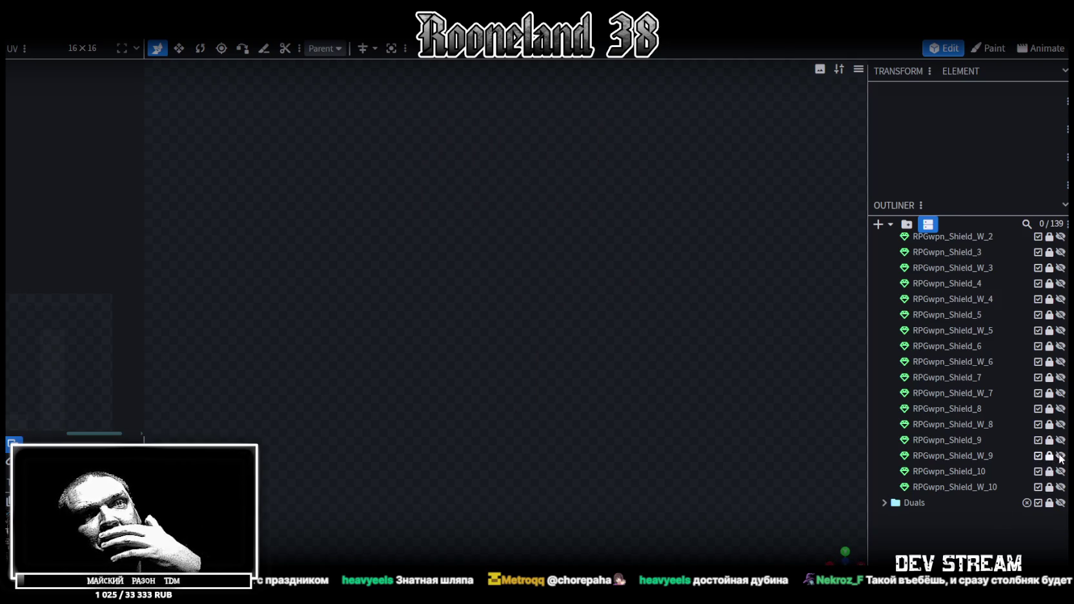
Step: View the tall RPGwpn_Shield_10 shield, then the RPGwpn_Shield_W_10 axe, hiding each afterward
{"action": "left_click", "coordinate": [1061, 471]}
{"action": "mouse_move", "coordinate": [770, 372]}
{"action": "left_mouse_down"}
{"action": "mouse_move", "coordinate": [409, 365]}
{"action": "mouse_move", "coordinate": [696, 423]}
{"action": "mouse_move", "coordinate": [729, 483]}
{"action": "mouse_move", "coordinate": [741, 474]}
{"action": "mouse_move", "coordinate": [715, 298]}
{"action": "mouse_move", "coordinate": [470, 124]}
{"action": "mouse_move", "coordinate": [412, 163]}
{"action": "mouse_move", "coordinate": [668, 288]}
{"action": "mouse_move", "coordinate": [714, 342]}
{"action": "left_mouse_up"}
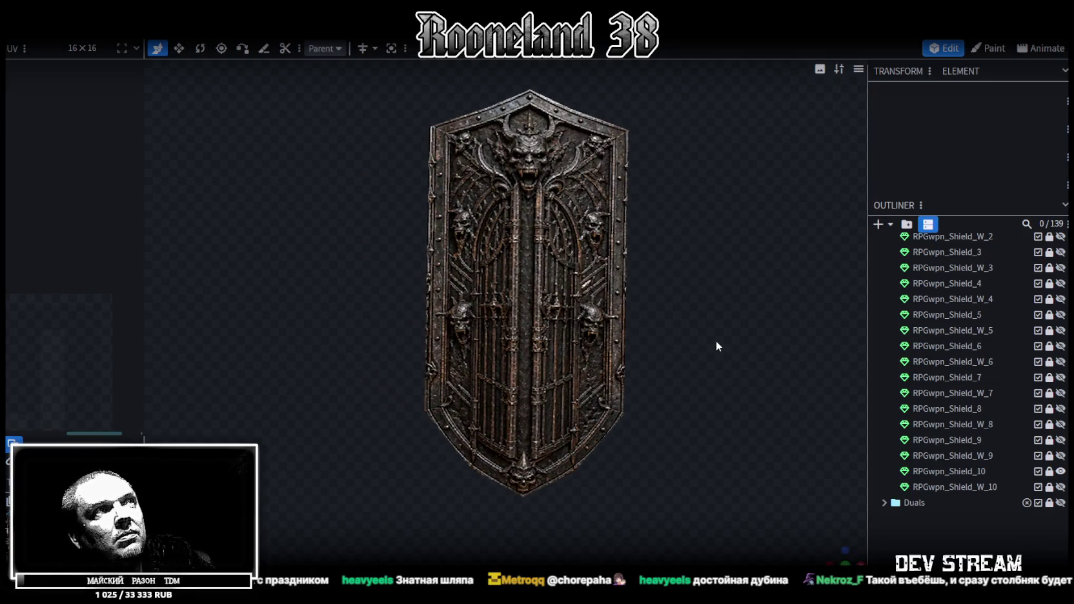
{"action": "left_click", "coordinate": [1061, 472]}
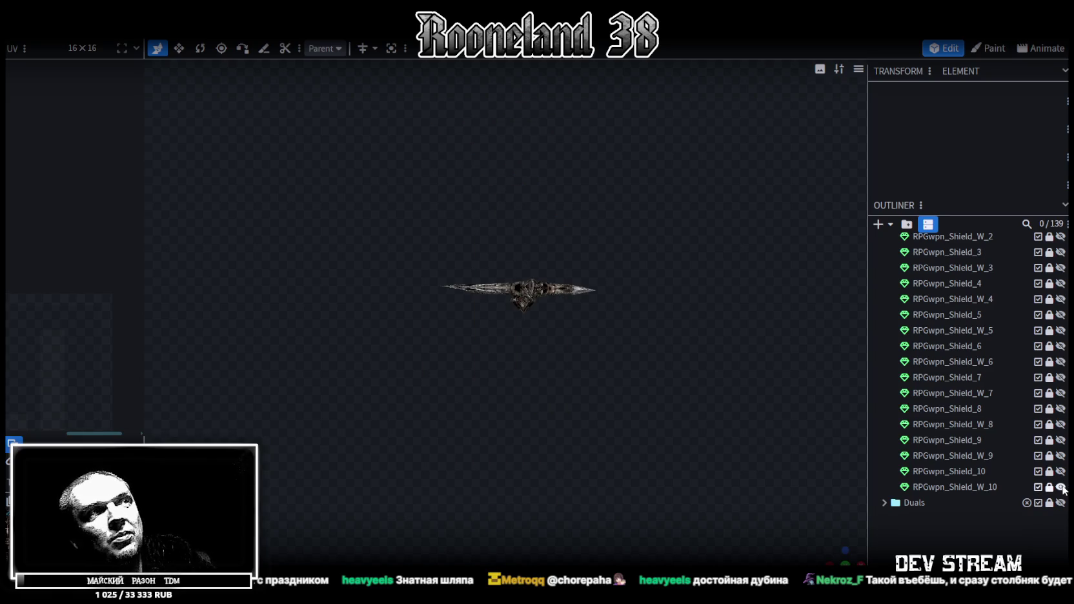
{"action": "mouse_move", "coordinate": [677, 396]}
{"action": "left_mouse_down"}
{"action": "mouse_move", "coordinate": [667, 268]}
{"action": "mouse_move", "coordinate": [679, 267]}
{"action": "mouse_move", "coordinate": [665, 316]}
{"action": "mouse_move", "coordinate": [345, 319]}
{"action": "mouse_move", "coordinate": [672, 365]}
{"action": "left_mouse_up"}
{"action": "left_click", "coordinate": [1061, 487]}
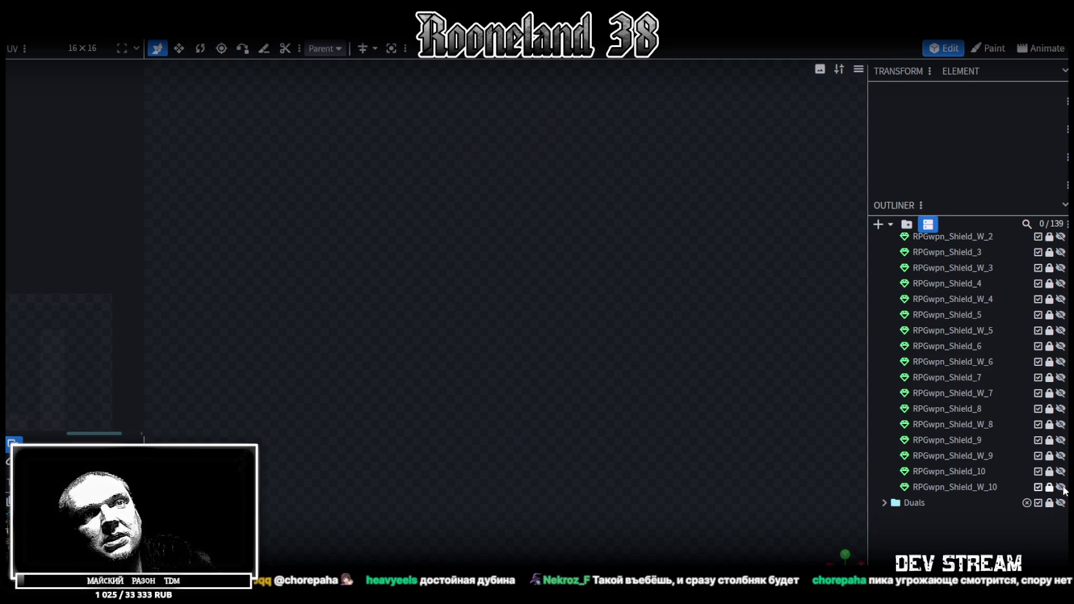
Step: Scroll the Outliner up and collapse the ShieldsPlus folder
{"action": "scroll", "coordinate": [936, 450], "scroll_direction": "up", "scroll_amount": 5}
{"action": "scroll", "coordinate": [917, 420], "scroll_direction": "up", "scroll_amount": 2}
{"action": "left_click", "coordinate": [885, 398]}
Step: Expand the Duals folder and inspect the RPGwpn_Dual_1 curved sword, then hide it
{"action": "left_click", "coordinate": [884, 413]}
{"action": "scroll", "coordinate": [917, 433], "scroll_direction": "down", "scroll_amount": 1}
{"action": "scroll", "coordinate": [938, 451], "scroll_direction": "down", "scroll_amount": 3}
{"action": "left_click", "coordinate": [1060, 317]}
{"action": "mouse_move", "coordinate": [682, 395]}
{"action": "left_mouse_down"}
{"action": "mouse_move", "coordinate": [692, 426]}
{"action": "mouse_move", "coordinate": [635, 346]}
{"action": "mouse_move", "coordinate": [684, 390]}
{"action": "mouse_move", "coordinate": [640, 364]}
{"action": "mouse_move", "coordinate": [379, 362]}
{"action": "mouse_move", "coordinate": [397, 381]}
{"action": "mouse_move", "coordinate": [639, 365]}
{"action": "mouse_move", "coordinate": [614, 363]}
{"action": "left_mouse_up"}
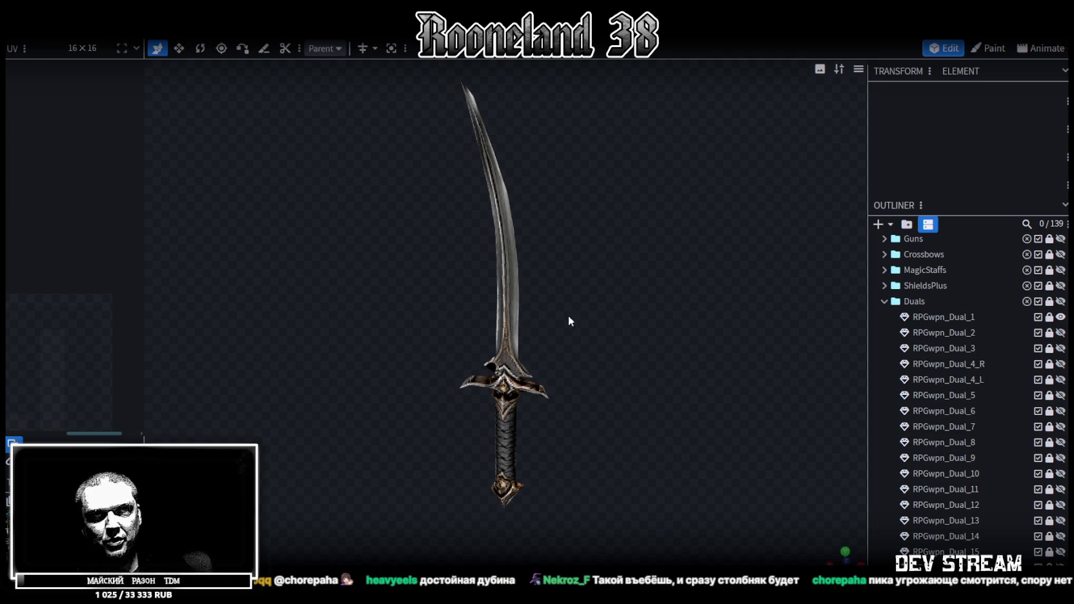
{"action": "left_click", "coordinate": [1062, 317]}
Step: View the Dual_2 blue sword and the Dual_3 curved dark blade, hiding each afterward
{"action": "left_click", "coordinate": [1062, 333]}
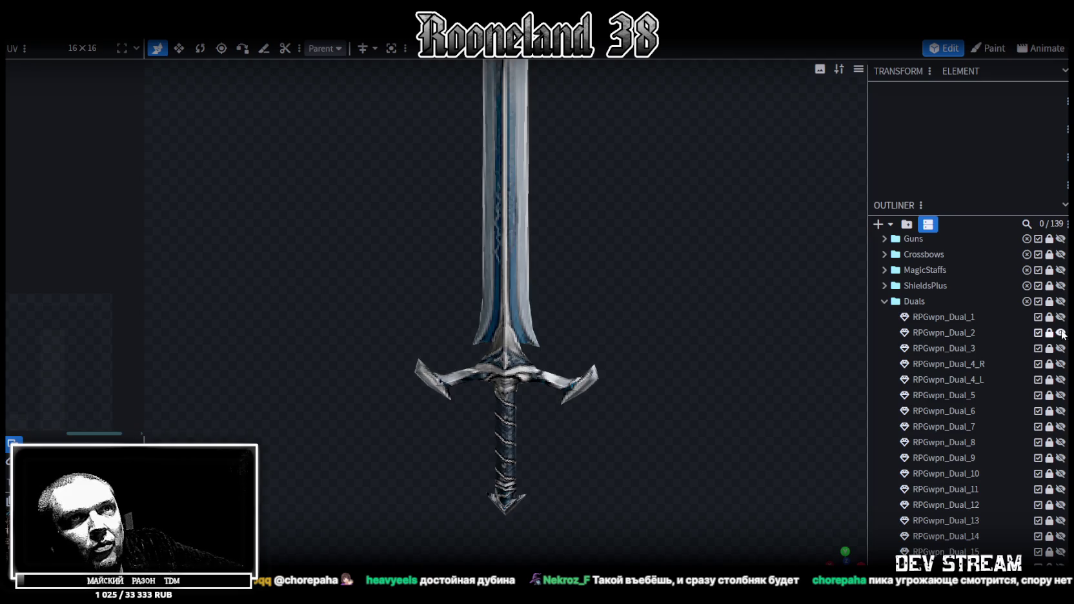
{"action": "mouse_move", "coordinate": [723, 391]}
{"action": "left_mouse_down"}
{"action": "mouse_move", "coordinate": [688, 454]}
{"action": "mouse_move", "coordinate": [694, 466]}
{"action": "left_mouse_up"}
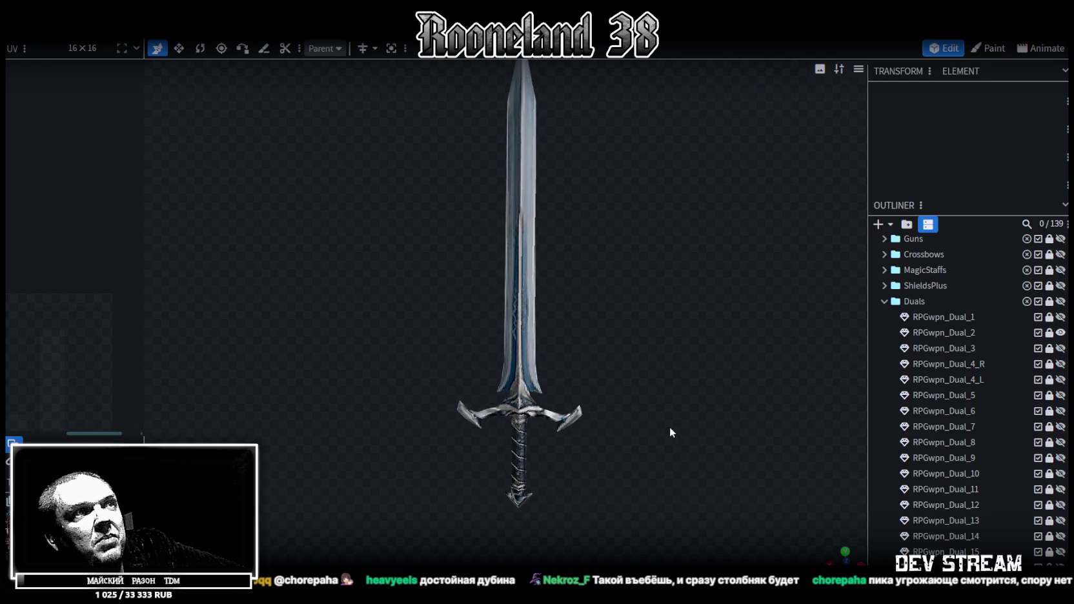
{"action": "left_click_drag", "start_coordinate": [670, 428], "coordinate": [663, 438]}
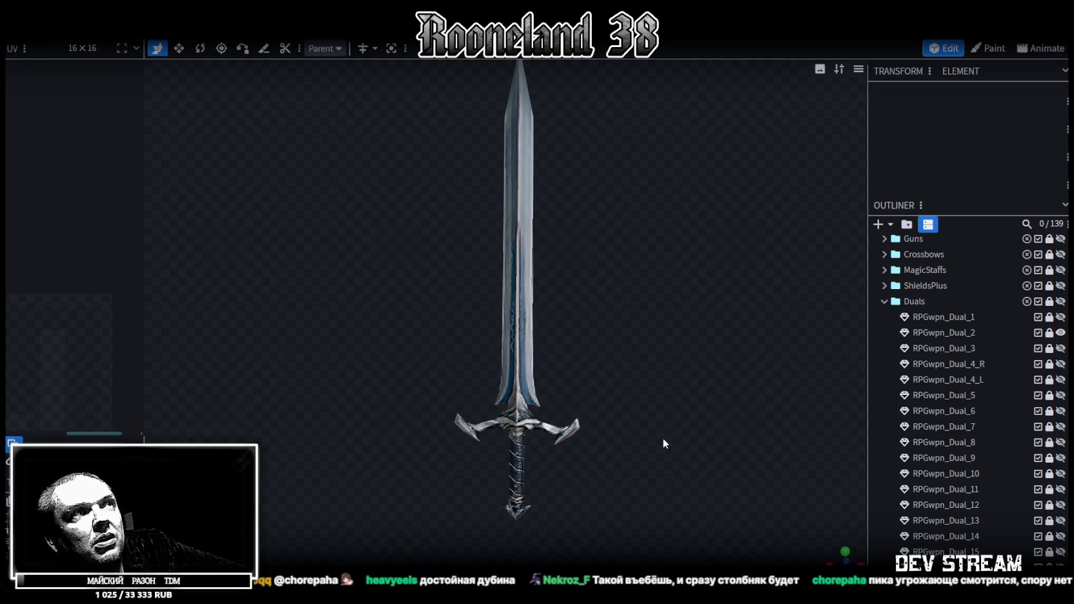
{"action": "left_click", "coordinate": [1062, 332]}
{"action": "left_click", "coordinate": [1061, 348]}
{"action": "mouse_move", "coordinate": [648, 468]}
{"action": "left_mouse_down"}
{"action": "mouse_move", "coordinate": [646, 374]}
{"action": "mouse_move", "coordinate": [642, 383]}
{"action": "mouse_move", "coordinate": [622, 369]}
{"action": "left_mouse_up"}
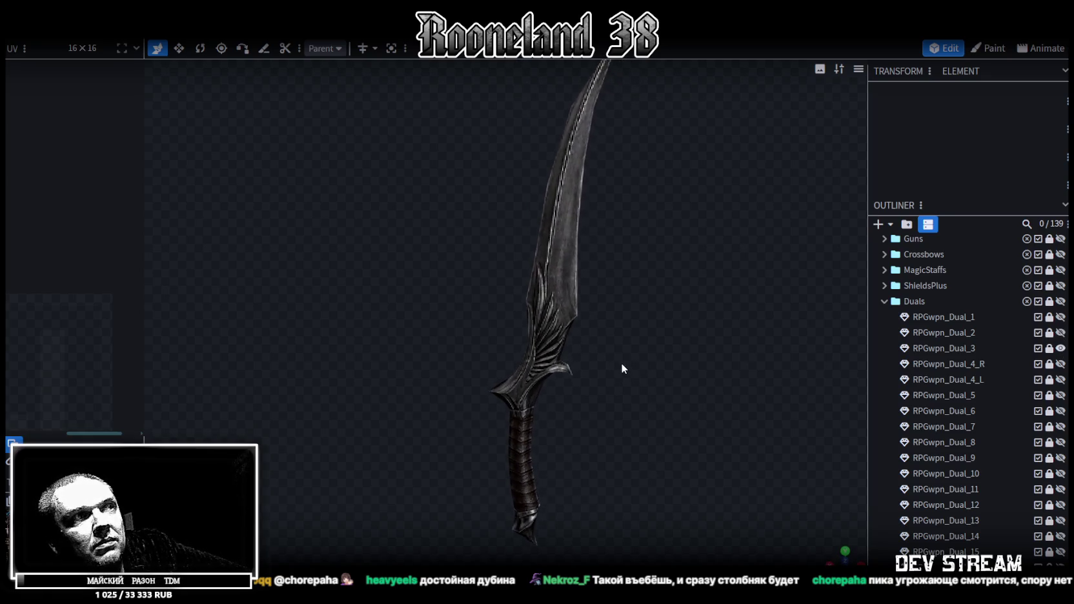
{"action": "left_click", "coordinate": [1061, 348]}
Step: Inspect and compare the Dual_4_R and Dual_4_L ornate swords, then hide them
{"action": "left_click", "coordinate": [1060, 364]}
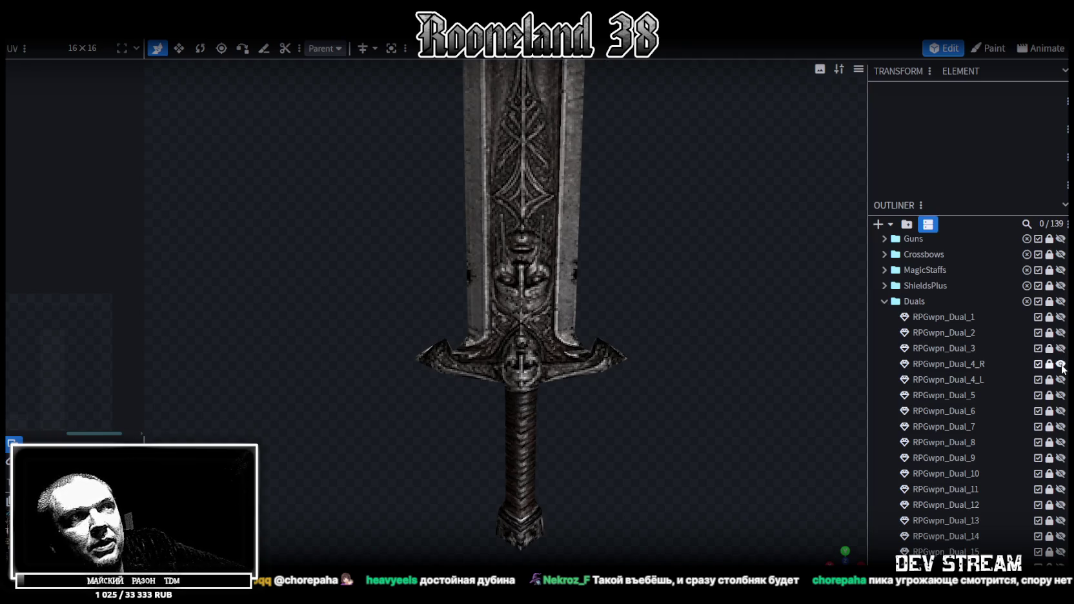
{"action": "mouse_move", "coordinate": [629, 474]}
{"action": "left_mouse_down"}
{"action": "mouse_move", "coordinate": [654, 482]}
{"action": "mouse_move", "coordinate": [638, 439]}
{"action": "mouse_move", "coordinate": [282, 449]}
{"action": "mouse_move", "coordinate": [365, 441]}
{"action": "mouse_move", "coordinate": [559, 521]}
{"action": "mouse_move", "coordinate": [646, 417]}
{"action": "left_mouse_up"}
{"action": "mouse_move", "coordinate": [679, 479]}
{"action": "left_mouse_down"}
{"action": "mouse_move", "coordinate": [640, 473]}
{"action": "mouse_move", "coordinate": [641, 487]}
{"action": "mouse_move", "coordinate": [655, 494]}
{"action": "mouse_move", "coordinate": [538, 300]}
{"action": "left_mouse_up"}
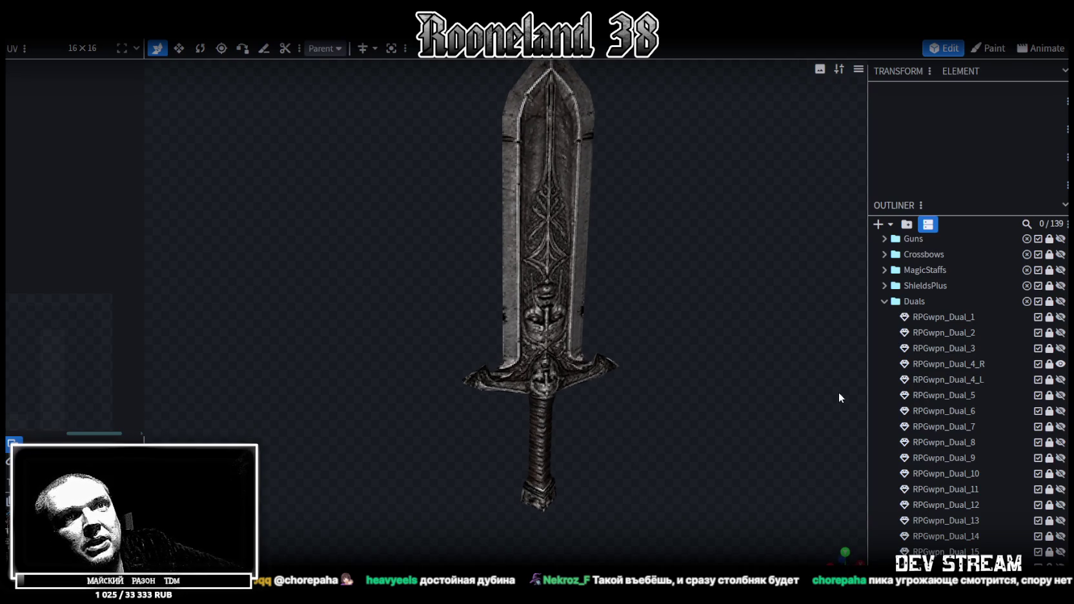
{"action": "left_click", "coordinate": [1061, 364]}
{"action": "left_click", "coordinate": [1061, 379]}
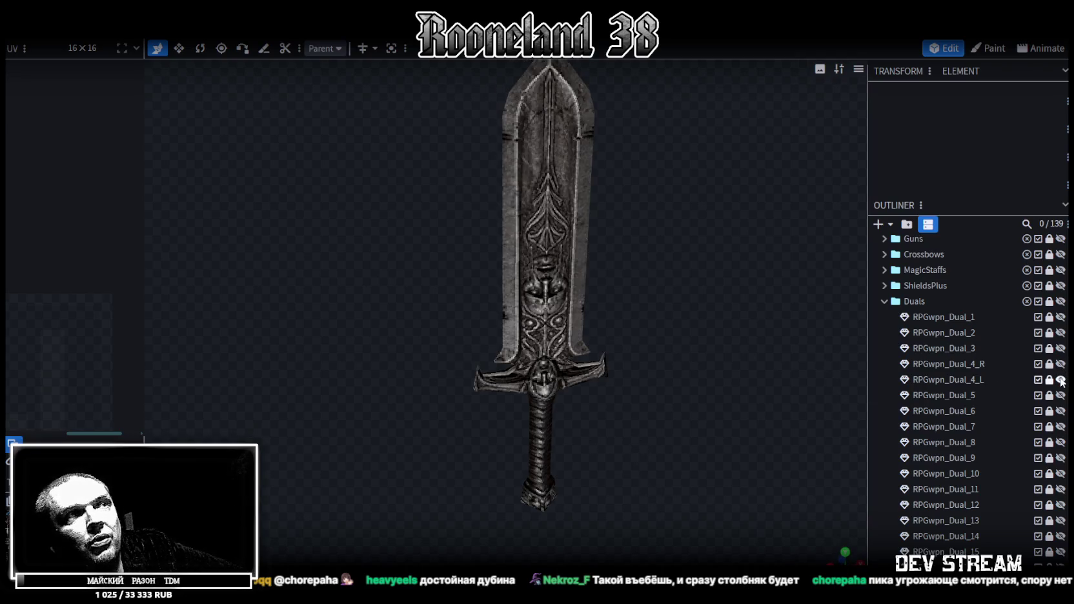
{"action": "left_click", "coordinate": [1061, 380]}
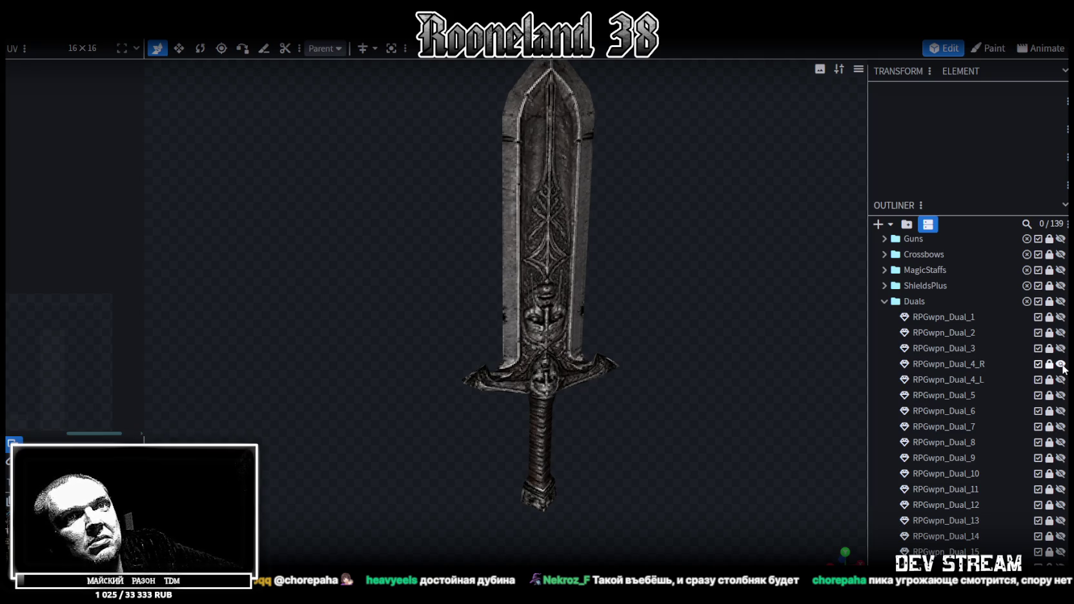
{"action": "left_click", "coordinate": [1062, 365]}
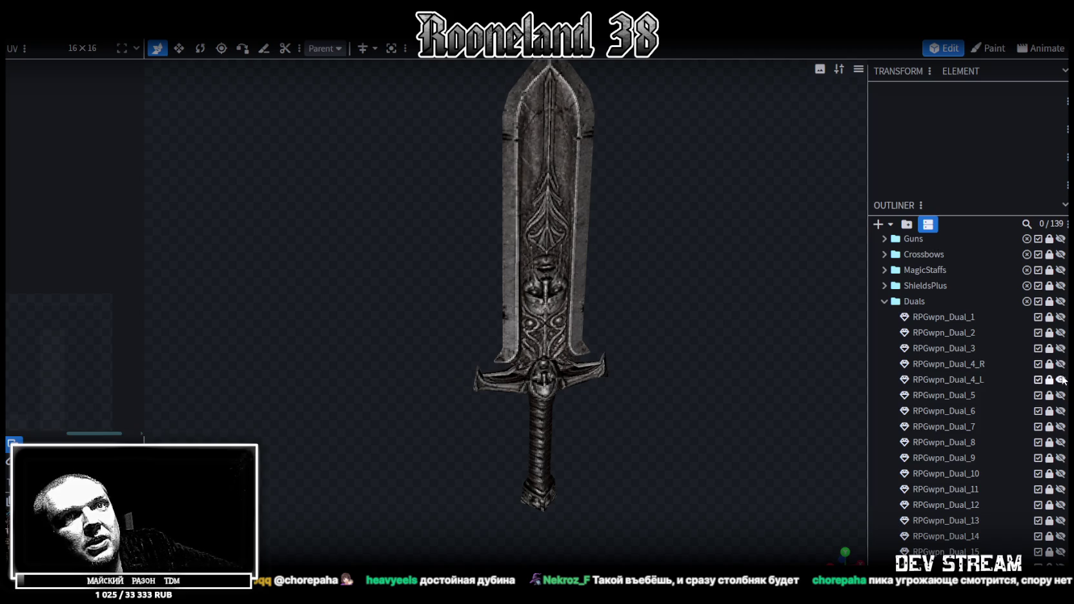
{"action": "left_click", "coordinate": [1061, 381]}
Step: Show the Dual_5 hammer, zoom and tilt it for a better angle, then hide it
{"action": "left_click", "coordinate": [1062, 396]}
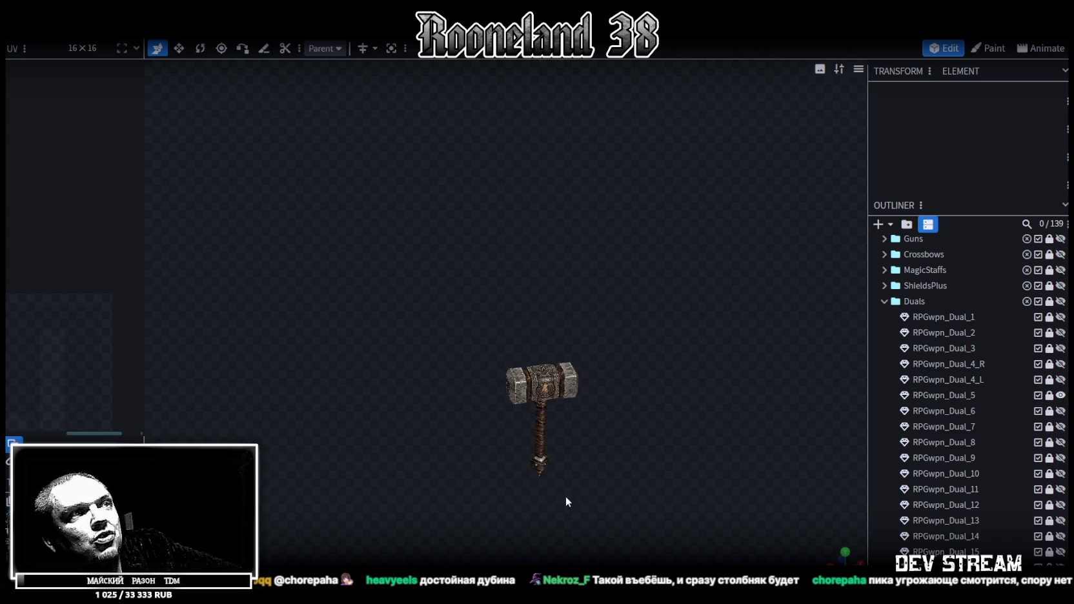
{"action": "scroll", "coordinate": [634, 518], "scroll_direction": "up", "scroll_amount": 1}
{"action": "scroll", "coordinate": [571, 291], "scroll_direction": "up", "scroll_amount": 2}
{"action": "scroll", "coordinate": [562, 262], "scroll_direction": "up", "scroll_amount": 2}
{"action": "scroll", "coordinate": [568, 361], "scroll_direction": "up", "scroll_amount": 2}
{"action": "left_click_drag", "start_coordinate": [569, 367], "coordinate": [618, 354]}
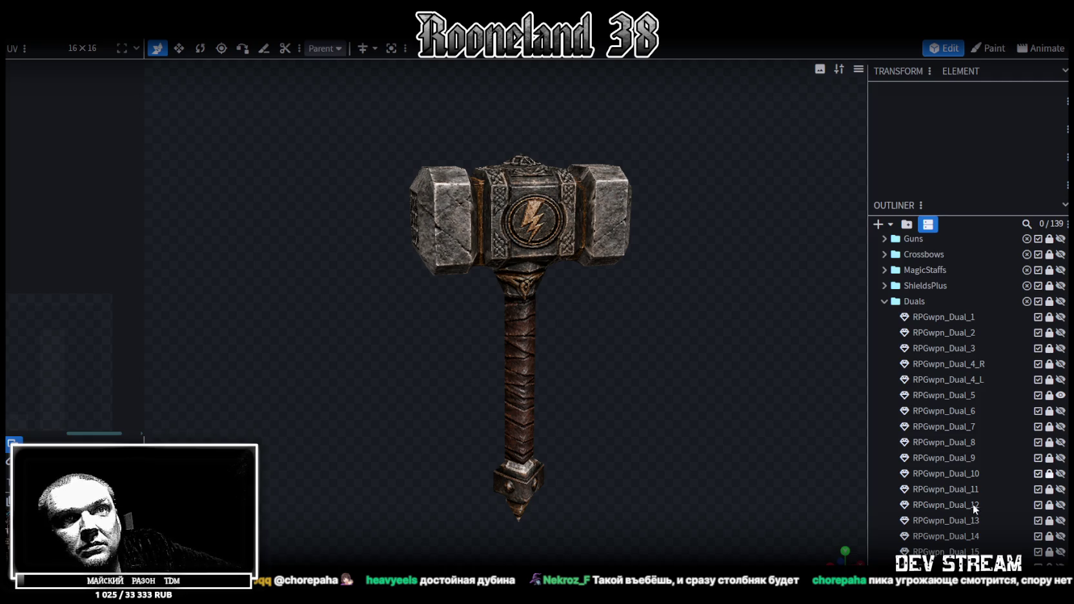
{"action": "left_click", "coordinate": [1060, 395]}
Step: View the Dual_6 spiked hammer and the Dual_7 hammer in turn, hiding each
{"action": "left_click", "coordinate": [1061, 410]}
{"action": "mouse_move", "coordinate": [634, 310]}
{"action": "left_mouse_down"}
{"action": "mouse_move", "coordinate": [665, 312]}
{"action": "mouse_move", "coordinate": [663, 341]}
{"action": "left_mouse_up"}
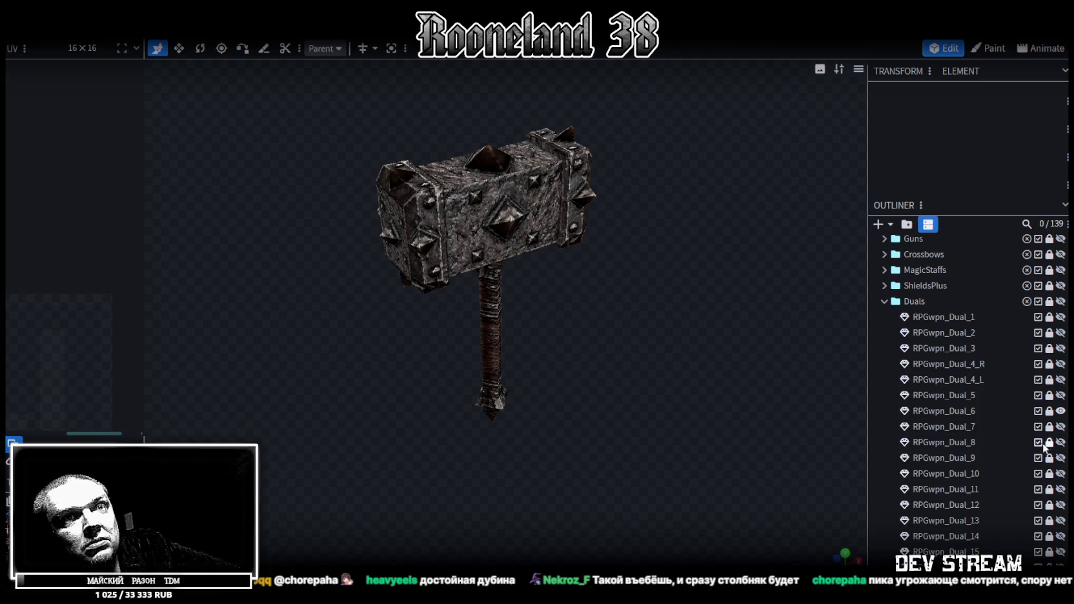
{"action": "left_click", "coordinate": [1060, 411]}
{"action": "left_click", "coordinate": [1061, 427]}
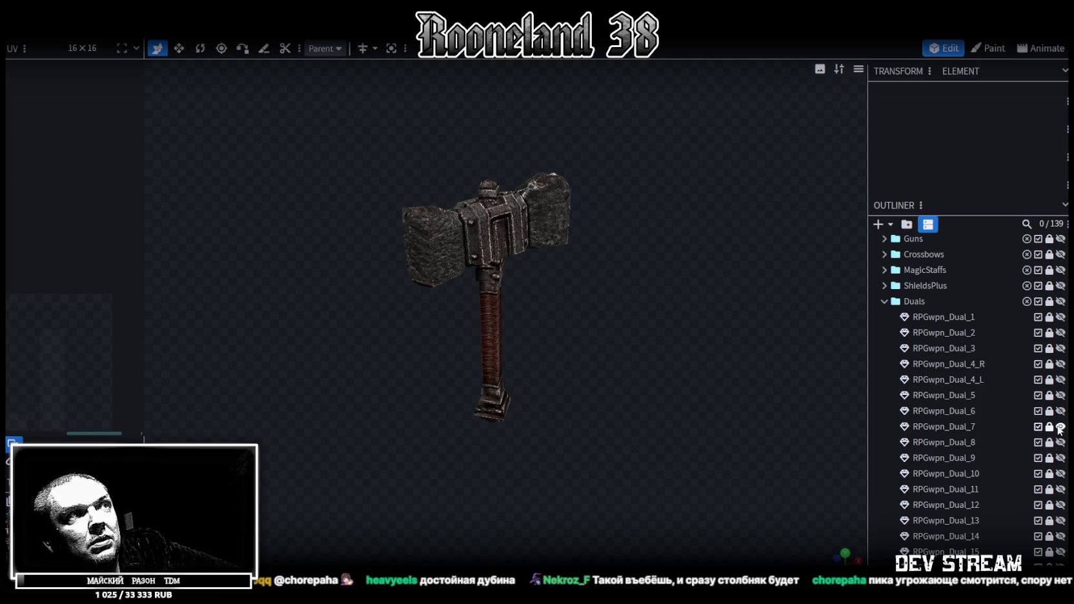
{"action": "mouse_move", "coordinate": [614, 408]}
{"action": "left_mouse_down"}
{"action": "mouse_move", "coordinate": [625, 420]}
{"action": "mouse_move", "coordinate": [534, 472]}
{"action": "mouse_move", "coordinate": [650, 446]}
{"action": "mouse_move", "coordinate": [665, 307]}
{"action": "mouse_move", "coordinate": [598, 290]}
{"action": "mouse_move", "coordinate": [357, 383]}
{"action": "mouse_move", "coordinate": [446, 412]}
{"action": "mouse_move", "coordinate": [662, 432]}
{"action": "left_mouse_up"}
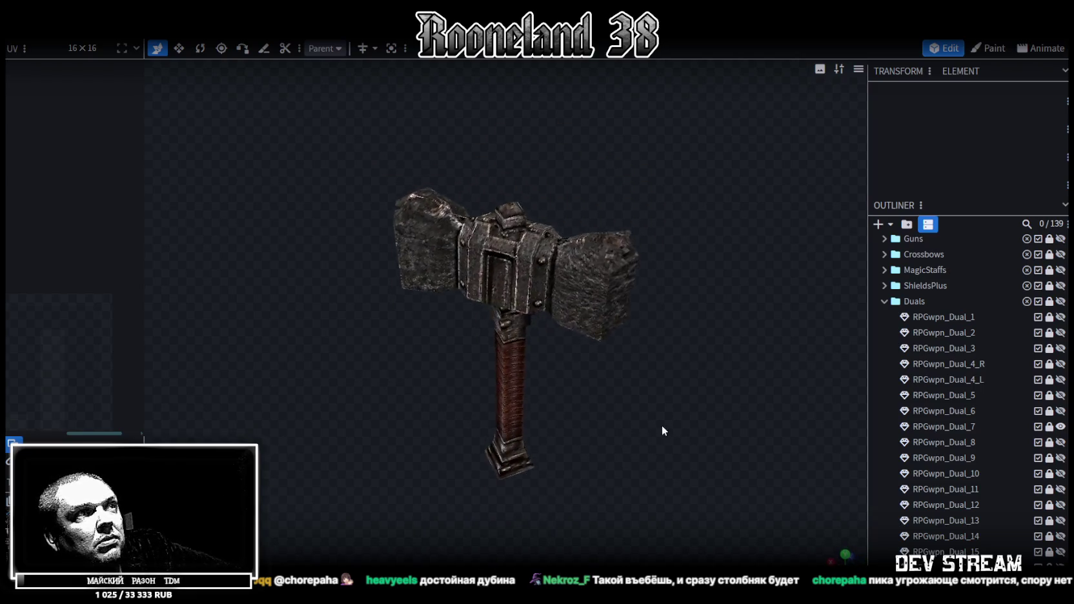
{"action": "left_click", "coordinate": [1061, 427]}
Step: Inspect the Dual_8 hammer front-on, cycling solid and wireframe shading, then hide it
{"action": "left_click", "coordinate": [1060, 442]}
{"action": "mouse_move", "coordinate": [636, 393]}
{"action": "left_mouse_down"}
{"action": "mouse_move", "coordinate": [592, 336]}
{"action": "mouse_move", "coordinate": [720, 343]}
{"action": "mouse_move", "coordinate": [365, 348]}
{"action": "mouse_move", "coordinate": [391, 335]}
{"action": "mouse_move", "coordinate": [662, 350]}
{"action": "mouse_move", "coordinate": [638, 297]}
{"action": "mouse_move", "coordinate": [570, 299]}
{"action": "left_mouse_up"}
{"action": "scroll", "coordinate": [312, 377], "scroll_direction": "up", "scroll_amount": 3}
{"action": "scroll", "coordinate": [306, 354], "scroll_direction": "up", "scroll_amount": 3}
{"action": "scroll", "coordinate": [562, 349], "scroll_direction": "down", "scroll_amount": 3}
{"action": "mouse_move", "coordinate": [557, 377]}
{"action": "left_mouse_down"}
{"action": "mouse_move", "coordinate": [571, 386]}
{"action": "mouse_move", "coordinate": [296, 383]}
{"action": "mouse_move", "coordinate": [537, 364]}
{"action": "mouse_move", "coordinate": [640, 384]}
{"action": "mouse_move", "coordinate": [542, 350]}
{"action": "mouse_move", "coordinate": [363, 386]}
{"action": "mouse_move", "coordinate": [283, 374]}
{"action": "mouse_move", "coordinate": [314, 305]}
{"action": "mouse_move", "coordinate": [329, 330]}
{"action": "mouse_move", "coordinate": [385, 323]}
{"action": "mouse_move", "coordinate": [361, 357]}
{"action": "mouse_move", "coordinate": [427, 359]}
{"action": "mouse_move", "coordinate": [374, 376]}
{"action": "mouse_move", "coordinate": [548, 374]}
{"action": "mouse_move", "coordinate": [716, 423]}
{"action": "left_mouse_up"}
{"action": "key", "text": "z"}
{"action": "key", "text": "z"}
{"action": "key", "text": "z"}
{"action": "key", "text": "z"}
{"action": "key", "text": "z"}
{"action": "left_click", "coordinate": [1062, 443]}
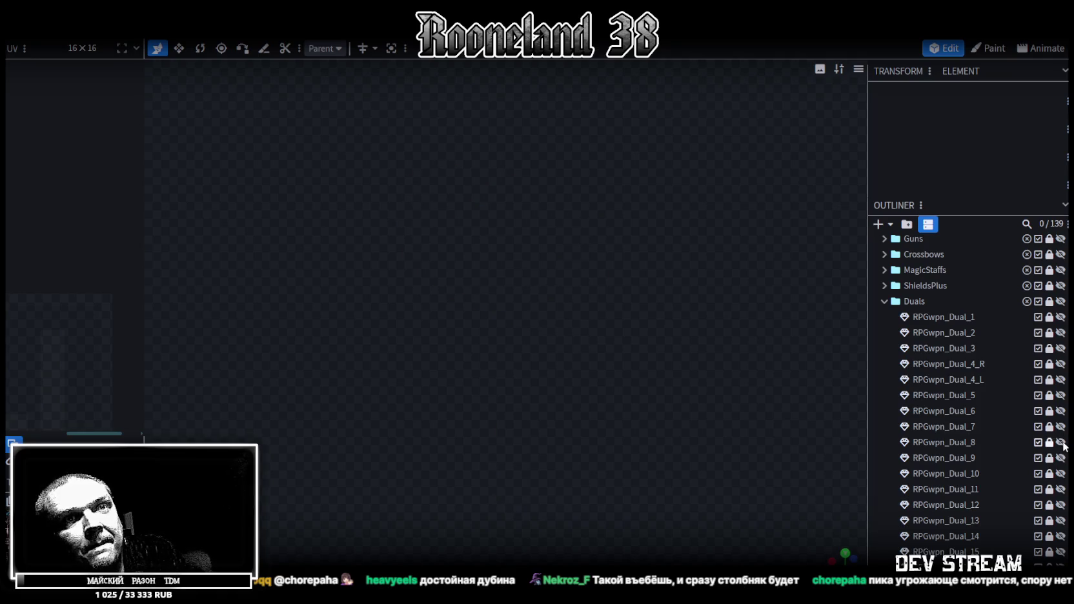
Step: View the Dual_9 sword and the Dual_10 dagger one at a time, hiding each
{"action": "left_click", "coordinate": [1061, 458]}
{"action": "mouse_move", "coordinate": [682, 383]}
{"action": "left_mouse_down"}
{"action": "mouse_move", "coordinate": [644, 362]}
{"action": "mouse_move", "coordinate": [674, 367]}
{"action": "mouse_move", "coordinate": [677, 384]}
{"action": "mouse_move", "coordinate": [681, 354]}
{"action": "mouse_move", "coordinate": [598, 338]}
{"action": "mouse_move", "coordinate": [450, 357]}
{"action": "mouse_move", "coordinate": [543, 373]}
{"action": "mouse_move", "coordinate": [581, 333]}
{"action": "mouse_move", "coordinate": [747, 332]}
{"action": "mouse_move", "coordinate": [675, 373]}
{"action": "mouse_move", "coordinate": [694, 386]}
{"action": "mouse_move", "coordinate": [683, 399]}
{"action": "left_mouse_up"}
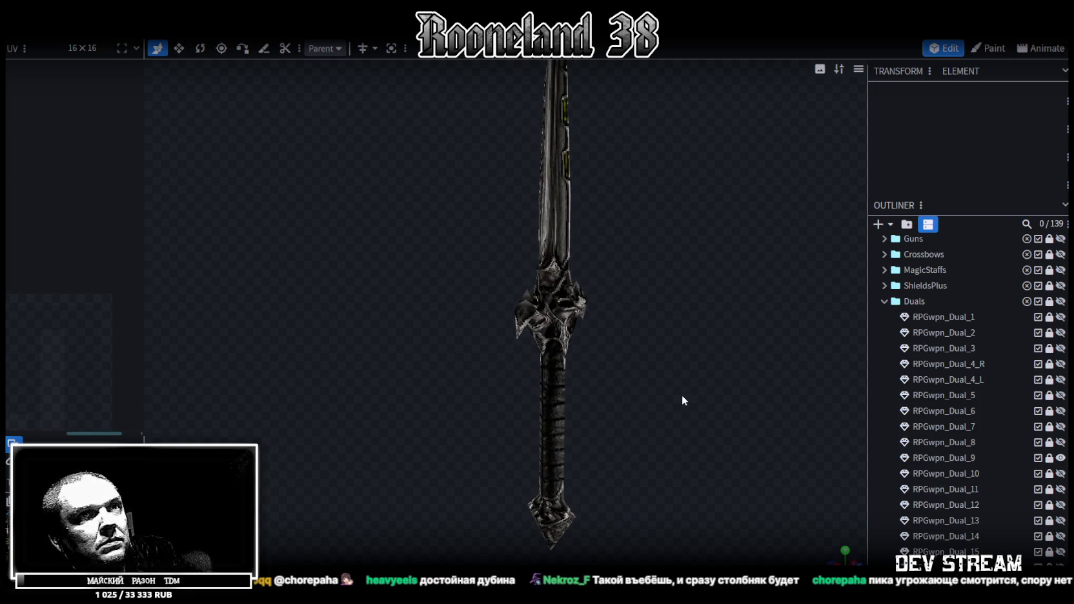
{"action": "left_click", "coordinate": [1061, 458]}
{"action": "left_click", "coordinate": [1061, 473]}
{"action": "mouse_move", "coordinate": [674, 392]}
{"action": "left_mouse_down"}
{"action": "mouse_move", "coordinate": [497, 360]}
{"action": "mouse_move", "coordinate": [617, 403]}
{"action": "left_mouse_up"}
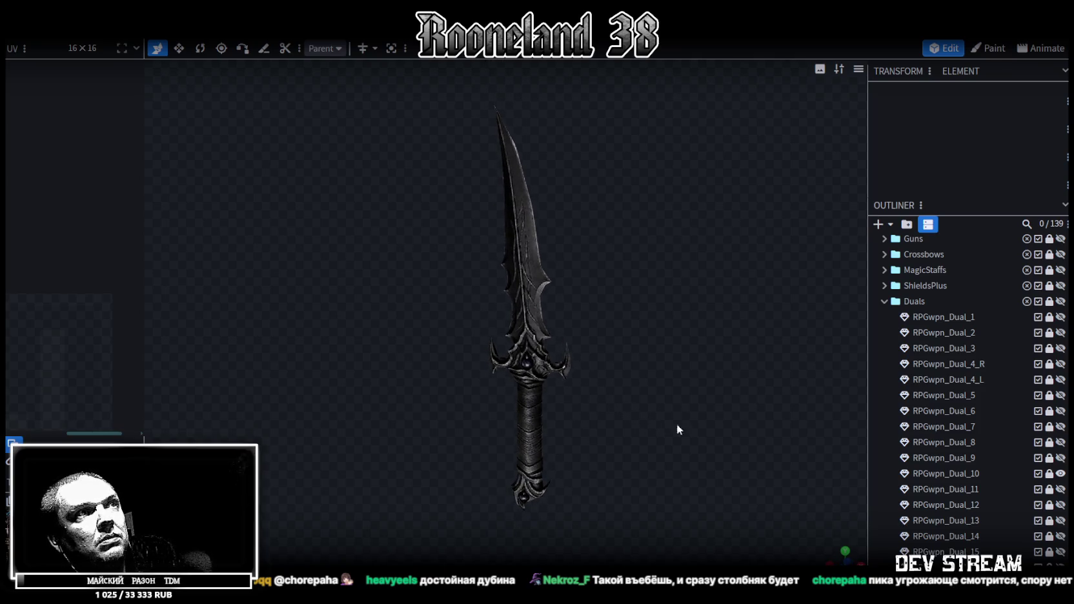
{"action": "mouse_move", "coordinate": [634, 373]}
{"action": "left_mouse_down"}
{"action": "mouse_move", "coordinate": [403, 369]}
{"action": "mouse_move", "coordinate": [845, 463]}
{"action": "left_mouse_up"}
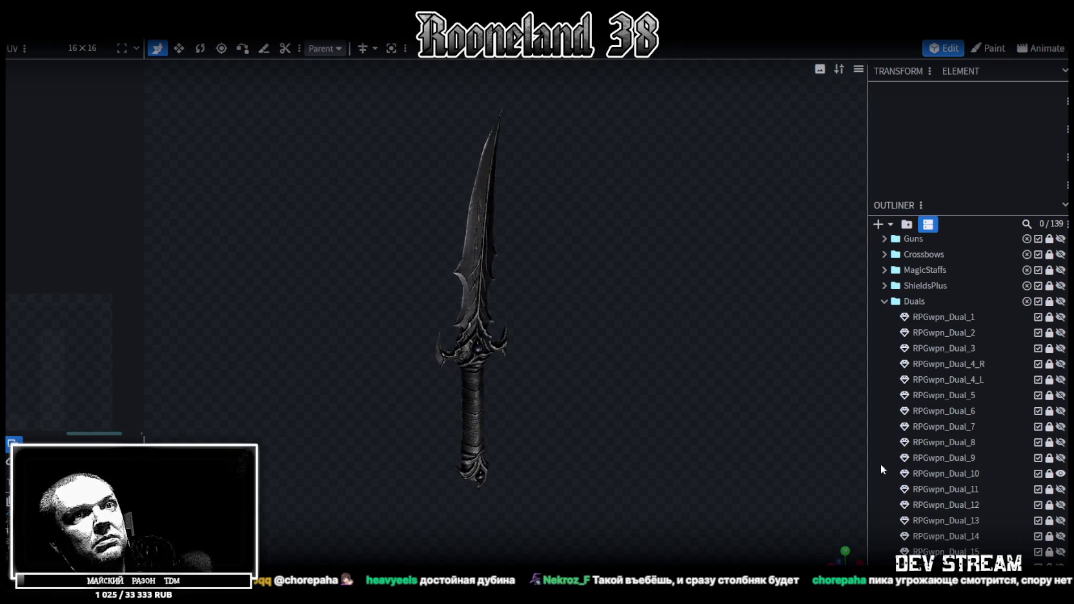
{"action": "left_click", "coordinate": [1060, 473]}
Step: Inspect the Dual_11 green-bladed dagger and the Dual_12 sword, hiding each afterward
{"action": "left_click", "coordinate": [1061, 489]}
{"action": "mouse_move", "coordinate": [668, 340]}
{"action": "left_mouse_down"}
{"action": "mouse_move", "coordinate": [608, 313]}
{"action": "mouse_move", "coordinate": [676, 447]}
{"action": "mouse_move", "coordinate": [614, 331]}
{"action": "mouse_move", "coordinate": [350, 313]}
{"action": "mouse_move", "coordinate": [497, 286]}
{"action": "mouse_move", "coordinate": [568, 412]}
{"action": "mouse_move", "coordinate": [573, 326]}
{"action": "mouse_move", "coordinate": [672, 340]}
{"action": "mouse_move", "coordinate": [533, 330]}
{"action": "mouse_move", "coordinate": [610, 314]}
{"action": "mouse_move", "coordinate": [642, 350]}
{"action": "left_mouse_up"}
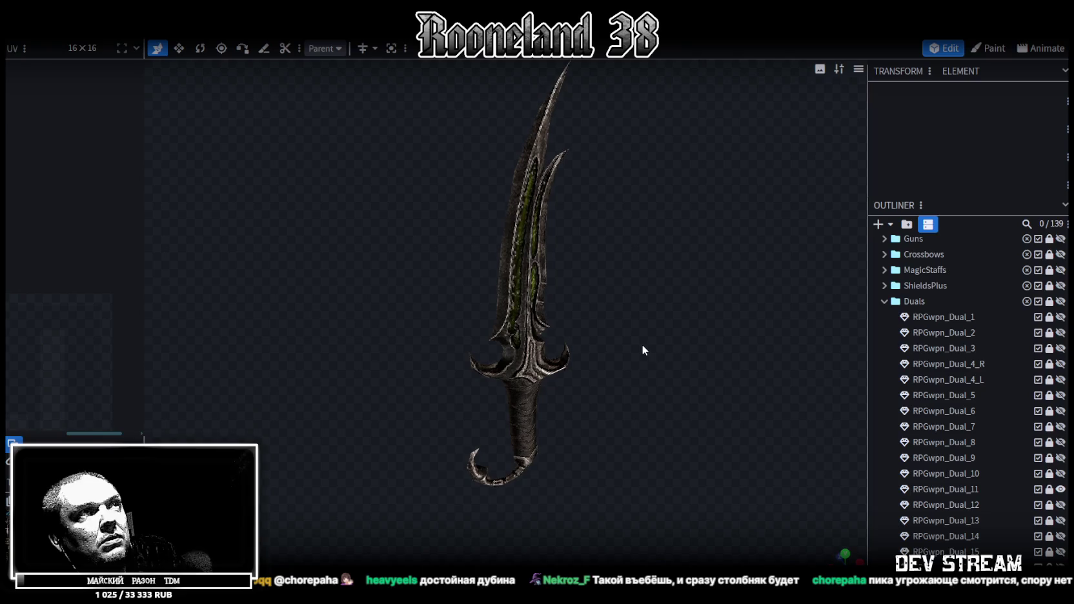
{"action": "left_click", "coordinate": [1060, 490]}
{"action": "left_click", "coordinate": [1061, 505]}
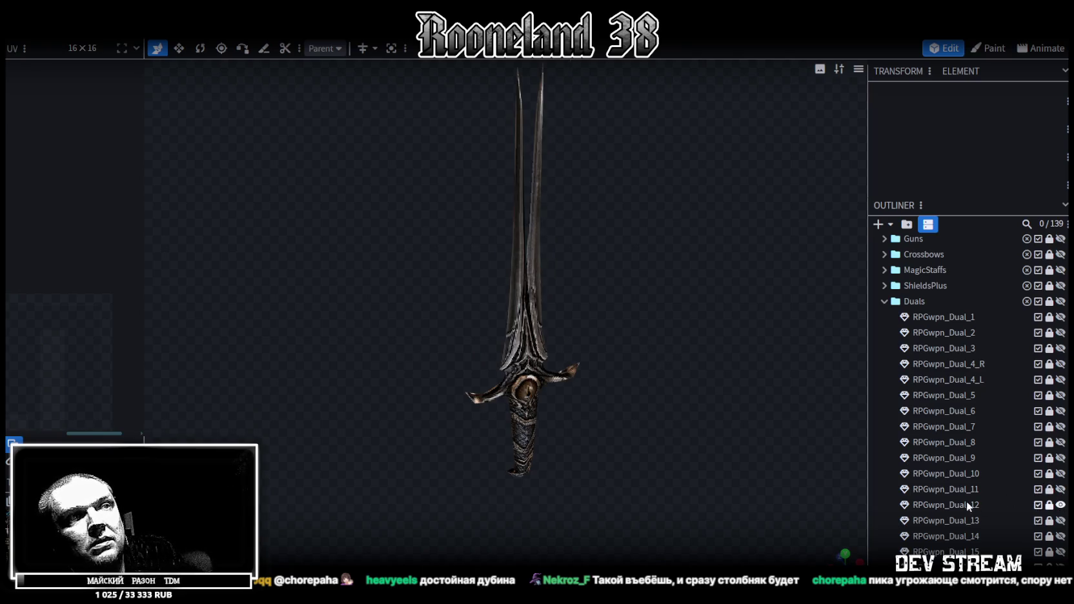
{"action": "mouse_move", "coordinate": [631, 356]}
{"action": "left_mouse_down"}
{"action": "mouse_move", "coordinate": [607, 372]}
{"action": "mouse_move", "coordinate": [594, 322]}
{"action": "mouse_move", "coordinate": [609, 283]}
{"action": "mouse_move", "coordinate": [545, 282]}
{"action": "mouse_move", "coordinate": [310, 327]}
{"action": "mouse_move", "coordinate": [276, 323]}
{"action": "mouse_move", "coordinate": [651, 355]}
{"action": "mouse_move", "coordinate": [635, 391]}
{"action": "mouse_move", "coordinate": [558, 372]}
{"action": "mouse_move", "coordinate": [796, 412]}
{"action": "left_mouse_up"}
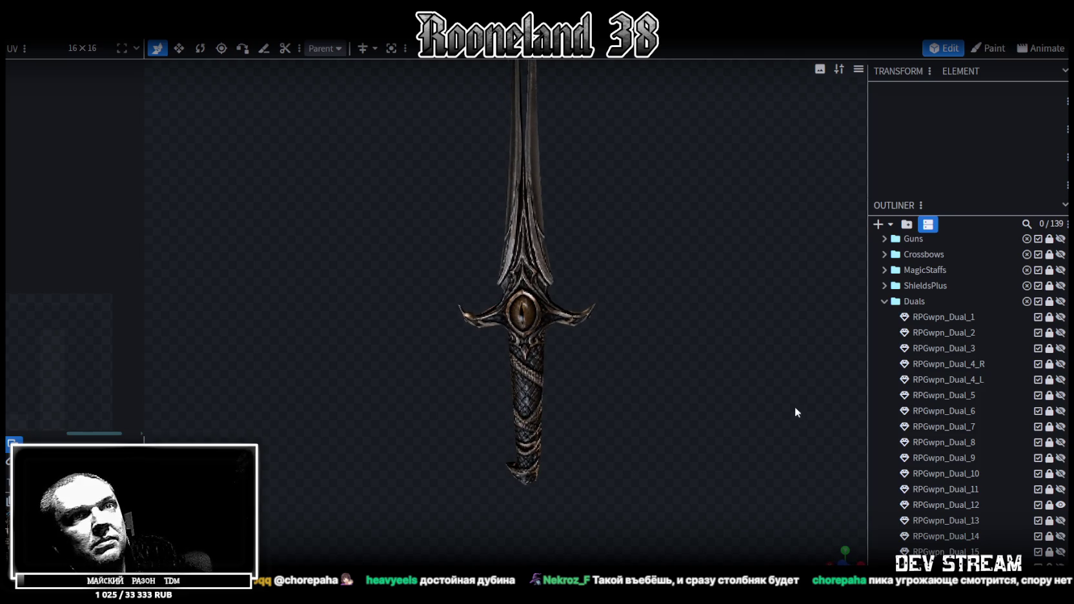
{"action": "left_click", "coordinate": [1061, 505]}
Step: Orbit around the Dual_13 axe, then the Dual_14 axe edge-on, hiding both
{"action": "left_click", "coordinate": [1061, 520]}
{"action": "mouse_move", "coordinate": [711, 413]}
{"action": "left_mouse_down"}
{"action": "mouse_move", "coordinate": [627, 324]}
{"action": "mouse_move", "coordinate": [648, 349]}
{"action": "mouse_move", "coordinate": [626, 353]}
{"action": "left_mouse_up"}
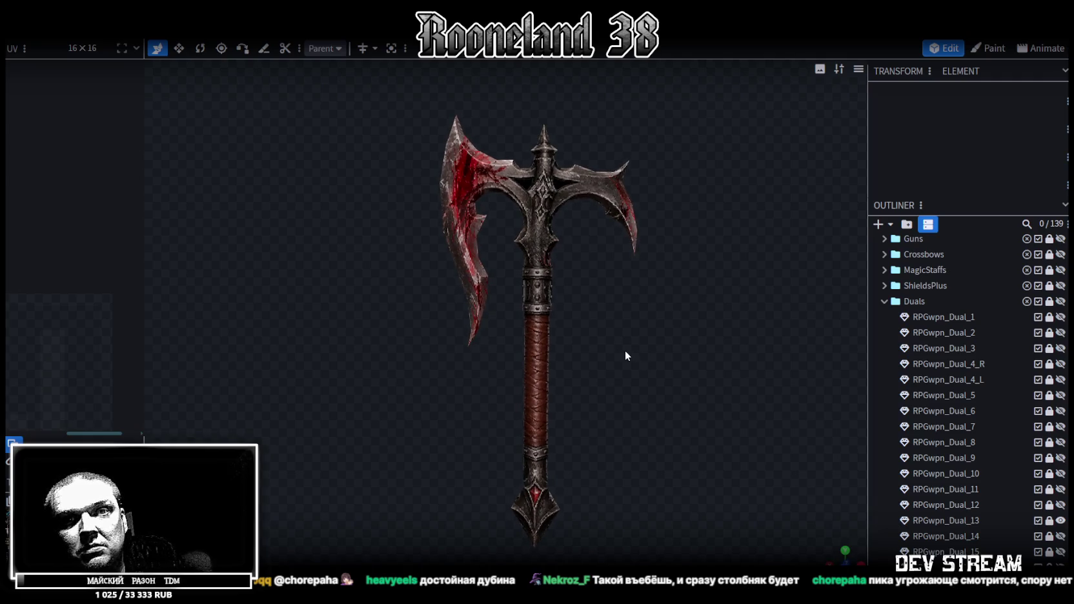
{"action": "left_click", "coordinate": [1061, 521]}
{"action": "left_click", "coordinate": [1061, 536]}
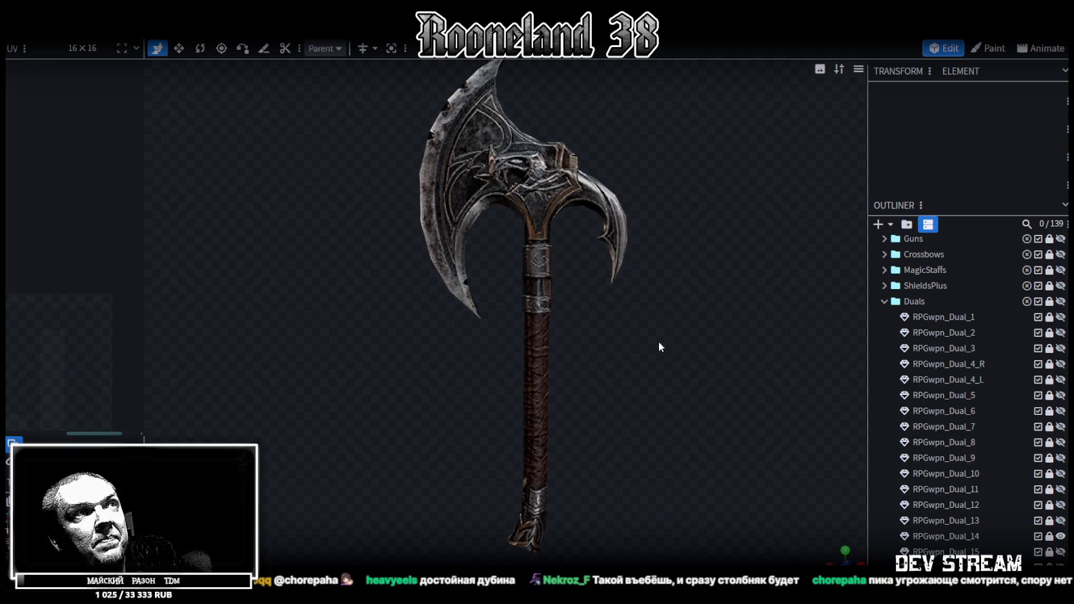
{"action": "mouse_move", "coordinate": [431, 341]}
{"action": "left_mouse_down"}
{"action": "mouse_move", "coordinate": [578, 368]}
{"action": "mouse_move", "coordinate": [683, 362]}
{"action": "mouse_move", "coordinate": [554, 355]}
{"action": "mouse_move", "coordinate": [566, 328]}
{"action": "mouse_move", "coordinate": [501, 189]}
{"action": "left_mouse_up"}
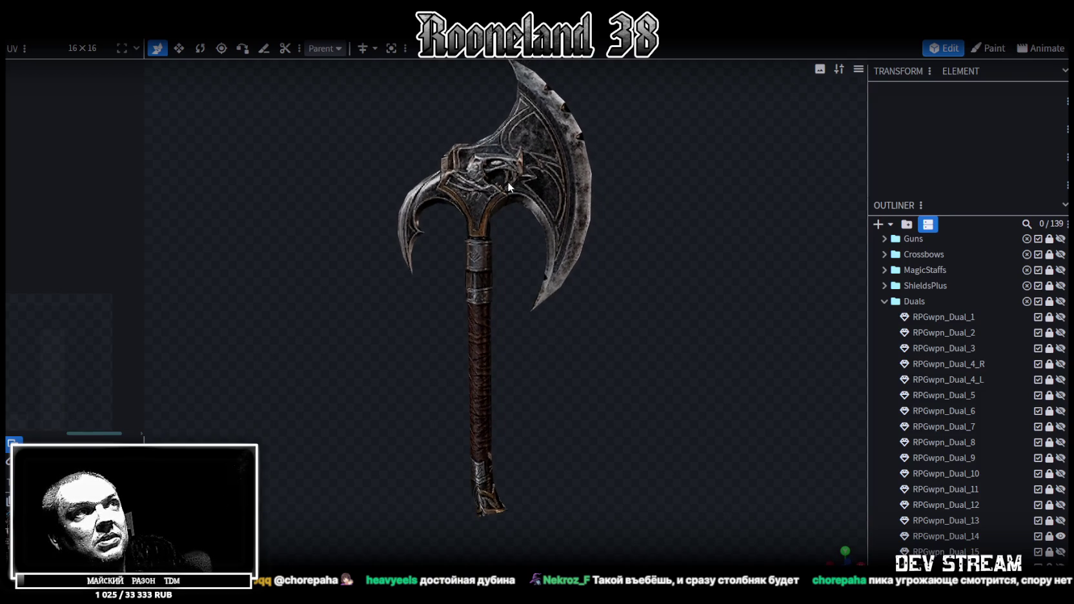
{"action": "mouse_move", "coordinate": [541, 378]}
{"action": "left_mouse_down"}
{"action": "mouse_move", "coordinate": [561, 379]}
{"action": "mouse_move", "coordinate": [554, 367]}
{"action": "mouse_move", "coordinate": [582, 384]}
{"action": "left_mouse_up"}
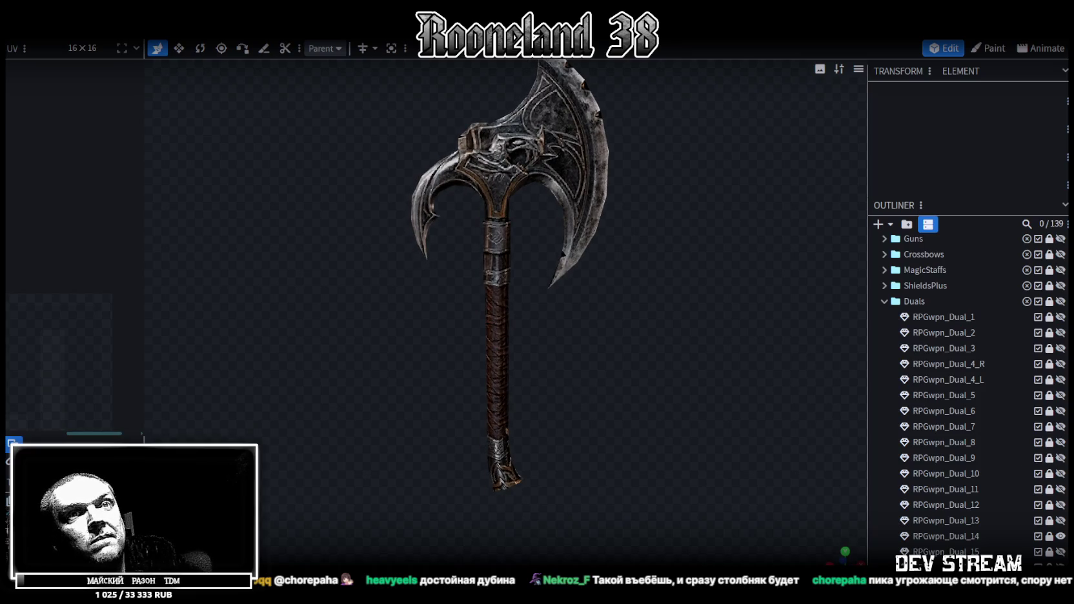
{"action": "scroll", "coordinate": [1040, 503], "scroll_direction": "down", "scroll_amount": 2}
{"action": "scroll", "coordinate": [1040, 504], "scroll_direction": "down", "scroll_amount": 2}
{"action": "left_click", "coordinate": [1061, 424]}
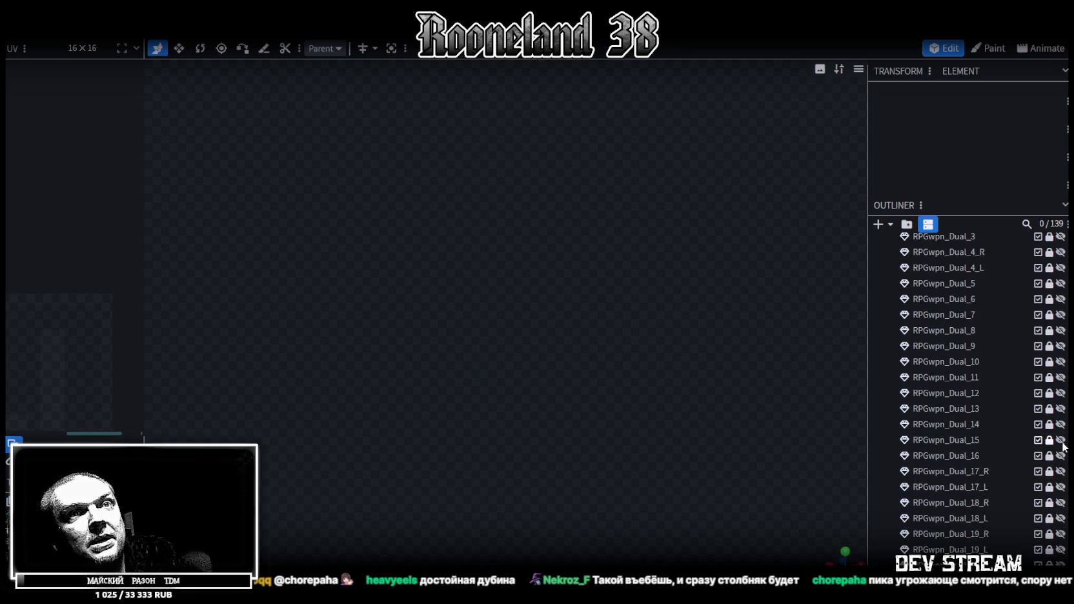
Step: View the Dual_15 double axe and the dark spiked Dual_16 axe, hiding each
{"action": "left_click", "coordinate": [1061, 439]}
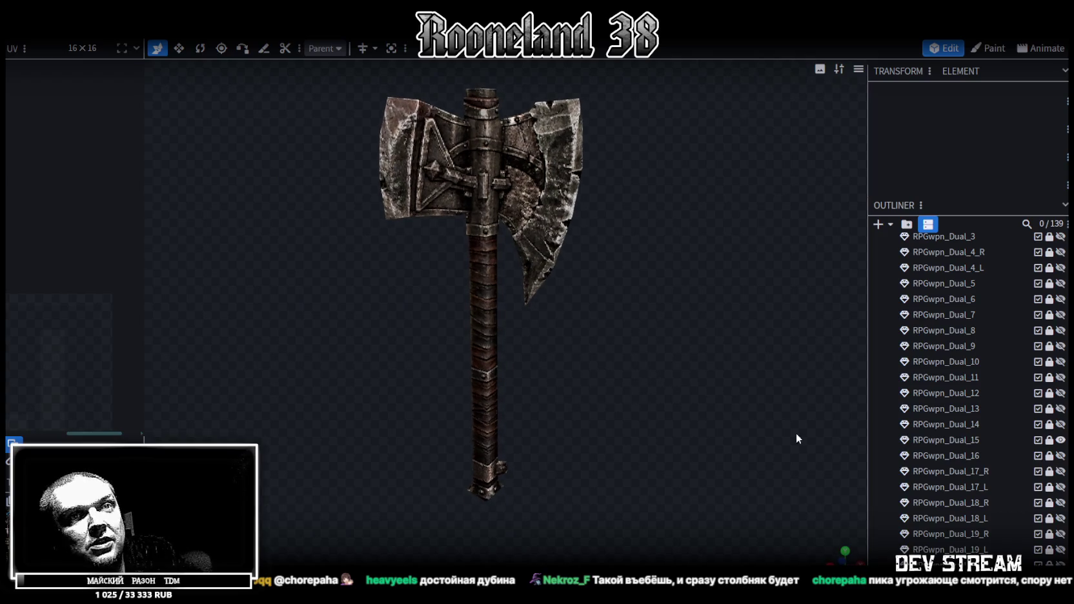
{"action": "left_click", "coordinate": [1062, 440]}
{"action": "left_click", "coordinate": [1061, 456]}
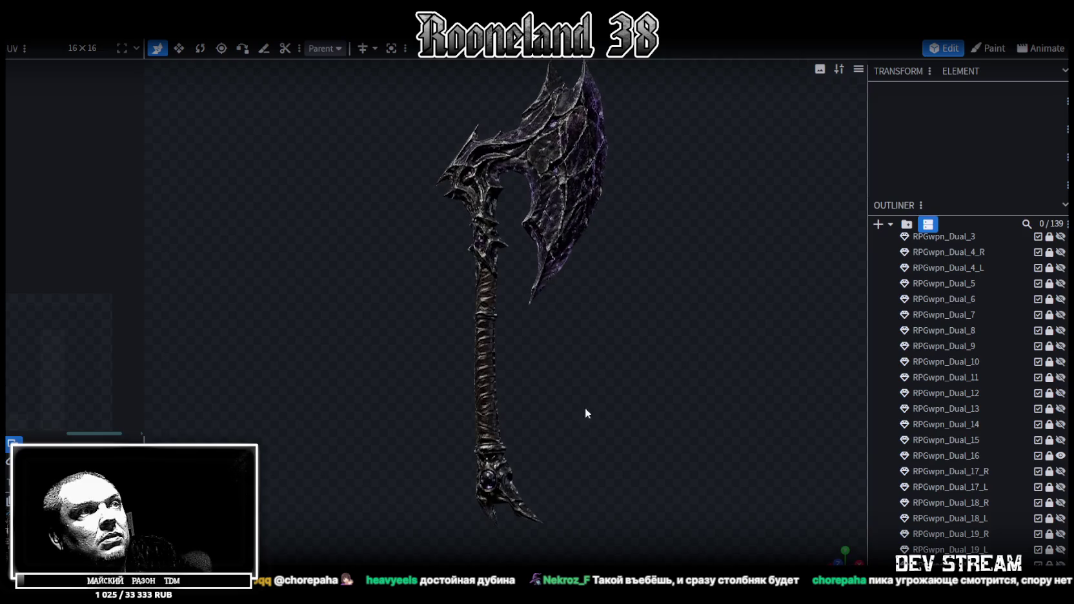
{"action": "scroll", "coordinate": [625, 412], "scroll_direction": "up", "scroll_amount": 3}
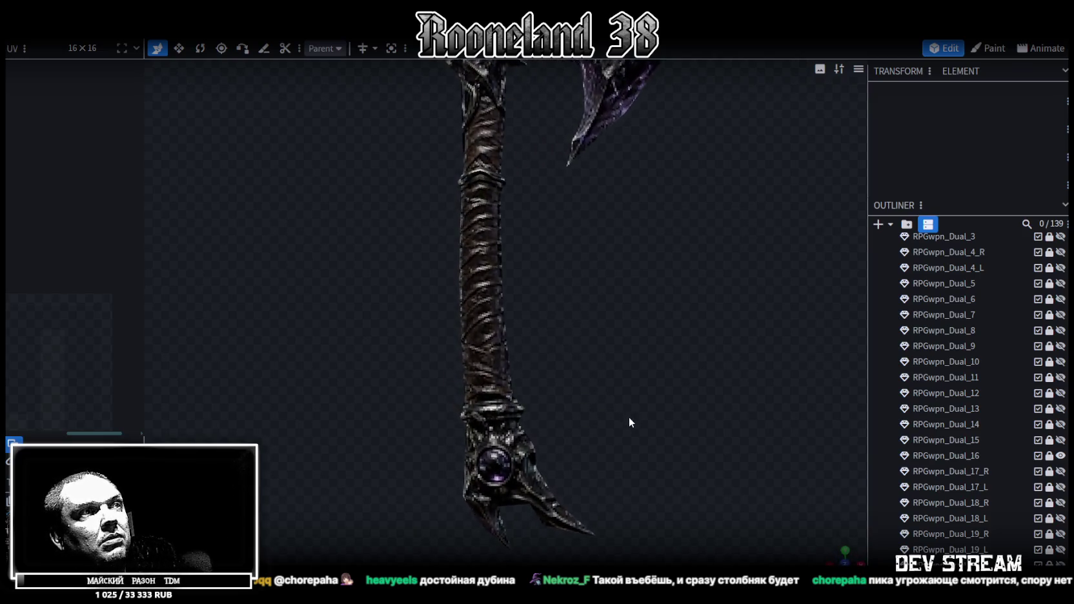
{"action": "scroll", "coordinate": [629, 417], "scroll_direction": "down", "scroll_amount": 3}
{"action": "scroll", "coordinate": [563, 399], "scroll_direction": "down", "scroll_amount": 2}
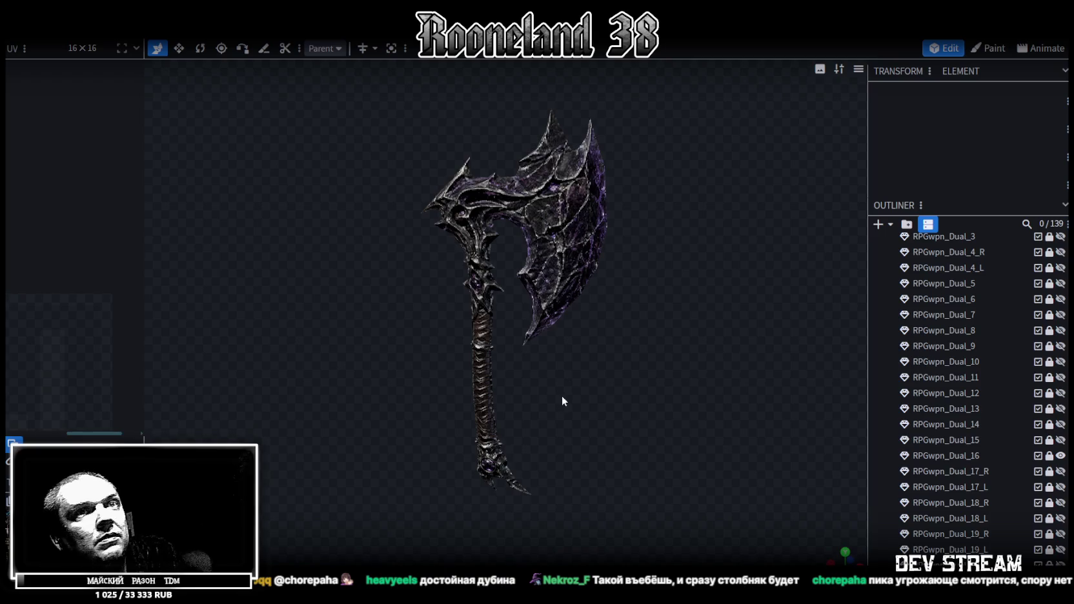
{"action": "scroll", "coordinate": [977, 450], "scroll_direction": "down", "scroll_amount": 2}
{"action": "left_click", "coordinate": [1061, 400]}
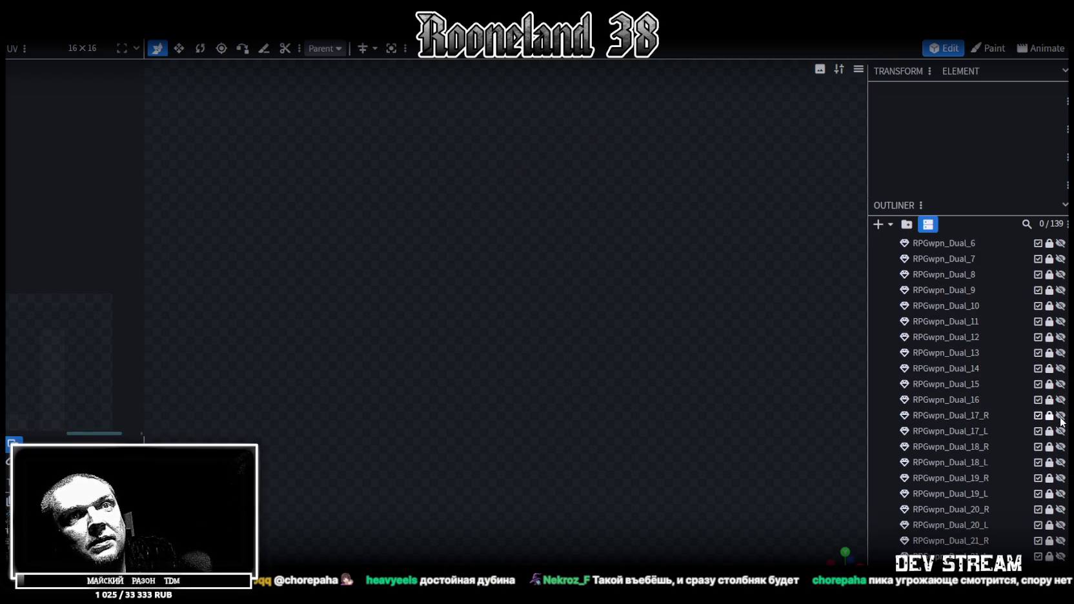
Step: Compare the Dual_17_R sword with the Dual_17_L serrated knife, then hide both
{"action": "left_click", "coordinate": [1061, 415]}
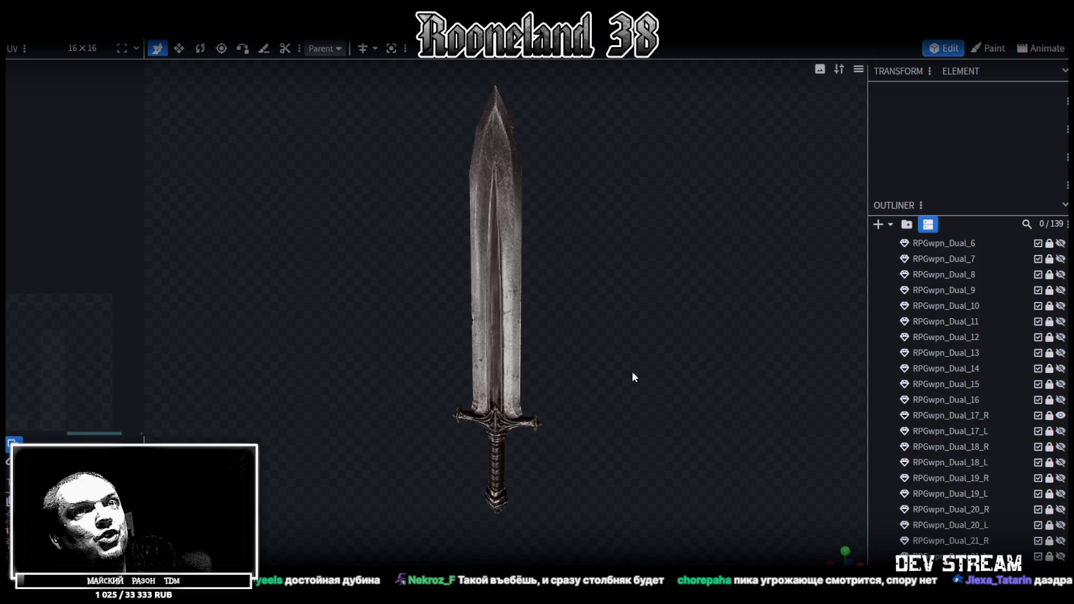
{"action": "left_click", "coordinate": [1061, 416]}
{"action": "left_click", "coordinate": [1061, 431]}
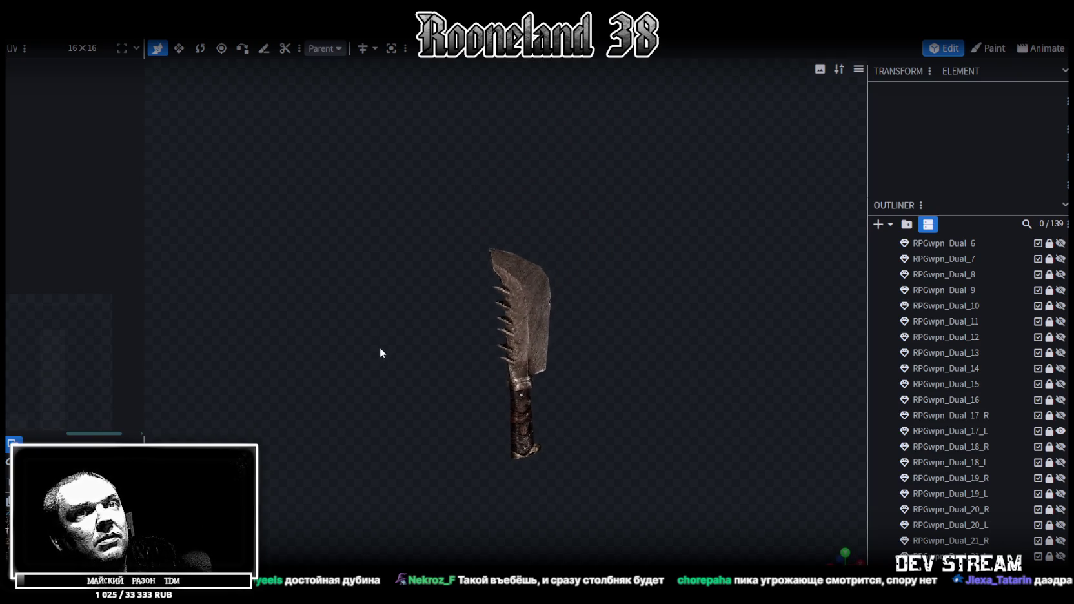
{"action": "left_click", "coordinate": [1061, 416]}
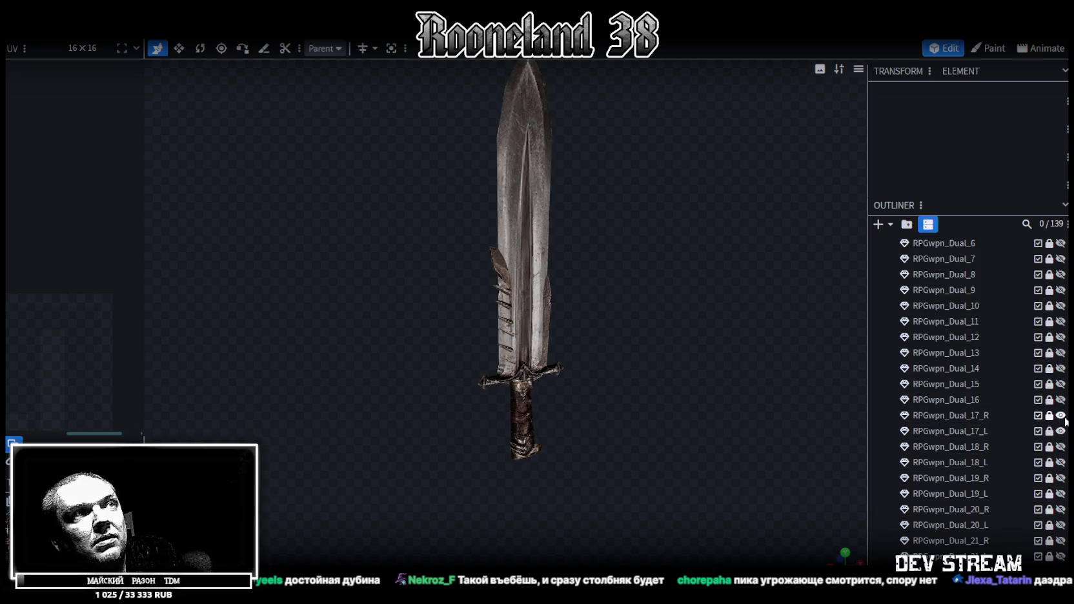
{"action": "left_click", "coordinate": [1062, 433]}
{"action": "left_click", "coordinate": [1063, 431]}
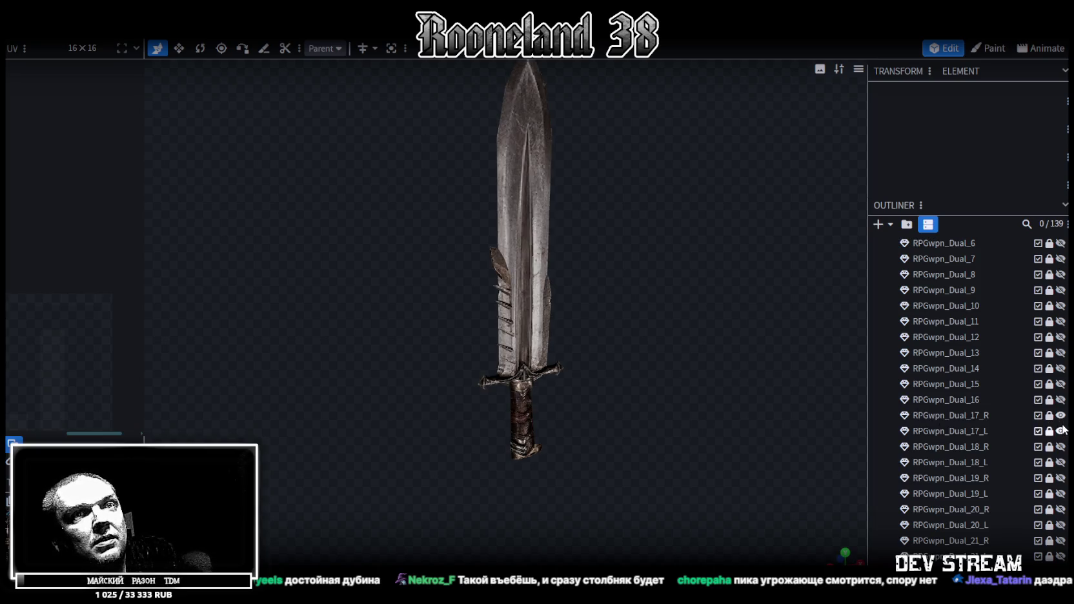
{"action": "left_click", "coordinate": [1061, 416]}
{"action": "left_click", "coordinate": [1061, 431]}
Step: Show the Dual_18_R long crossguard sword and orbit around it
{"action": "left_click", "coordinate": [1061, 447]}
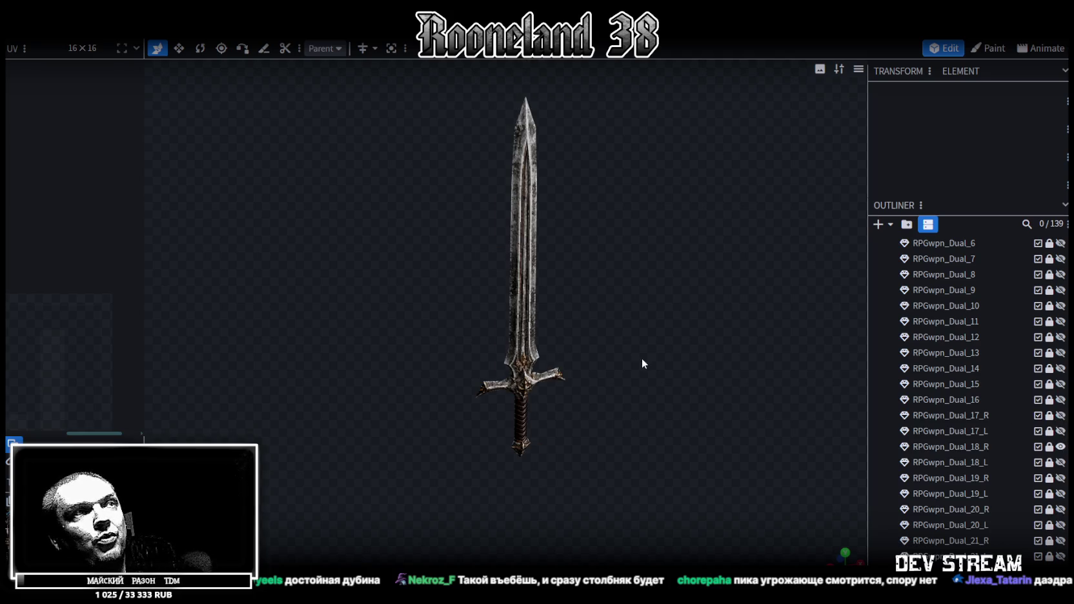
{"action": "left_click_drag", "start_coordinate": [642, 358], "coordinate": [567, 393]}
{"action": "scroll", "coordinate": [552, 322], "scroll_direction": "up", "scroll_amount": 5}
{"action": "scroll", "coordinate": [552, 328], "scroll_direction": "down", "scroll_amount": 5}
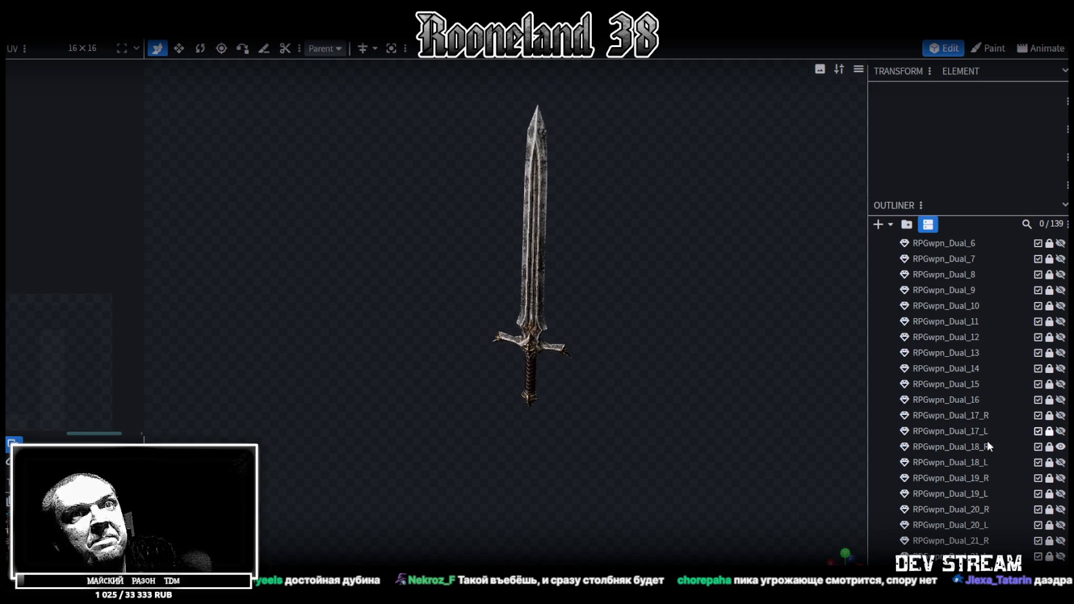
Step: Swap Dual_18_R for the Dual_18_L hammer, then view the Dual_19_R sword
{"action": "left_click", "coordinate": [1061, 447]}
{"action": "left_click", "coordinate": [1061, 463]}
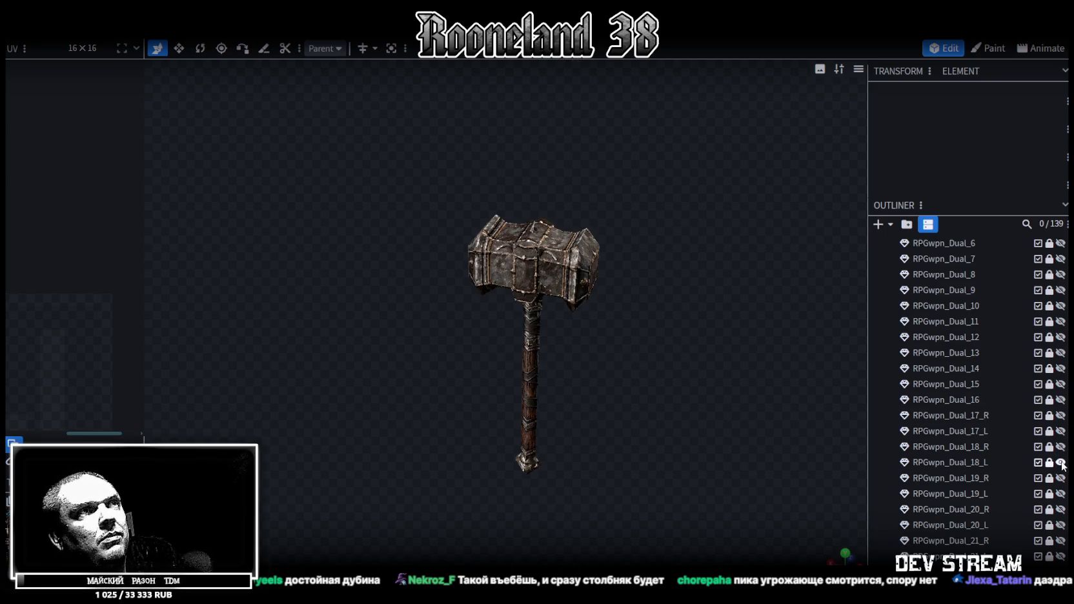
{"action": "mouse_move", "coordinate": [681, 339]}
{"action": "left_mouse_down"}
{"action": "mouse_move", "coordinate": [363, 275]}
{"action": "mouse_move", "coordinate": [370, 218]}
{"action": "mouse_move", "coordinate": [599, 271]}
{"action": "mouse_move", "coordinate": [597, 314]}
{"action": "mouse_move", "coordinate": [694, 322]}
{"action": "left_mouse_up"}
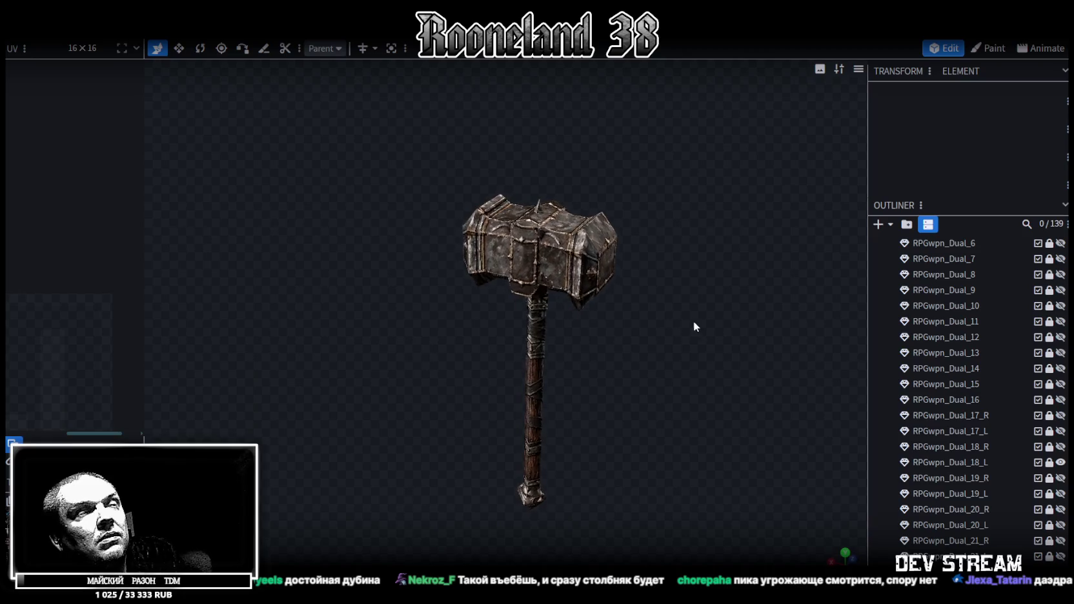
{"action": "left_click", "coordinate": [1061, 463]}
{"action": "left_click", "coordinate": [1061, 478]}
{"action": "mouse_move", "coordinate": [735, 356]}
{"action": "left_mouse_down"}
{"action": "mouse_move", "coordinate": [623, 365]}
{"action": "mouse_move", "coordinate": [590, 382]}
{"action": "left_mouse_up"}
{"action": "scroll", "coordinate": [591, 382], "scroll_direction": "up", "scroll_amount": 2}
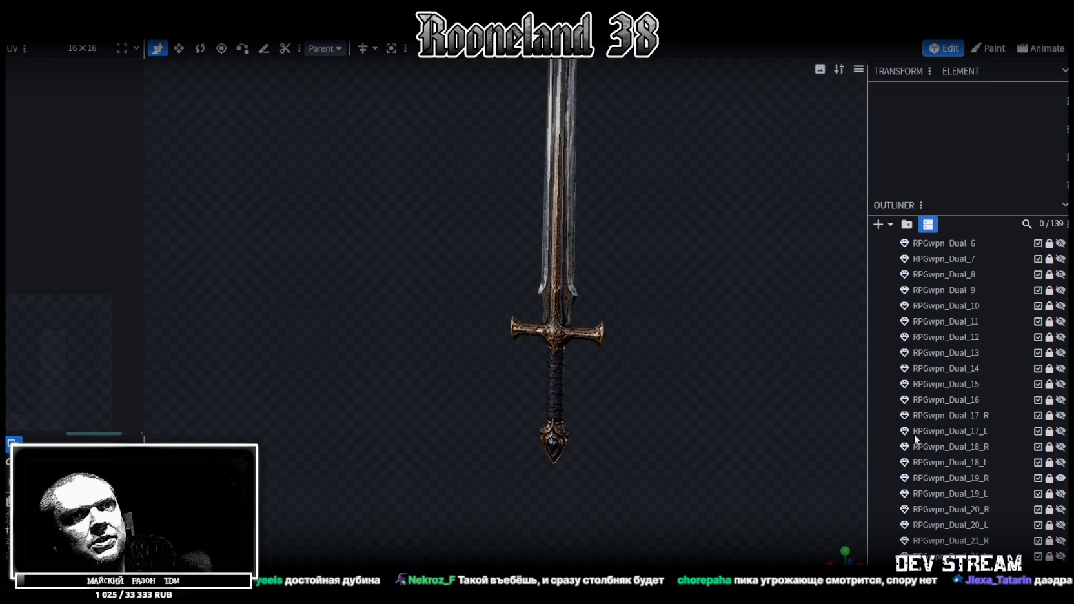
{"action": "left_click", "coordinate": [1061, 477]}
Step: Inspect the Dual_19_L hammer and the Dual_20_R skull hammer, hiding each afterward
{"action": "left_click", "coordinate": [1061, 494]}
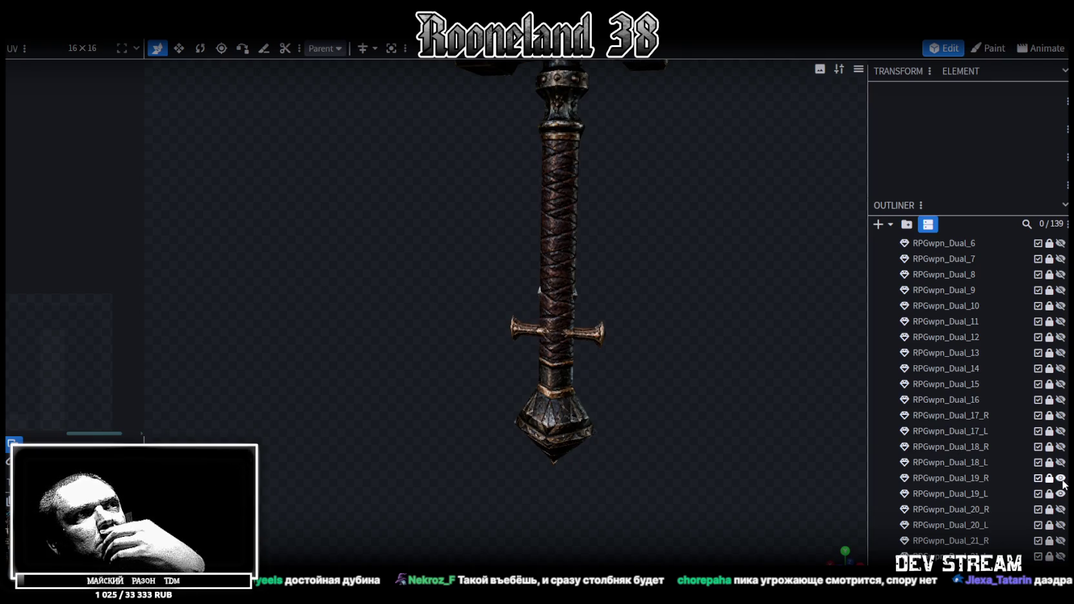
{"action": "mouse_move", "coordinate": [651, 422]}
{"action": "left_mouse_down"}
{"action": "mouse_move", "coordinate": [585, 429]}
{"action": "mouse_move", "coordinate": [624, 354]}
{"action": "mouse_move", "coordinate": [434, 380]}
{"action": "mouse_move", "coordinate": [489, 384]}
{"action": "left_mouse_up"}
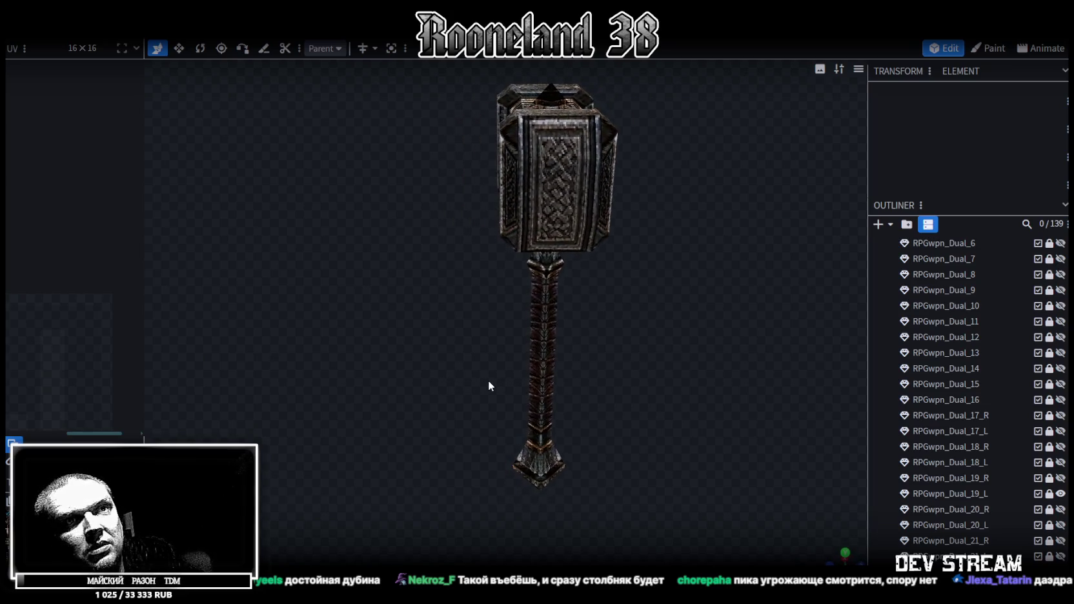
{"action": "left_click", "coordinate": [1062, 495]}
{"action": "left_click", "coordinate": [1060, 510]}
{"action": "mouse_move", "coordinate": [515, 395]}
{"action": "left_mouse_down"}
{"action": "mouse_move", "coordinate": [708, 413]}
{"action": "mouse_move", "coordinate": [638, 405]}
{"action": "mouse_move", "coordinate": [594, 361]}
{"action": "mouse_move", "coordinate": [596, 374]}
{"action": "left_mouse_up"}
{"action": "scroll", "coordinate": [643, 403], "scroll_direction": "up", "scroll_amount": 3}
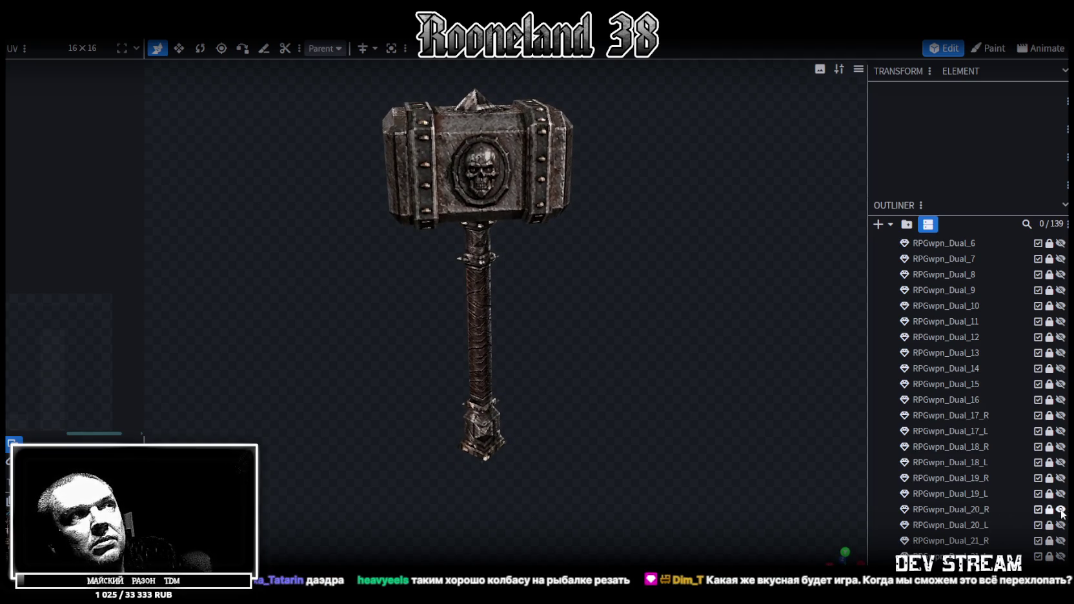
{"action": "mouse_move", "coordinate": [559, 246]}
{"action": "left_mouse_down"}
{"action": "mouse_move", "coordinate": [610, 359]}
{"action": "mouse_move", "coordinate": [531, 237]}
{"action": "mouse_move", "coordinate": [213, 237]}
{"action": "mouse_move", "coordinate": [393, 297]}
{"action": "mouse_move", "coordinate": [601, 331]}
{"action": "mouse_move", "coordinate": [528, 239]}
{"action": "mouse_move", "coordinate": [510, 319]}
{"action": "mouse_move", "coordinate": [567, 362]}
{"action": "mouse_move", "coordinate": [596, 350]}
{"action": "left_mouse_up"}
{"action": "scroll", "coordinate": [601, 332], "scroll_direction": "up", "scroll_amount": 2}
{"action": "scroll", "coordinate": [567, 363], "scroll_direction": "down", "scroll_amount": 3}
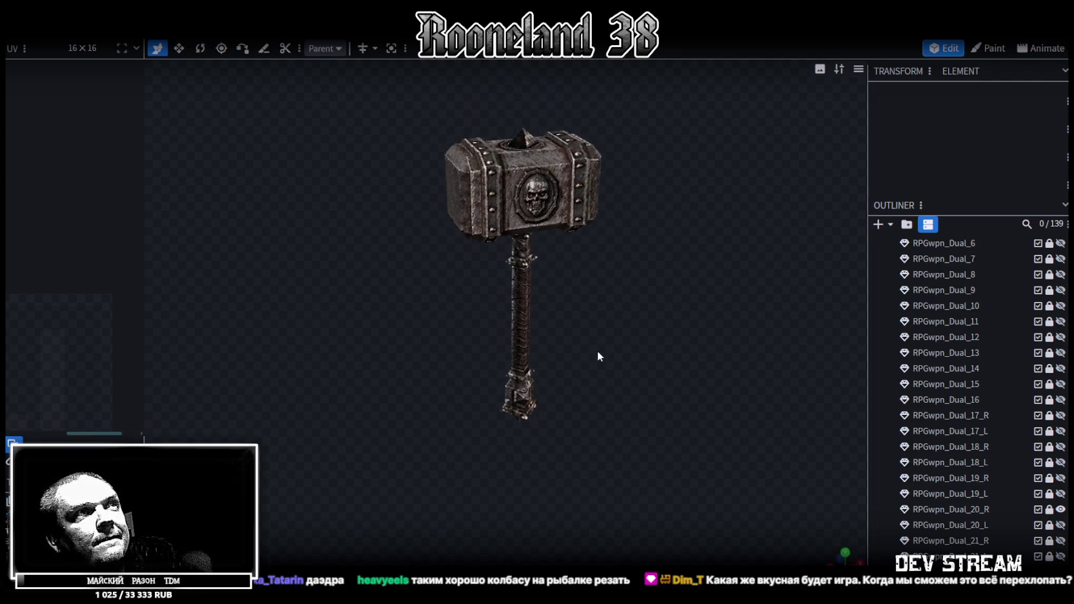
{"action": "left_click", "coordinate": [1061, 510]}
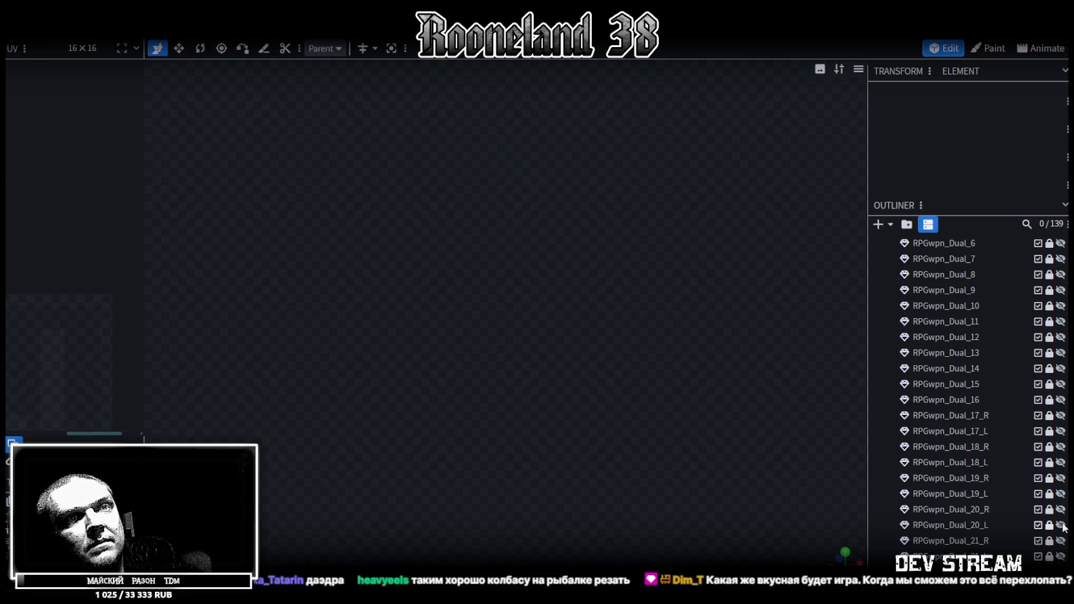
Step: View the Dual_20_L spear's blade, hide it, and show the Dual_21_R sword
{"action": "left_click", "coordinate": [1061, 525]}
{"action": "mouse_move", "coordinate": [757, 340]}
{"action": "left_mouse_down"}
{"action": "mouse_move", "coordinate": [653, 309]}
{"action": "mouse_move", "coordinate": [652, 387]}
{"action": "mouse_move", "coordinate": [588, 300]}
{"action": "mouse_move", "coordinate": [372, 315]}
{"action": "mouse_move", "coordinate": [430, 312]}
{"action": "mouse_move", "coordinate": [472, 346]}
{"action": "left_mouse_up"}
{"action": "scroll", "coordinate": [981, 471], "scroll_direction": "down", "scroll_amount": 5}
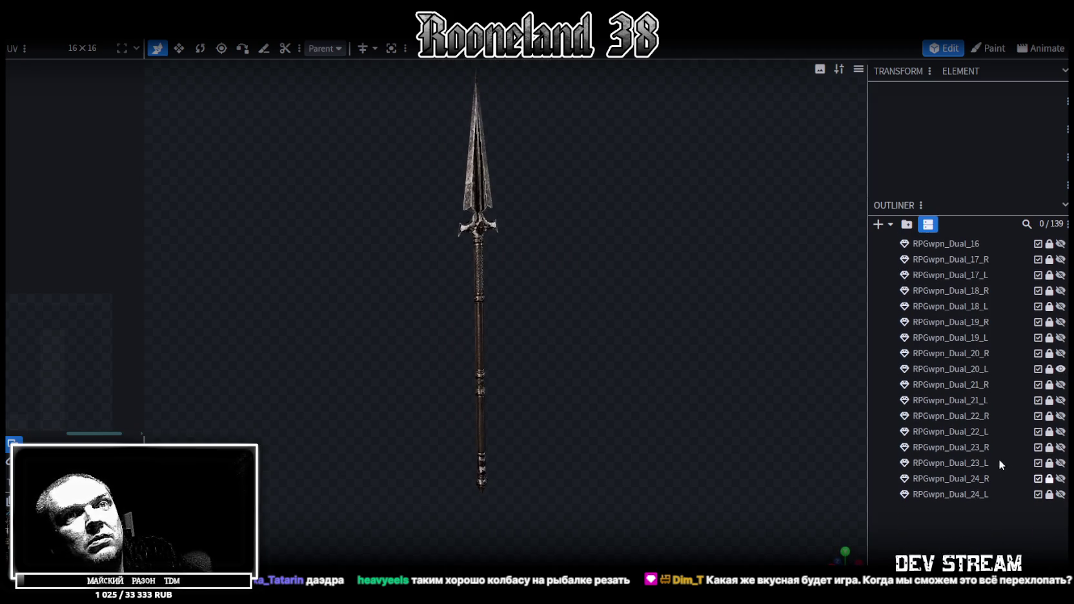
{"action": "left_click", "coordinate": [1061, 369]}
{"action": "left_click", "coordinate": [1061, 384]}
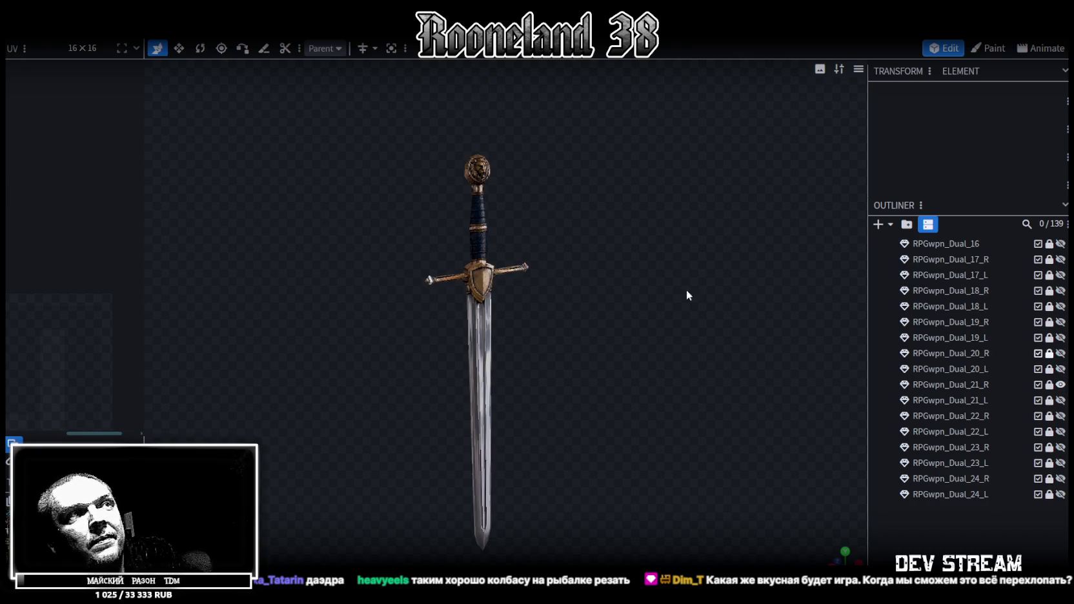